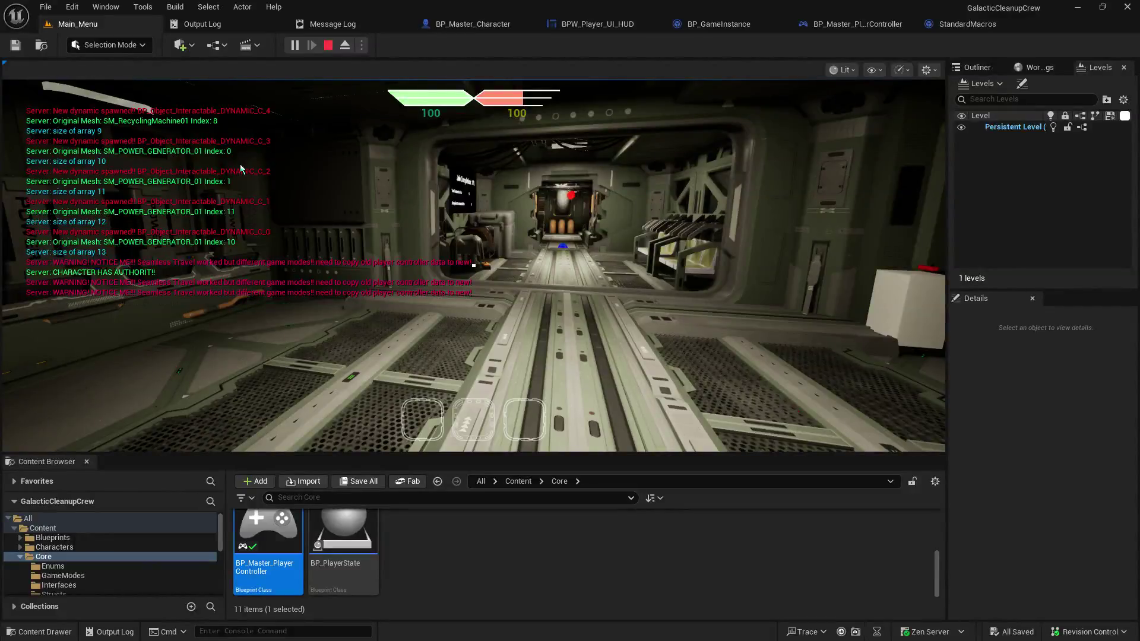
Free the mouse from the running game and show BPW_Player_UI_HUD's EventGraph at Set_QuickSlots_Enabled
{"action": "key", "text": "shift+F1"}
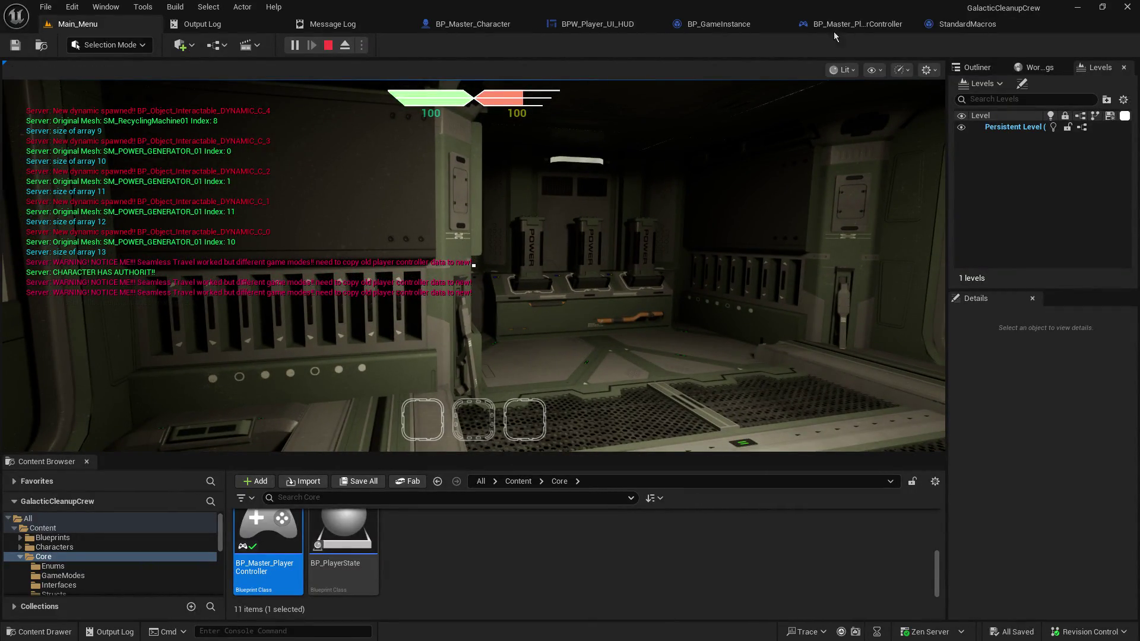
{"action": "left_click", "coordinate": [618, 25]}
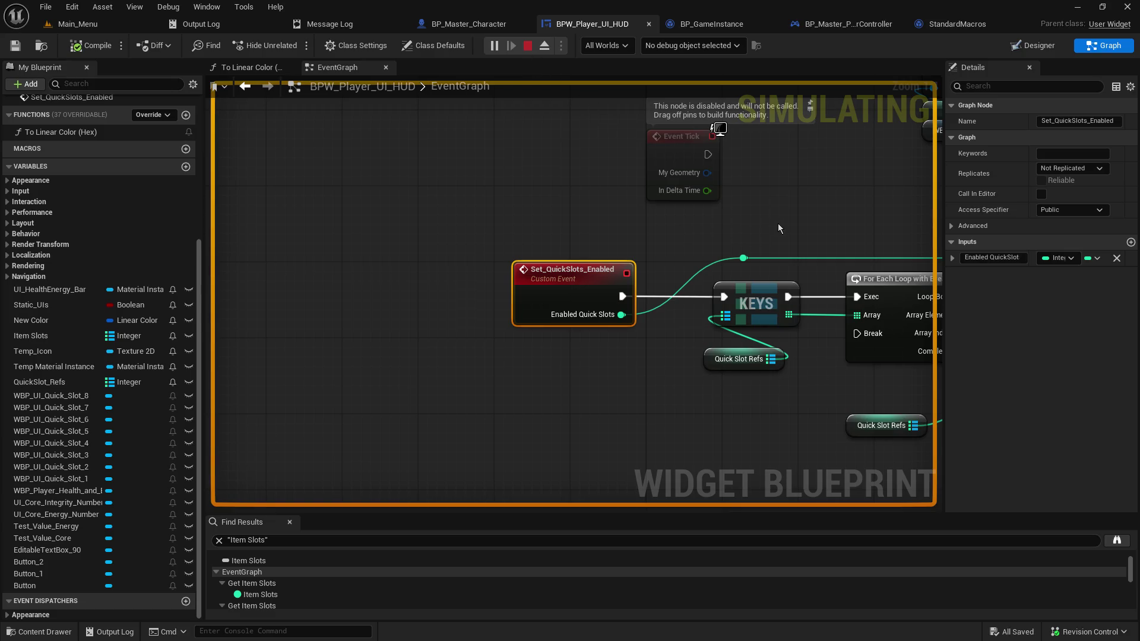
Stop the play session, inspect the Get Inventory Slots definition, and close the extra interface and StandardMacros tabs
{"action": "key", "text": "Escape"}
{"action": "left_click", "coordinate": [495, 25]}
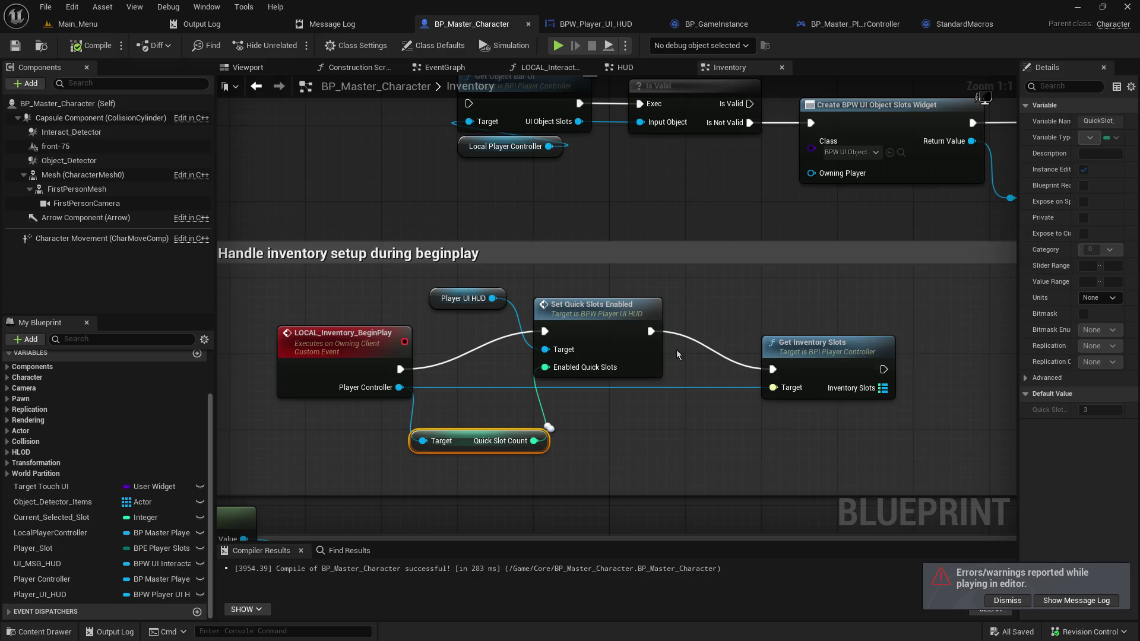
{"action": "double_click", "coordinate": [747, 325]}
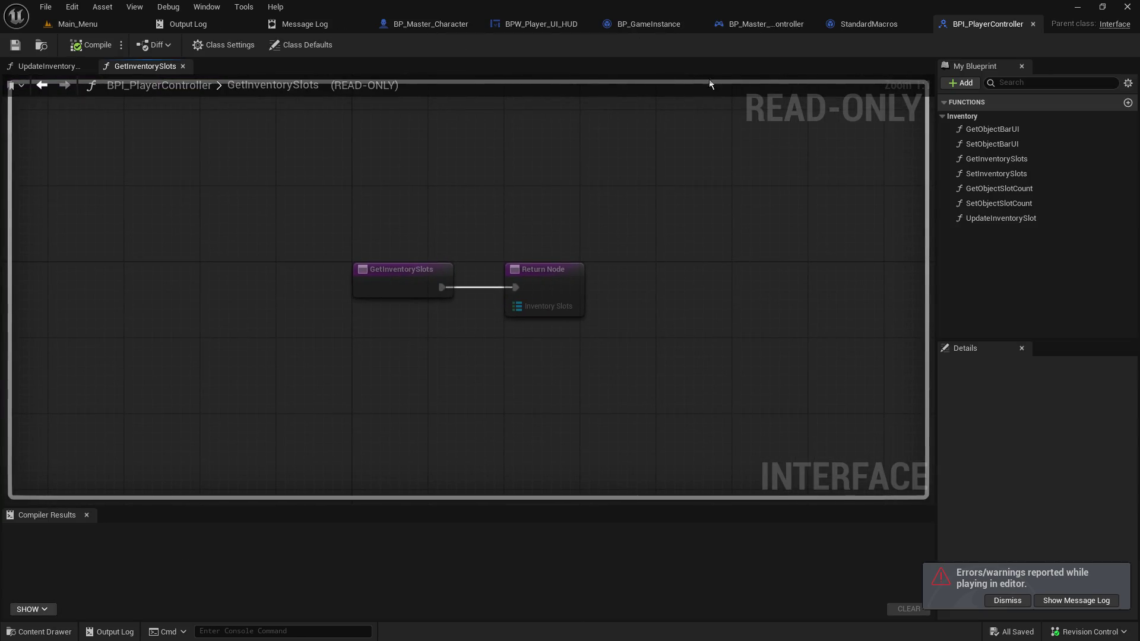
{"action": "left_click", "coordinate": [1033, 24]}
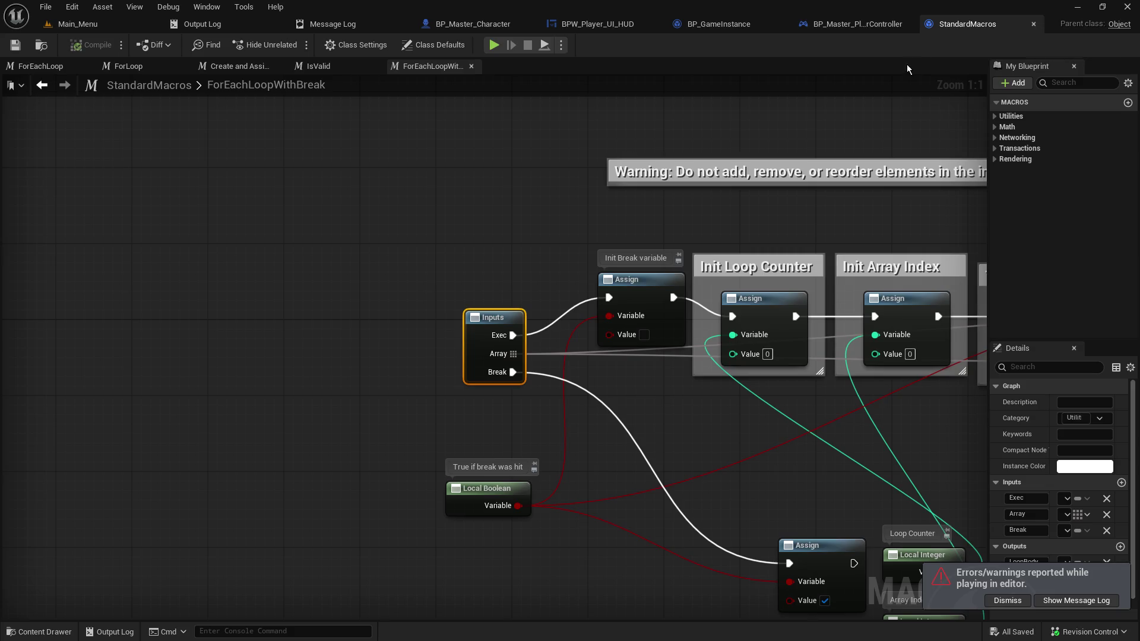
{"action": "left_click", "coordinate": [1034, 23]}
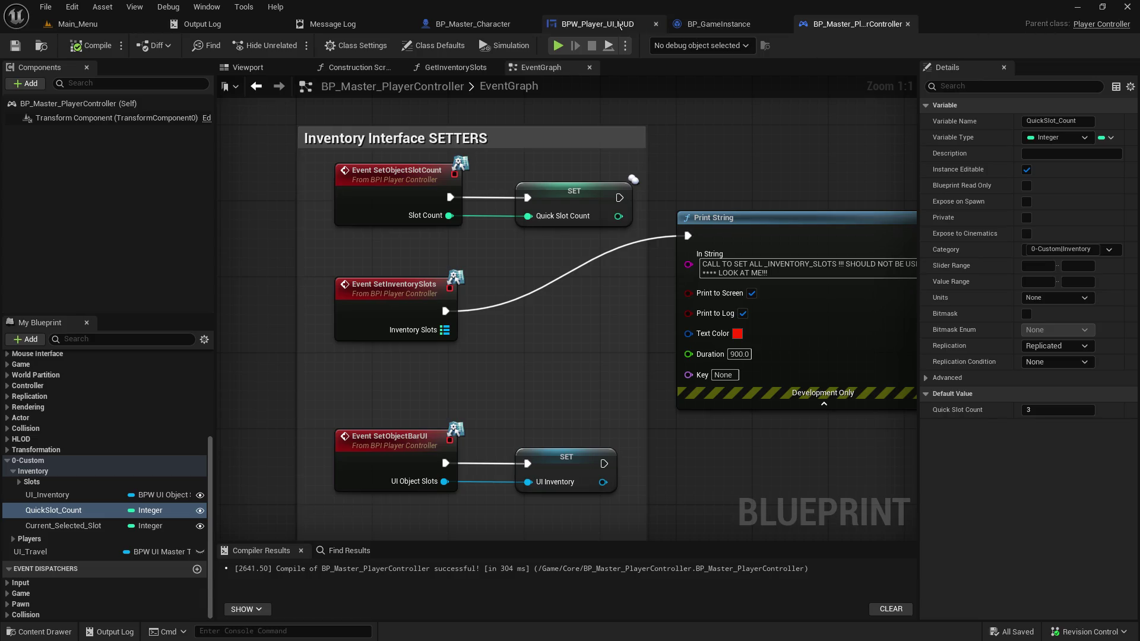
{"action": "left_click", "coordinate": [493, 25]}
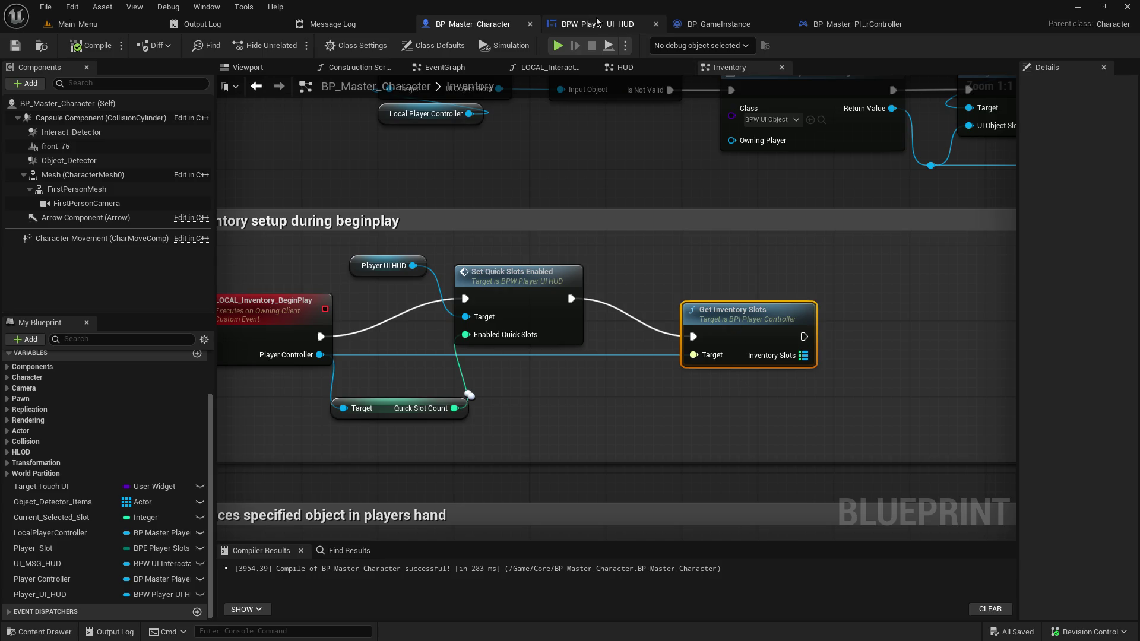
Glance at BP_Master_PlayerController and the HUD widget, then return to BP_Master_Character's Inventory graph
{"action": "left_click", "coordinate": [849, 23]}
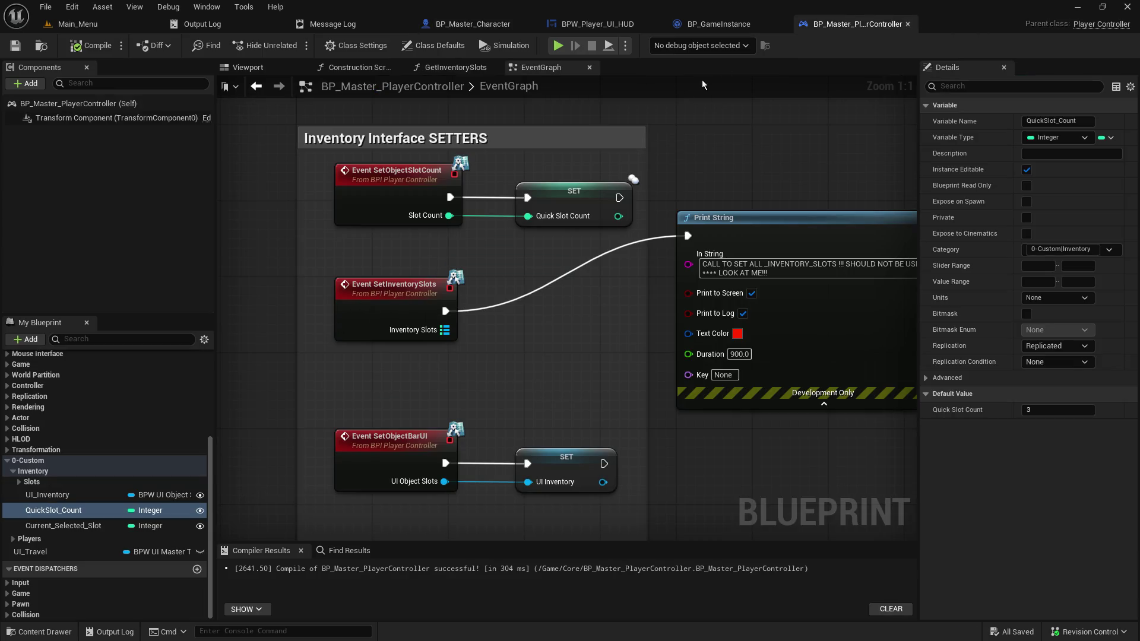
{"action": "left_click", "coordinate": [618, 23]}
{"action": "left_click", "coordinate": [477, 25]}
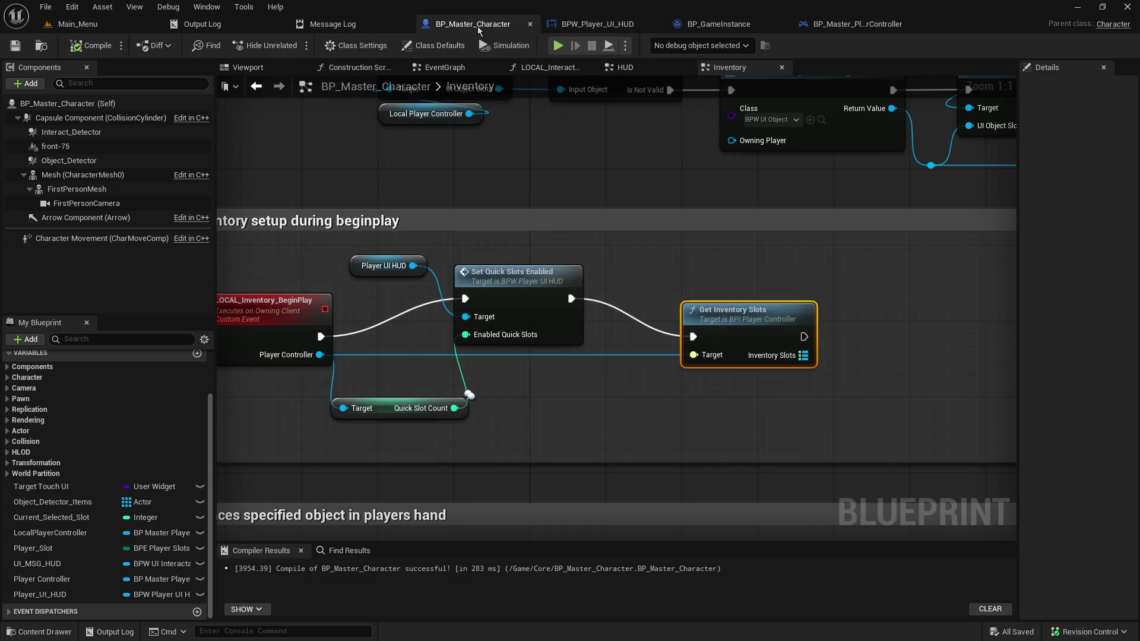
{"action": "mouse_move", "coordinate": [804, 360]}
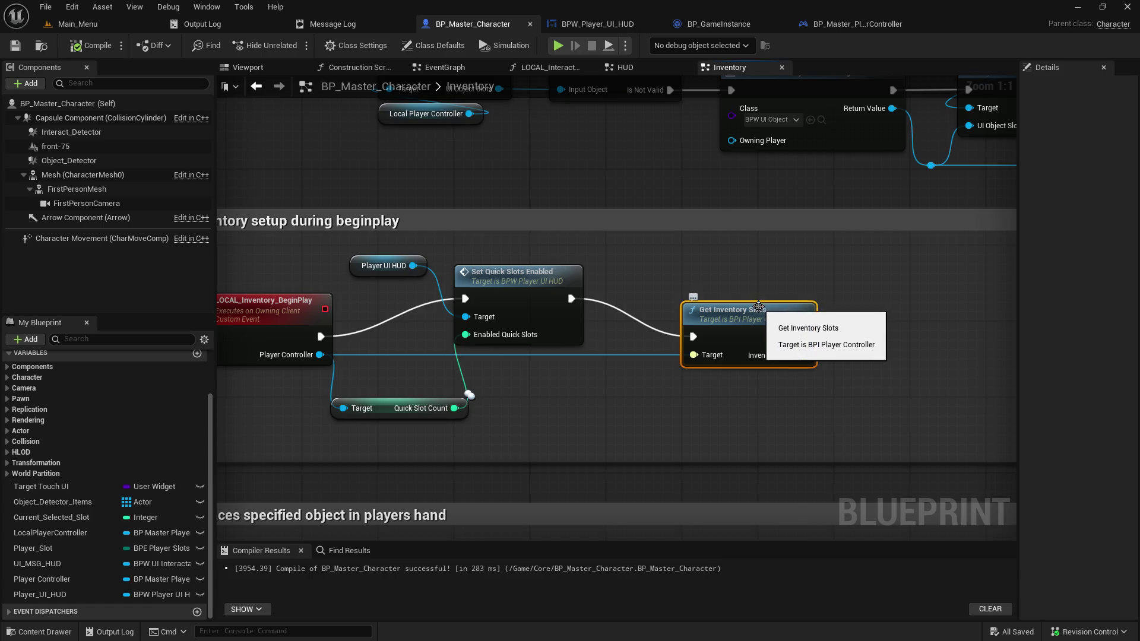
Host a game from Main_Menu, resume past the breakpoint, pick up an item and travel until Get Inventory Slots breaks
{"action": "left_click", "coordinate": [130, 22]}
{"action": "left_click", "coordinate": [293, 50]}
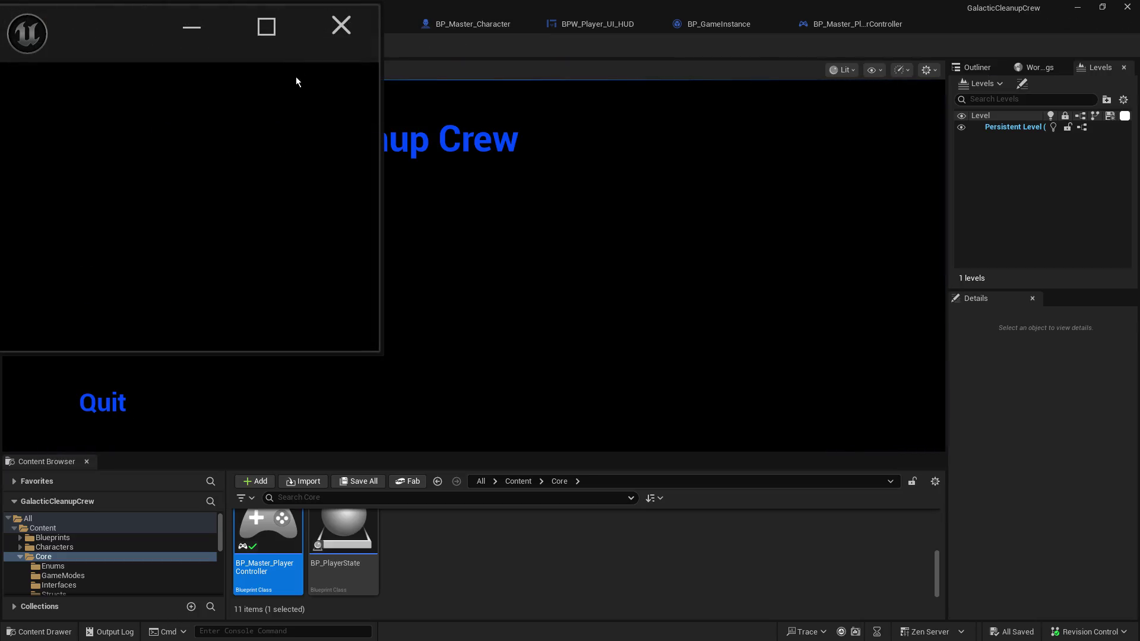
{"action": "left_click", "coordinate": [102, 256]}
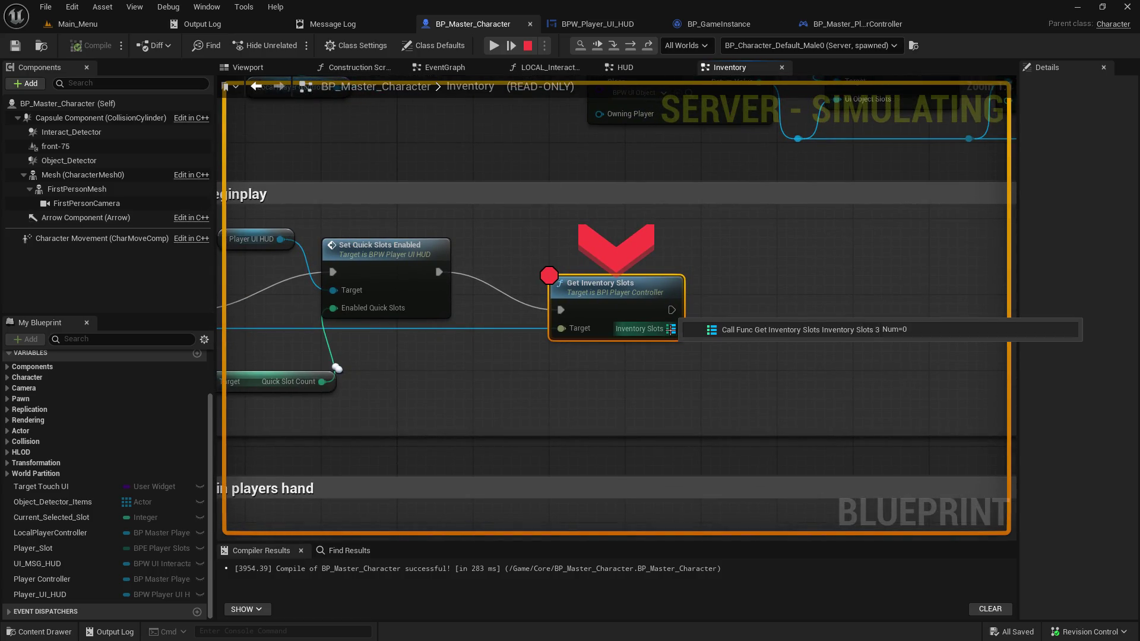
{"action": "left_click", "coordinate": [488, 46]}
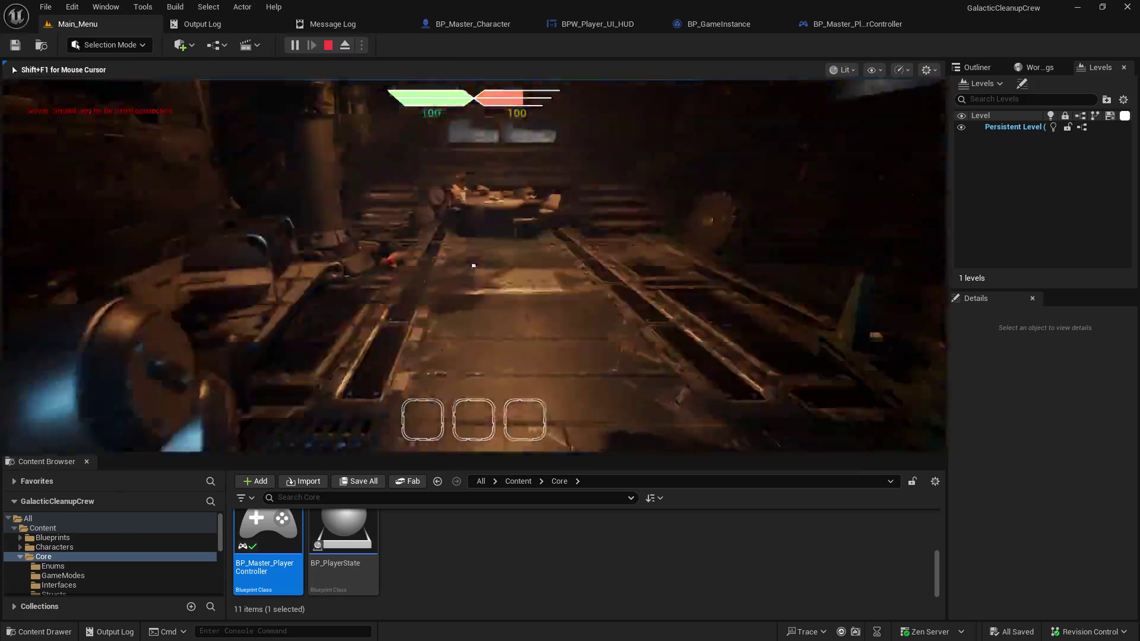
{"action": "key", "text": "e"}
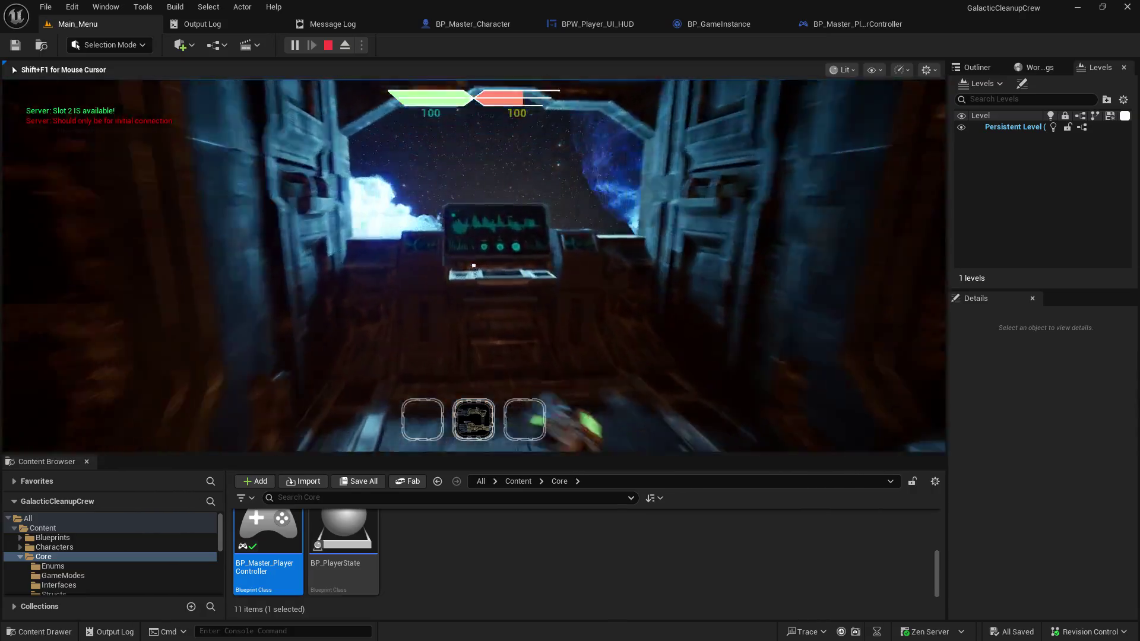
{"action": "key", "text": "e"}
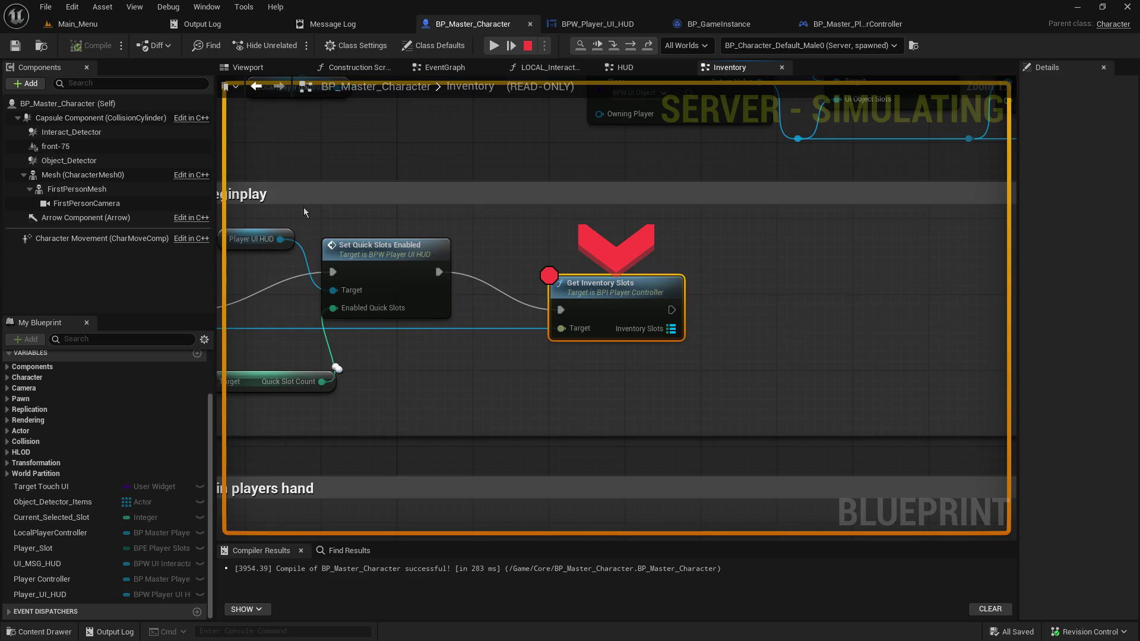
{"action": "mouse_move", "coordinate": [671, 330]}
Open the GetInventorySlots interface definition, then BP_Master_PlayerController's GetInventorySlots implementation under Interfaces > Inventory
{"action": "double_click", "coordinate": [641, 323]}
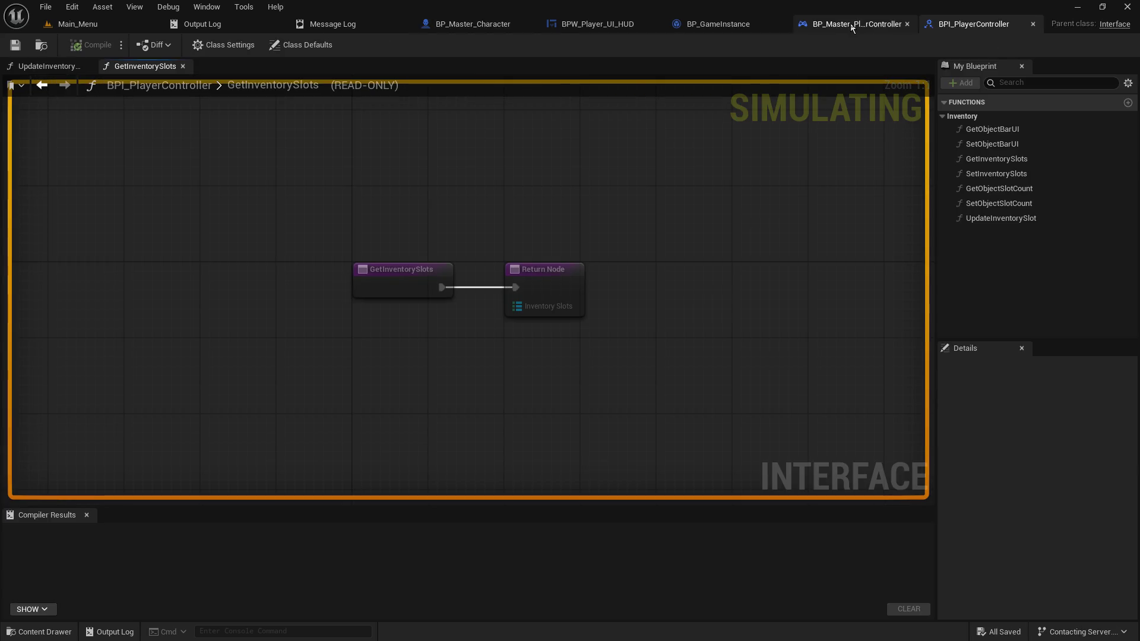
{"action": "left_click", "coordinate": [856, 26]}
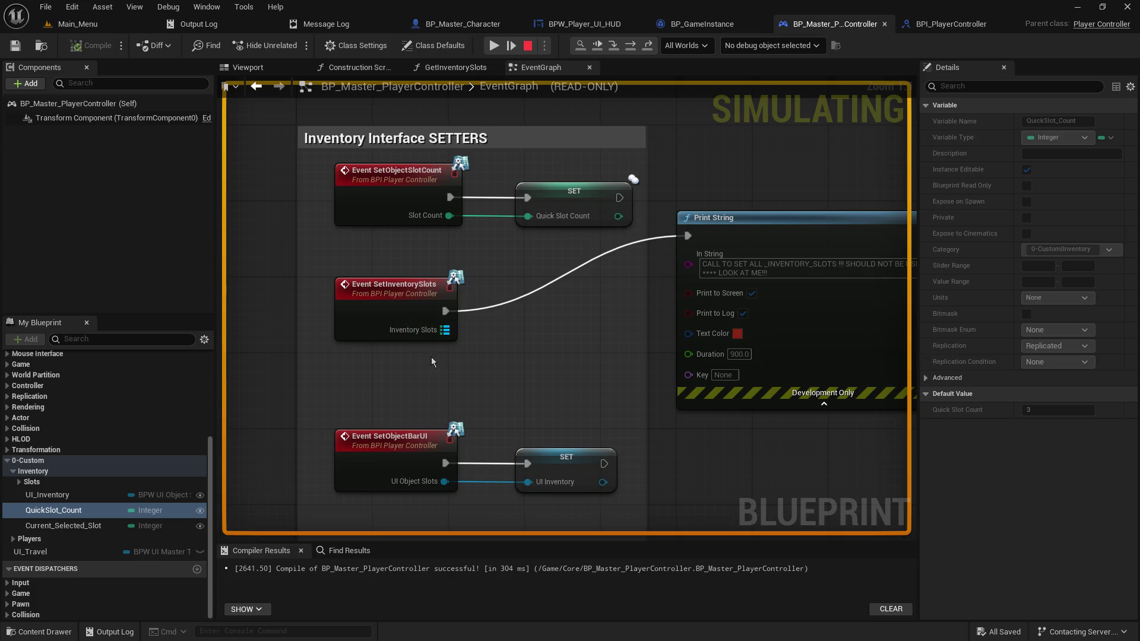
{"action": "scroll", "coordinate": [67, 414], "scroll_direction": "up", "scroll_amount": 2}
{"action": "scroll", "coordinate": [69, 418], "scroll_direction": "down", "scroll_amount": 2}
{"action": "scroll", "coordinate": [66, 420], "scroll_direction": "up", "scroll_amount": 4}
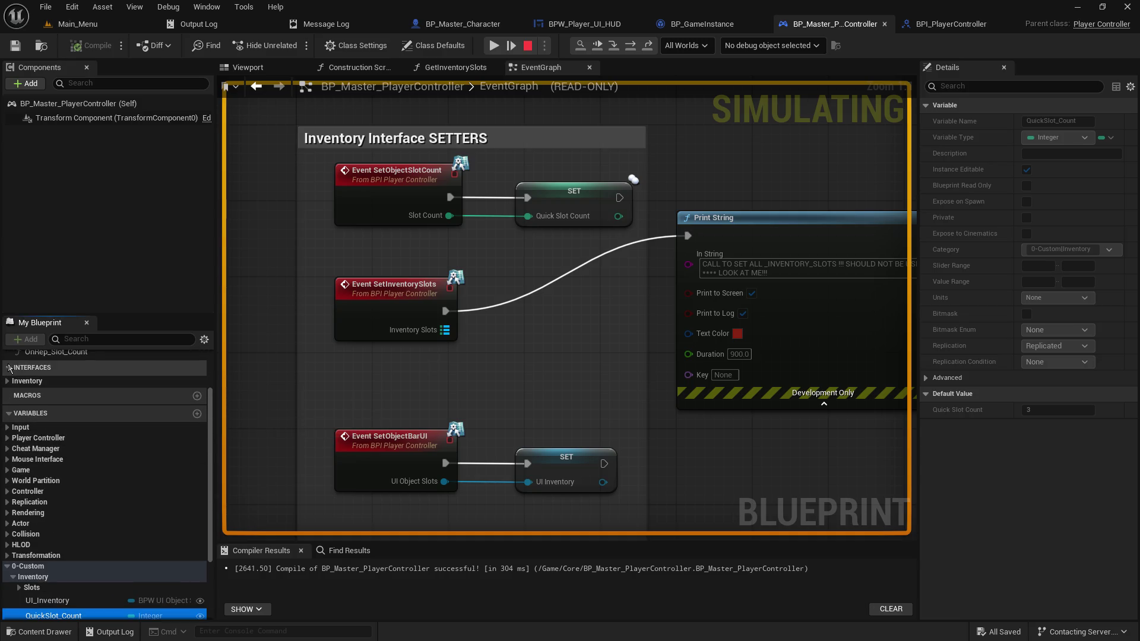
{"action": "left_click", "coordinate": [9, 381]}
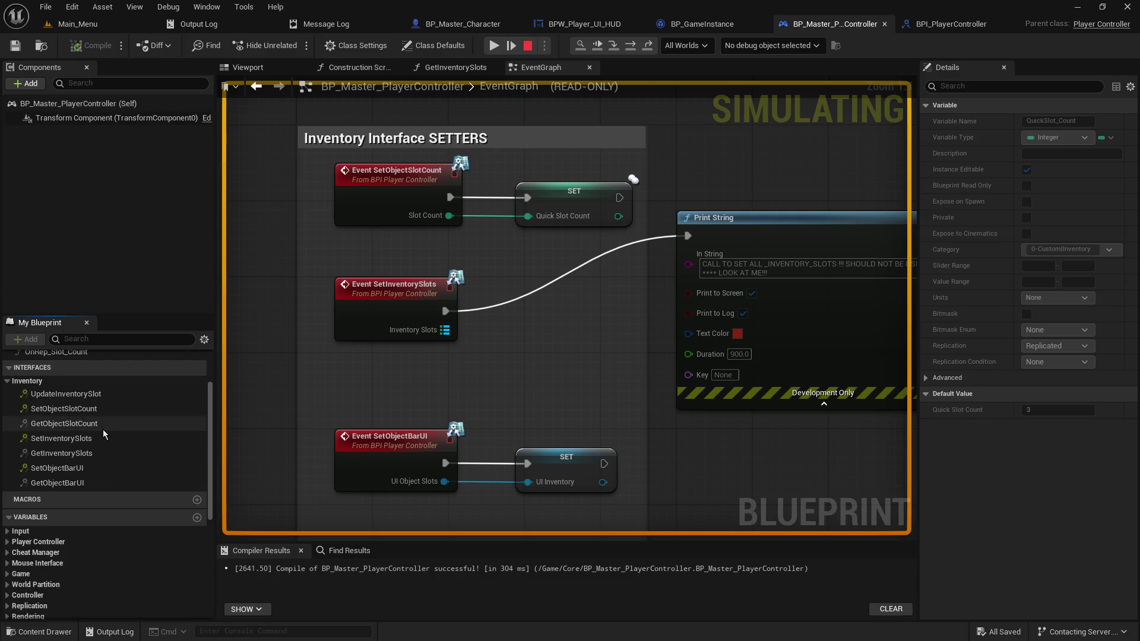
{"action": "double_click", "coordinate": [46, 453]}
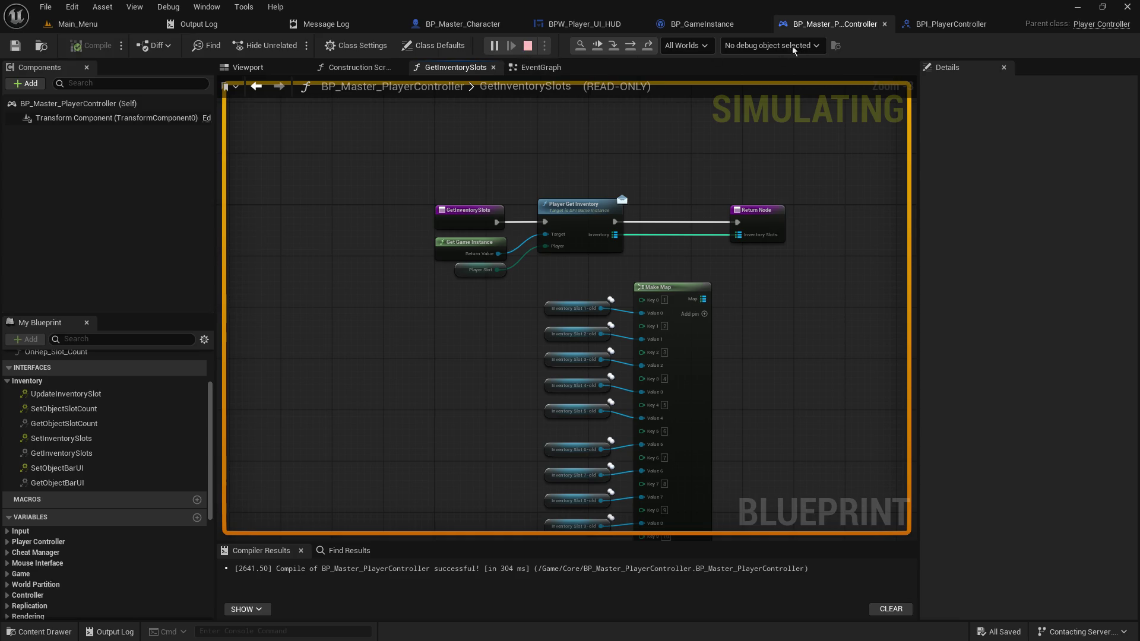
{"action": "key", "text": "Escape"}
Attach a Print String node after Get Inventory Slots in BP_Master_Character, then compile and save
{"action": "left_click", "coordinate": [469, 23]}
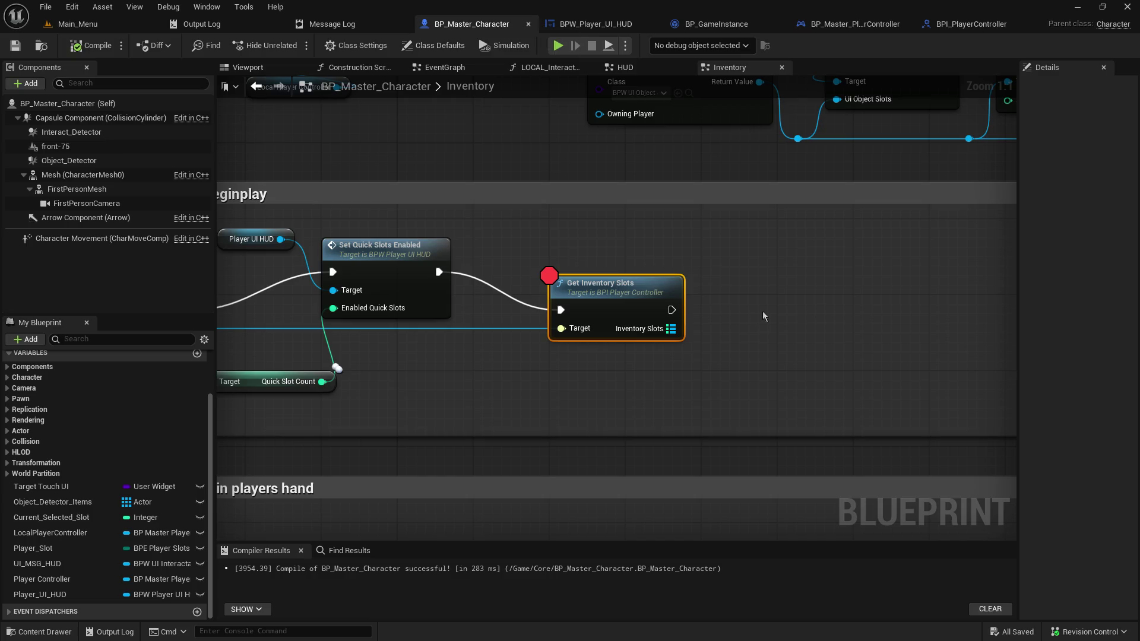
{"action": "left_click_drag", "start_coordinate": [672, 310], "coordinate": [739, 293]}
{"action": "type", "text": "print"}
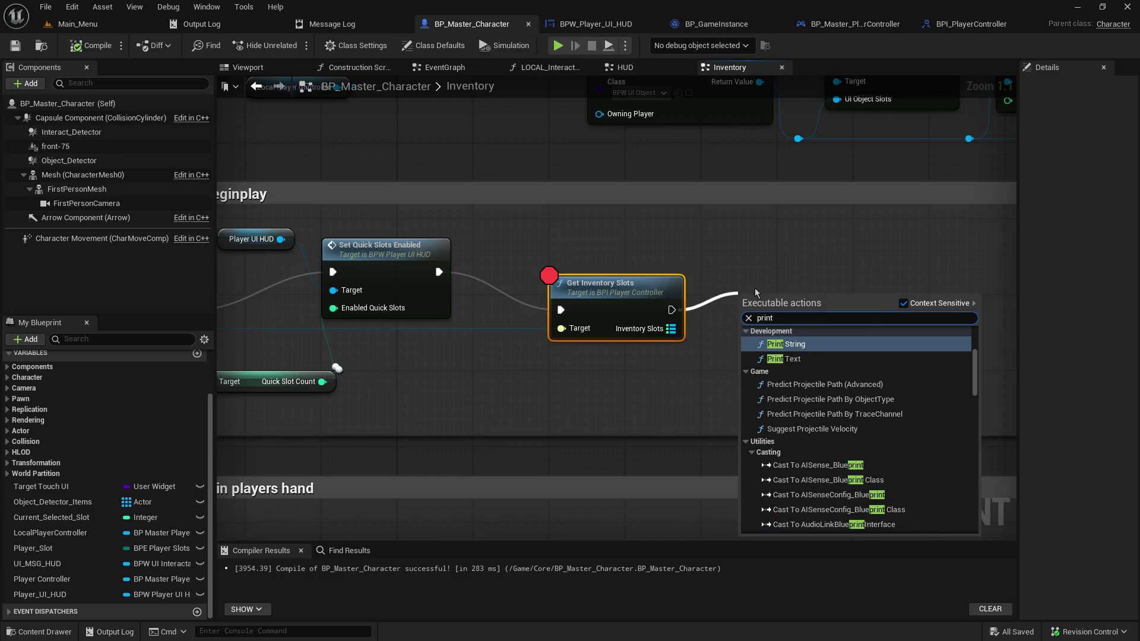
{"action": "left_click", "coordinate": [786, 343]}
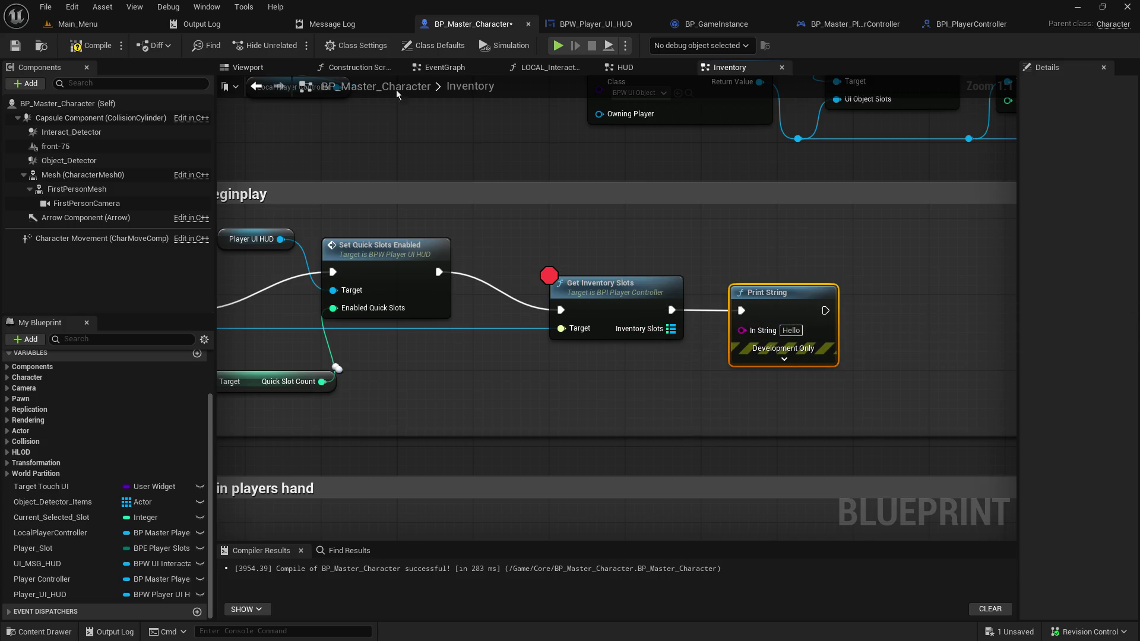
{"action": "left_click", "coordinate": [14, 45]}
{"action": "left_click", "coordinate": [84, 24]}
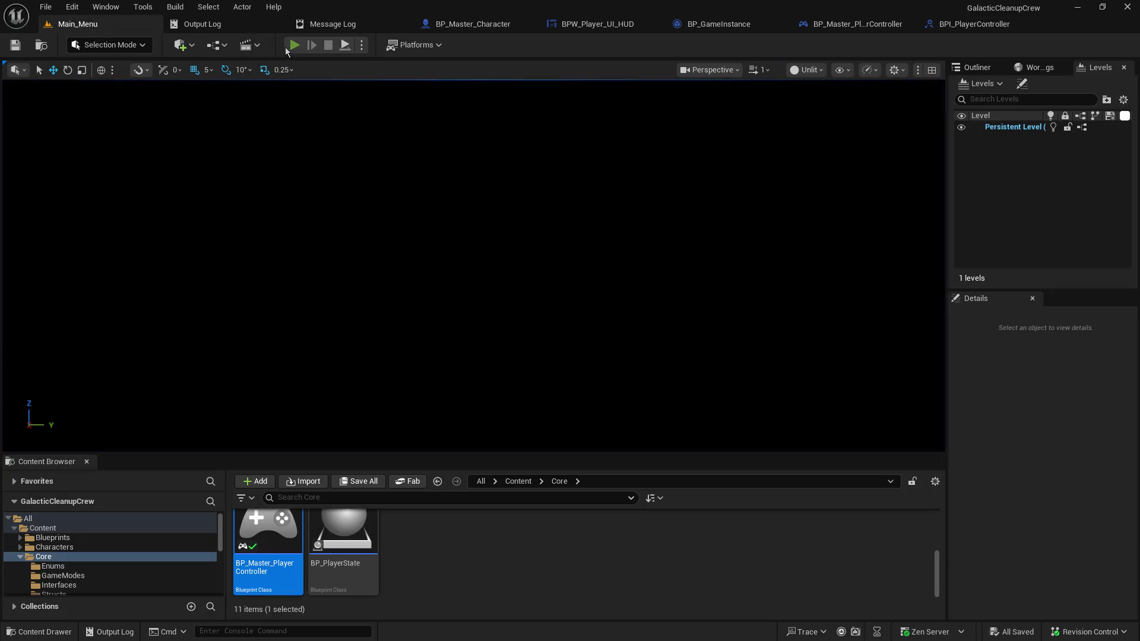
Host a game, step into GetInventorySlots, resume, then pick up the item into slot 2 and travel
{"action": "left_click", "coordinate": [294, 45]}
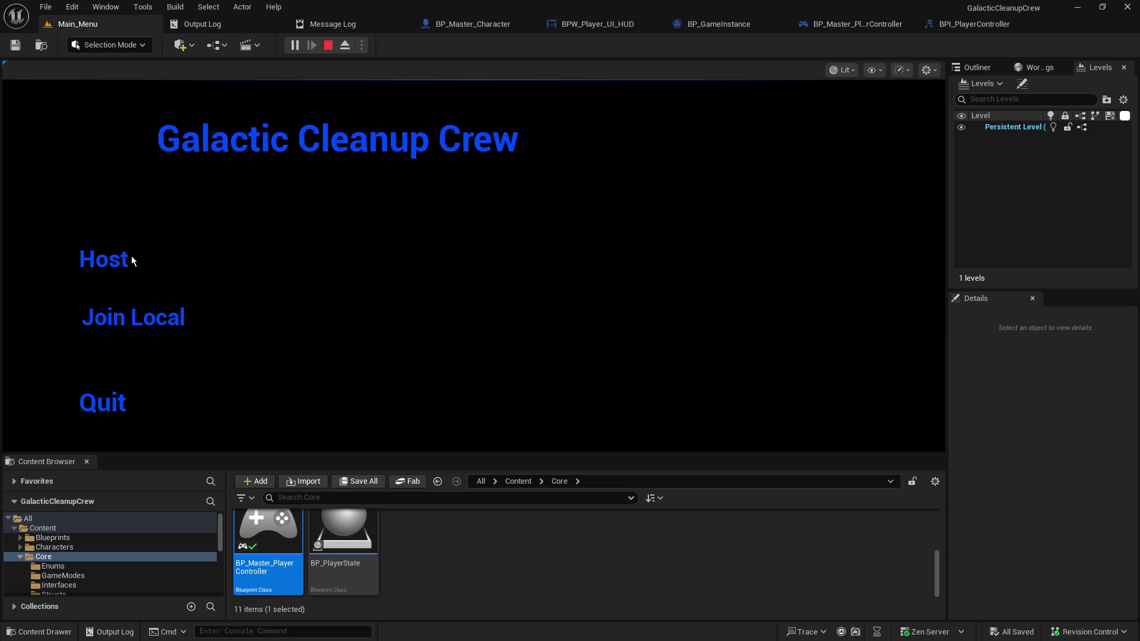
{"action": "left_click", "coordinate": [124, 256]}
{"action": "left_click", "coordinate": [612, 49]}
{"action": "left_click", "coordinate": [612, 49]}
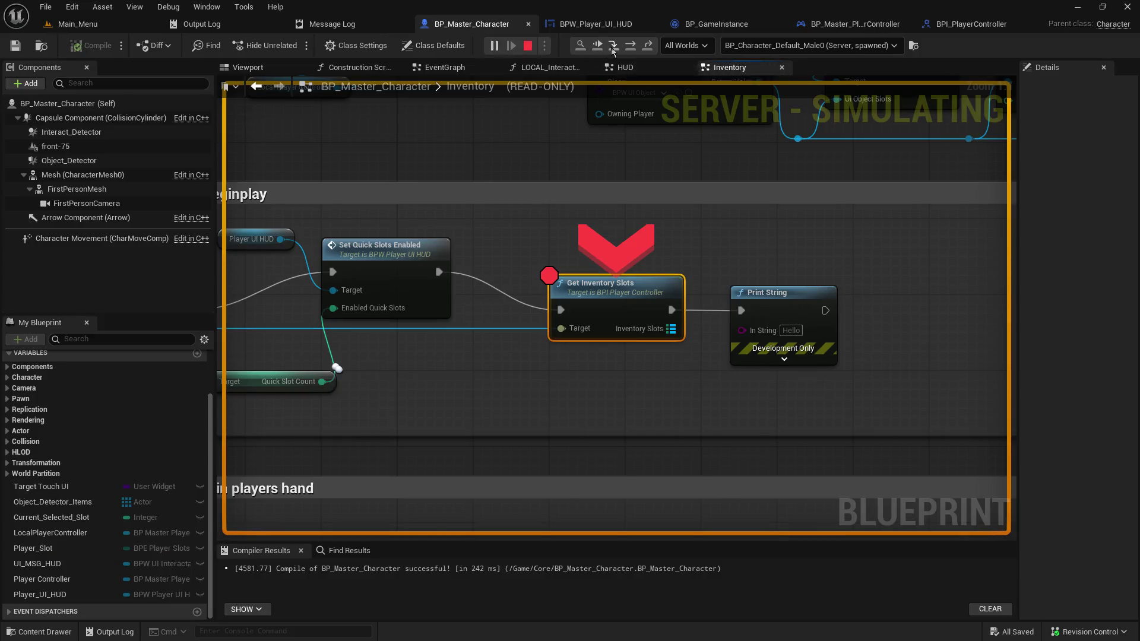
{"action": "left_click", "coordinate": [612, 50]}
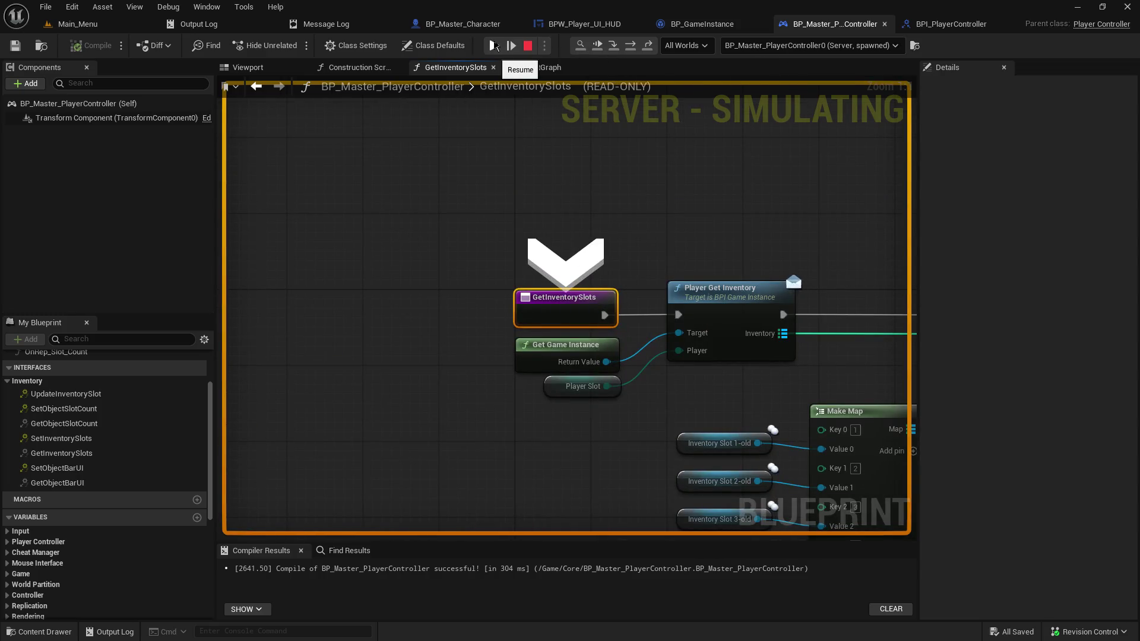
{"action": "left_click", "coordinate": [495, 45]}
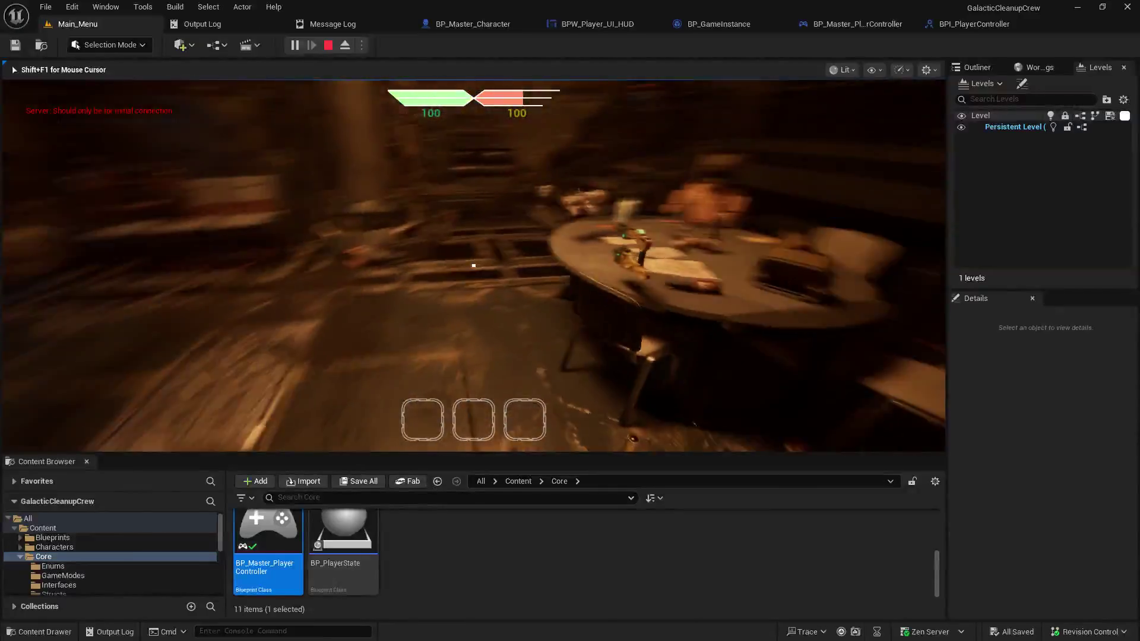
{"action": "key", "text": "e"}
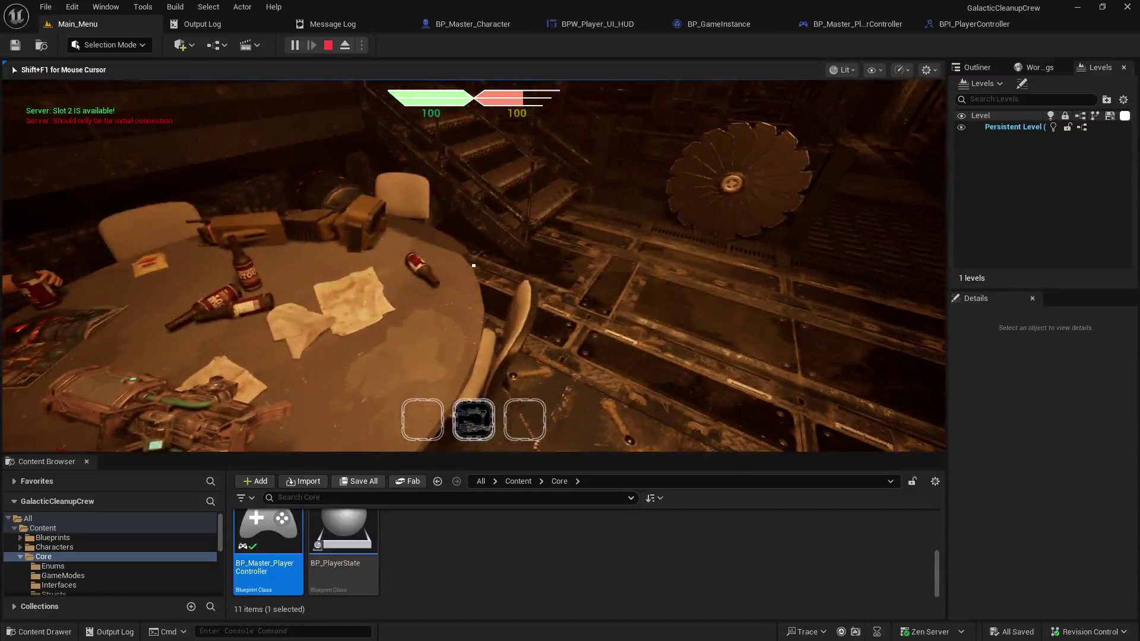
{"action": "key", "text": "e"}
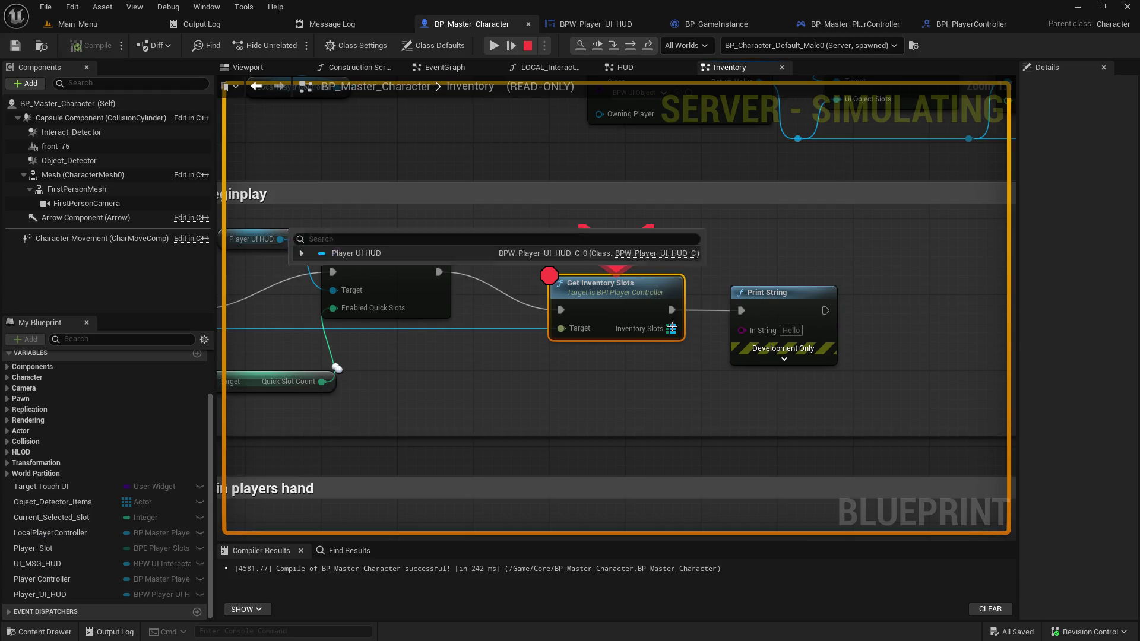
At the breakpoint, step on to Print String, expand the Inventory Slots value, then stop play
{"action": "mouse_move", "coordinate": [671, 329]}
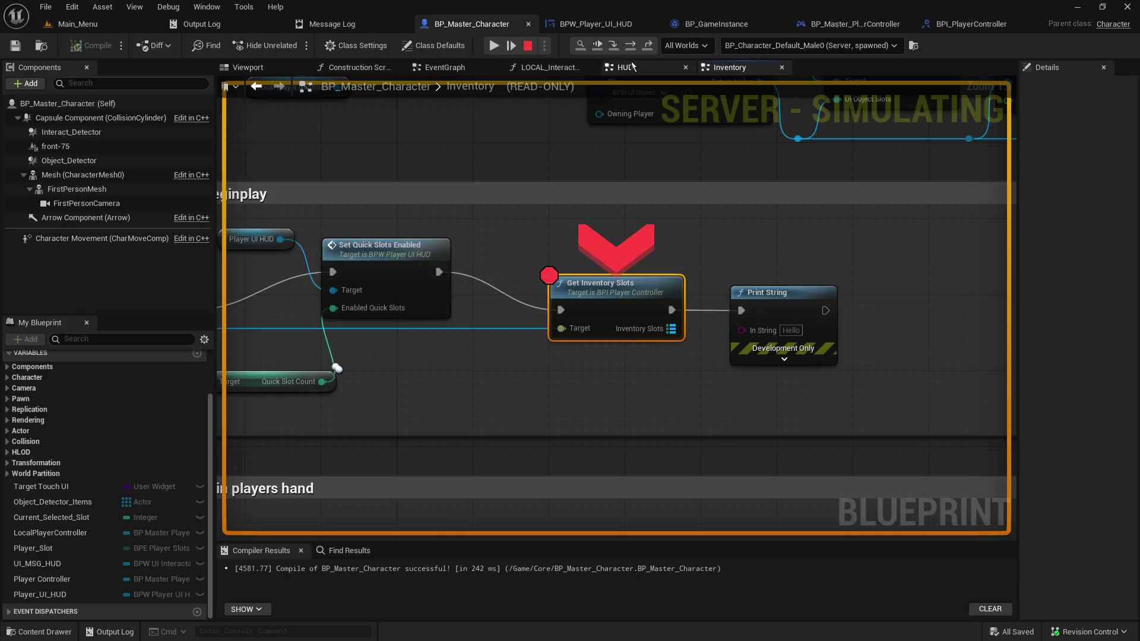
{"action": "left_click", "coordinate": [631, 46]}
{"action": "mouse_move", "coordinate": [501, 312]}
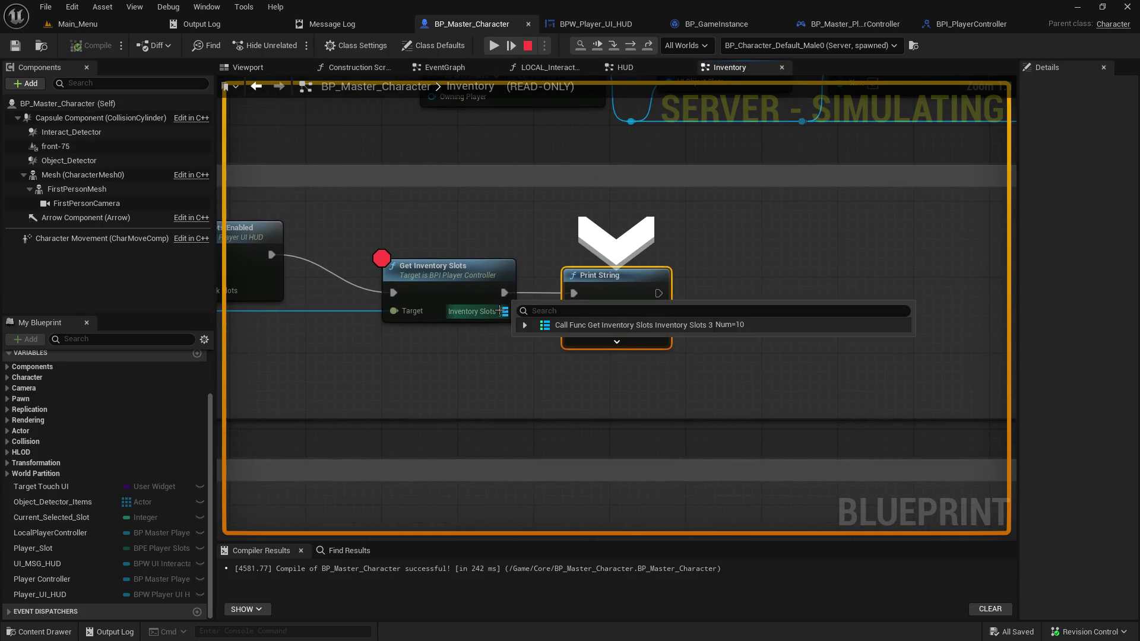
{"action": "left_click", "coordinate": [525, 325]}
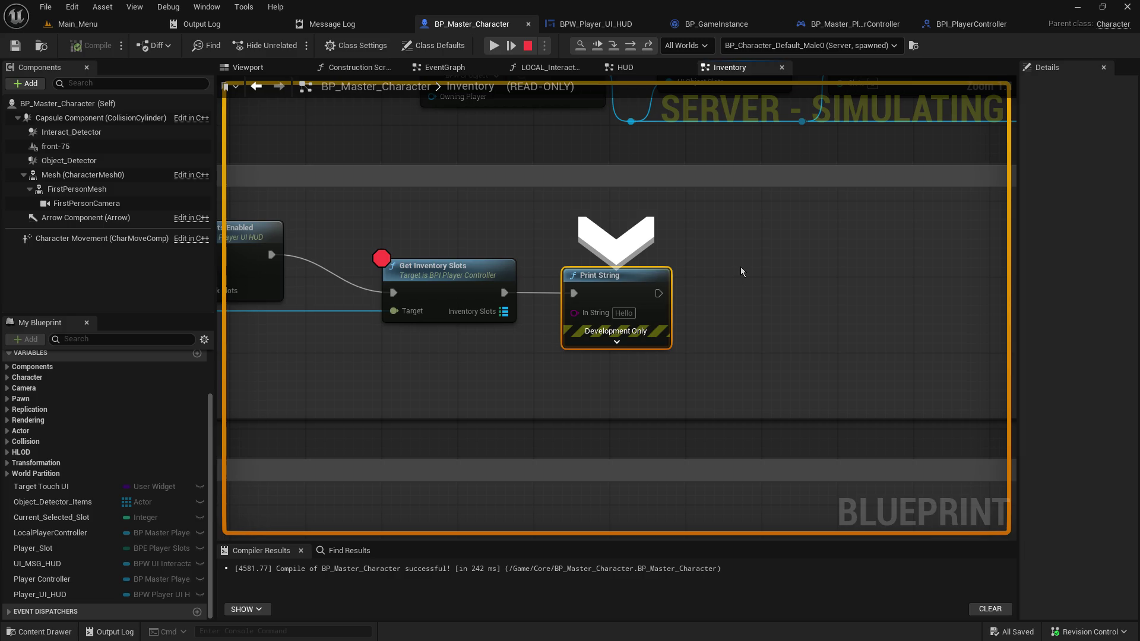
{"action": "left_click", "coordinate": [529, 47]}
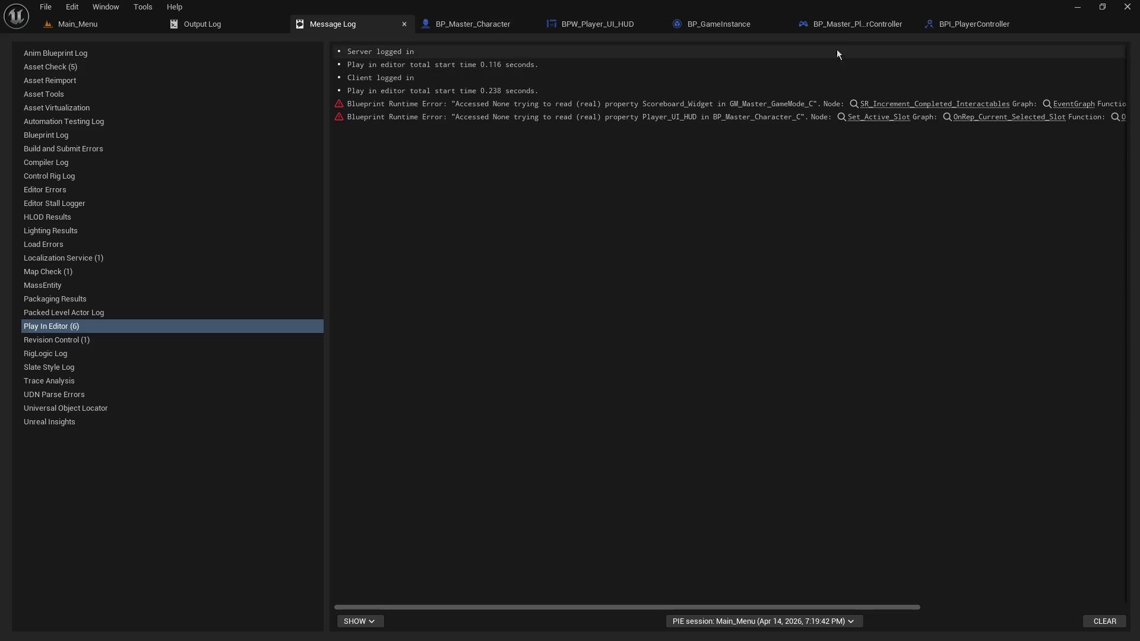
Review BP_GameInstance's inventory update graph (SET, ADD, Make BPS Player Info), then play again from Main_Menu
{"action": "left_click", "coordinate": [862, 25]}
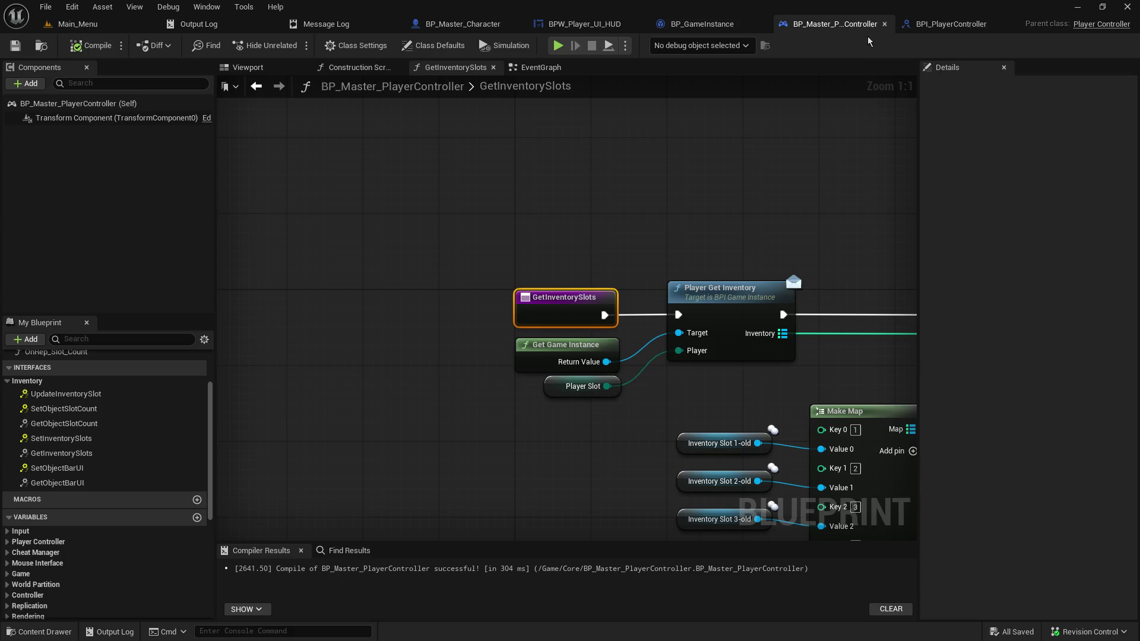
{"action": "left_click", "coordinate": [714, 28]}
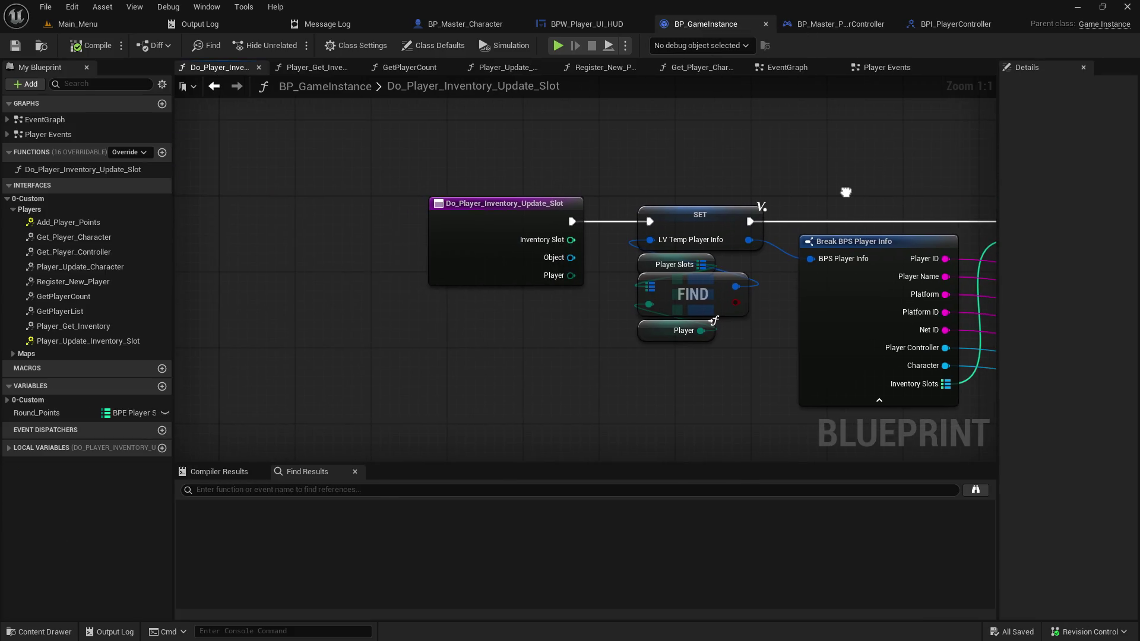
{"action": "mouse_move", "coordinate": [846, 192]}
{"action": "left_mouse_down"}
{"action": "mouse_move", "coordinate": [644, 154]}
{"action": "mouse_move", "coordinate": [418, 147]}
{"action": "mouse_move", "coordinate": [232, 123]}
{"action": "mouse_move", "coordinate": [579, 172]}
{"action": "left_mouse_up"}
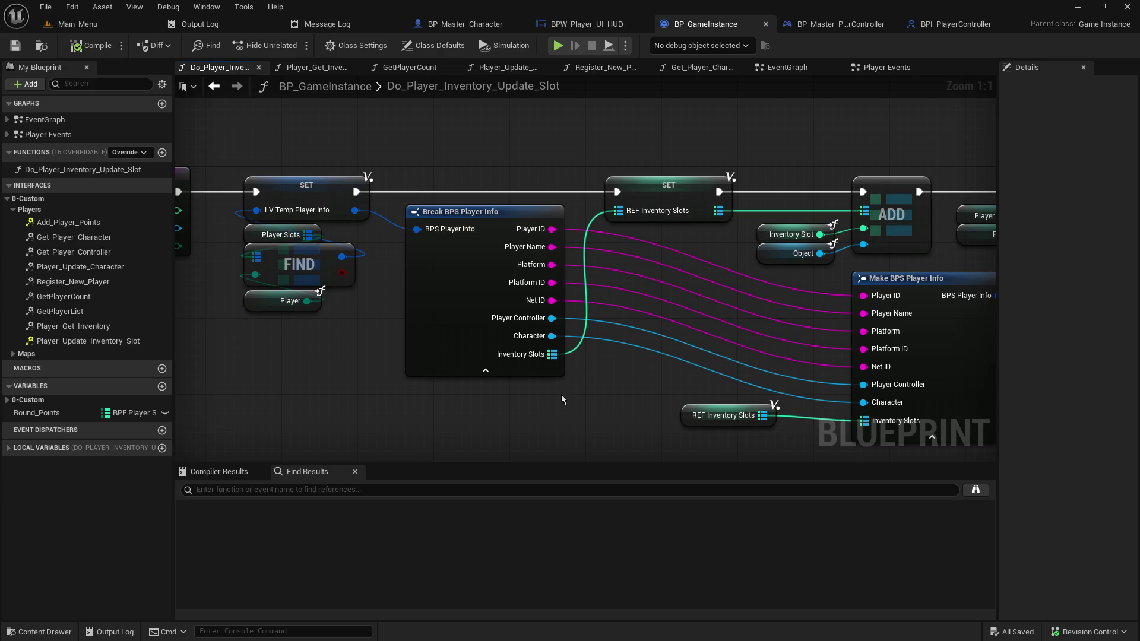
{"action": "left_click_drag", "start_coordinate": [576, 400], "coordinate": [523, 406]}
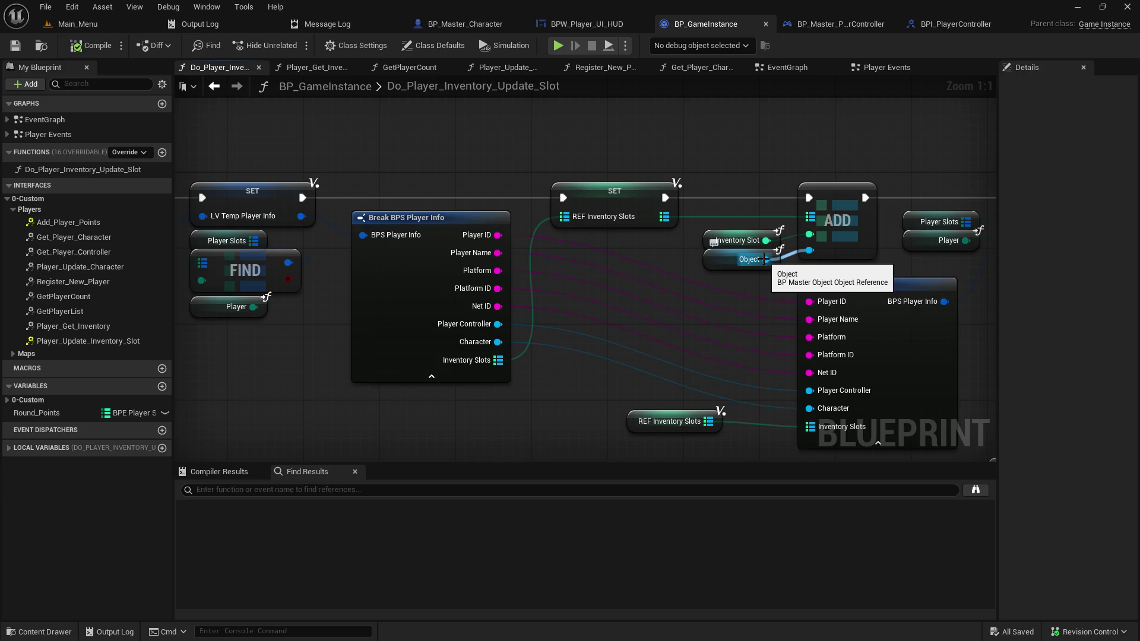
{"action": "mouse_move", "coordinate": [436, 140]}
{"action": "left_mouse_down"}
{"action": "mouse_move", "coordinate": [758, 173]}
{"action": "mouse_move", "coordinate": [391, 146]}
{"action": "left_mouse_up"}
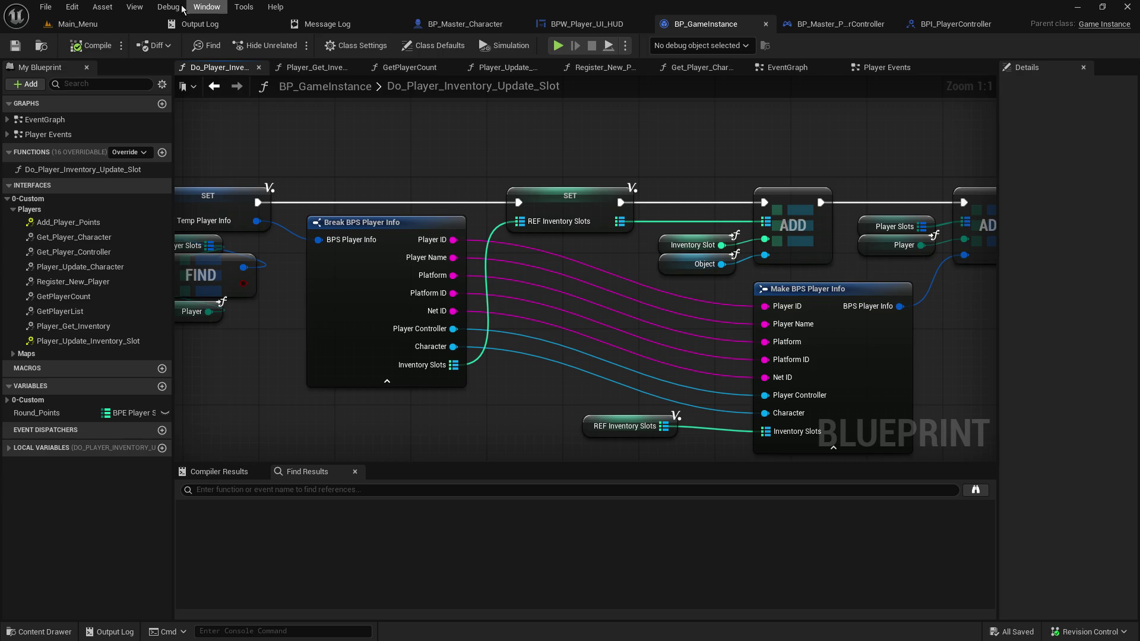
{"action": "left_click", "coordinate": [89, 23]}
{"action": "left_click", "coordinate": [295, 46]}
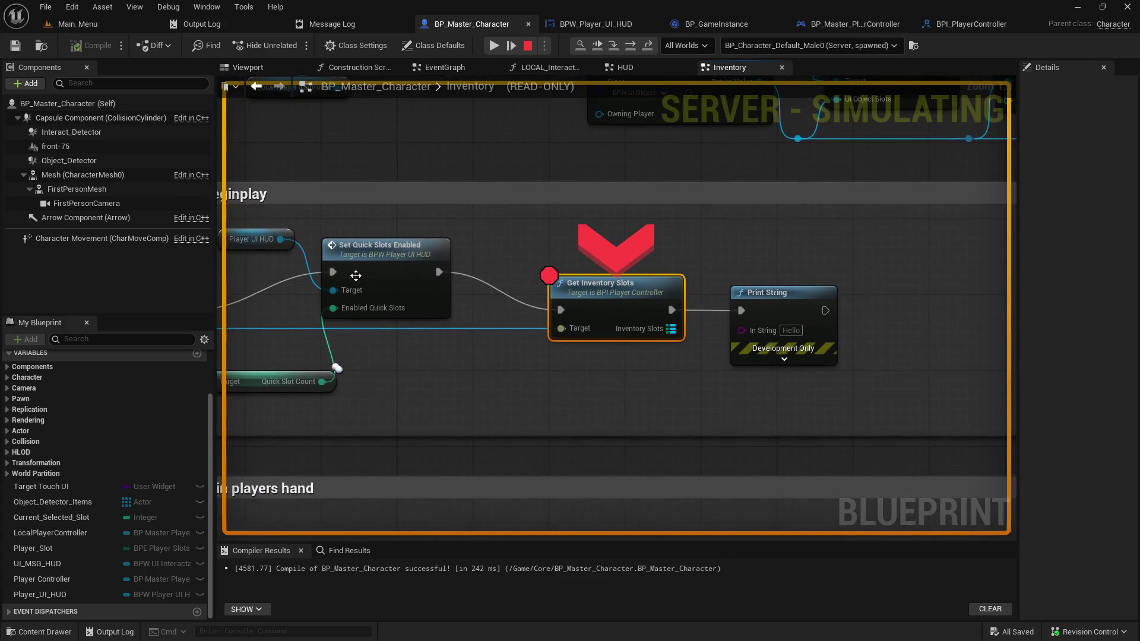
Resume past the breakpoint, pick up the weapon into inventory slot 2, and end the session
{"action": "left_click", "coordinate": [494, 45]}
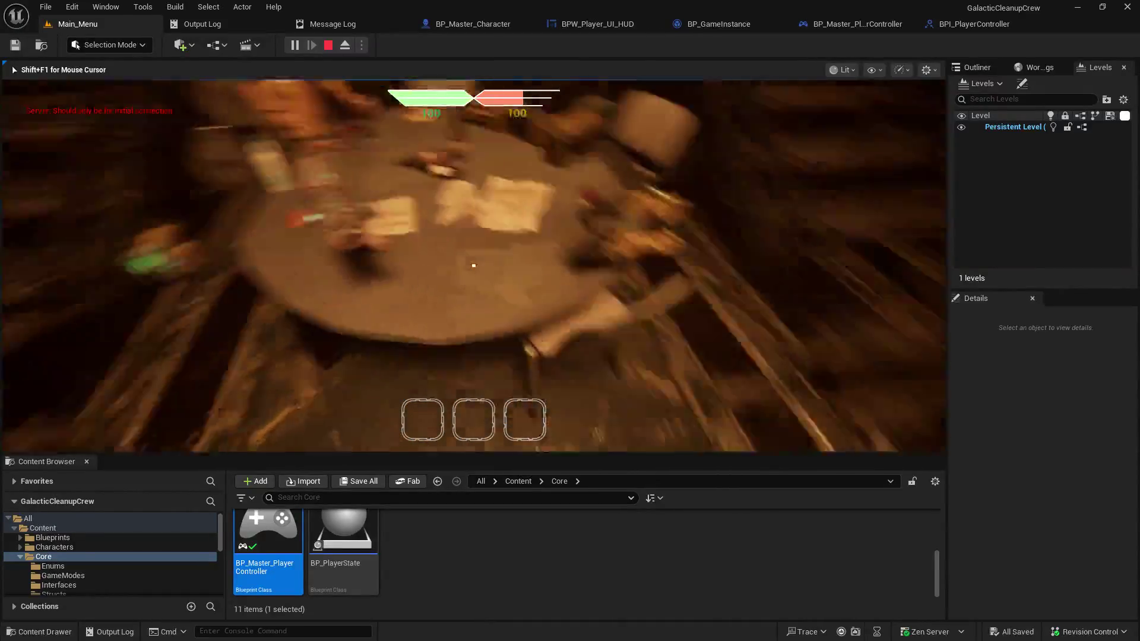
{"action": "key", "text": "e"}
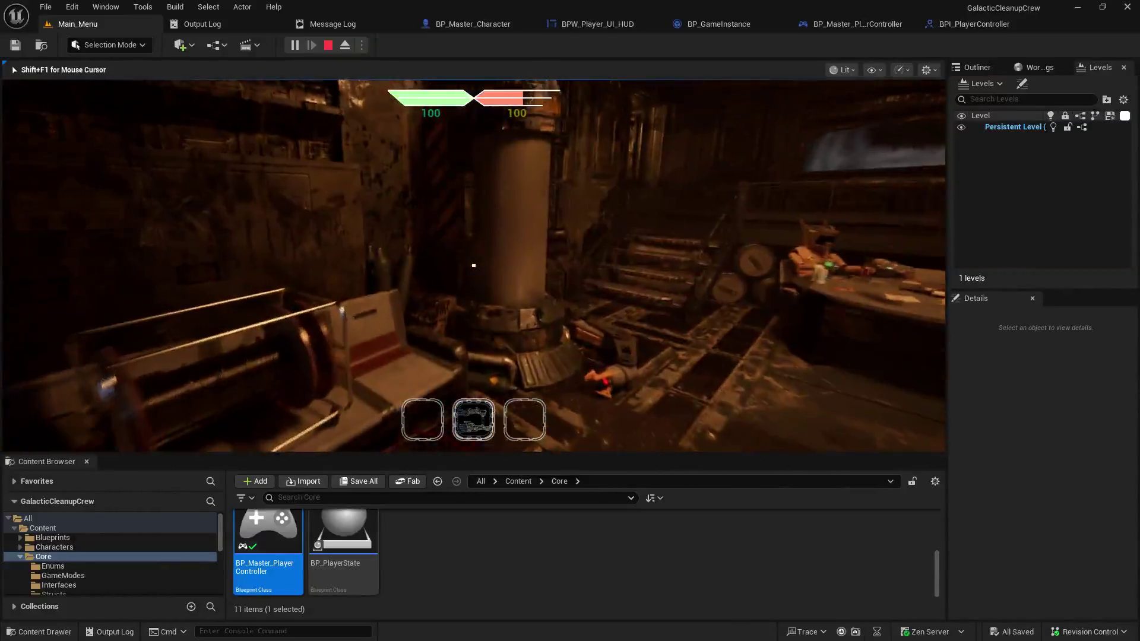
{"action": "key", "text": "Escape"}
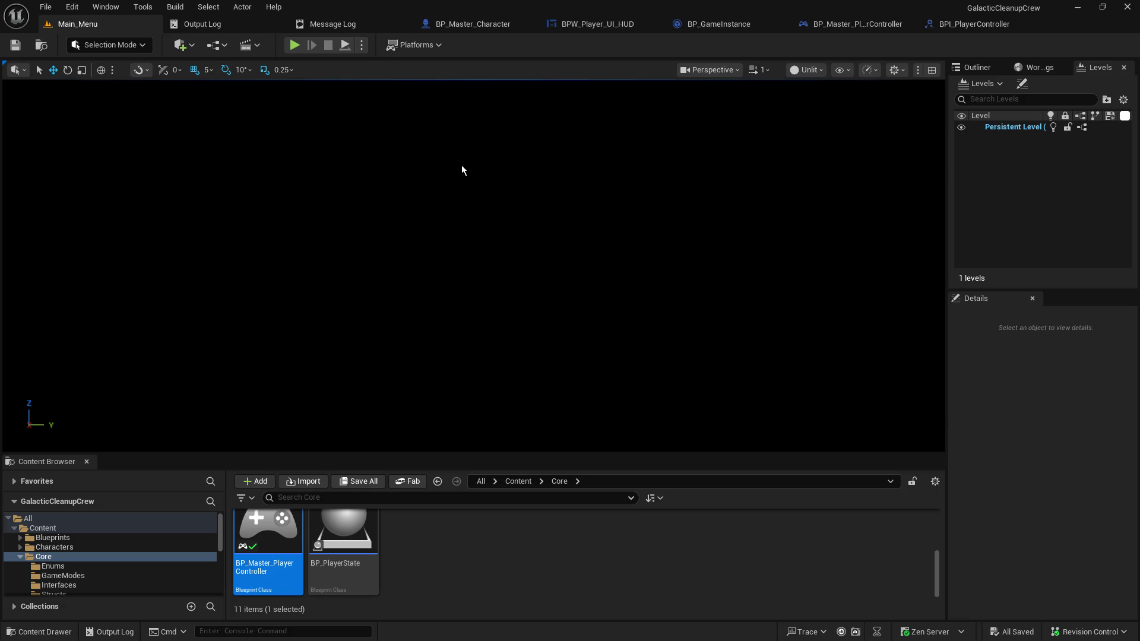
Pan through BP_GameInstance's inventory update graph, inspecting Make BPS Player Info, the ADD nodes and Object getter
{"action": "left_click", "coordinate": [696, 26]}
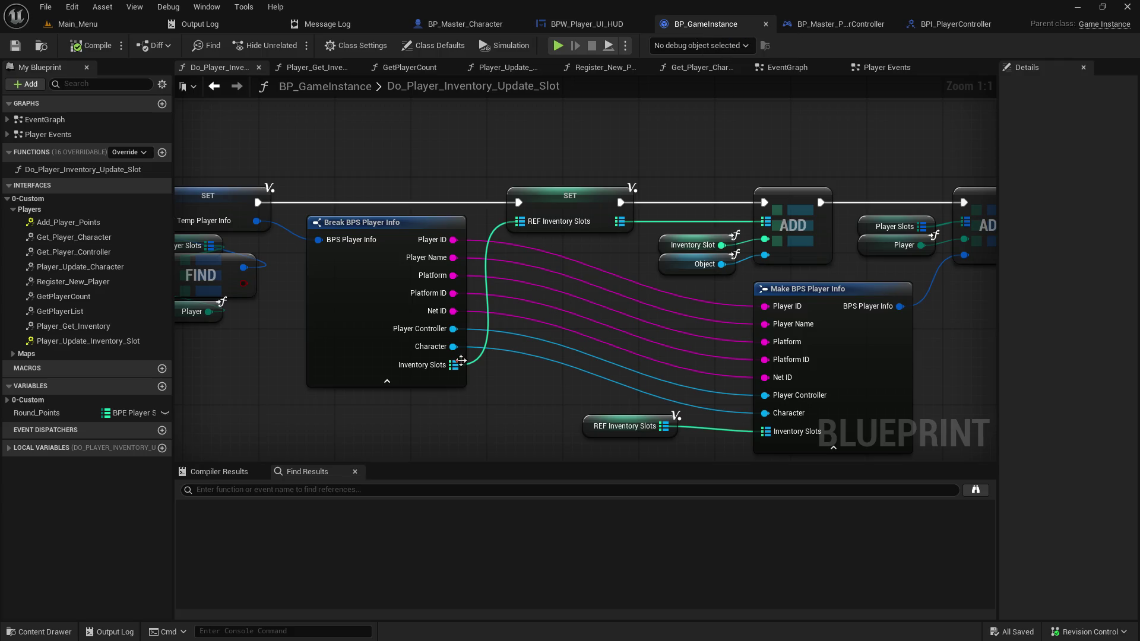
{"action": "left_click_drag", "start_coordinate": [616, 412], "coordinate": [411, 349]}
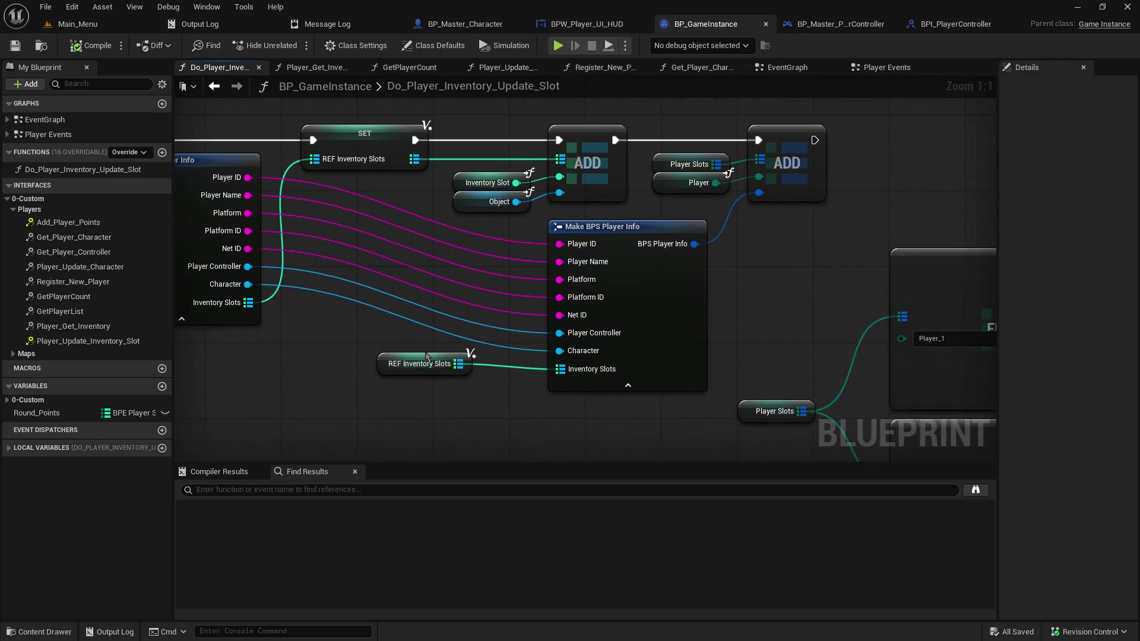
{"action": "left_click_drag", "start_coordinate": [492, 205], "coordinate": [597, 209]}
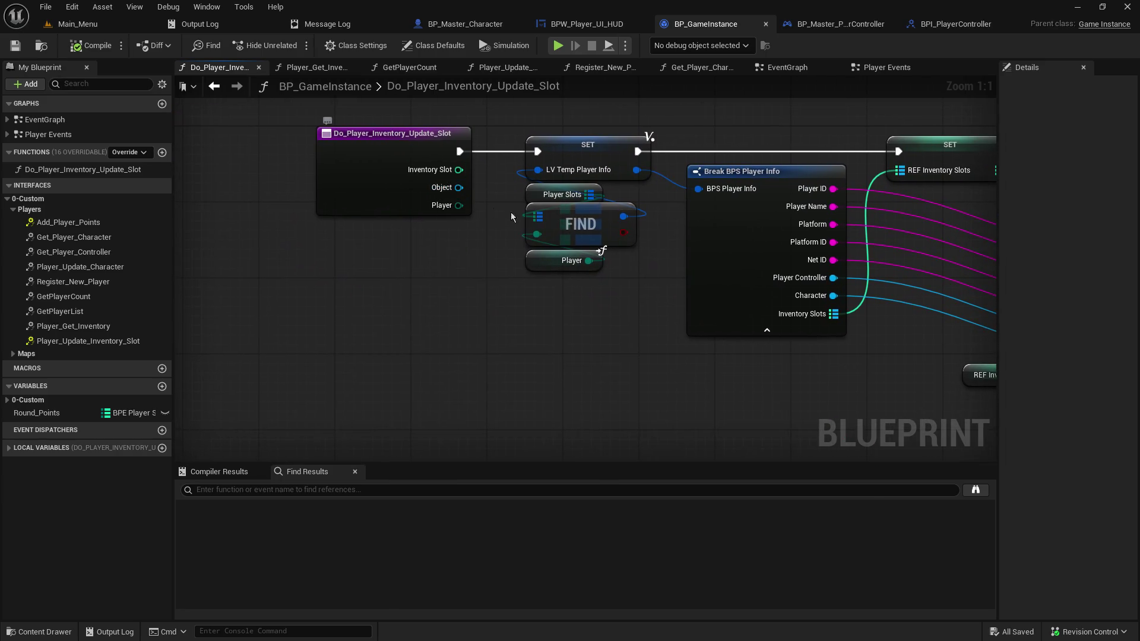
{"action": "left_click_drag", "start_coordinate": [756, 123], "coordinate": [215, 160]}
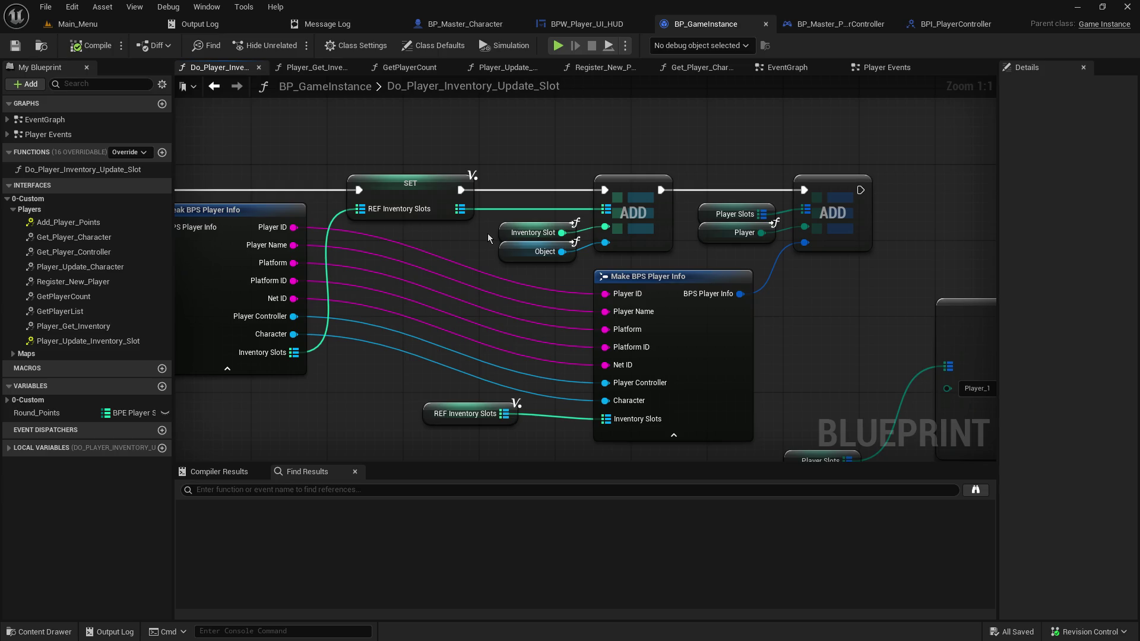
{"action": "mouse_move", "coordinate": [501, 213]}
{"action": "left_mouse_down"}
{"action": "mouse_move", "coordinate": [520, 163]}
{"action": "mouse_move", "coordinate": [586, 166]}
{"action": "mouse_move", "coordinate": [609, 139]}
{"action": "left_mouse_up"}
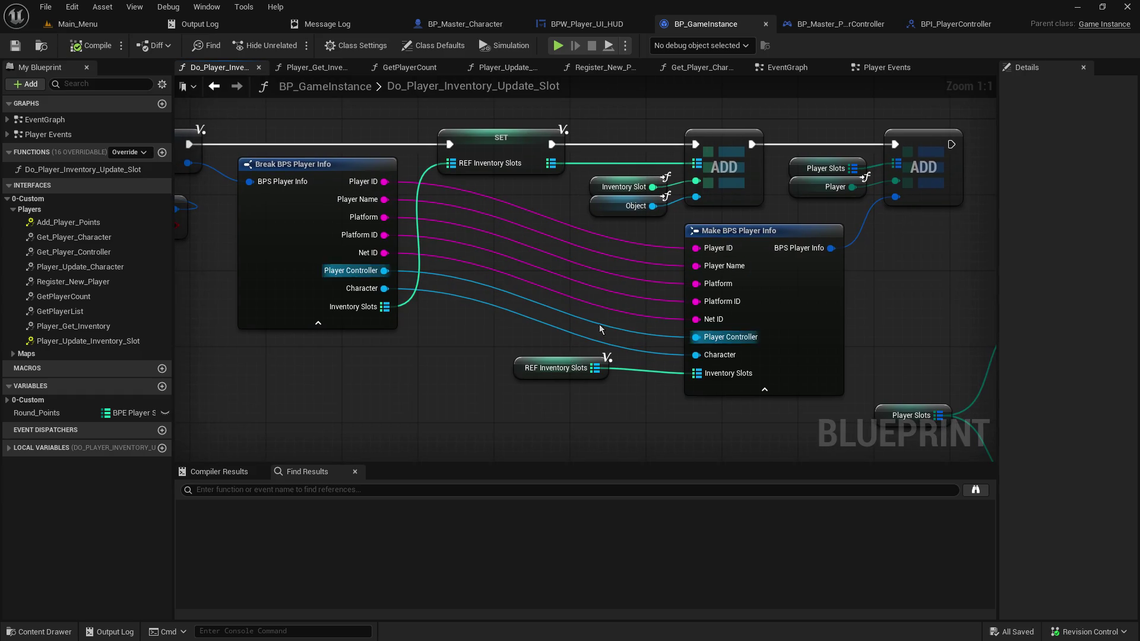
{"action": "left_click", "coordinate": [620, 207]}
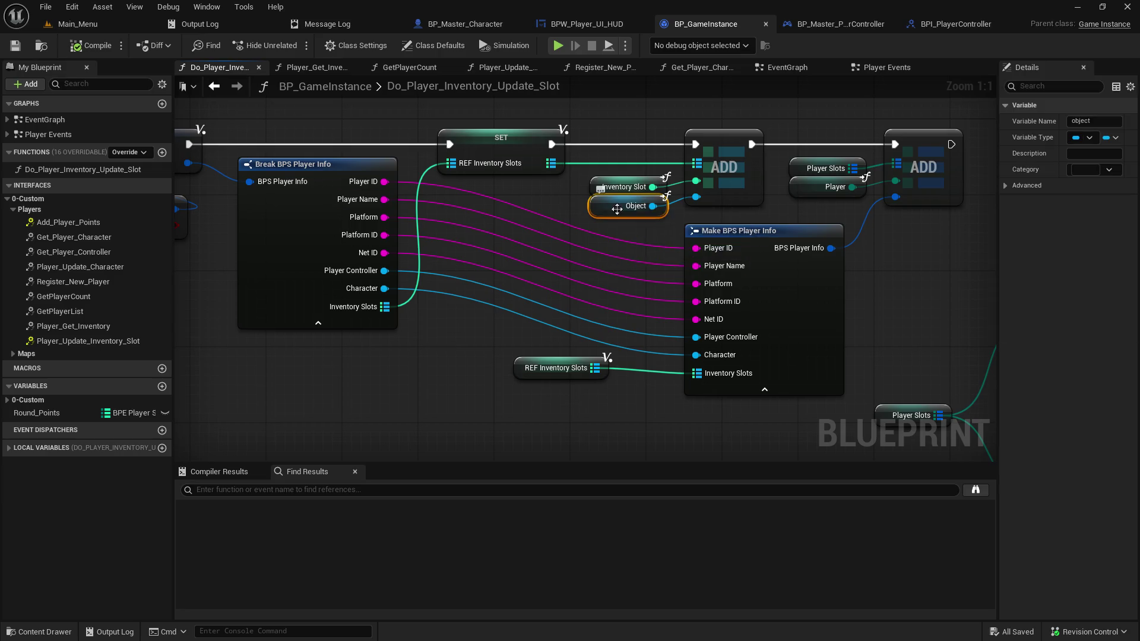
{"action": "left_click", "coordinate": [674, 215]}
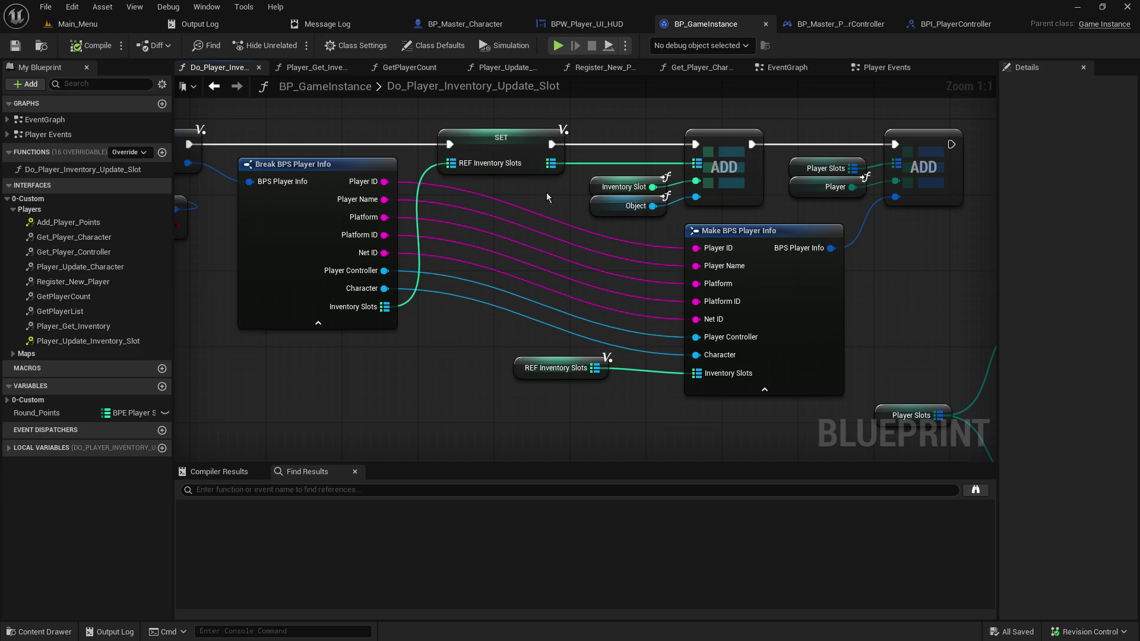
Back on Main_Menu, enlarge the Content Browser and show the Core/Structs folder
{"action": "left_click", "coordinate": [95, 24]}
{"action": "mouse_move", "coordinate": [366, 453]}
{"action": "left_mouse_down"}
{"action": "mouse_move", "coordinate": [394, 356]}
{"action": "mouse_move", "coordinate": [386, 326]}
{"action": "left_mouse_up"}
{"action": "left_click", "coordinate": [82, 467]}
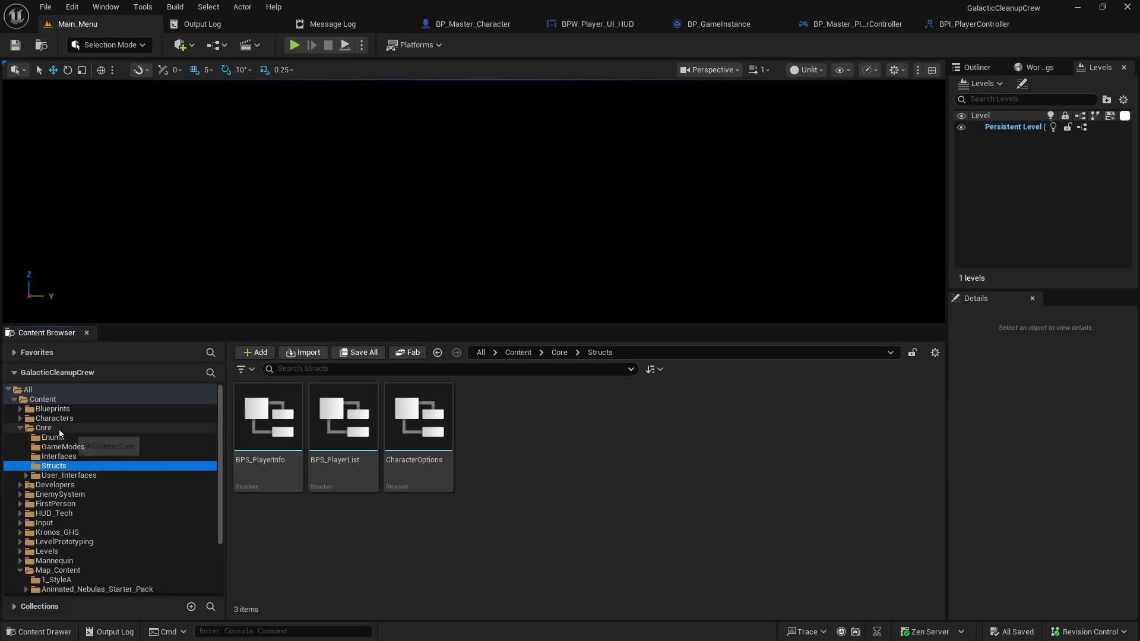
Start a Data Table in Core but cancel the row-structure picker, then return to Structs
{"action": "left_click", "coordinate": [59, 429]}
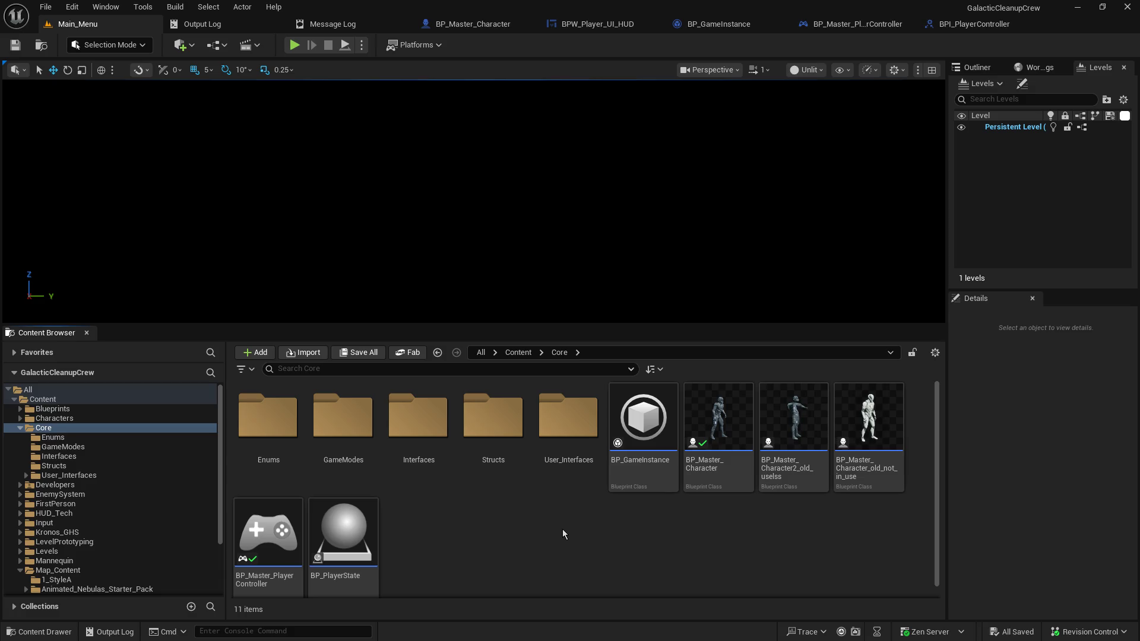
{"action": "right_click", "coordinate": [522, 522]}
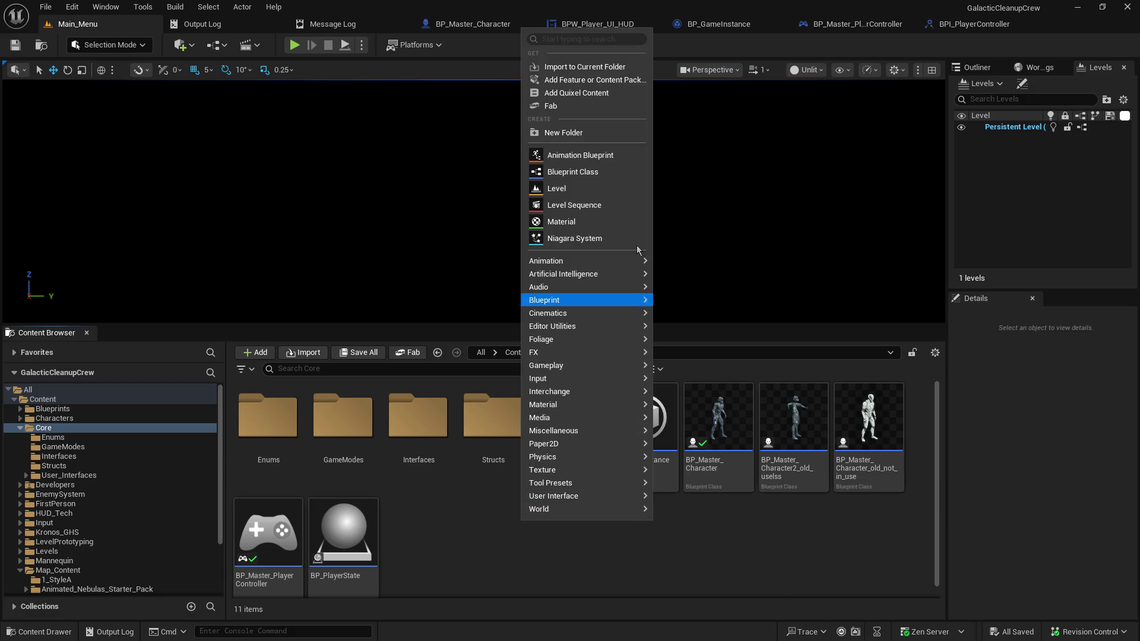
{"action": "type", "text": "data"}
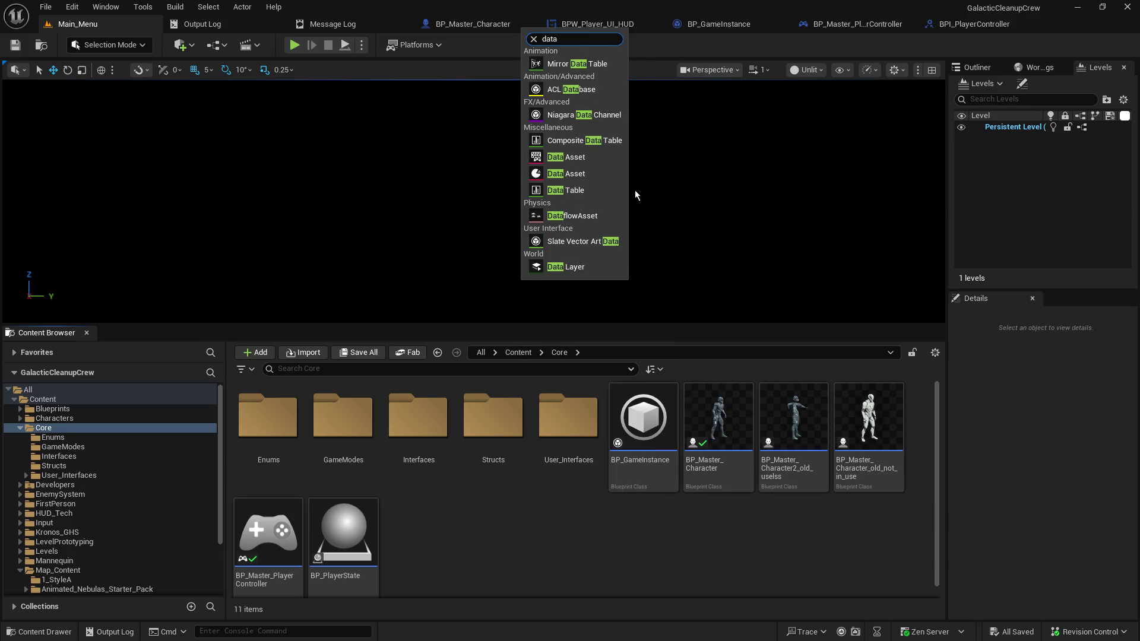
{"action": "left_click", "coordinate": [585, 190]}
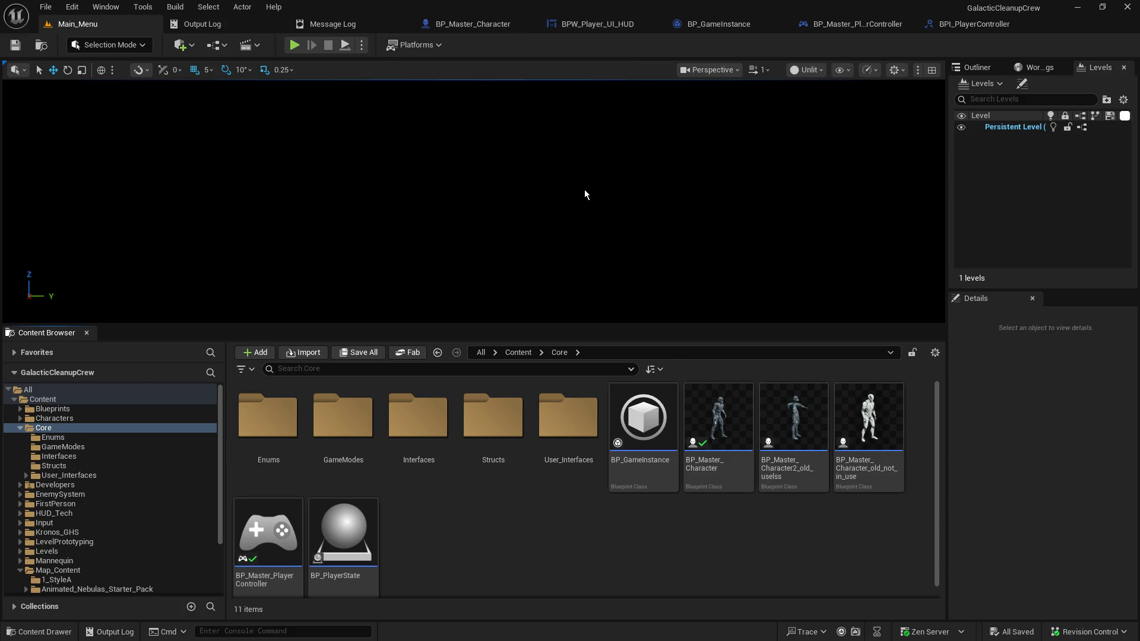
{"action": "left_click", "coordinate": [572, 315]}
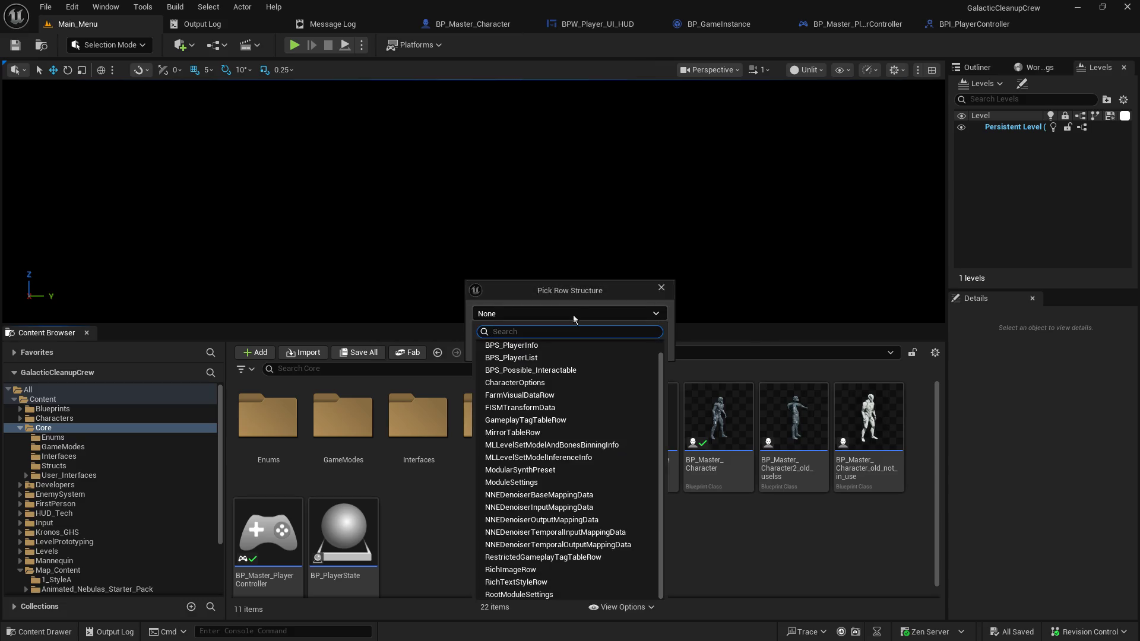
{"action": "left_click", "coordinate": [661, 290]}
{"action": "double_click", "coordinate": [498, 440]}
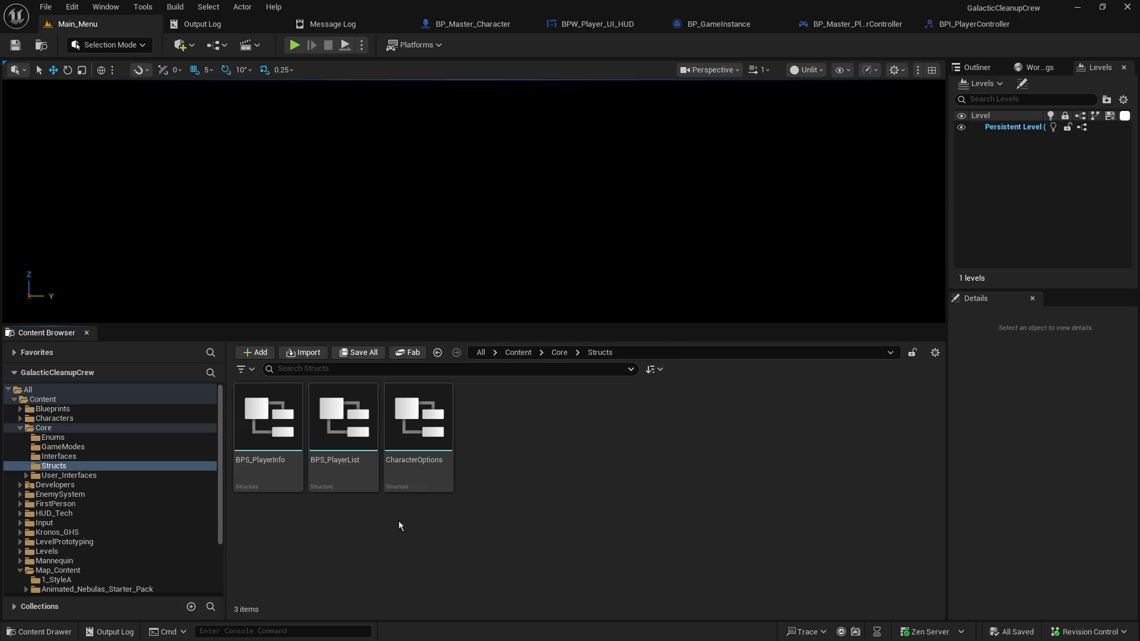
Add a Structure asset named BPS_Things in Core/Structs and open it for editing
{"action": "right_click", "coordinate": [509, 437]}
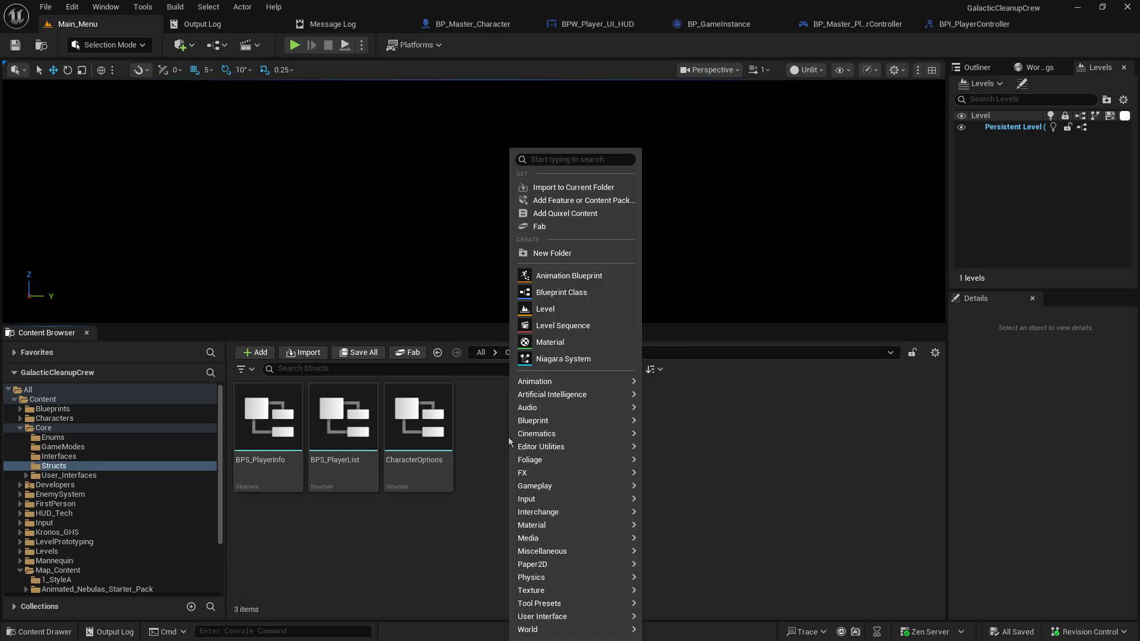
{"action": "left_click", "coordinate": [567, 160]}
{"action": "type", "text": "str"}
{"action": "left_click", "coordinate": [569, 209]}
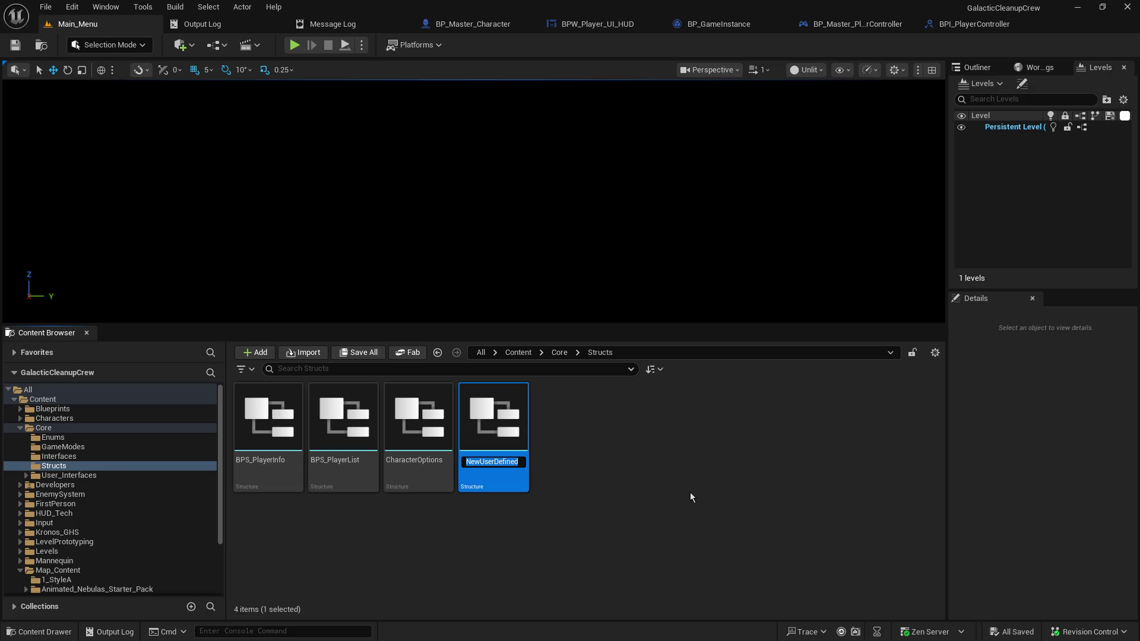
{"action": "type", "text": "BPS_T"}
{"action": "type", "text": "hings"}
{"action": "key", "text": "Return"}
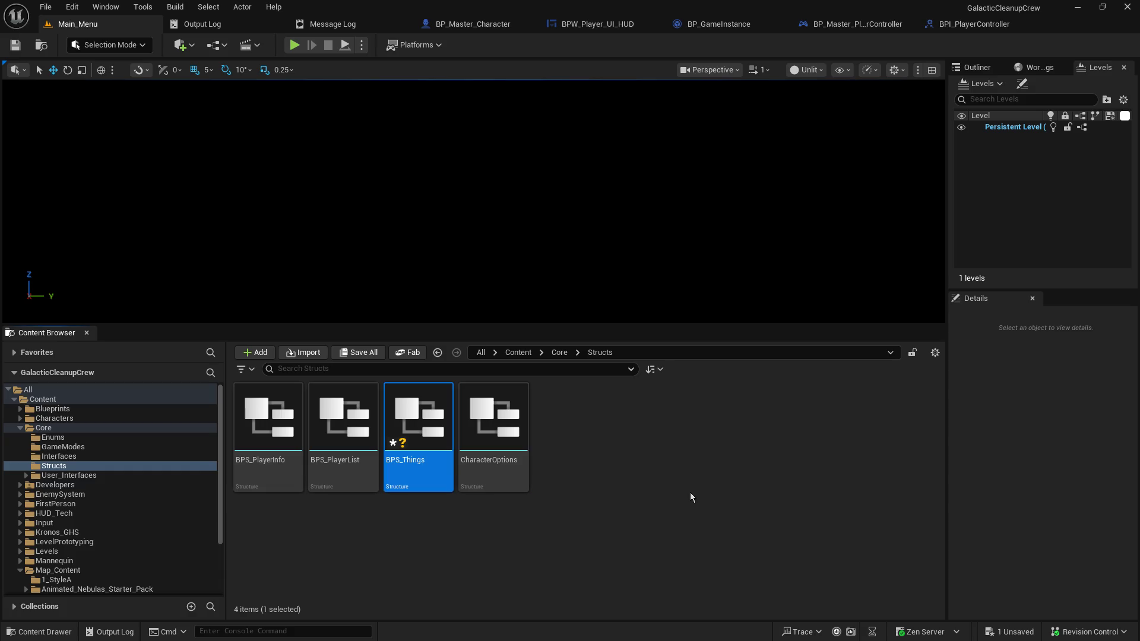
{"action": "key", "text": "Return"}
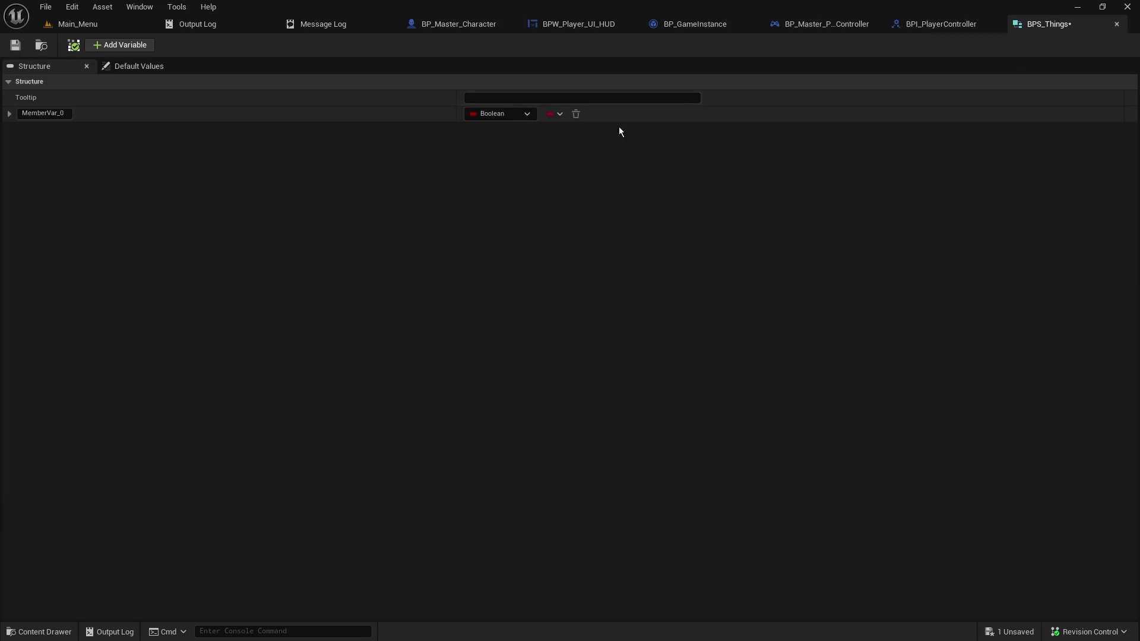
Rename the first BPS_Things member to Thing_Name and make it a String
{"action": "left_click", "coordinate": [494, 113]}
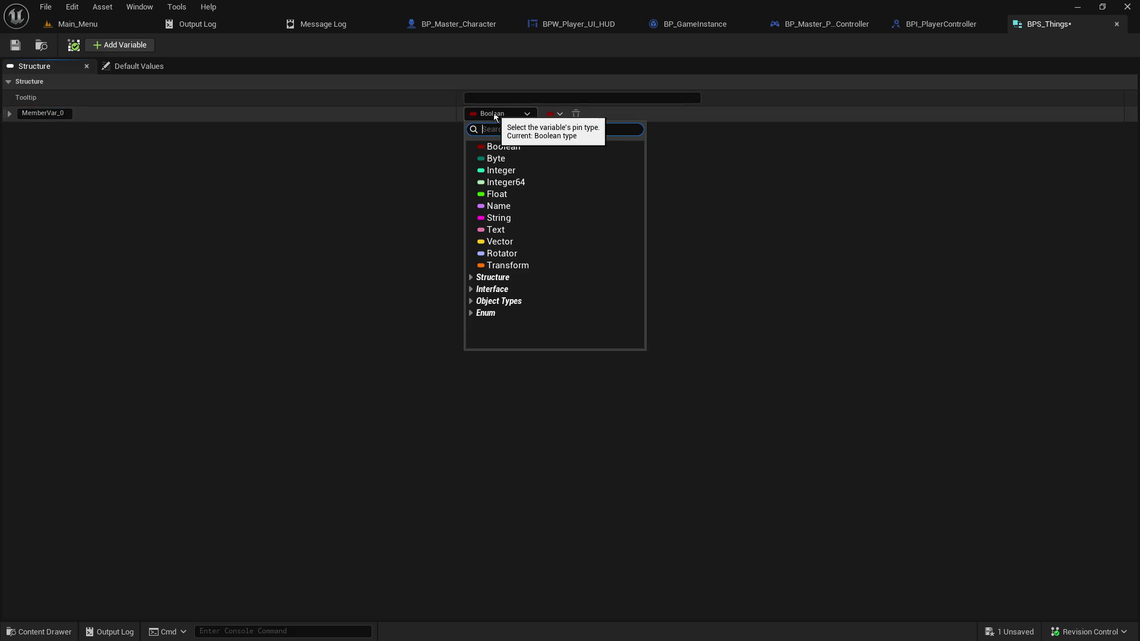
{"action": "left_click", "coordinate": [209, 139]}
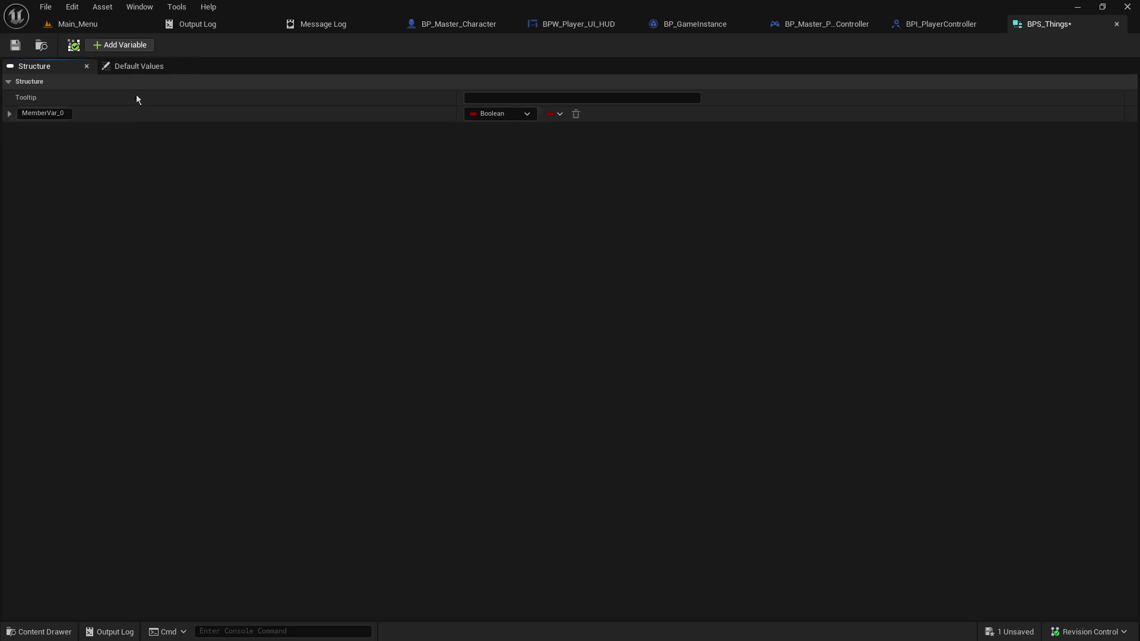
{"action": "left_click", "coordinate": [57, 114]}
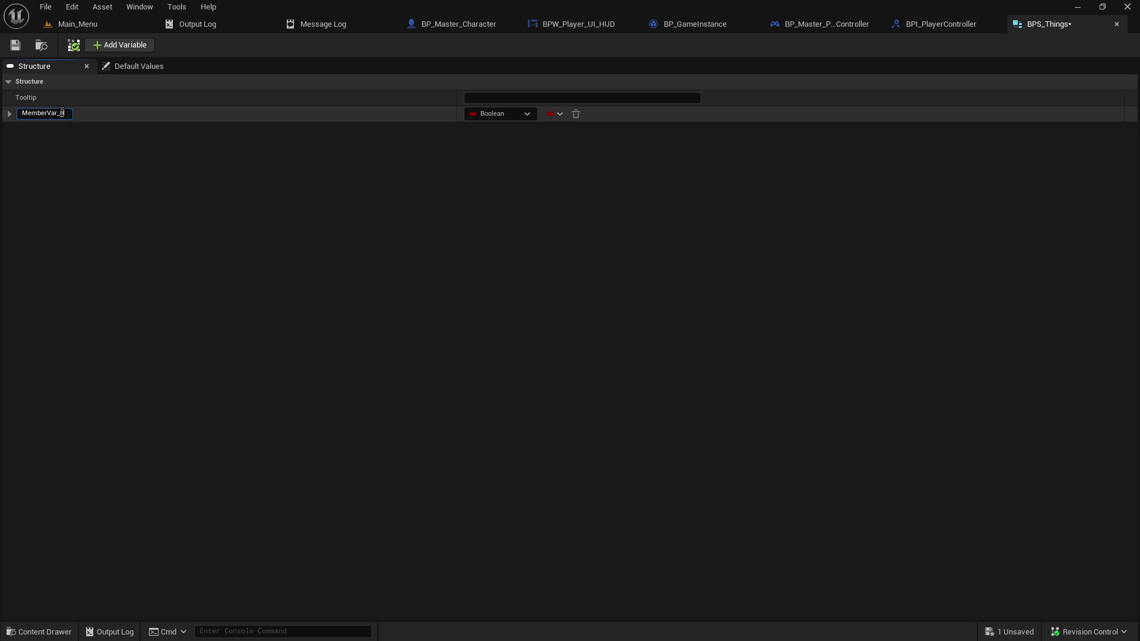
{"action": "key", "text": "ctrl+a"}
{"action": "key", "text": "BackSpace"}
{"action": "type", "text": "Thung_N"}
{"action": "key", "text": "BackSpace"}
{"action": "key", "text": "BackSpace"}
{"action": "key", "text": "BackSpace"}
{"action": "type", "text": "ing"}
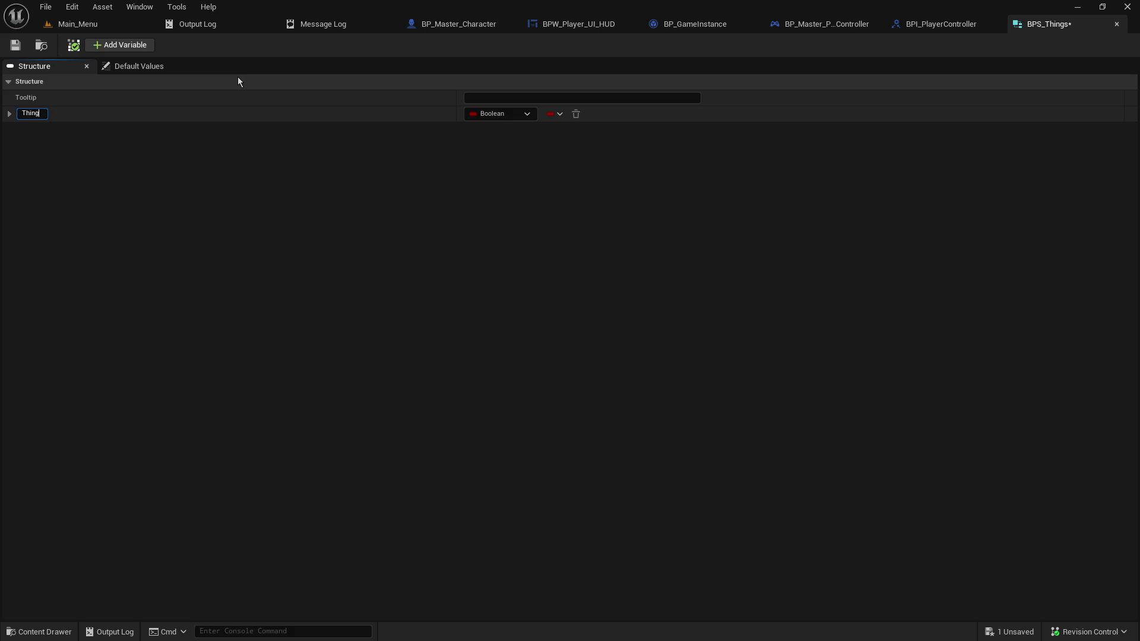
{"action": "type", "text": "_Name"}
{"action": "key", "text": "Return"}
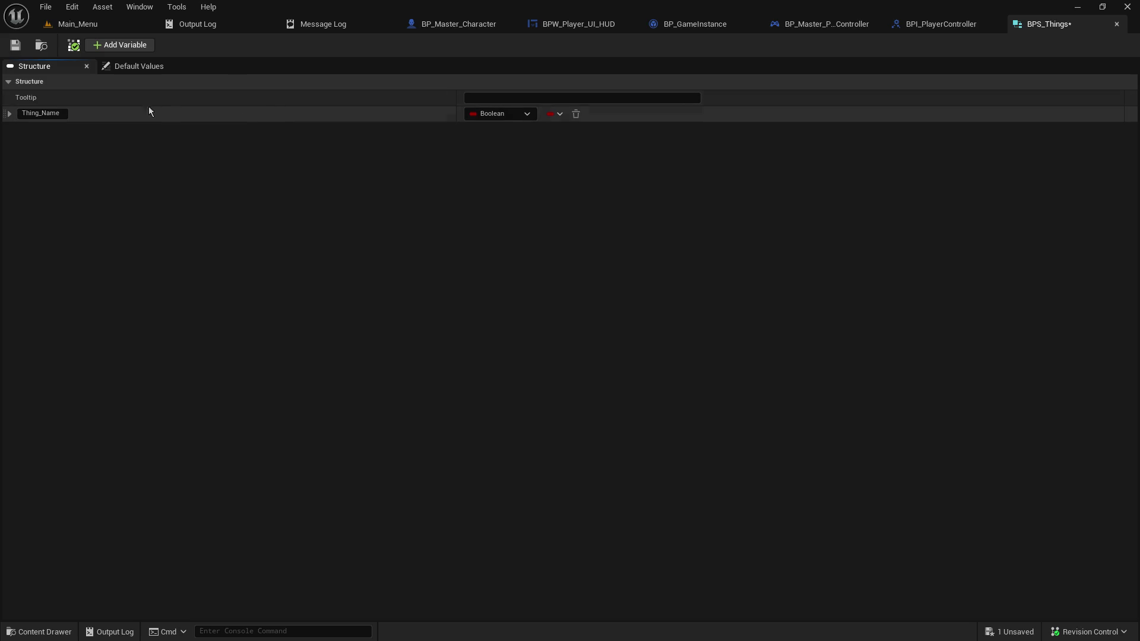
{"action": "left_click", "coordinate": [504, 113]}
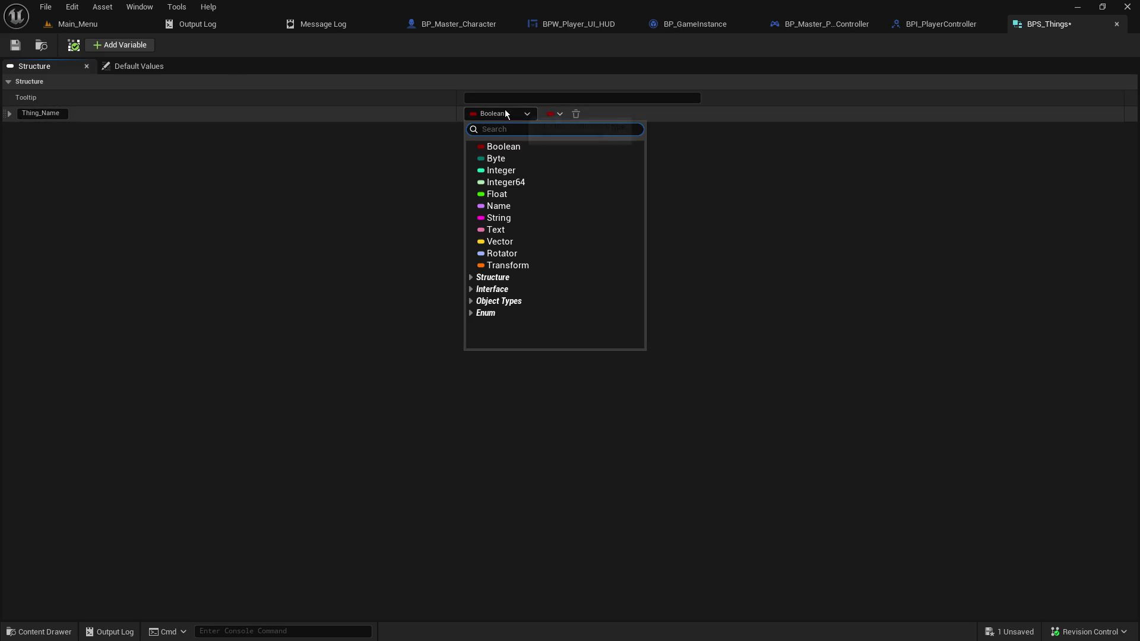
{"action": "left_click", "coordinate": [538, 215]}
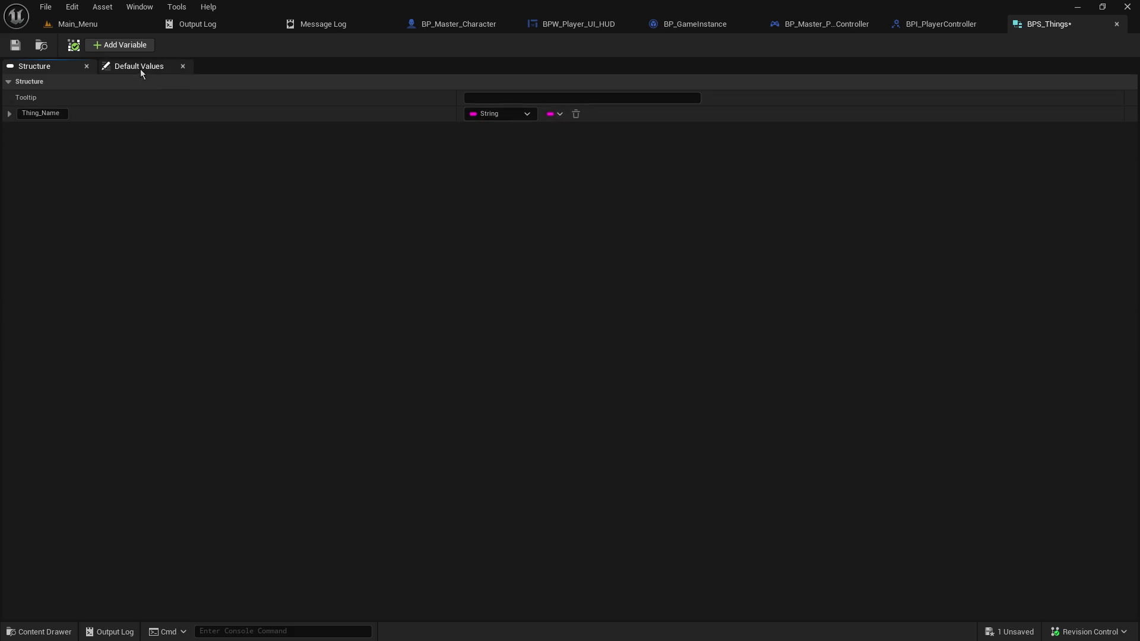
Add an Integer member named Thing_ID at the top of the structure
{"action": "left_click", "coordinate": [137, 46]}
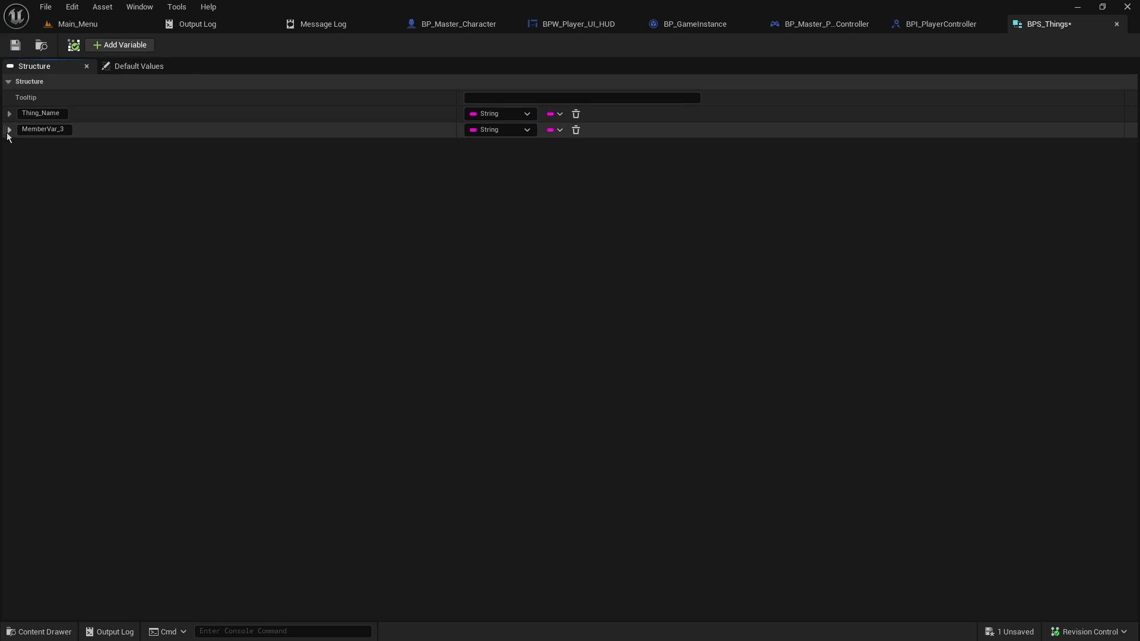
{"action": "left_click_drag", "start_coordinate": [2, 130], "coordinate": [6, 114]}
{"action": "left_click", "coordinate": [56, 113]}
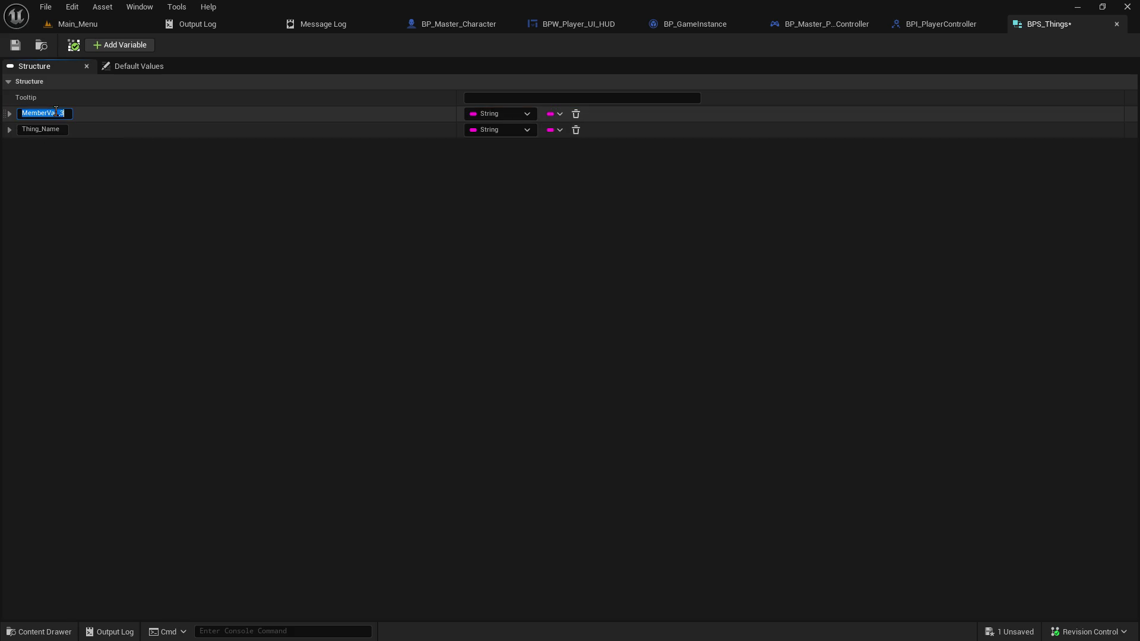
{"action": "type", "text": "Thing"}
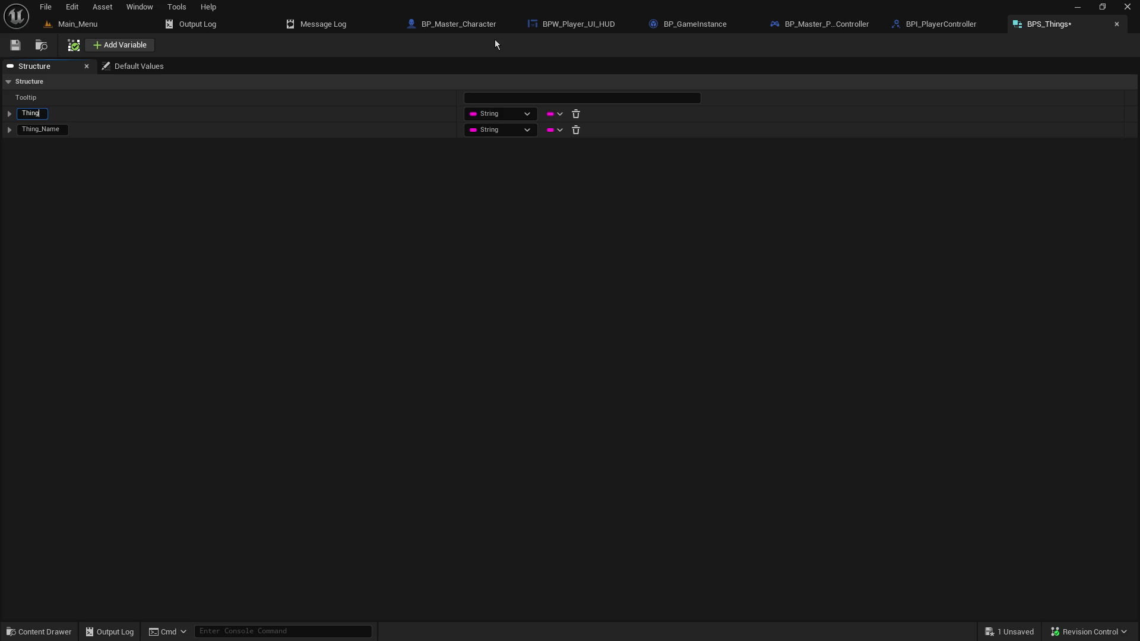
{"action": "type", "text": "_ID"}
{"action": "key", "text": "Return"}
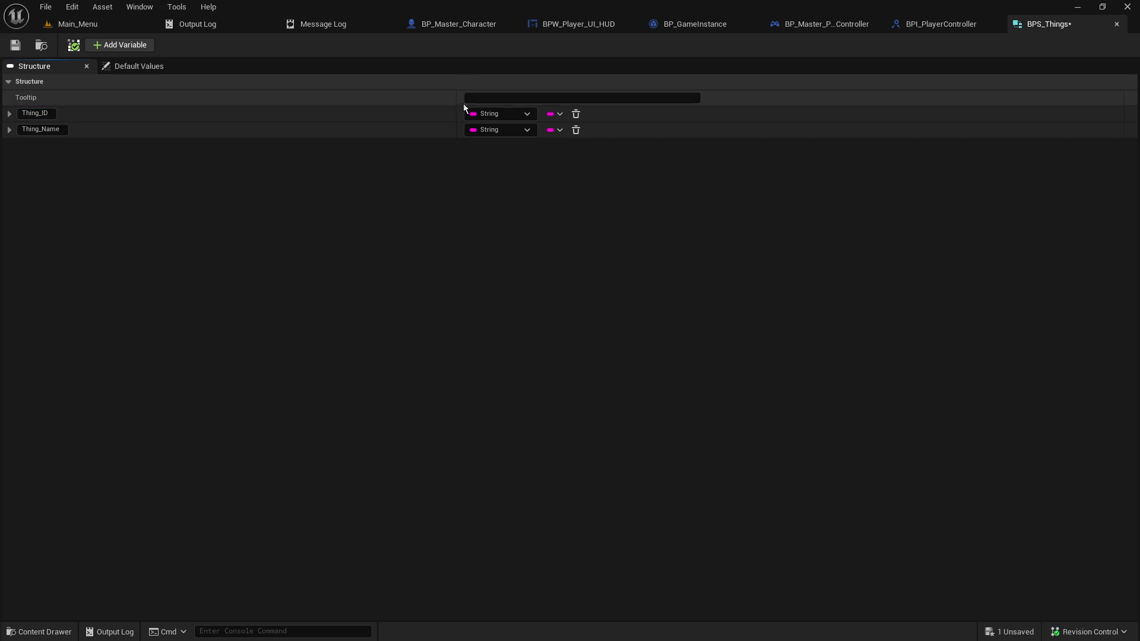
{"action": "left_click", "coordinate": [534, 117]}
{"action": "left_click", "coordinate": [525, 172]}
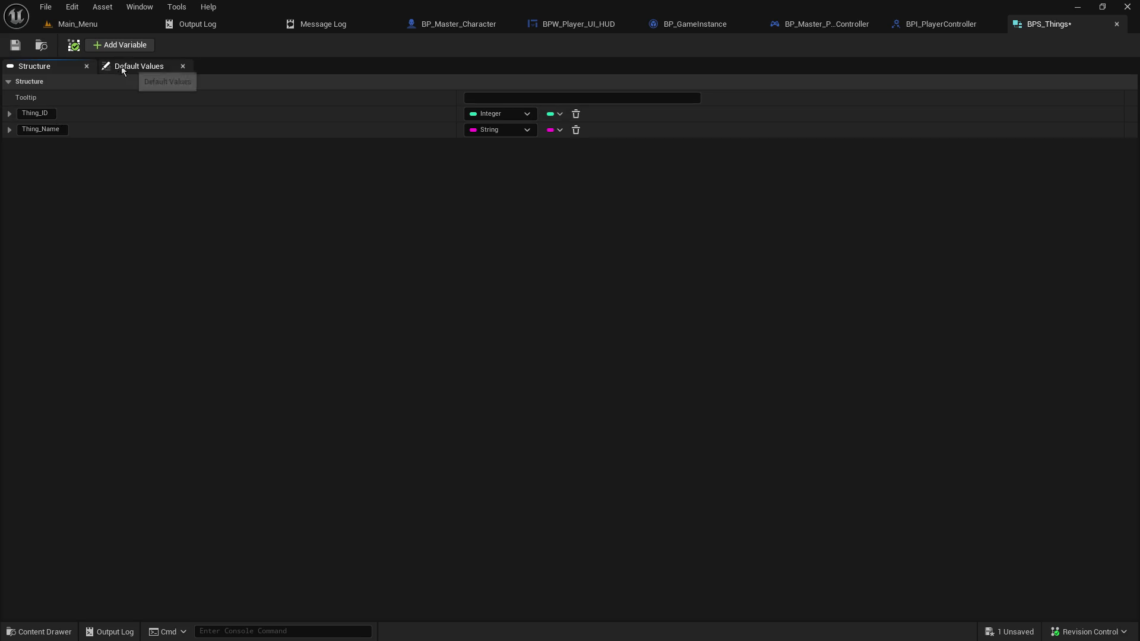
Add Thing_BP as an Actor object reference, save BPS_Things, and return to Main_Menu
{"action": "left_click", "coordinate": [119, 45]}
{"action": "left_click", "coordinate": [62, 146]}
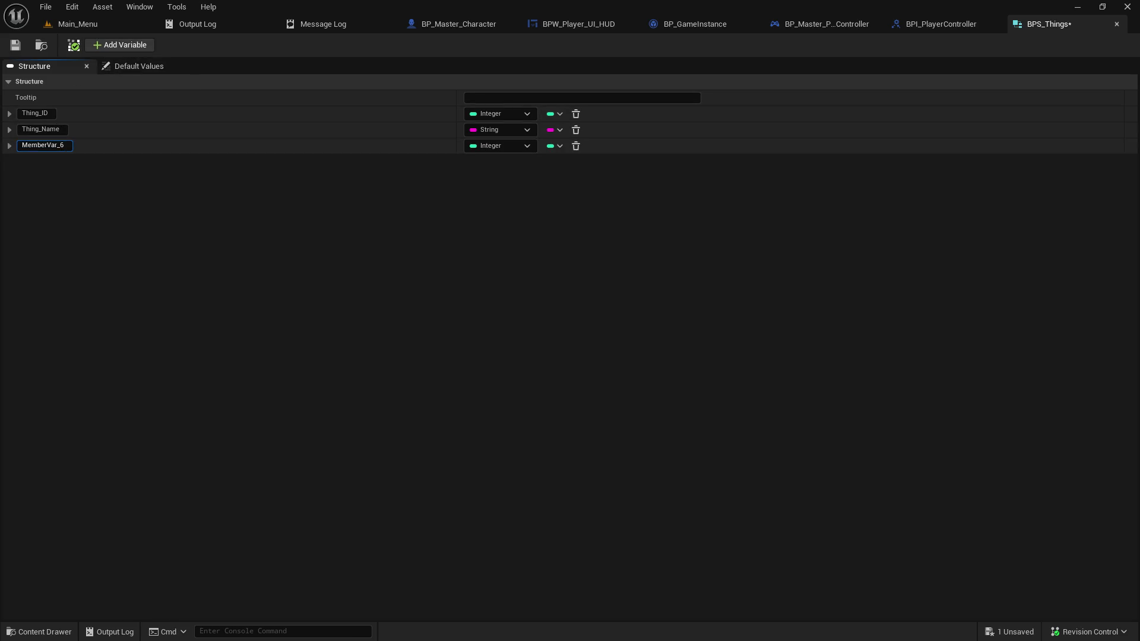
{"action": "key", "text": "ctrl+a"}
{"action": "type", "text": "Th"}
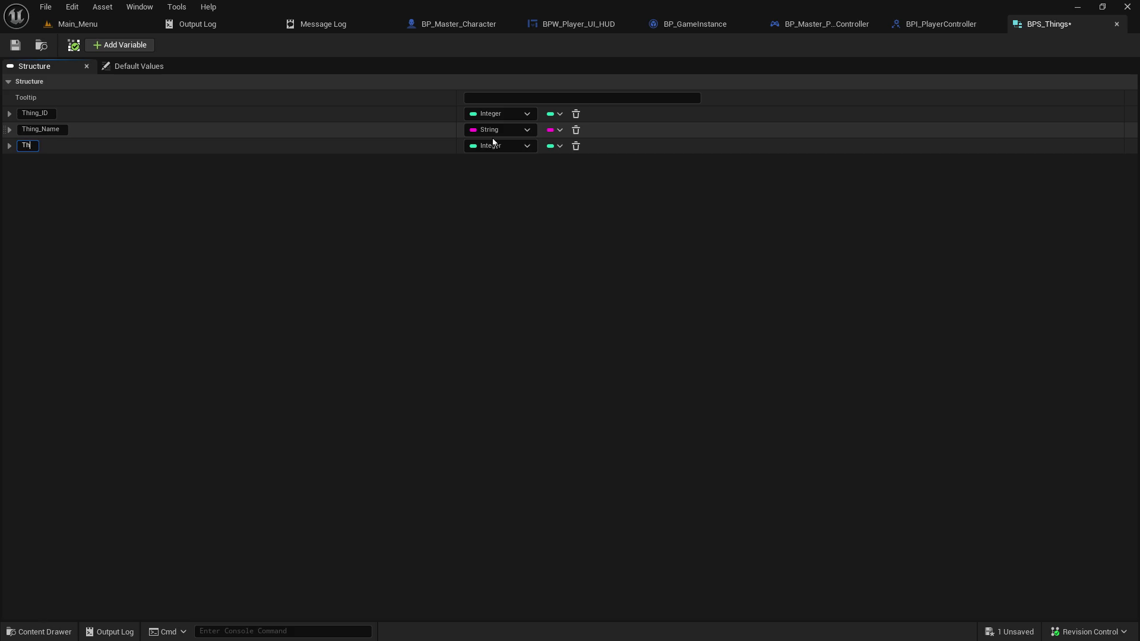
{"action": "type", "text": "ing_BP"}
{"action": "key", "text": "Return"}
{"action": "left_click", "coordinate": [492, 147]}
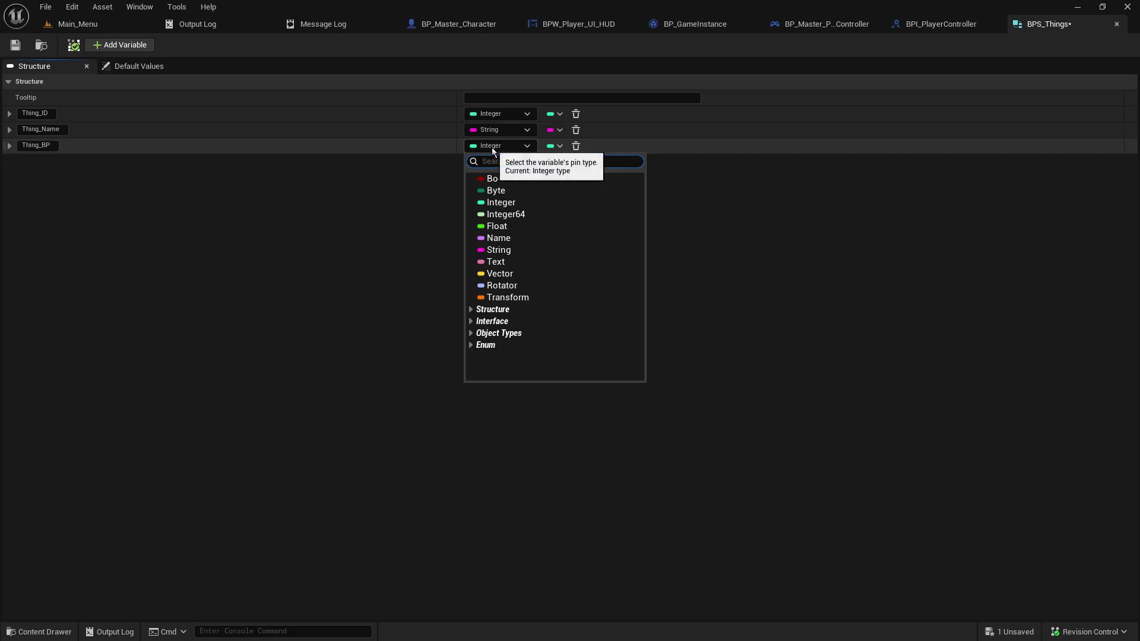
{"action": "type", "text": "act"}
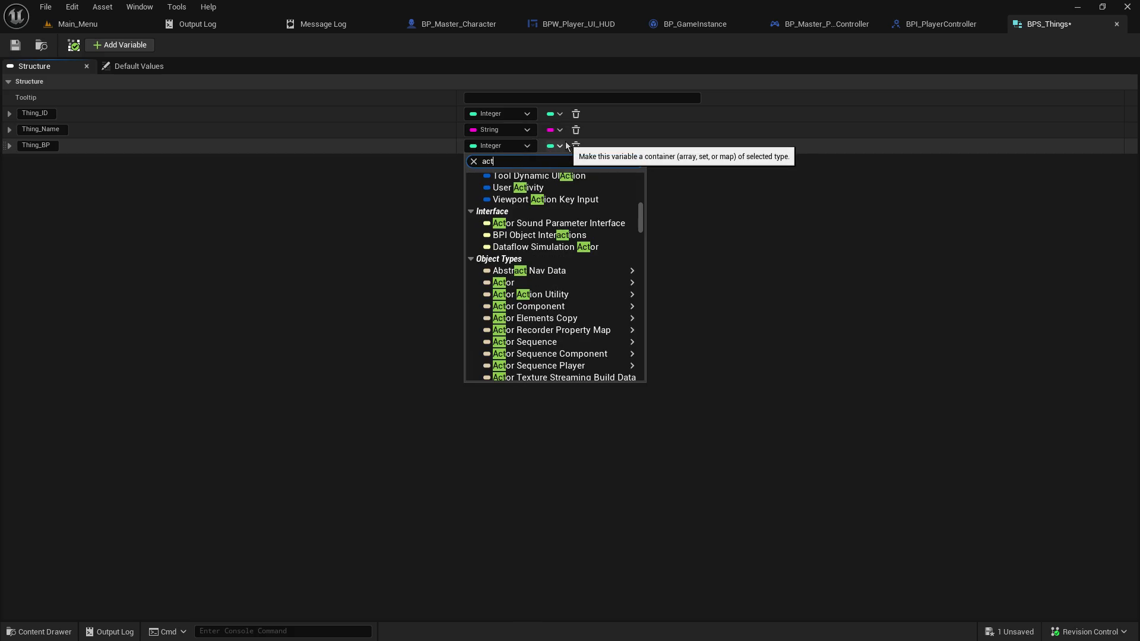
{"action": "type", "text": "or"}
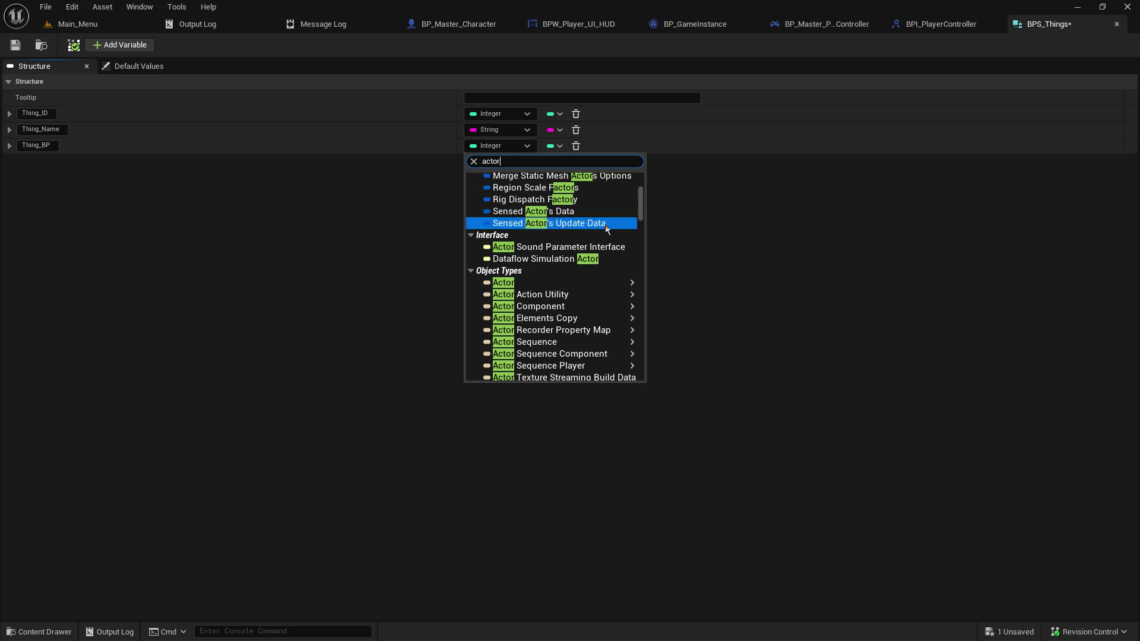
{"action": "mouse_move", "coordinate": [593, 284]}
{"action": "left_click", "coordinate": [677, 285]}
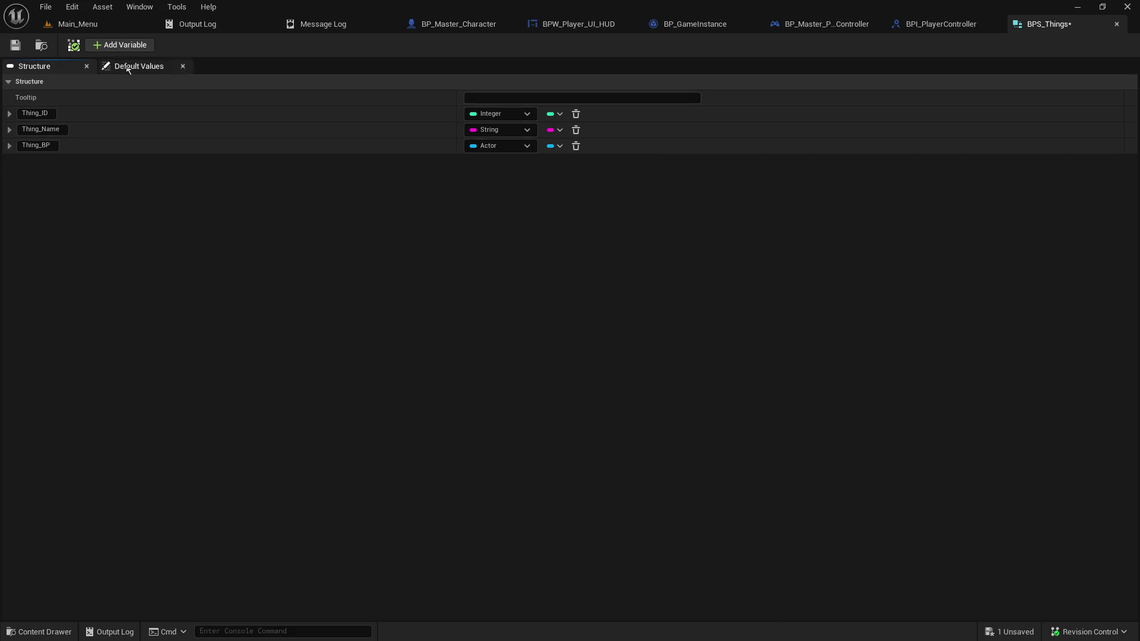
{"action": "left_click", "coordinate": [15, 47]}
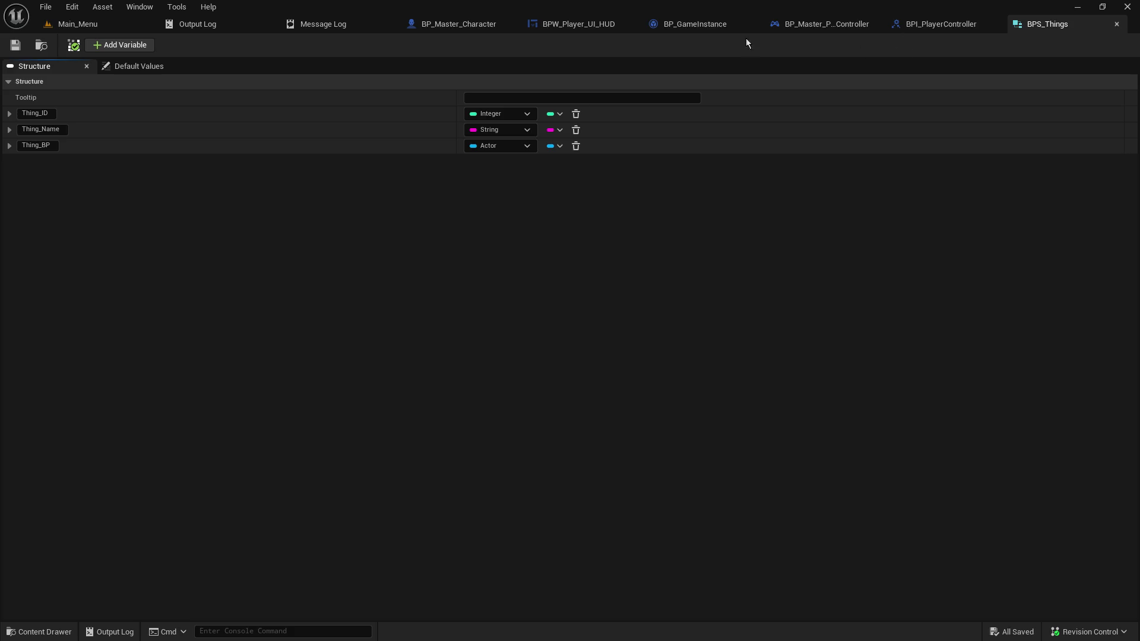
{"action": "left_click", "coordinate": [77, 24]}
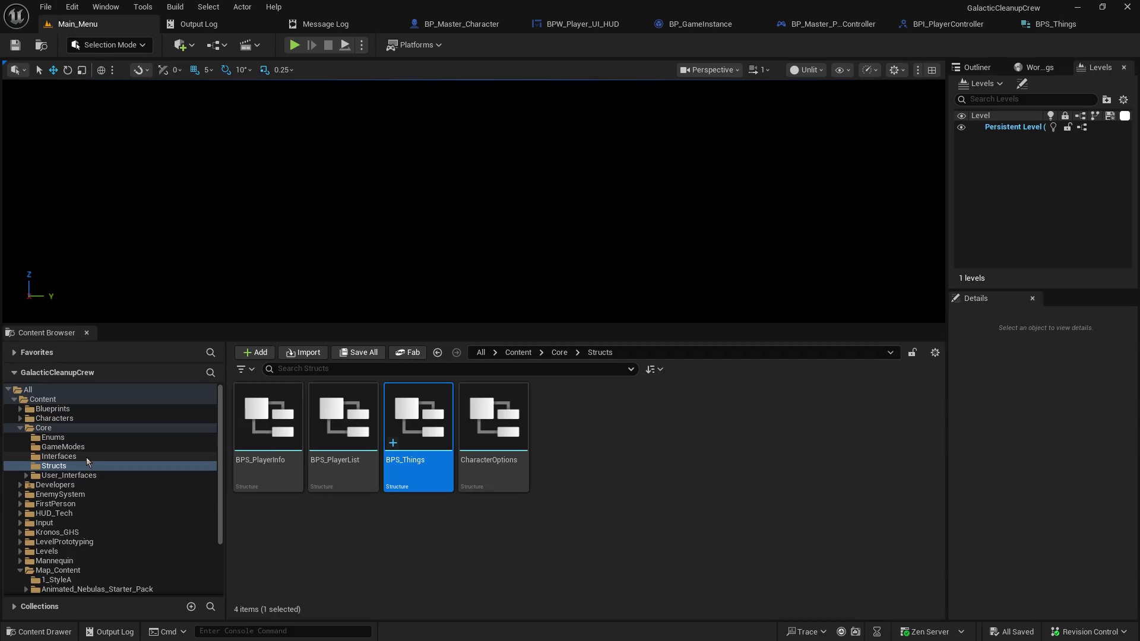
Create a Data Table in Content/Core with BPS_Things as row structure, named DT_Things
{"action": "left_click", "coordinate": [74, 428]}
{"action": "right_click", "coordinate": [490, 522]}
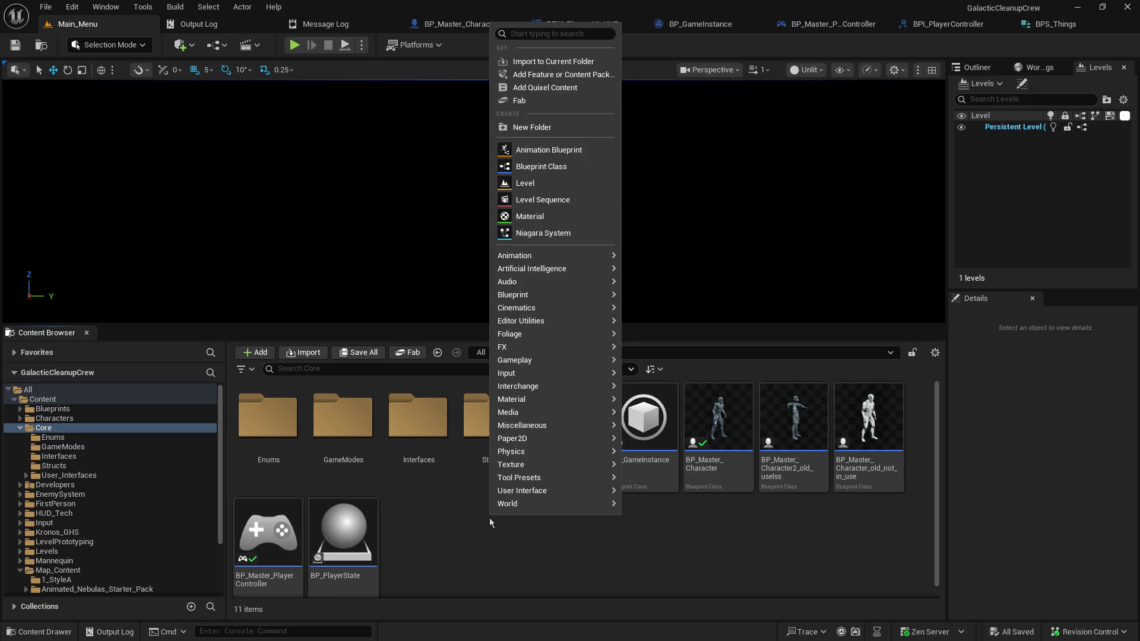
{"action": "type", "text": "datata"}
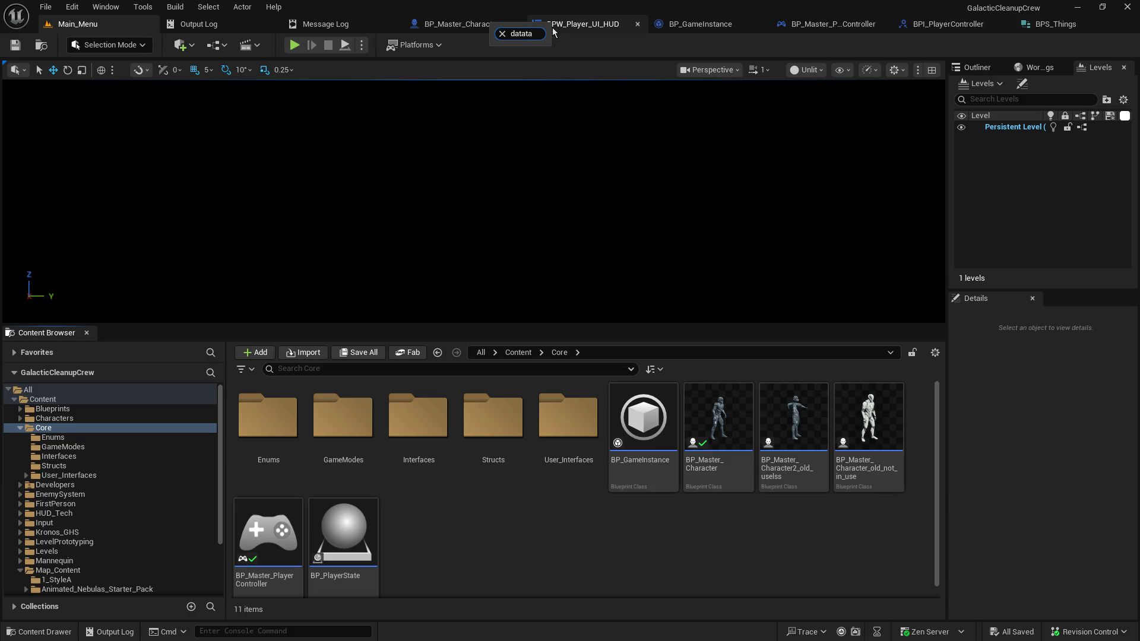
{"action": "key", "text": "BackSpace"}
{"action": "key", "text": "BackSpace"}
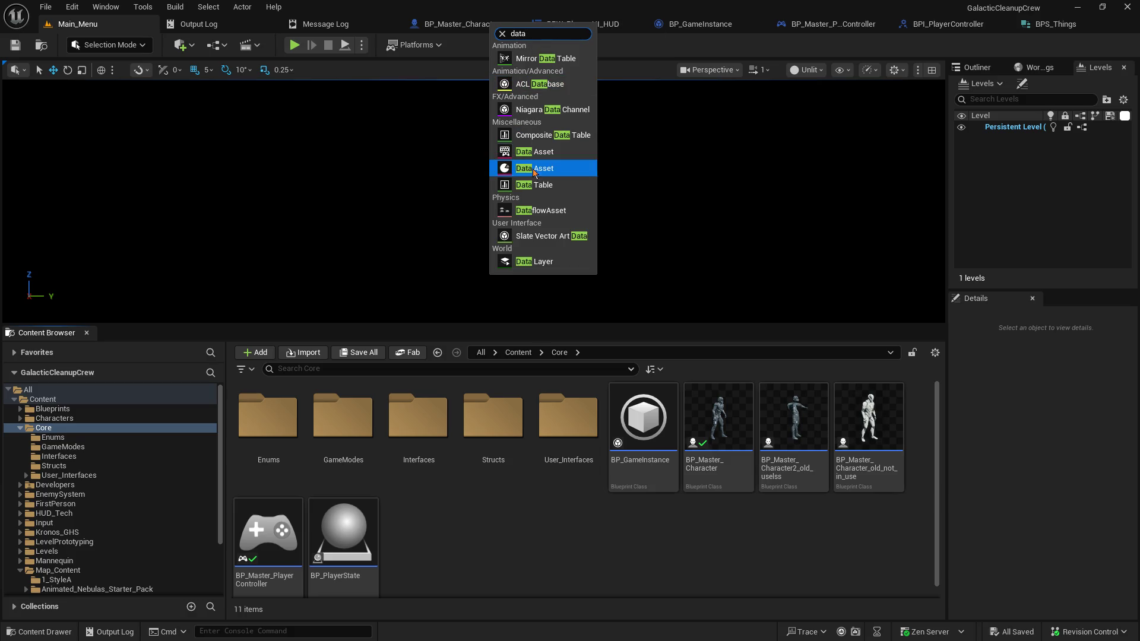
{"action": "left_click", "coordinate": [540, 185]}
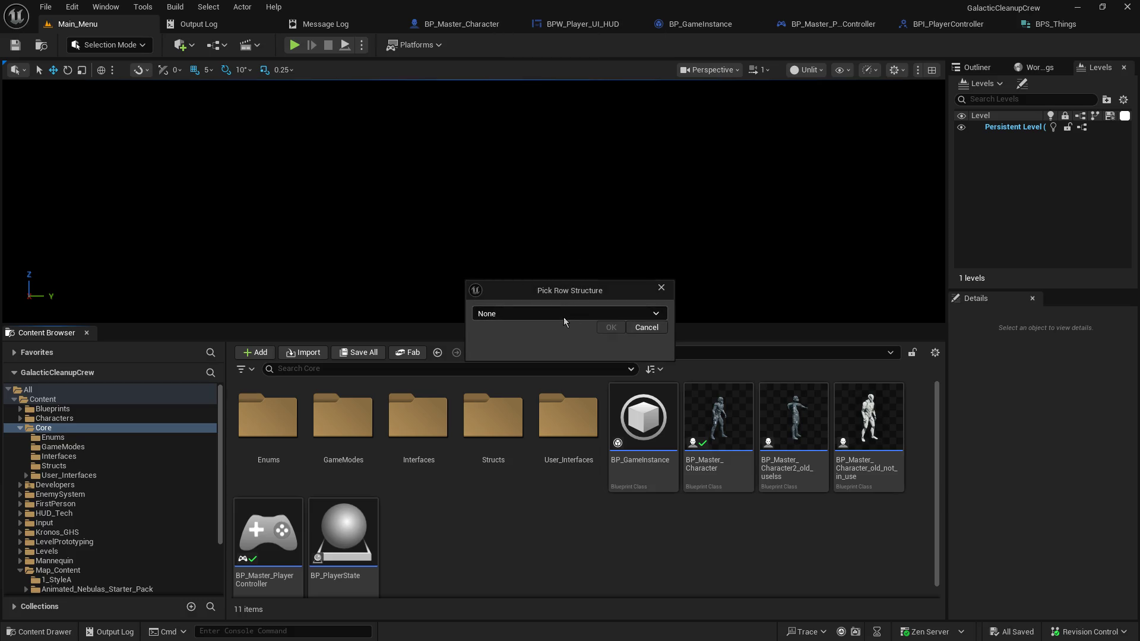
{"action": "left_click", "coordinate": [565, 316]}
{"action": "type", "text": "thing"}
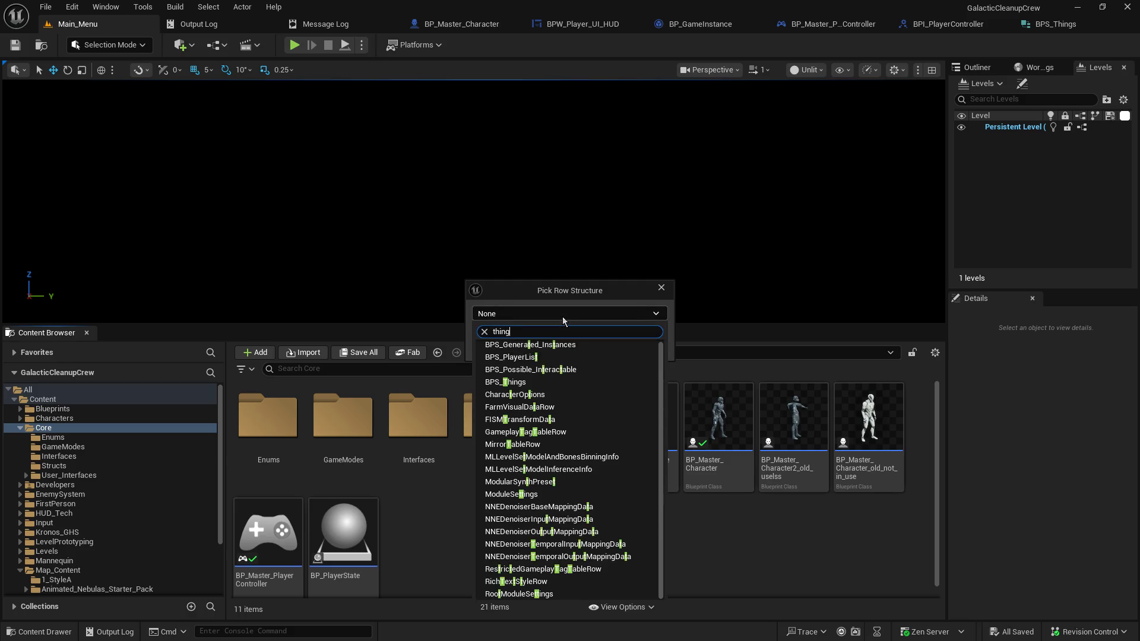
{"action": "left_click", "coordinate": [547, 345]}
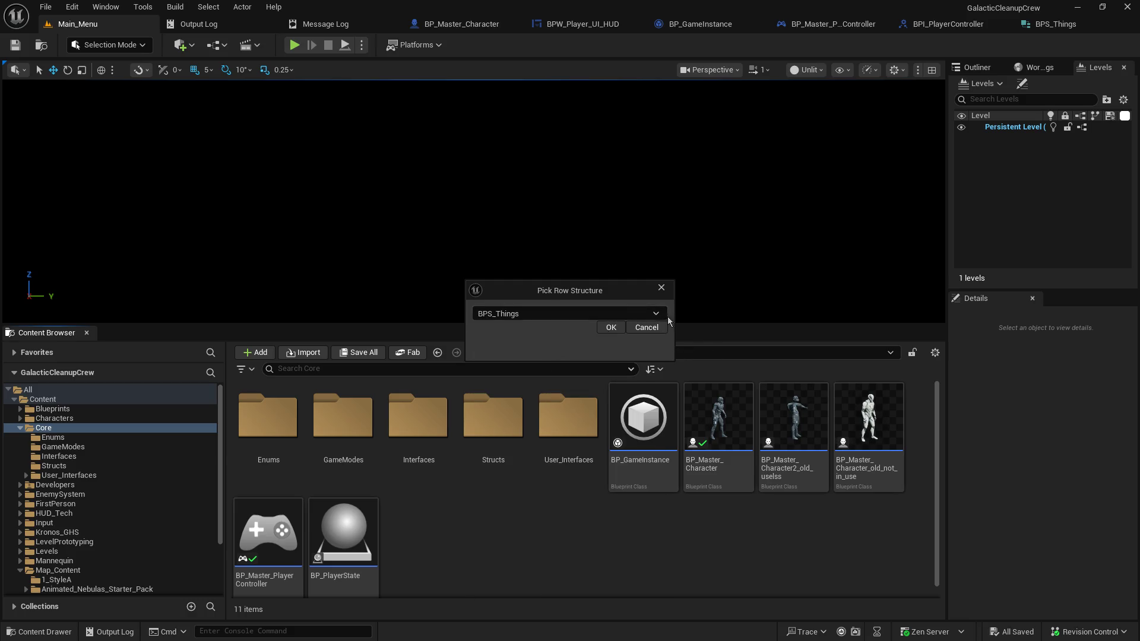
{"action": "left_click", "coordinate": [611, 327]}
{"action": "type", "text": "DT_Things"}
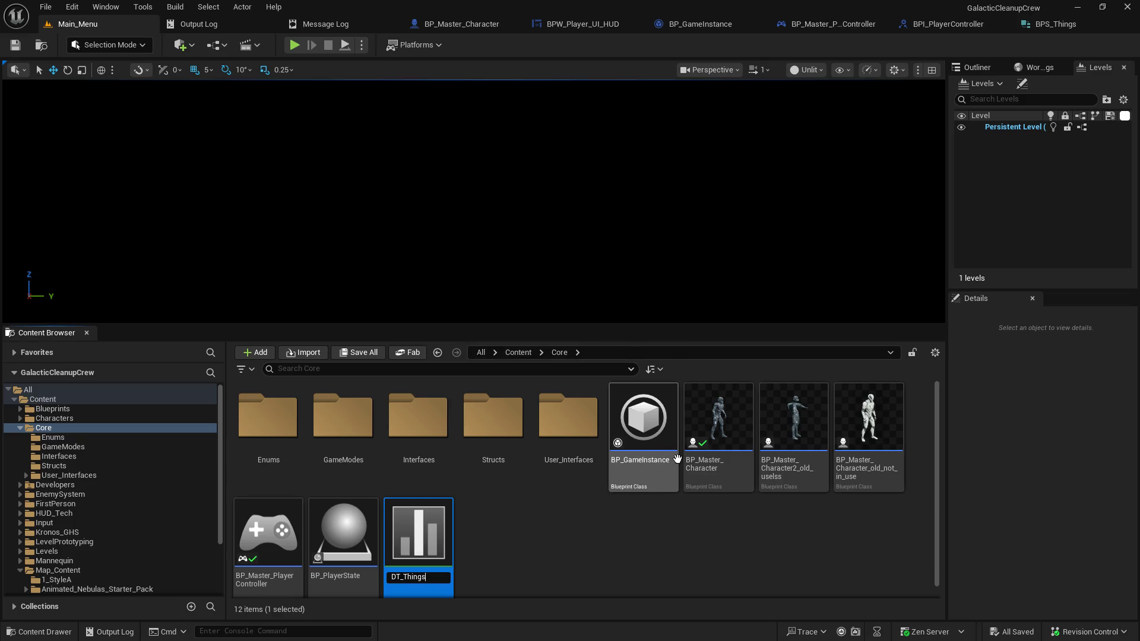
{"action": "key", "text": "Return"}
{"action": "key", "text": "Return"}
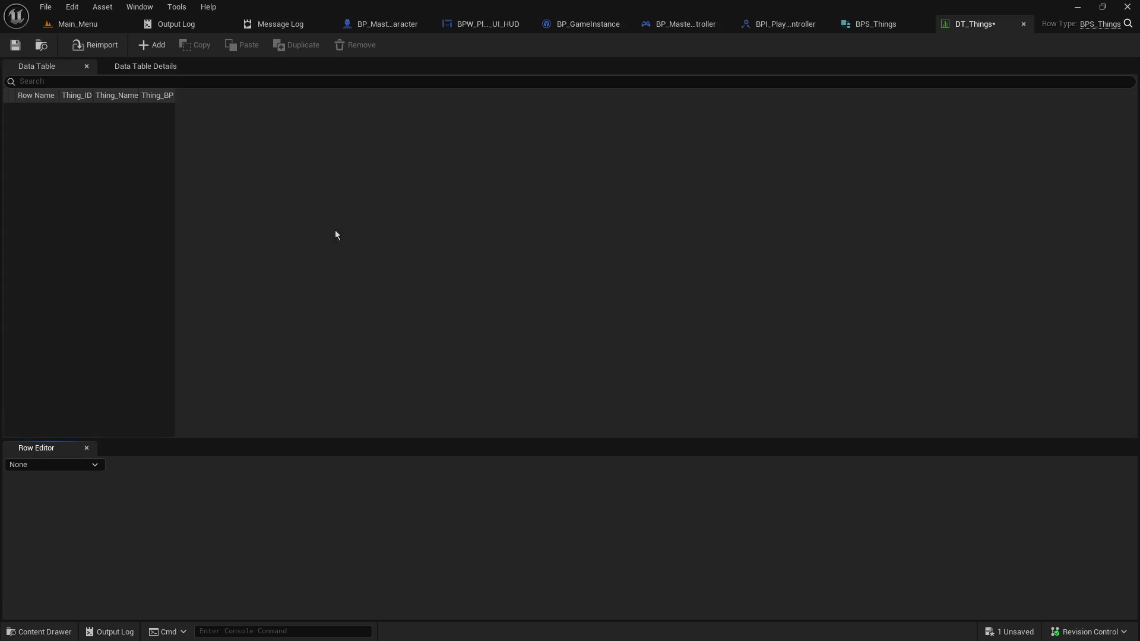
Add a new row and widen the Thing_BP, Thing_Name, Thing_ID and Row Name columns
{"action": "left_click", "coordinate": [158, 71]}
{"action": "left_click", "coordinate": [39, 73]}
{"action": "left_click", "coordinate": [156, 47]}
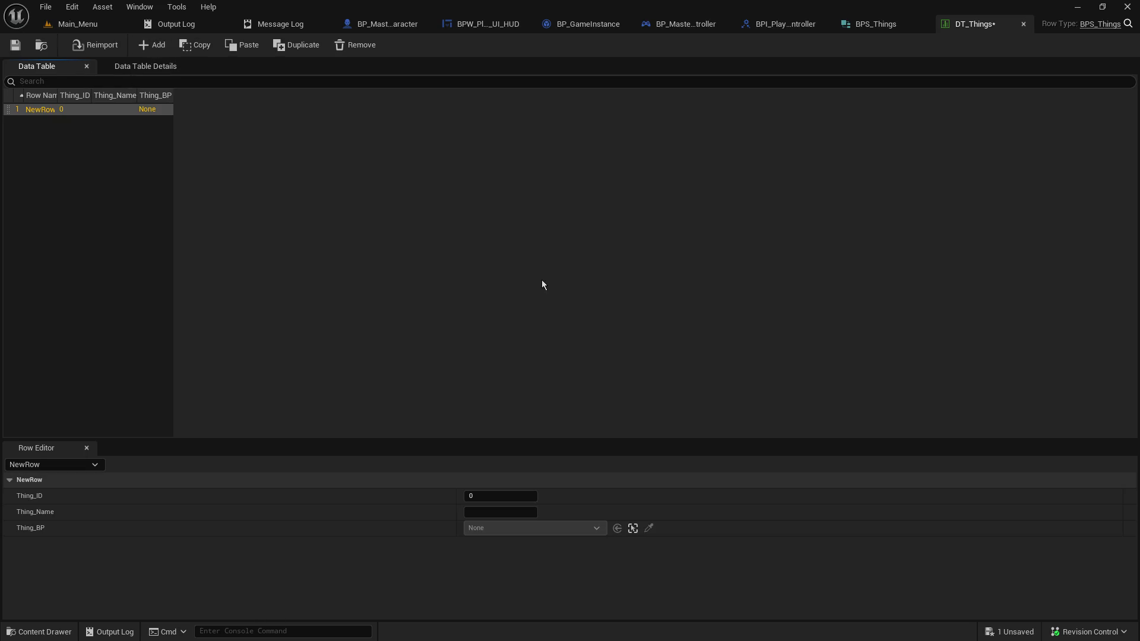
{"action": "left_click_drag", "start_coordinate": [172, 96], "coordinate": [256, 96]}
{"action": "left_click", "coordinate": [148, 95]}
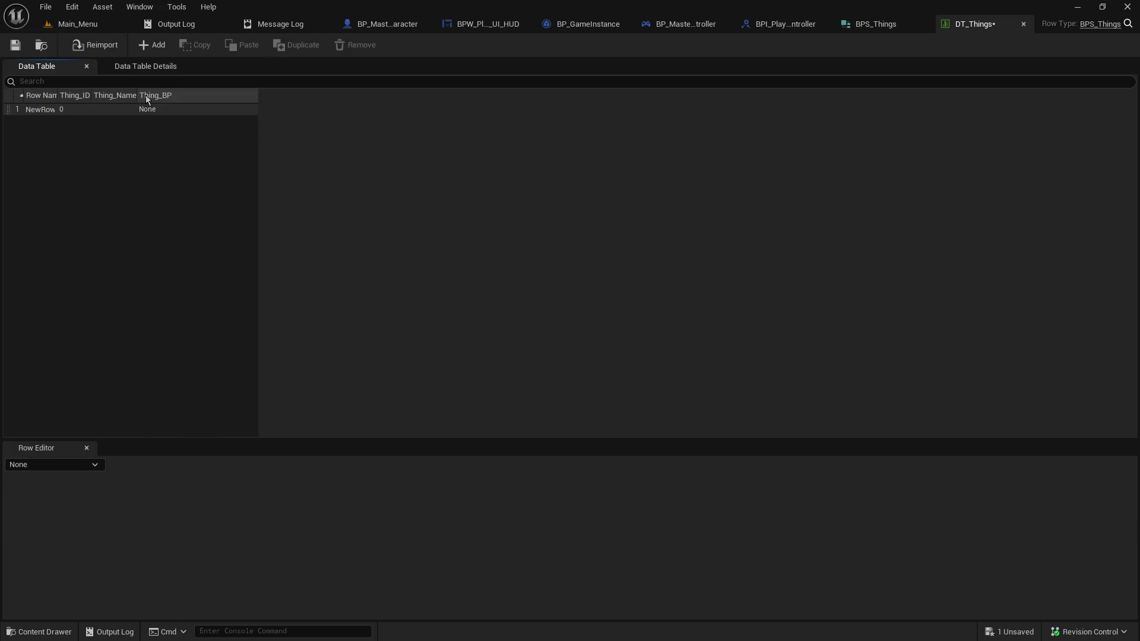
{"action": "left_click_drag", "start_coordinate": [136, 94], "coordinate": [176, 95]}
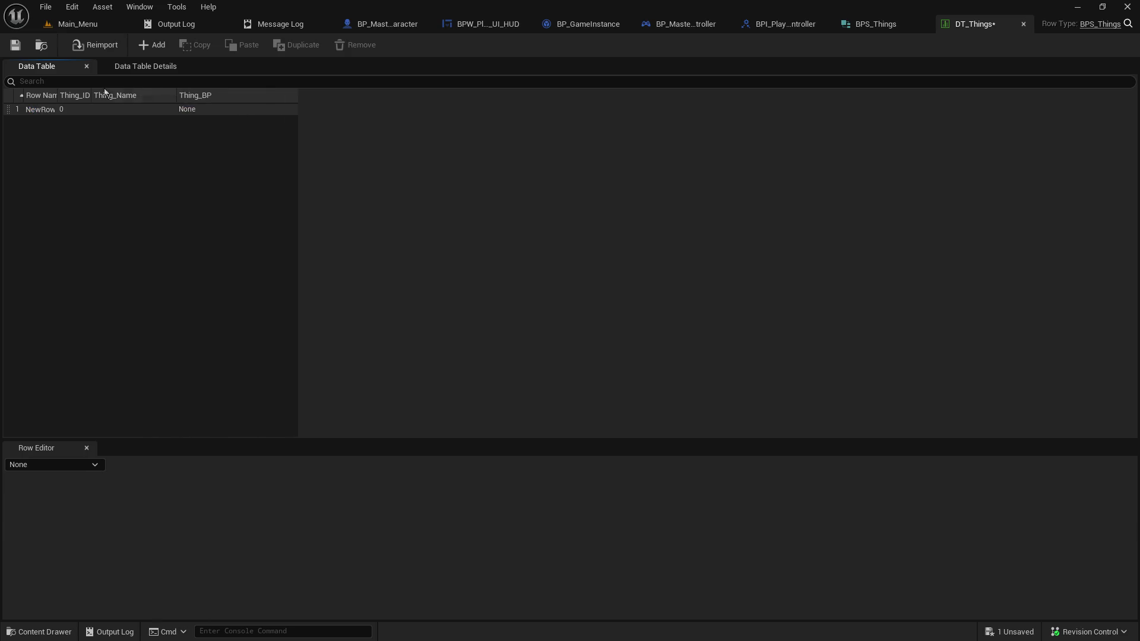
{"action": "left_click_drag", "start_coordinate": [90, 95], "coordinate": [128, 95]}
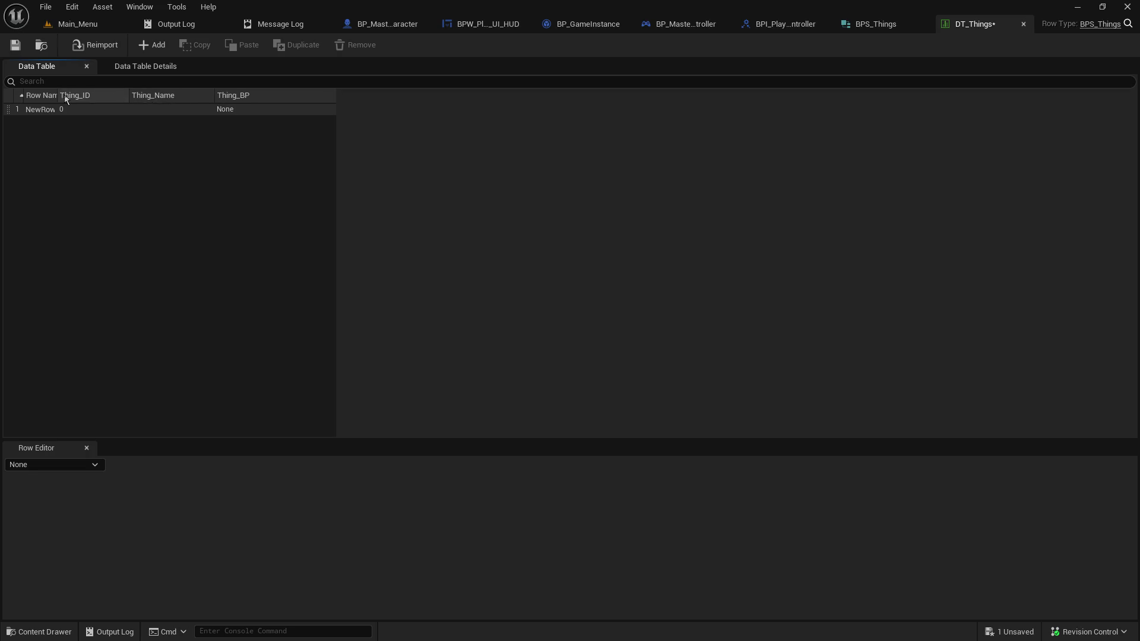
{"action": "left_click_drag", "start_coordinate": [57, 95], "coordinate": [113, 95]}
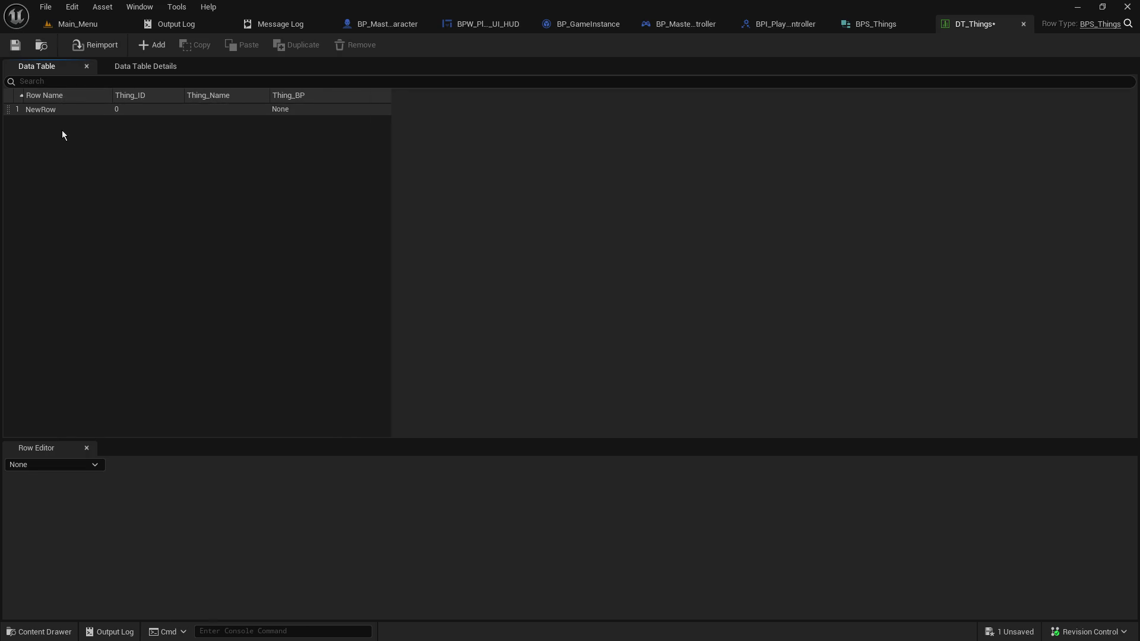
Set NewRow's Thing_ID to 1 and Thing_Name to MultiTool, then save DT_Things
{"action": "left_click", "coordinate": [78, 109]}
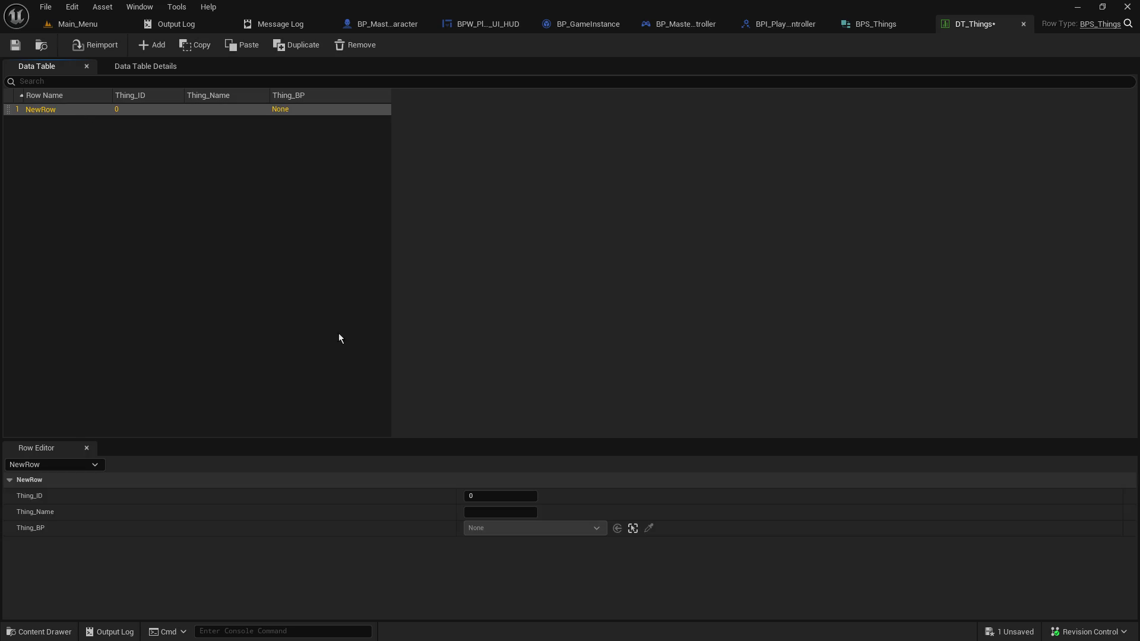
{"action": "left_click", "coordinate": [506, 497]}
{"action": "key", "text": "ctrl+a"}
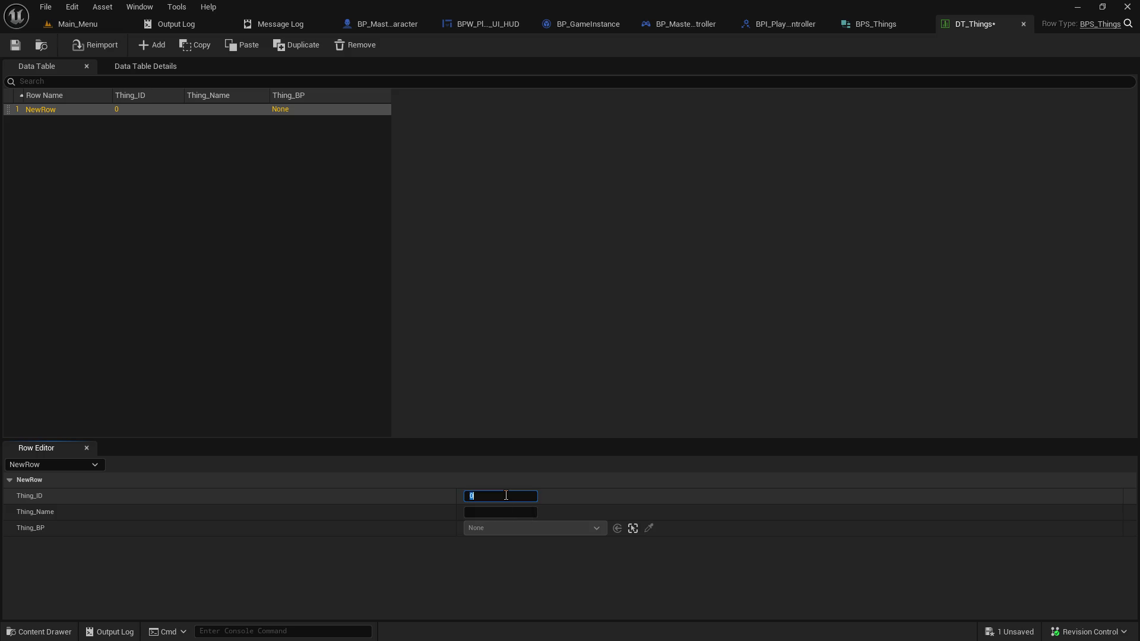
{"action": "type", "text": "1"}
{"action": "left_click", "coordinate": [513, 508]}
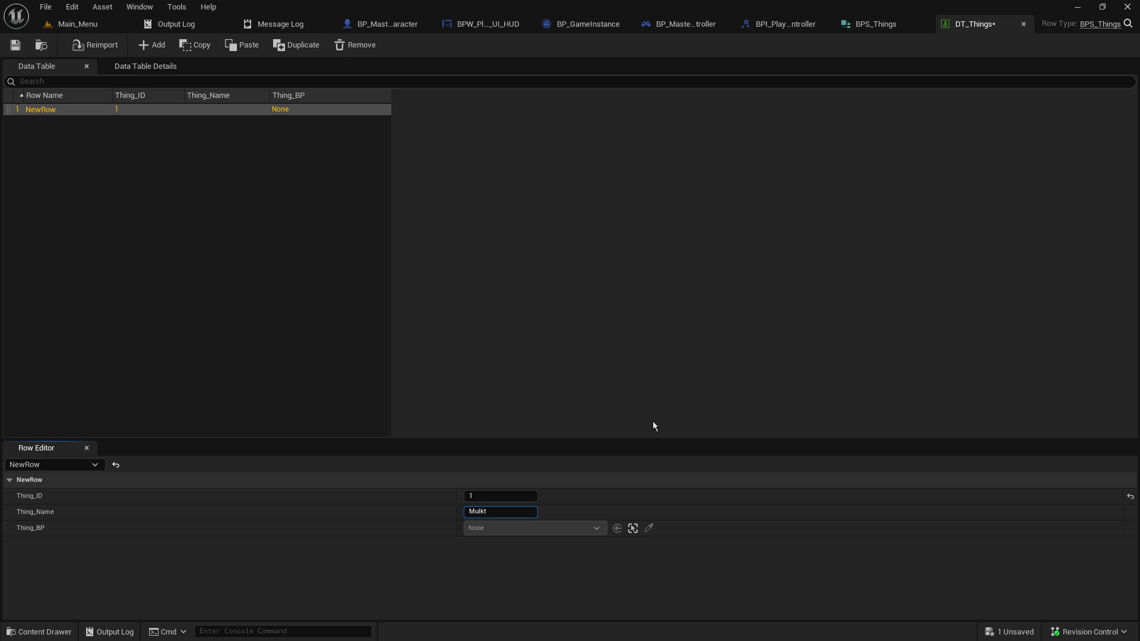
{"action": "type", "text": "Tool"}
{"action": "key", "text": "Return"}
{"action": "left_click", "coordinate": [633, 529]}
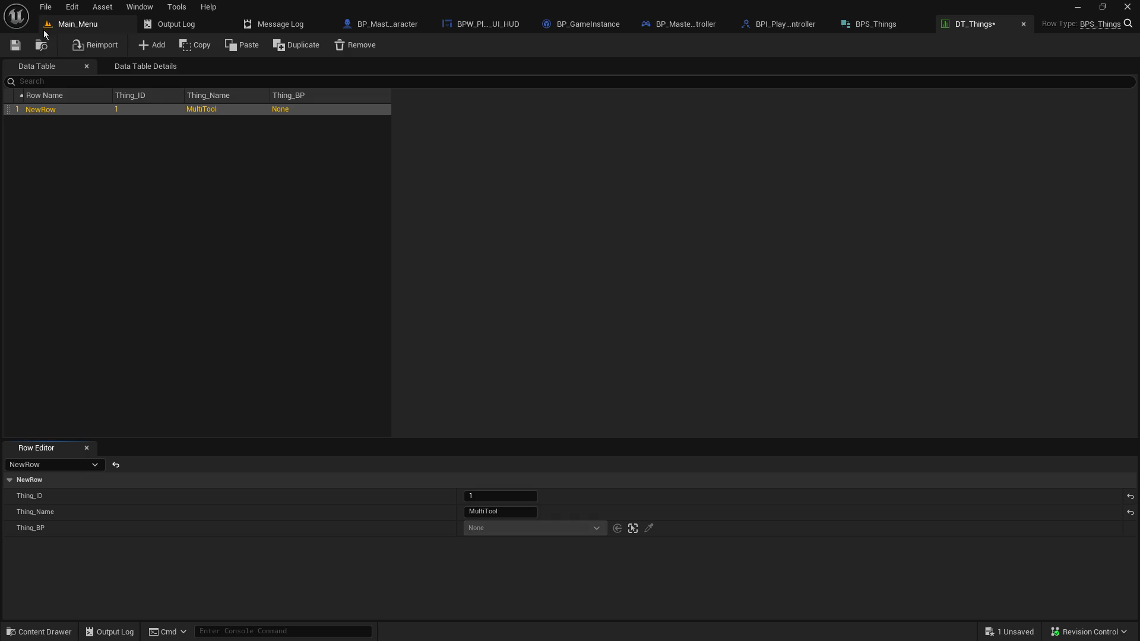
{"action": "left_click", "coordinate": [17, 46]}
Change BPS_Things' Thing_BP to an Actor class reference, save, and go back to DT_Things
{"action": "left_click", "coordinate": [889, 26]}
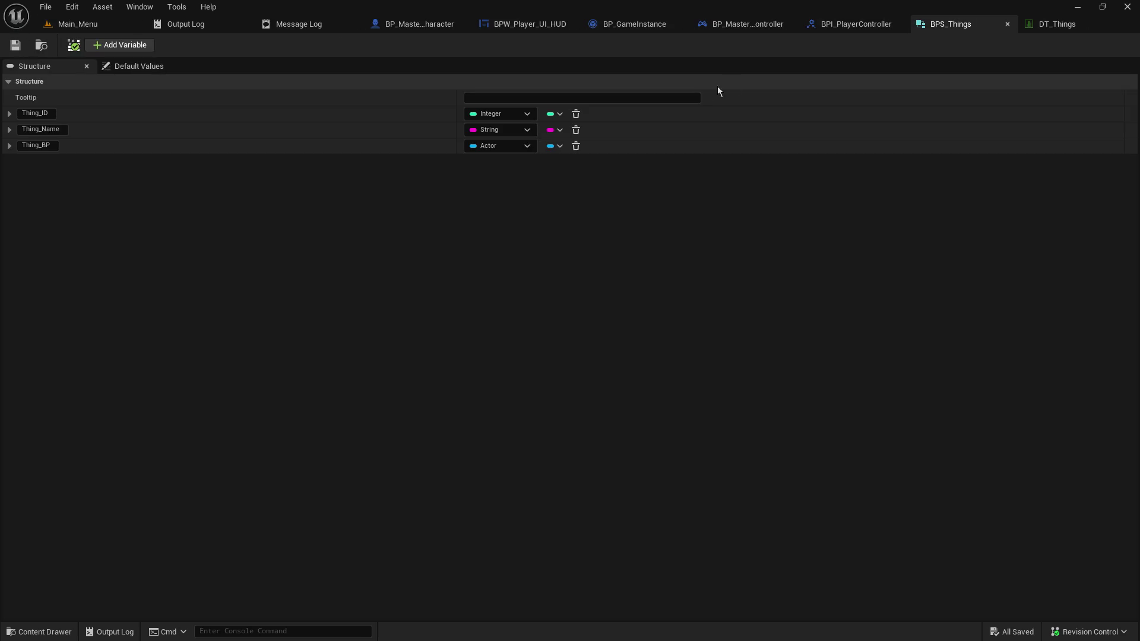
{"action": "left_click", "coordinate": [519, 145]}
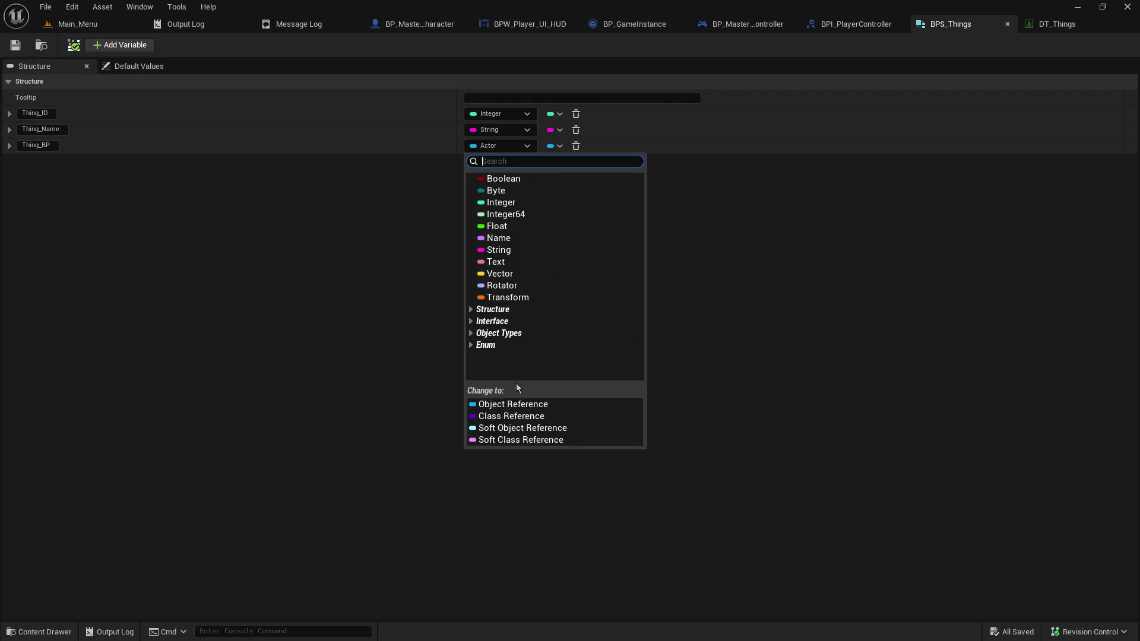
{"action": "left_click", "coordinate": [525, 428]}
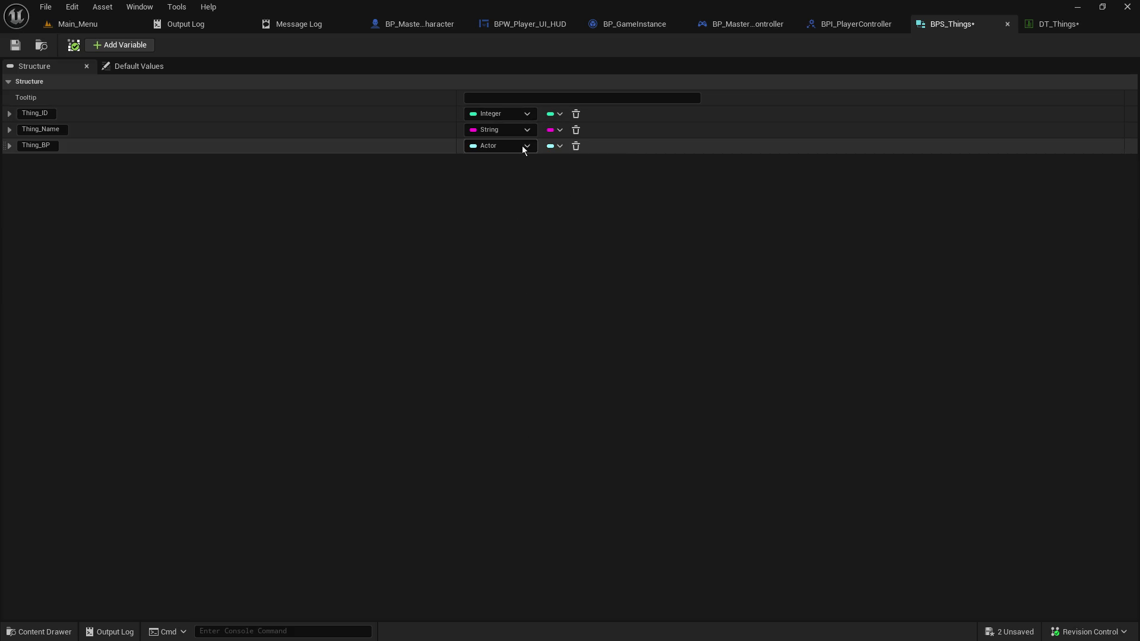
{"action": "left_click", "coordinate": [524, 145]}
{"action": "left_click", "coordinate": [494, 417]}
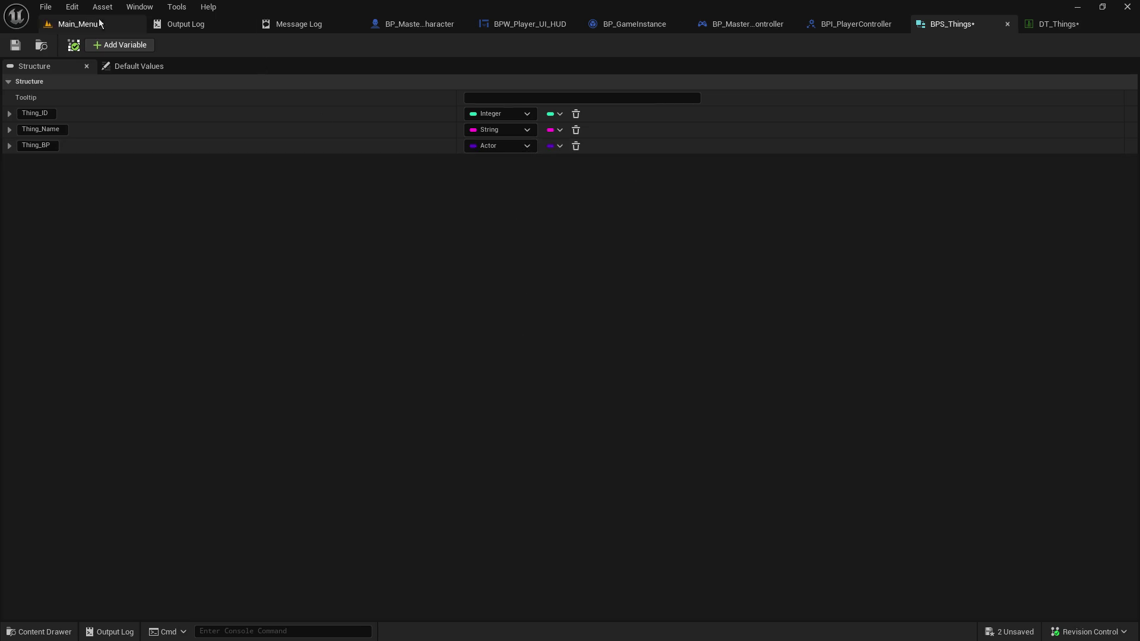
{"action": "left_click", "coordinate": [15, 46]}
{"action": "left_click", "coordinate": [888, 27]}
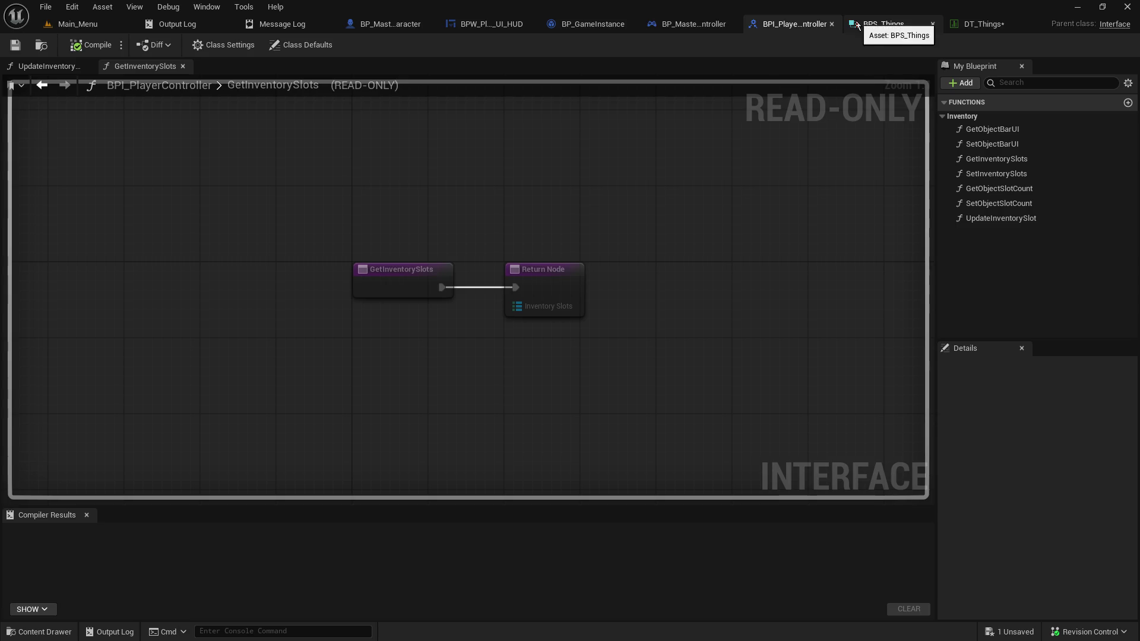
{"action": "left_click", "coordinate": [983, 24]}
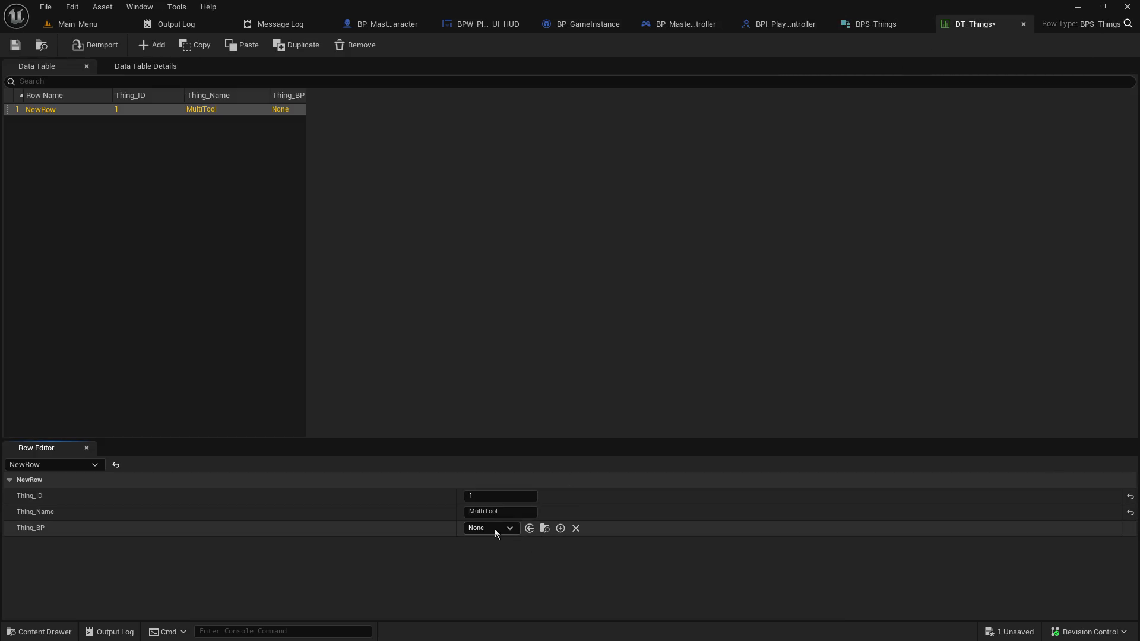
Save DT_Things and browse the Content Browser to Player_Objects/Tools/testing/test2
{"action": "left_click", "coordinate": [15, 45]}
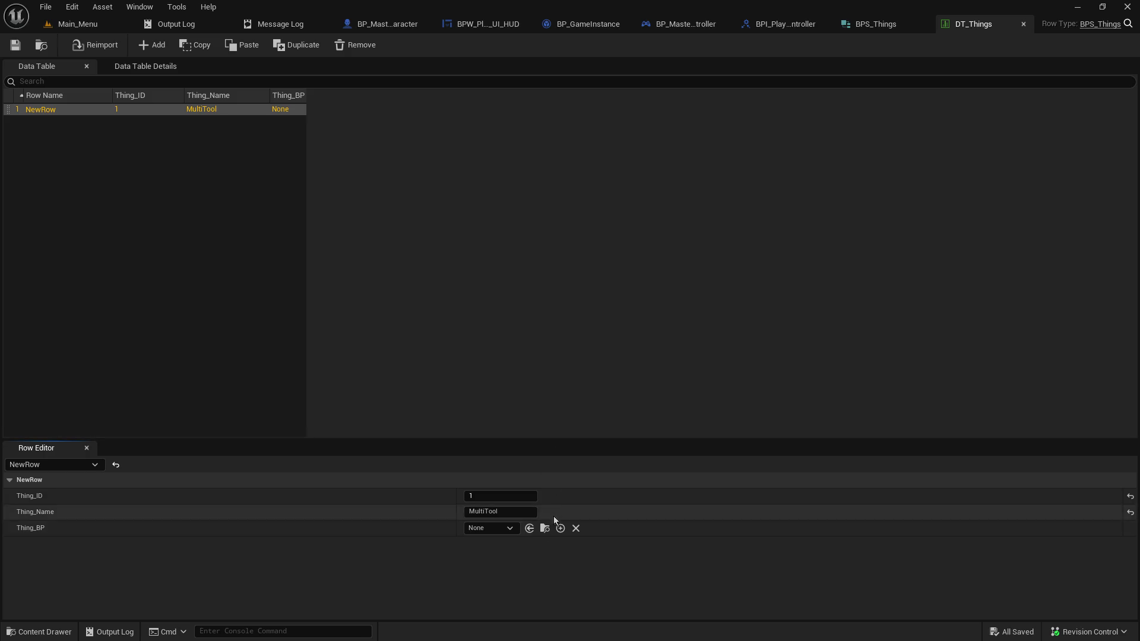
{"action": "left_click", "coordinate": [503, 531]}
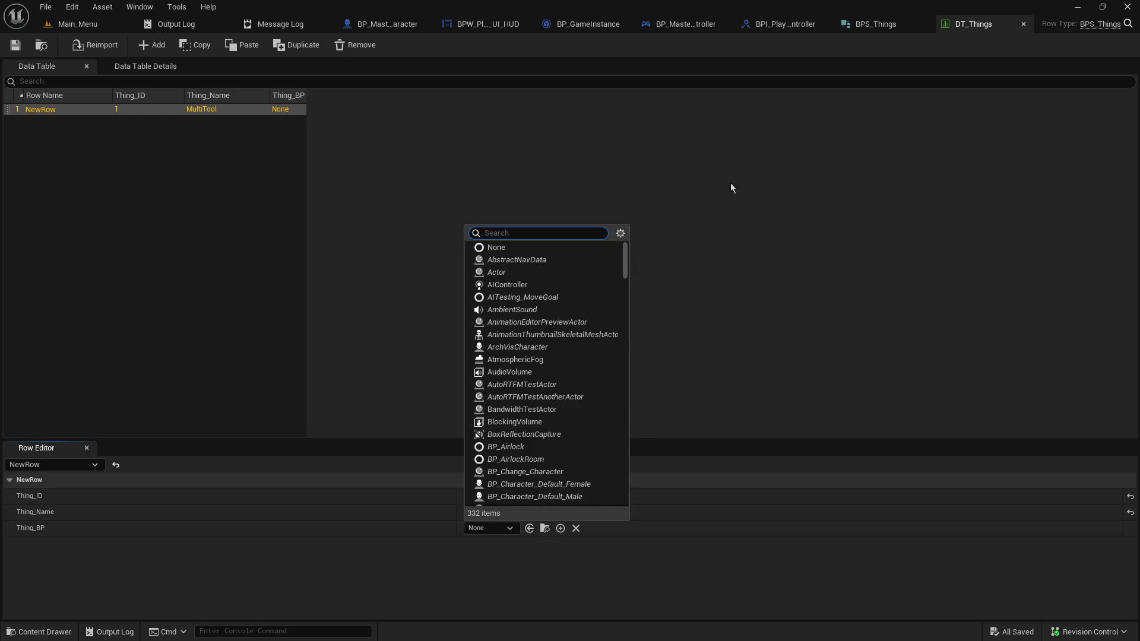
{"action": "type", "text": "tool"}
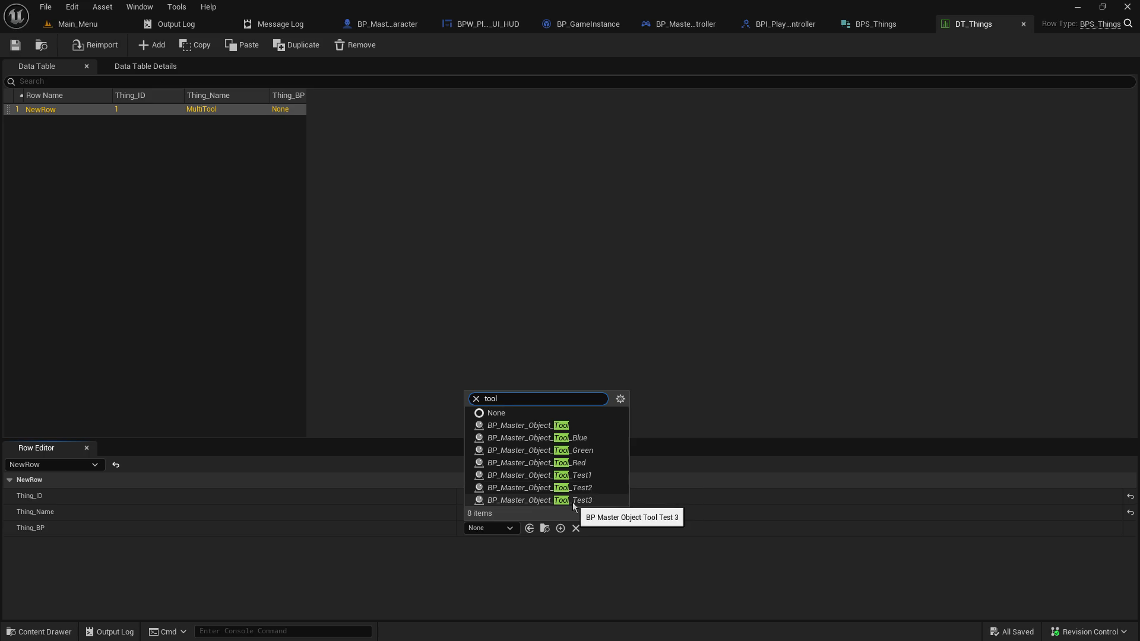
{"action": "left_click", "coordinate": [755, 318]}
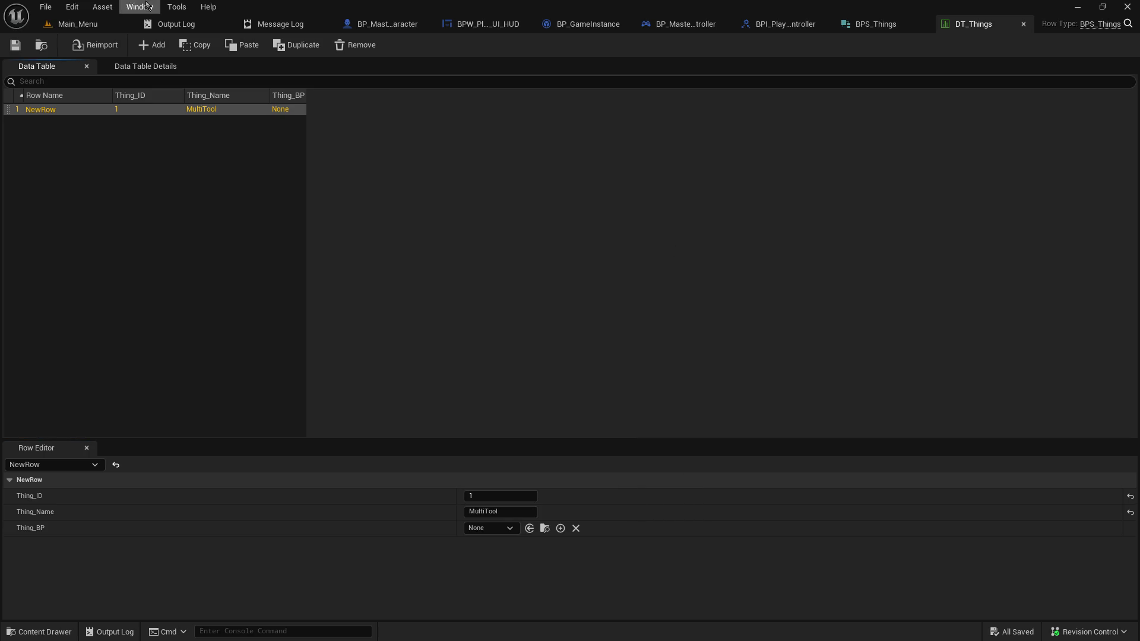
{"action": "left_click", "coordinate": [91, 24]}
{"action": "scroll", "coordinate": [170, 546], "scroll_direction": "down", "scroll_amount": 3}
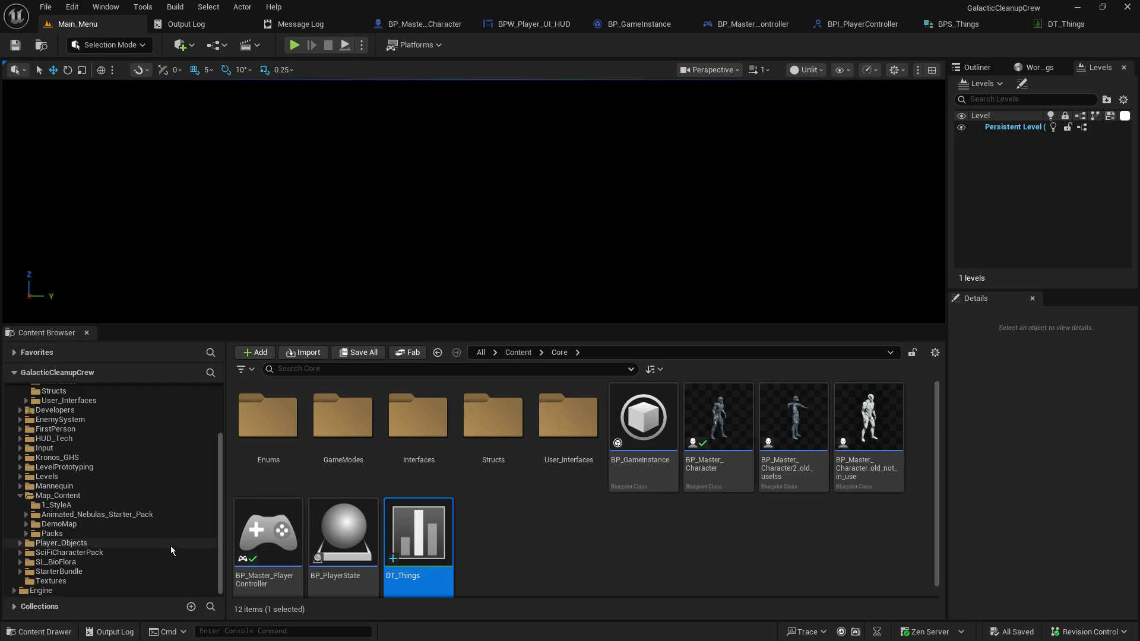
{"action": "left_click", "coordinate": [19, 544]}
{"action": "left_click", "coordinate": [26, 580]}
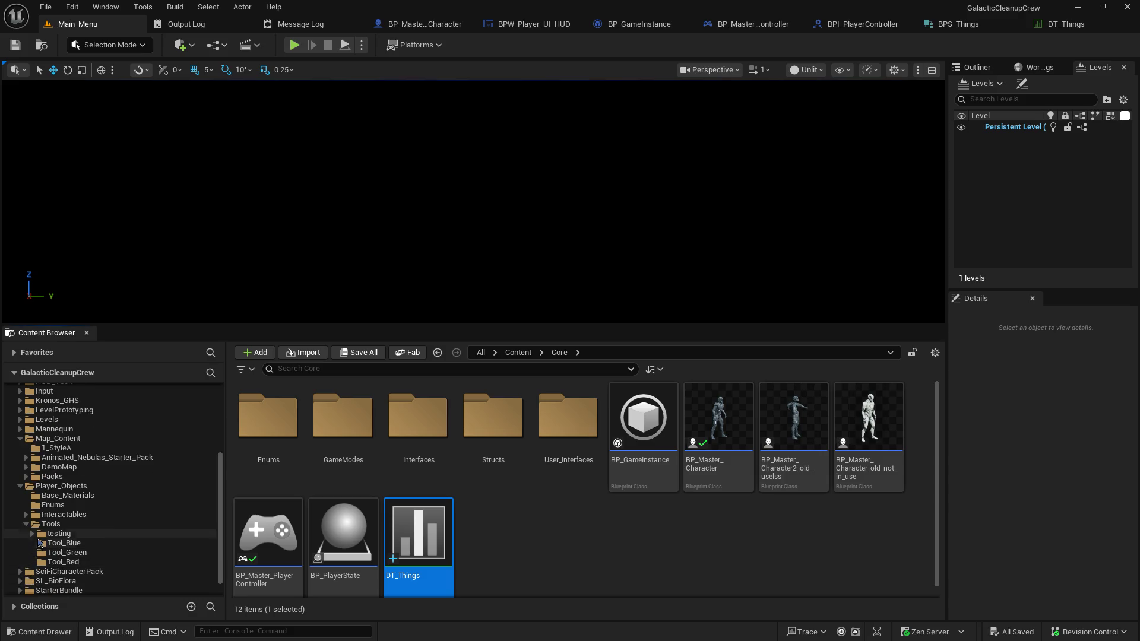
{"action": "left_click", "coordinate": [32, 552]}
{"action": "left_click", "coordinate": [46, 553]}
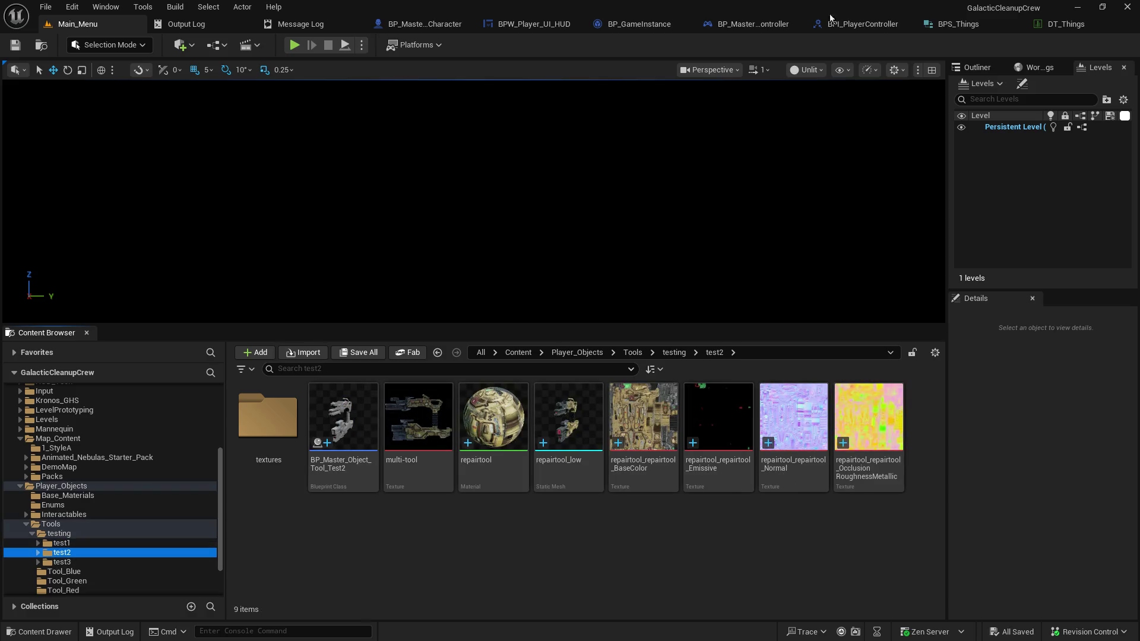
Assign BP_Master_Object_Tool_Test2 to the row's Thing_BP, rename the row to 1, and save
{"action": "left_click", "coordinate": [1067, 26]}
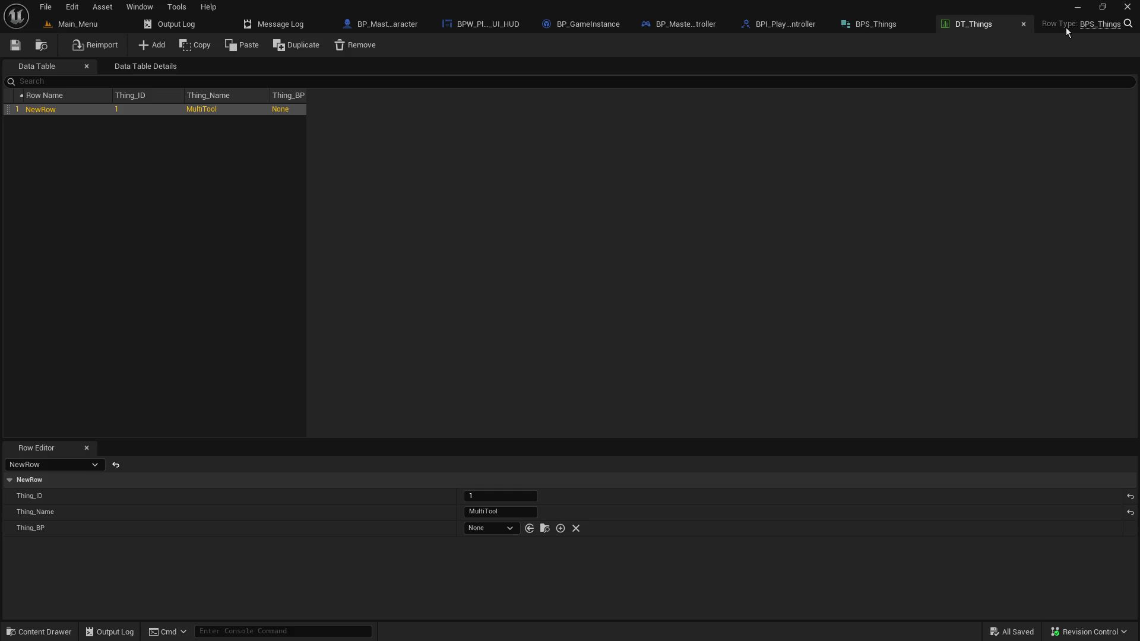
{"action": "left_click", "coordinate": [508, 528]}
{"action": "type", "text": "test2"}
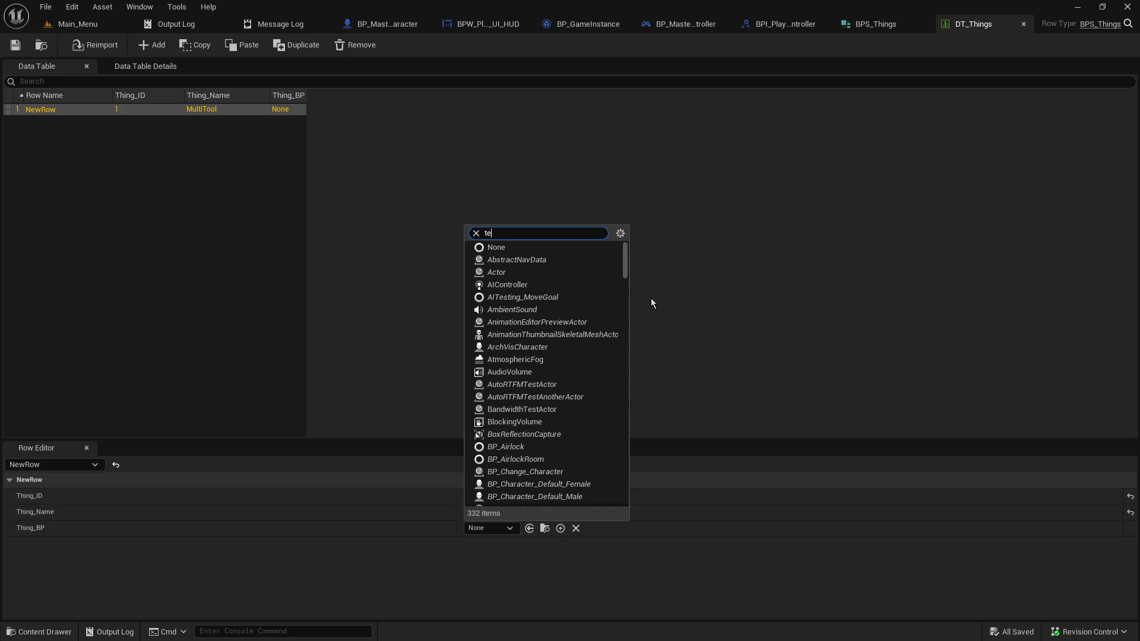
{"action": "left_click", "coordinate": [610, 566]}
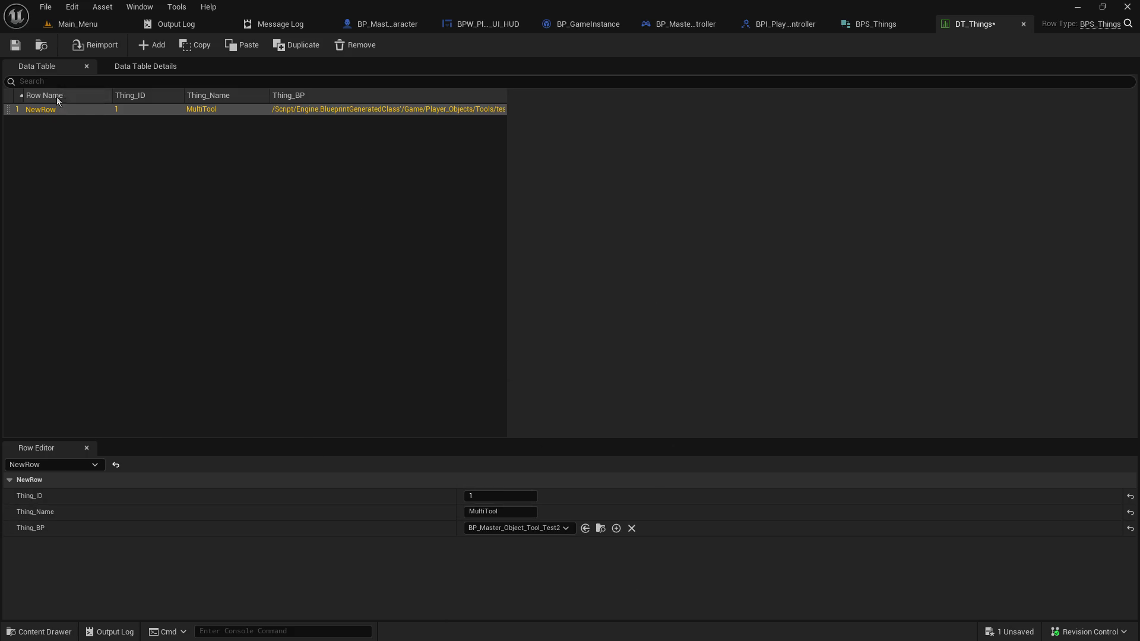
{"action": "double_click", "coordinate": [46, 111]}
{"action": "type", "text": "1"}
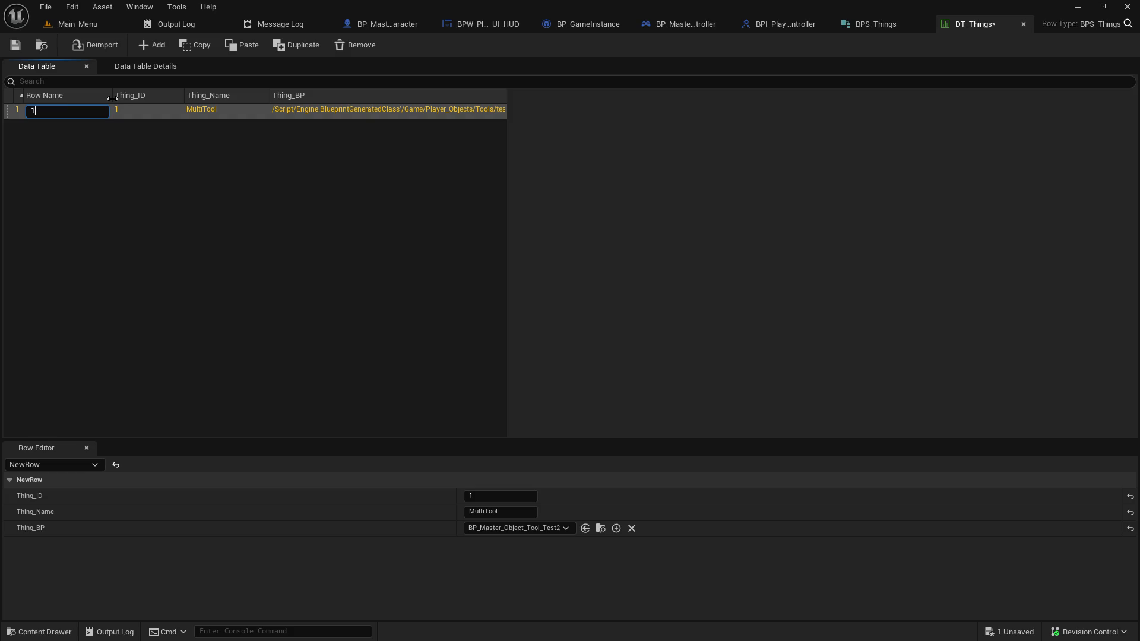
{"action": "left_click", "coordinate": [176, 227]}
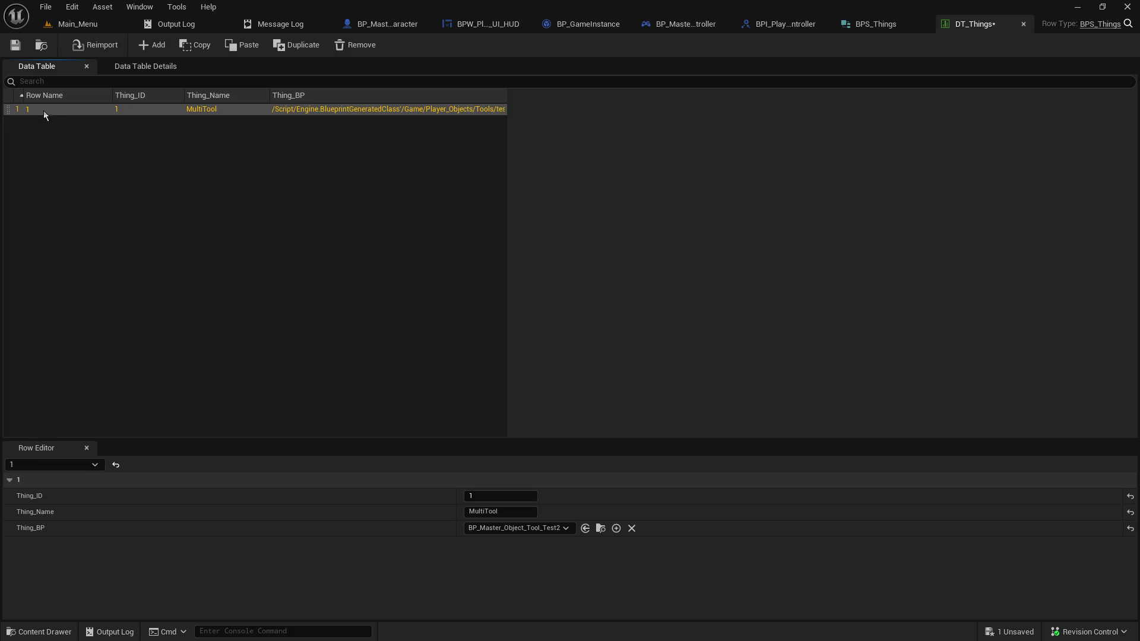
{"action": "left_click", "coordinate": [15, 45]}
Add row 2: Thing_ID 2, Thing_Name Radar Gun Thingy, Thing_BP BP_Master_Object_Tool_Test3; save
{"action": "left_click", "coordinate": [147, 46]}
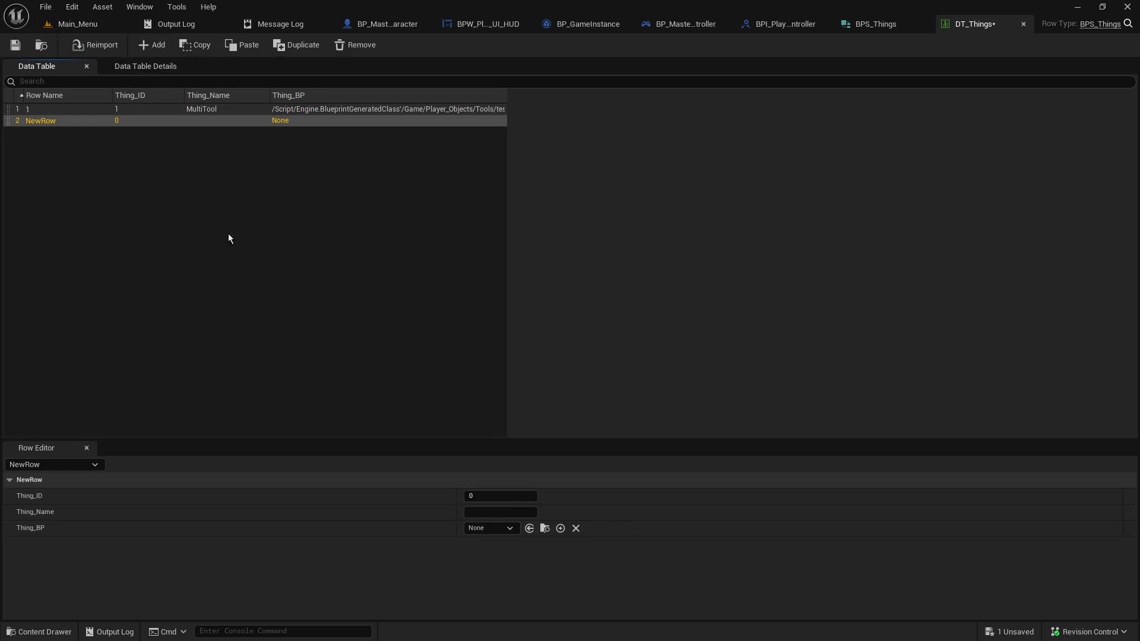
{"action": "double_click", "coordinate": [66, 120]}
{"action": "type", "text": "2"}
{"action": "key", "text": "Return"}
{"action": "type", "text": "2"}
{"action": "left_click", "coordinate": [510, 510]}
{"action": "type", "text": "Radar Gu"}
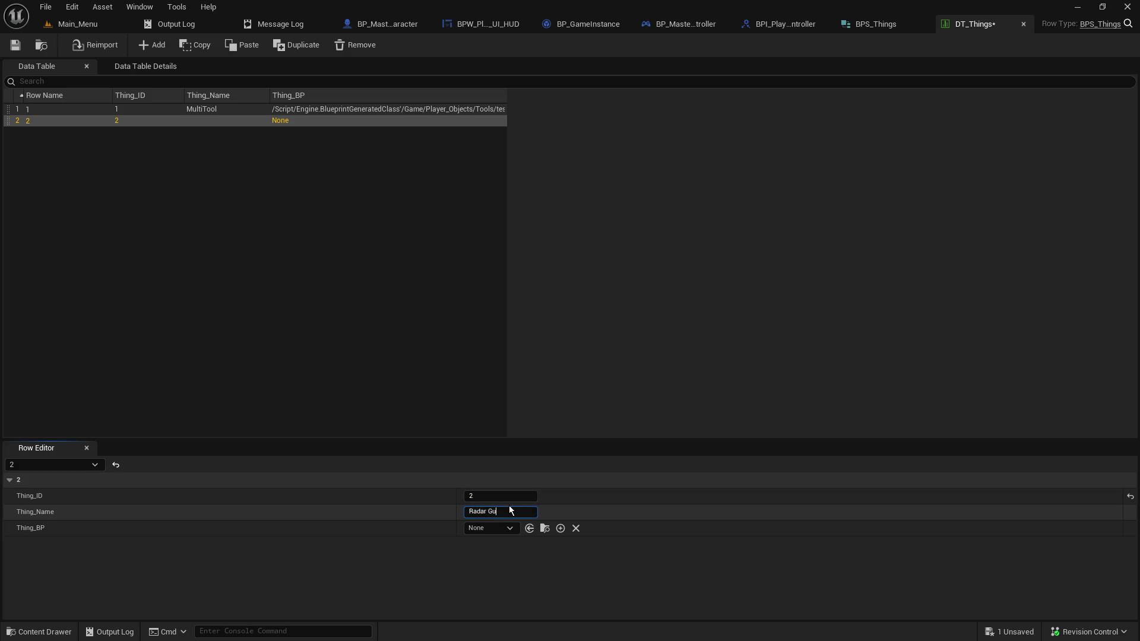
{"action": "type", "text": "n Thingy"}
{"action": "left_click", "coordinate": [484, 530]}
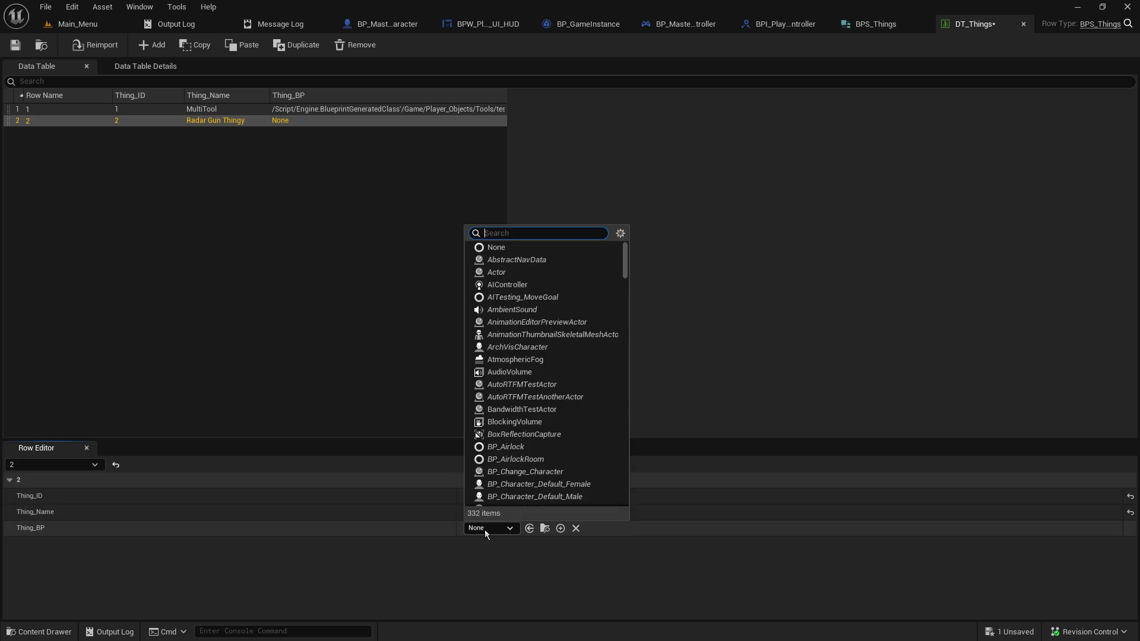
{"action": "type", "text": "test3"}
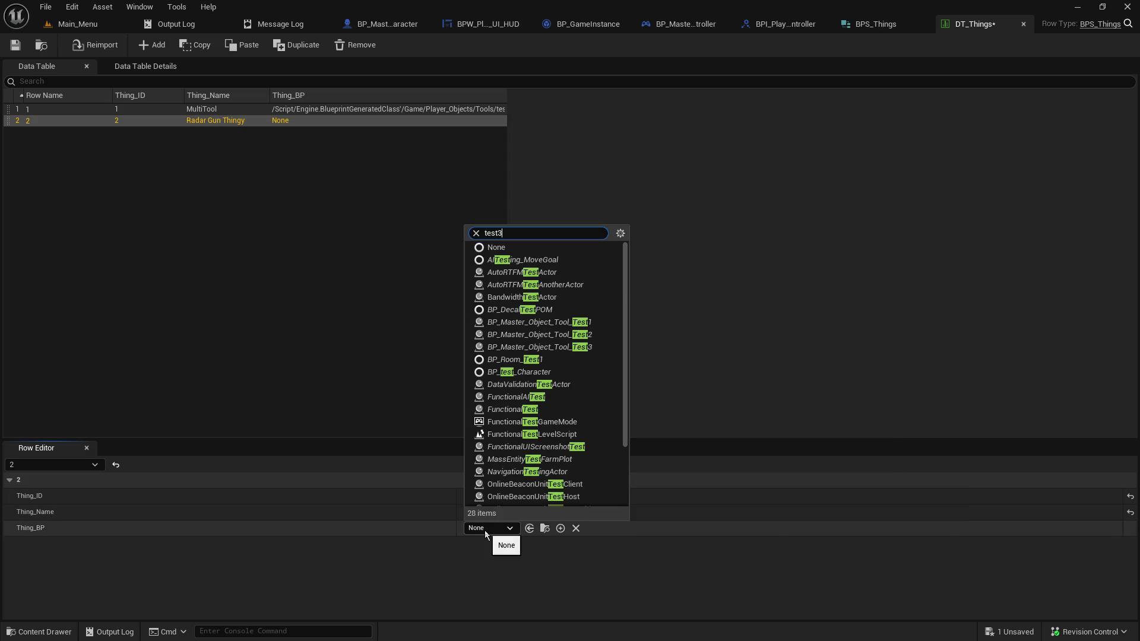
{"action": "left_click", "coordinate": [543, 570]}
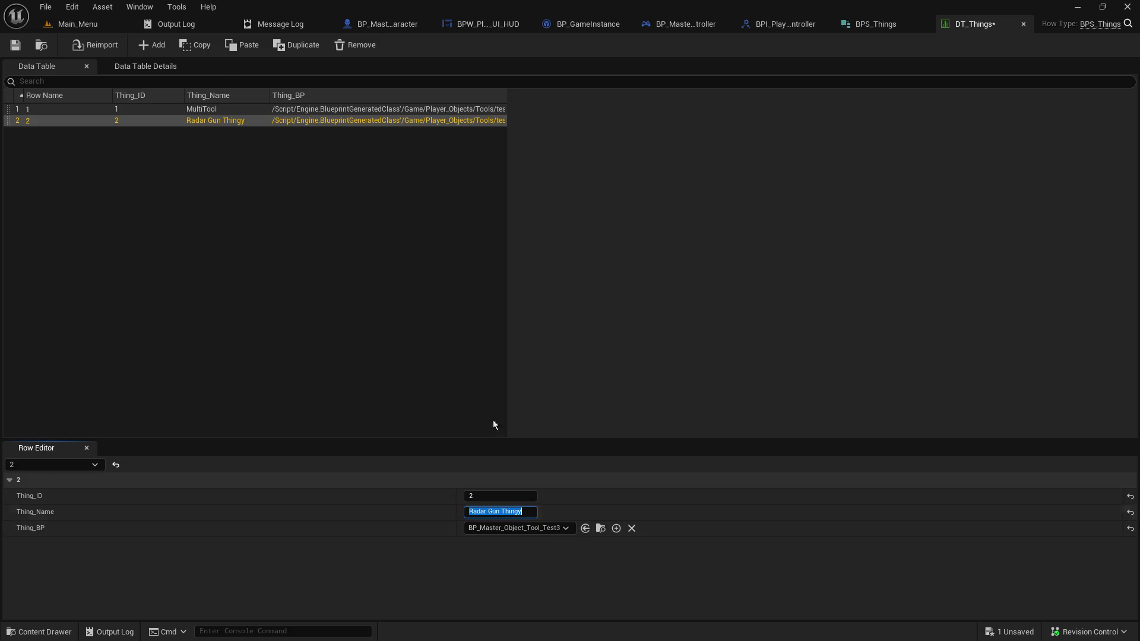
{"action": "left_click", "coordinate": [16, 47]}
{"action": "left_click", "coordinate": [141, 110]}
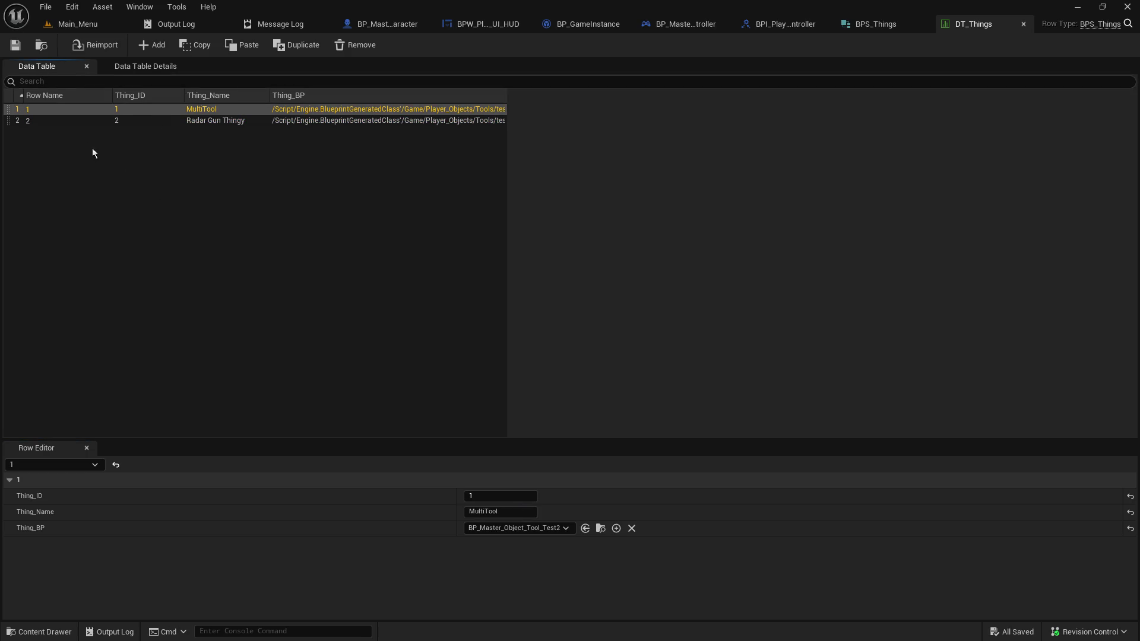
{"action": "left_click", "coordinate": [131, 122]}
{"action": "left_click", "coordinate": [154, 235]}
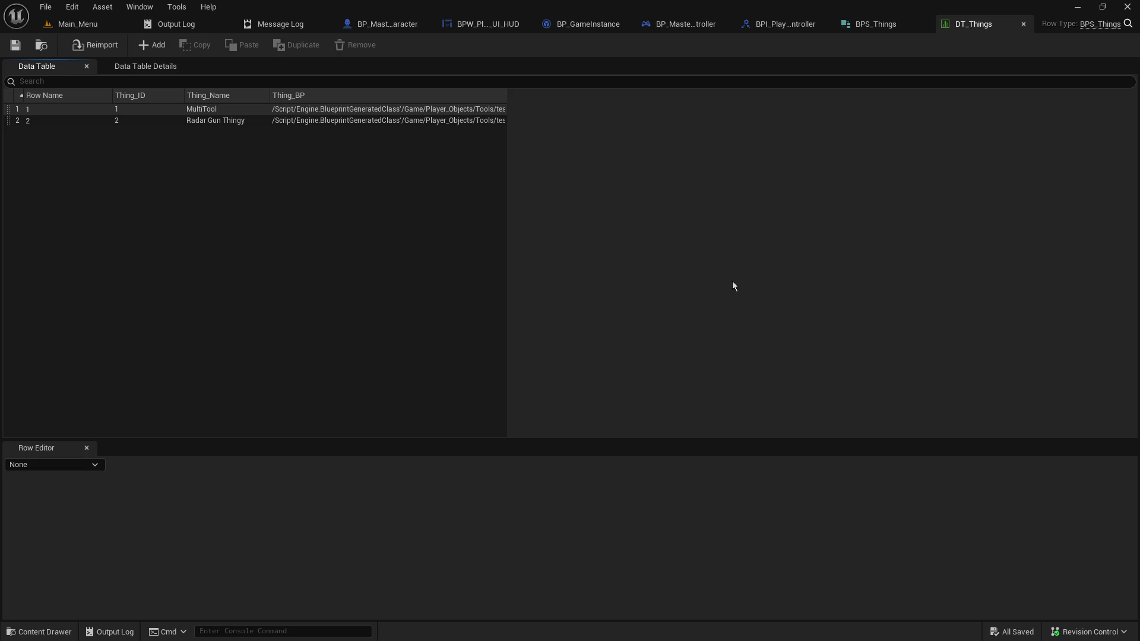
{"action": "left_click", "coordinate": [49, 111]}
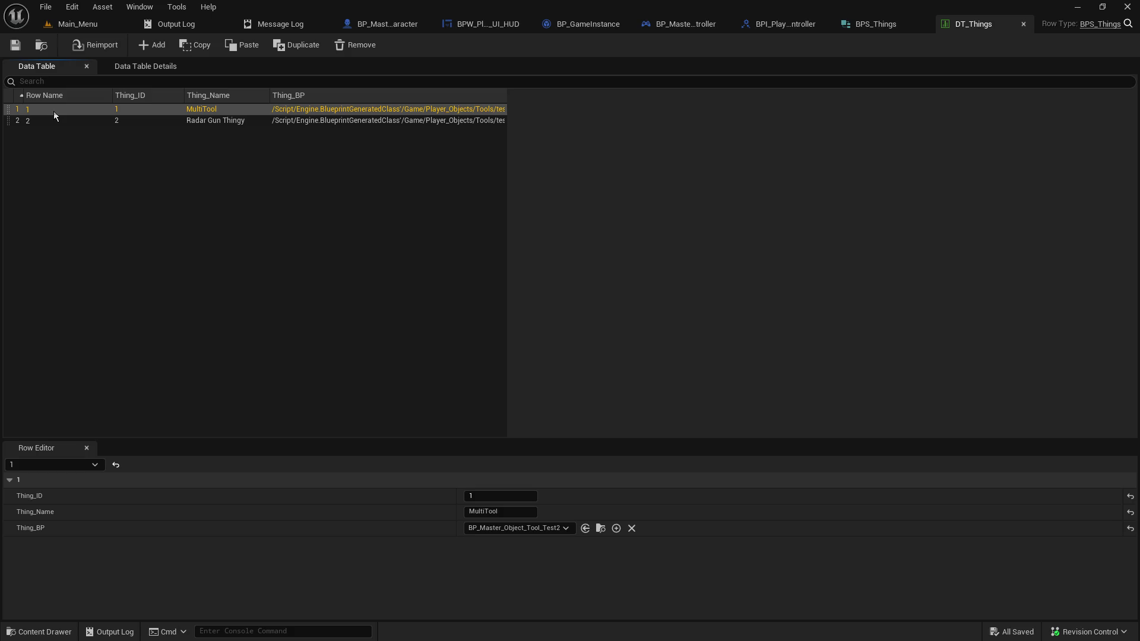
{"action": "left_click", "coordinate": [39, 122]}
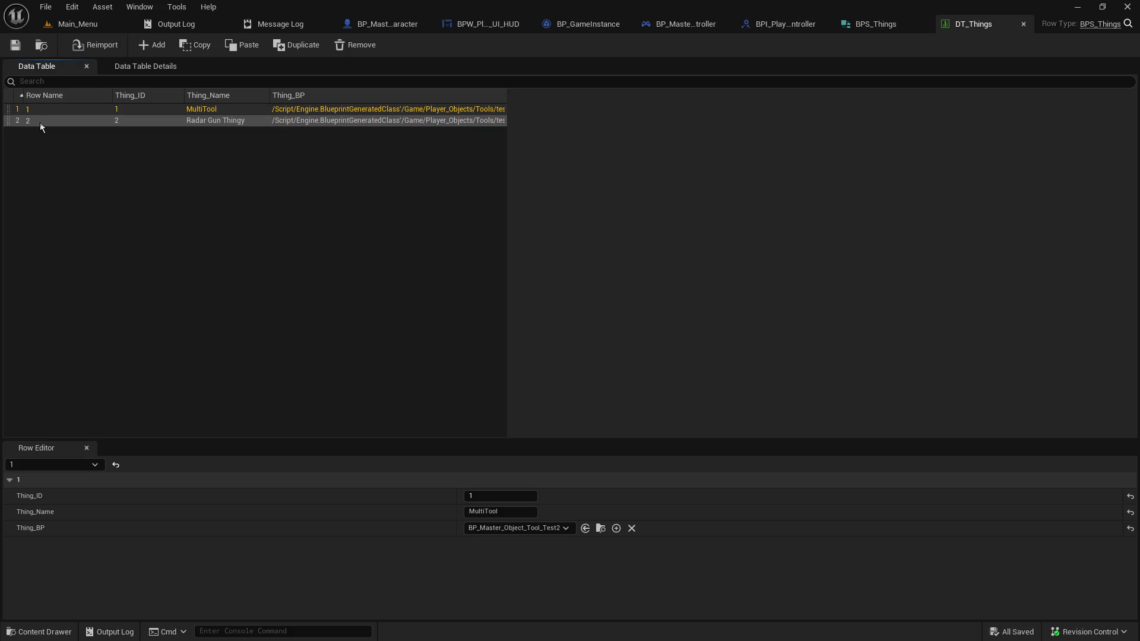
{"action": "left_click", "coordinate": [116, 186]}
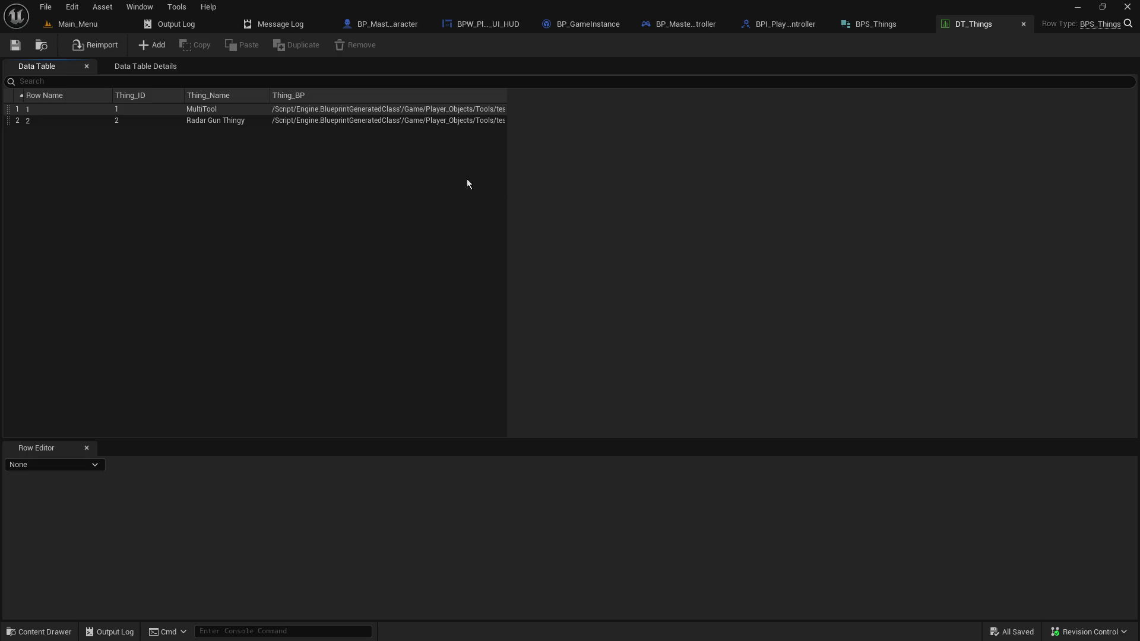
{"action": "left_click", "coordinate": [422, 120]}
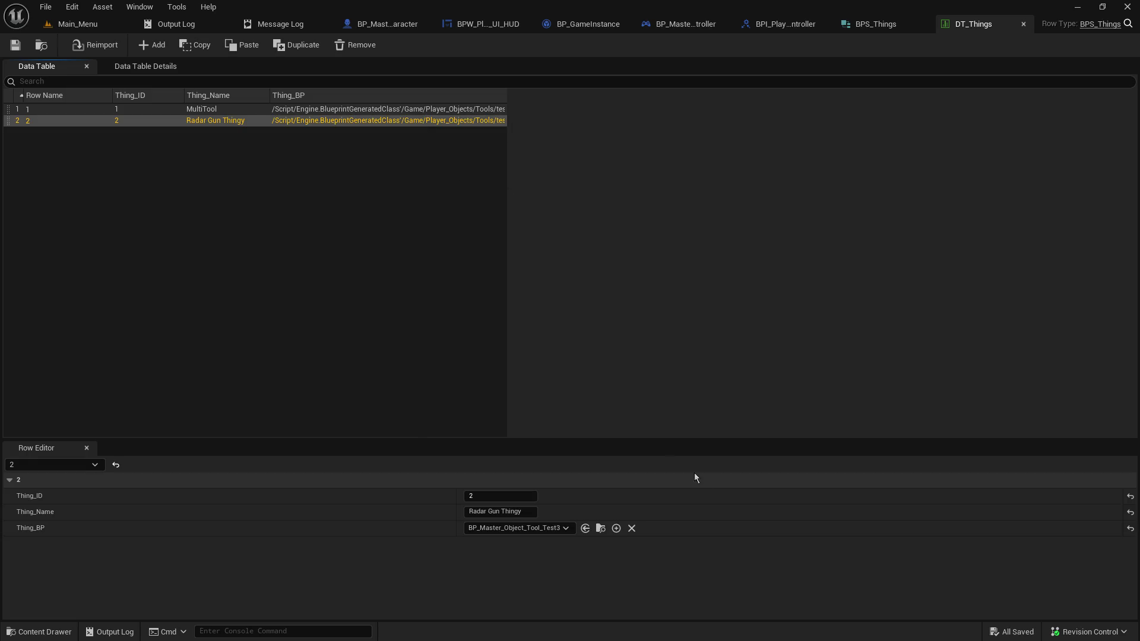
{"action": "left_click", "coordinate": [600, 528]}
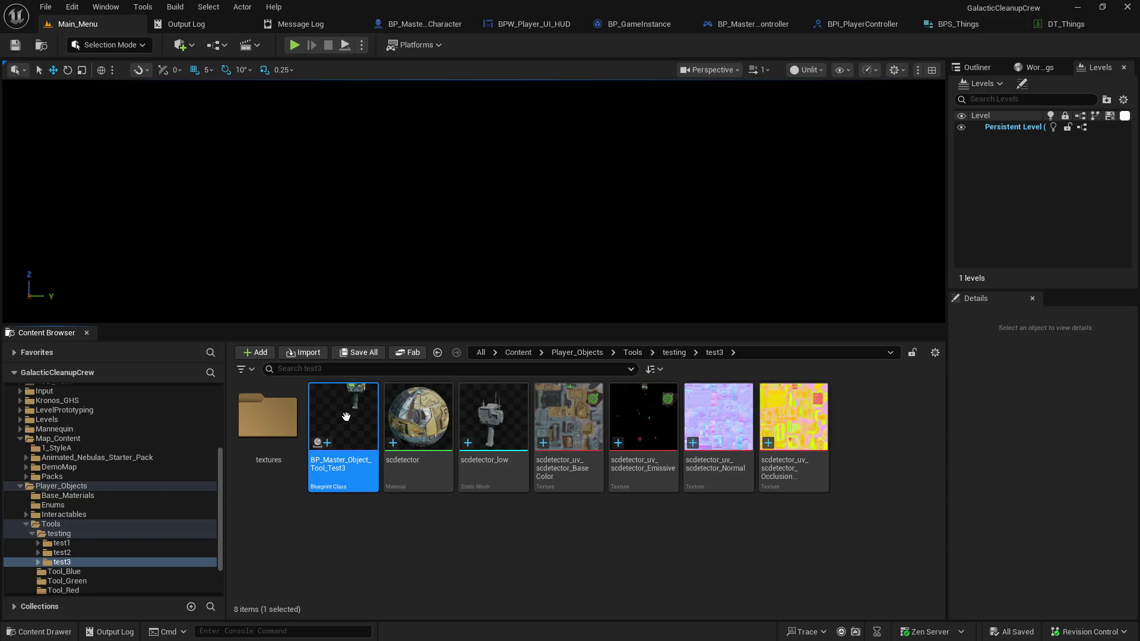
{"action": "double_click", "coordinate": [346, 417]}
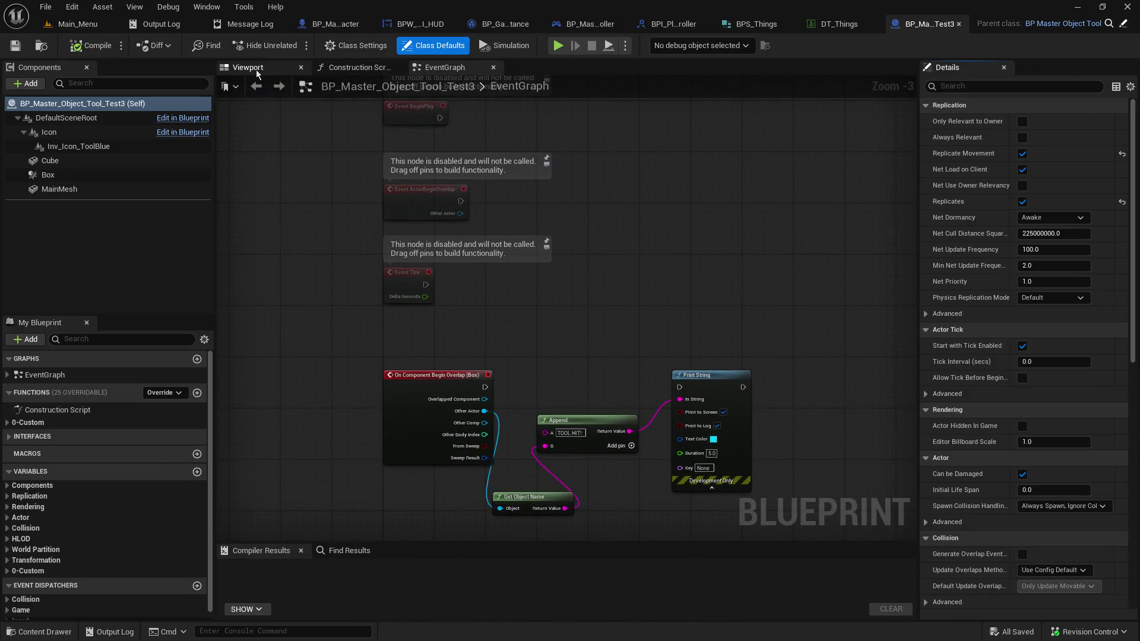
{"action": "left_click", "coordinate": [257, 68]}
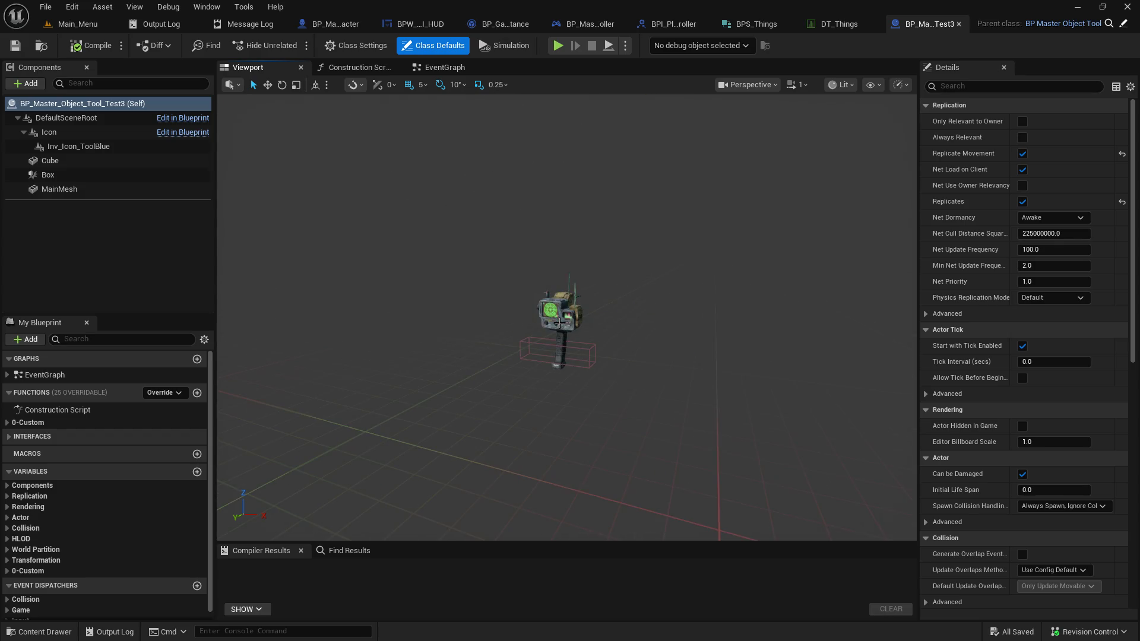
{"action": "left_click", "coordinate": [92, 133]}
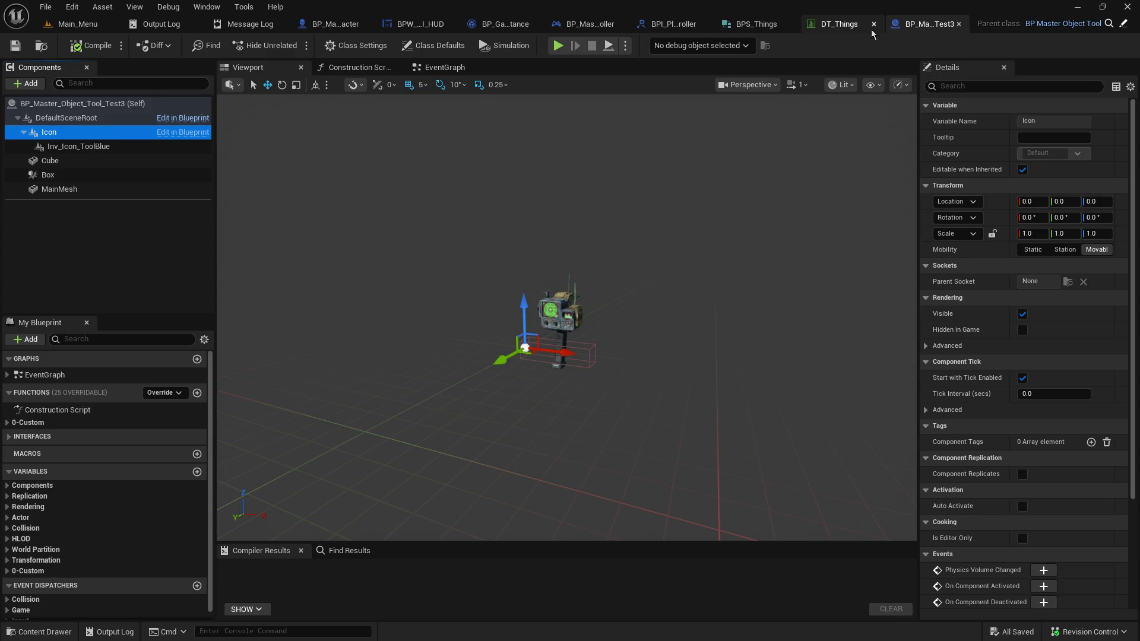
{"action": "left_click", "coordinate": [959, 23]}
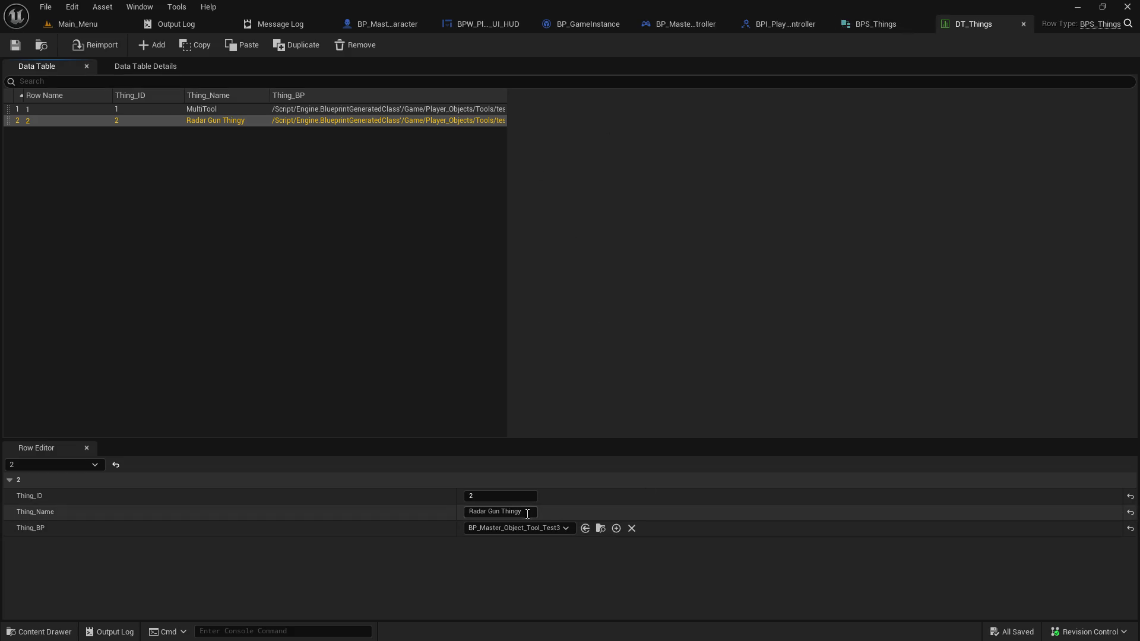
{"action": "key", "text": "Up"}
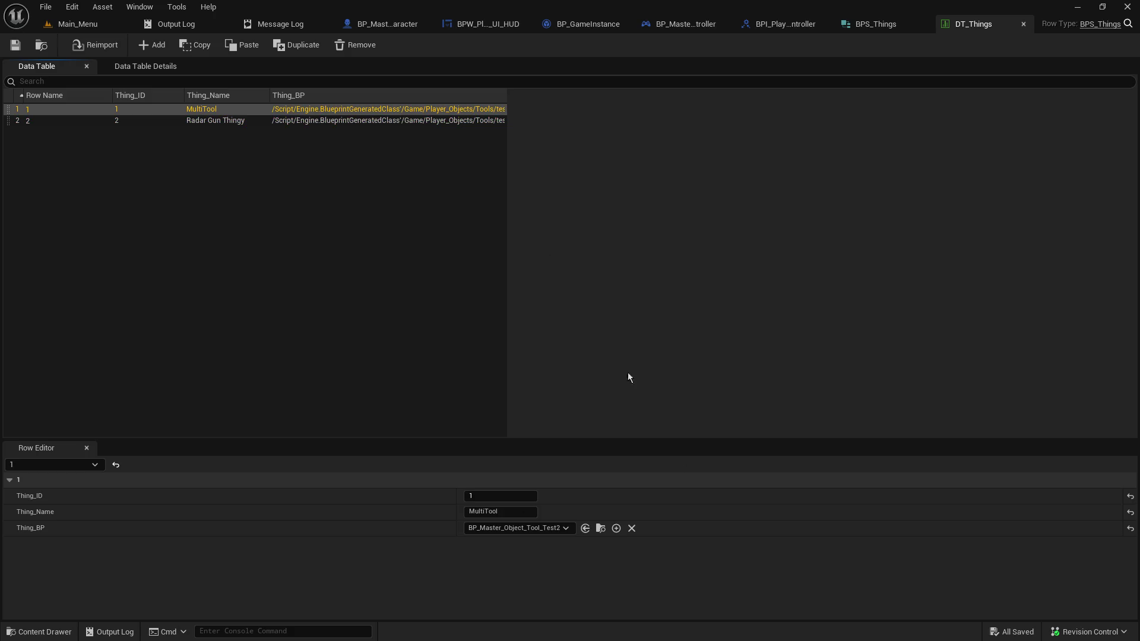
Open BP_Master_Object_Tool_Test2 and expand its 0-Custom and Objects variable categories
{"action": "left_click", "coordinate": [600, 529]}
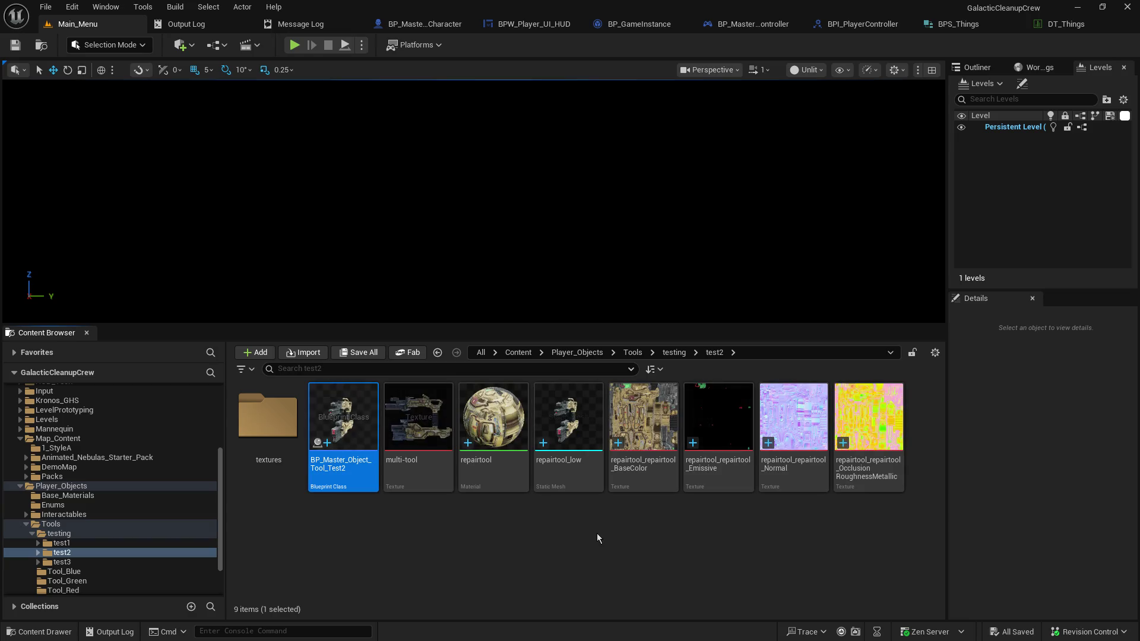
{"action": "double_click", "coordinate": [355, 437]}
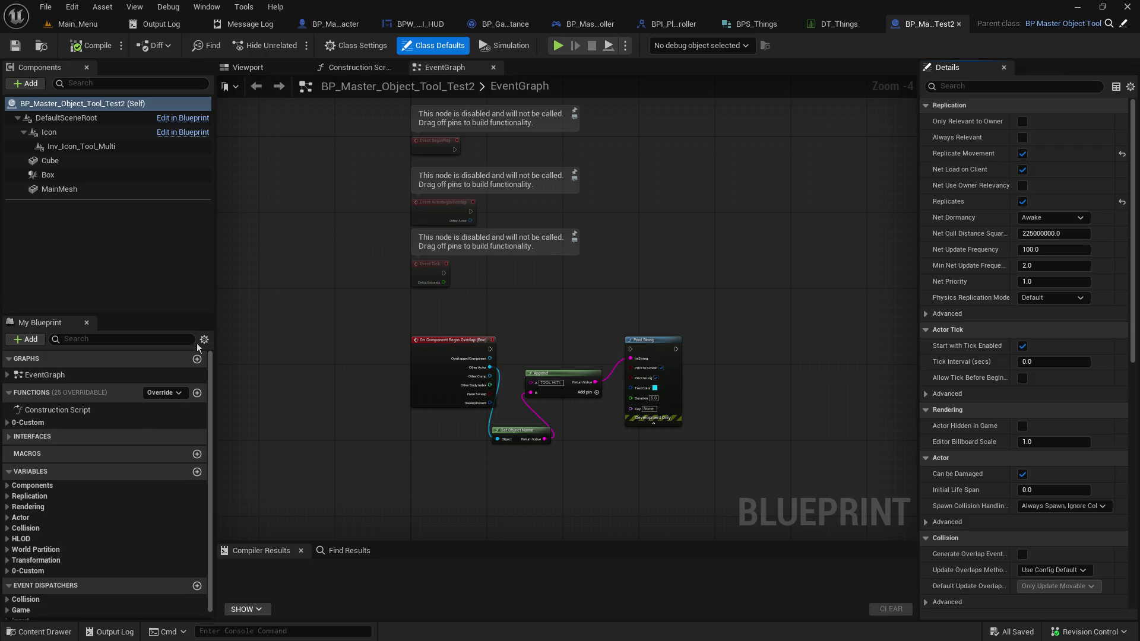
{"action": "scroll", "coordinate": [72, 510], "scroll_direction": "down", "scroll_amount": 1}
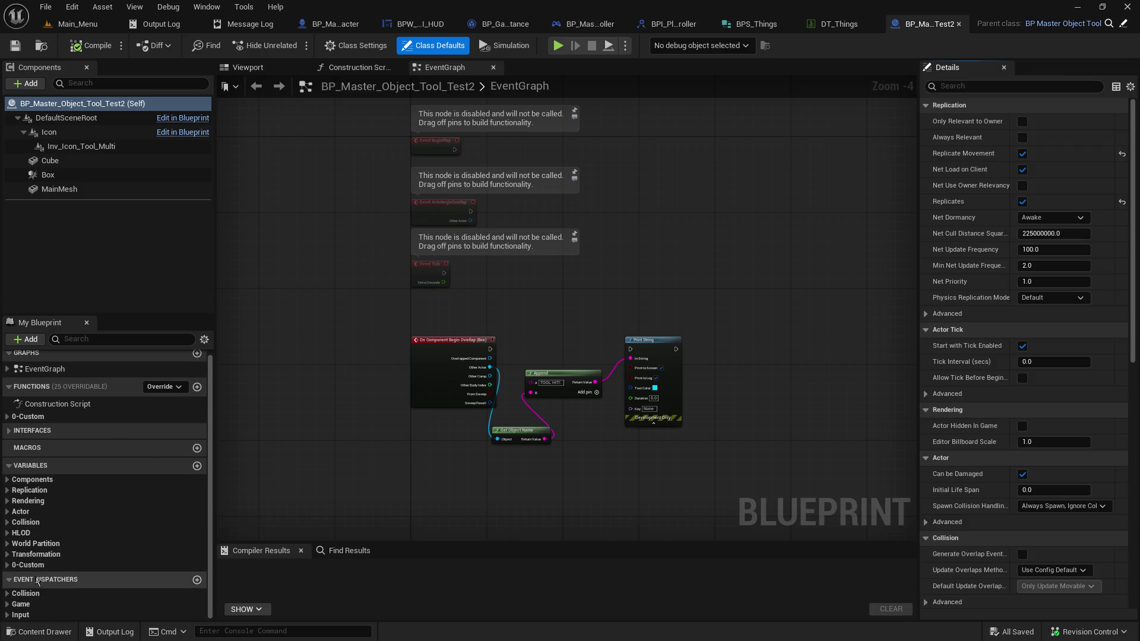
{"action": "left_click", "coordinate": [9, 566]}
{"action": "left_click", "coordinate": [13, 576]}
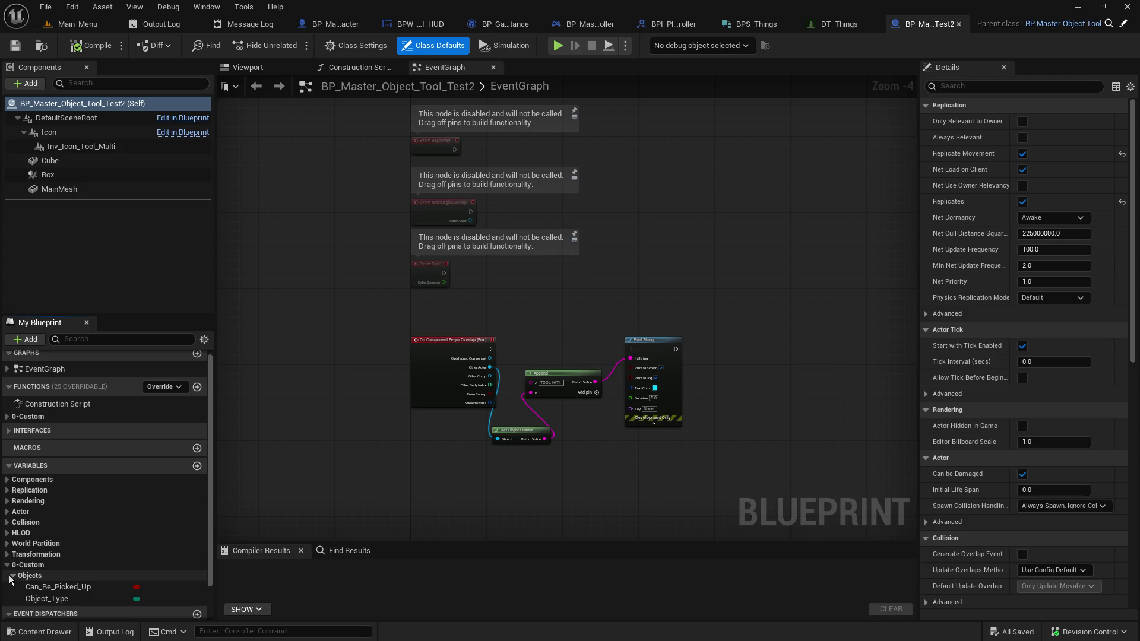
Inspect the Test2 blueprint's multi-tool mesh in the viewport, then return to DT_Things
{"action": "left_click", "coordinate": [830, 26]}
{"action": "left_click", "coordinate": [927, 23]}
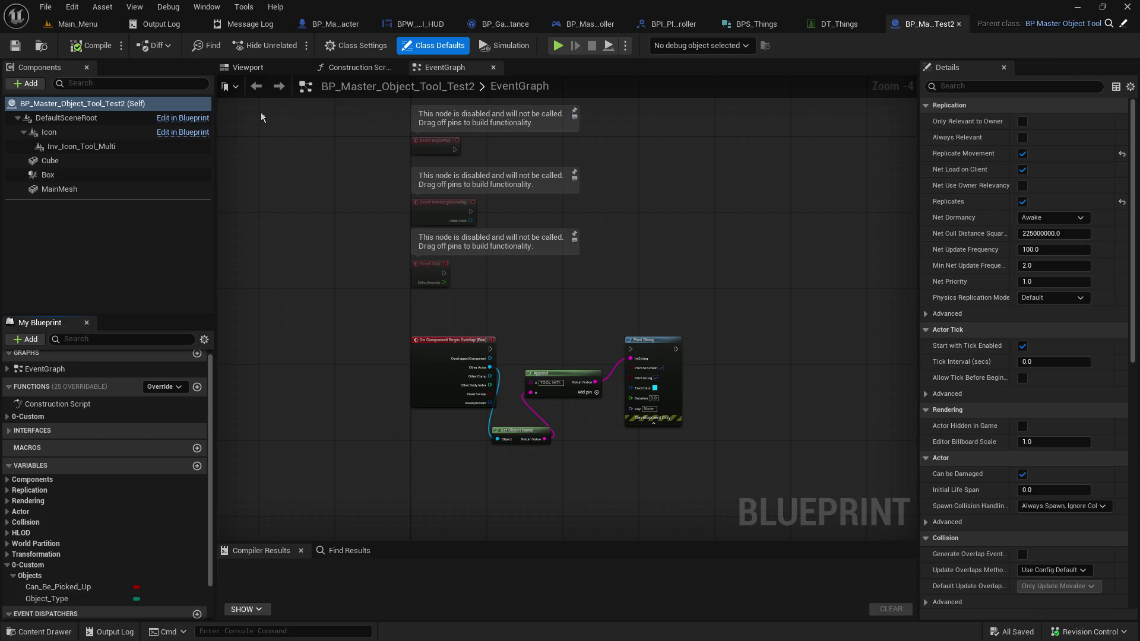
{"action": "left_click", "coordinate": [237, 69]}
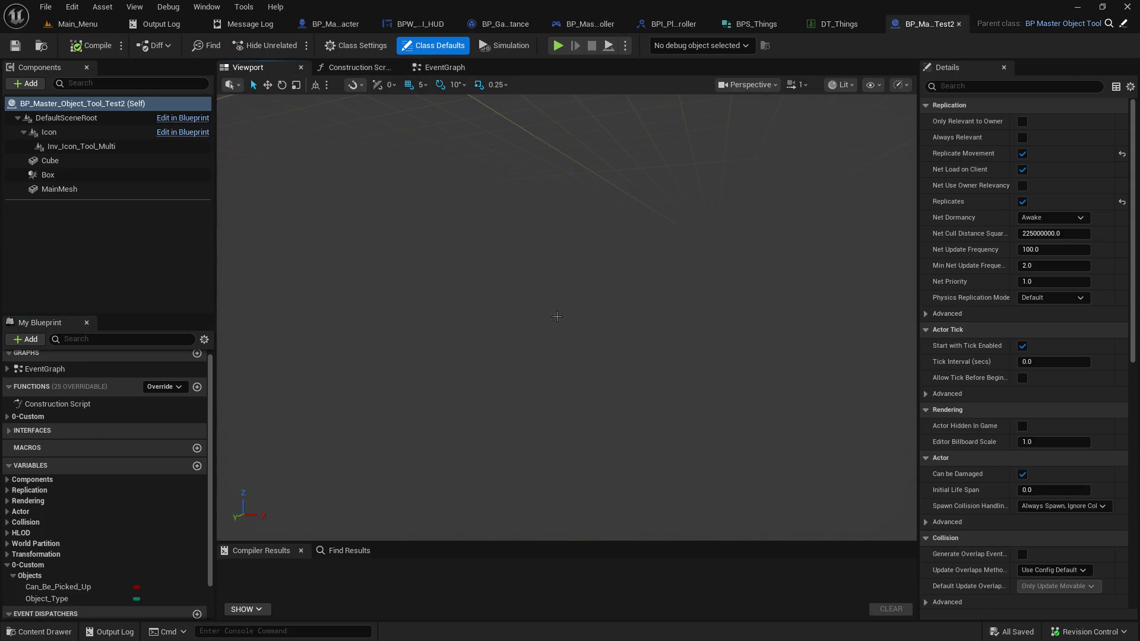
{"action": "scroll", "coordinate": [557, 333], "scroll_direction": "down", "scroll_amount": 5}
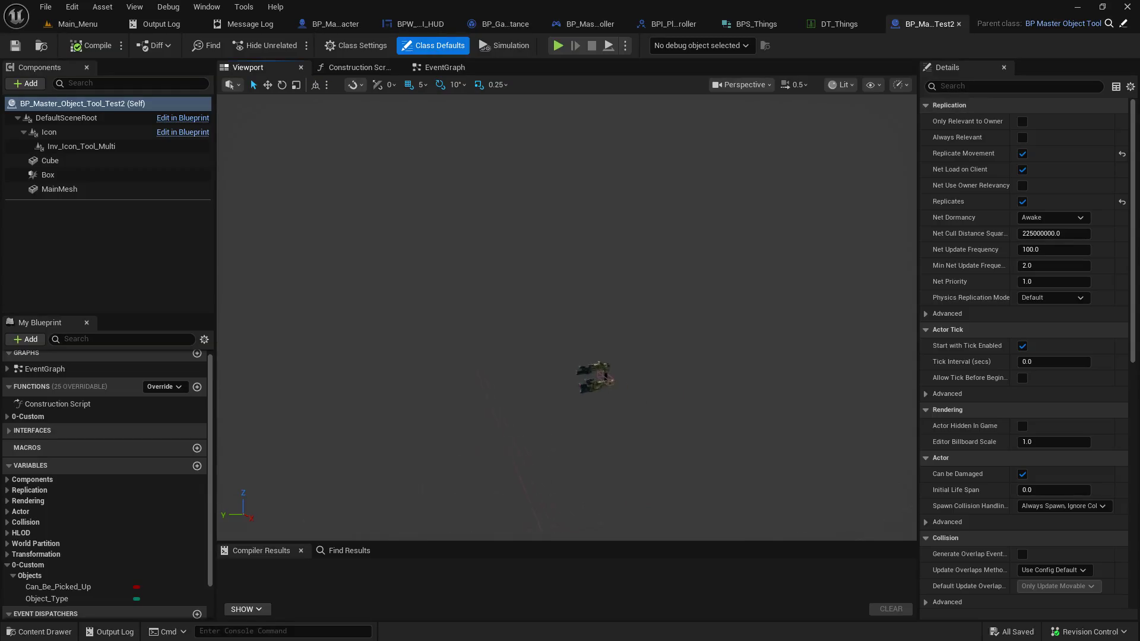
{"action": "scroll", "coordinate": [567, 318], "scroll_direction": "up", "scroll_amount": 5}
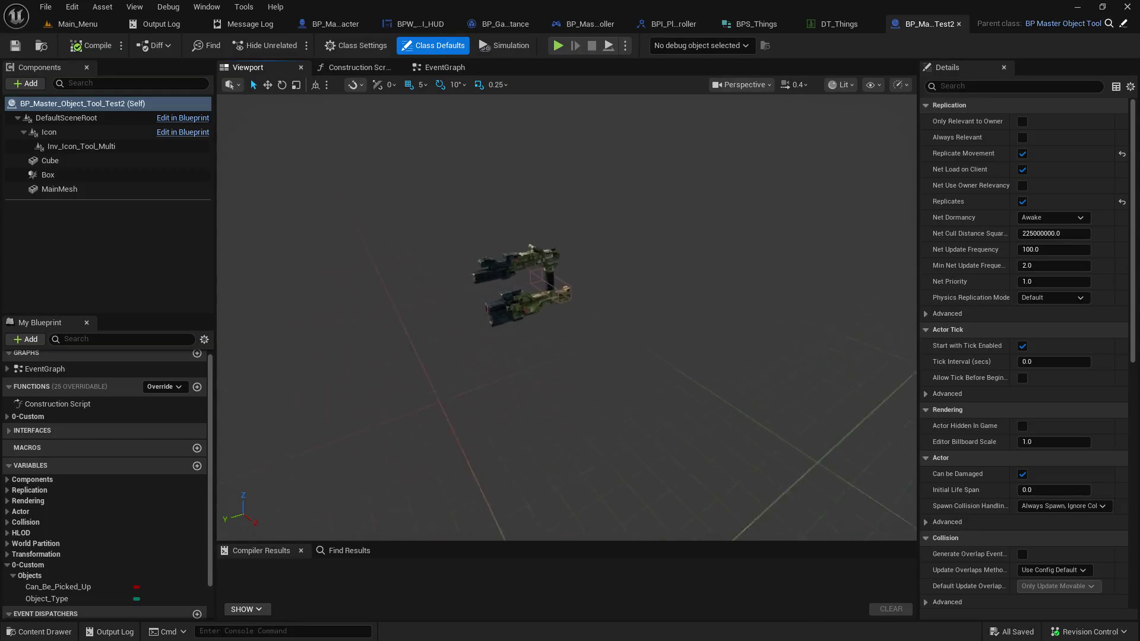
{"action": "scroll", "coordinate": [567, 318], "scroll_direction": "up", "scroll_amount": 3}
{"action": "scroll", "coordinate": [567, 317], "scroll_direction": "down", "scroll_amount": 2}
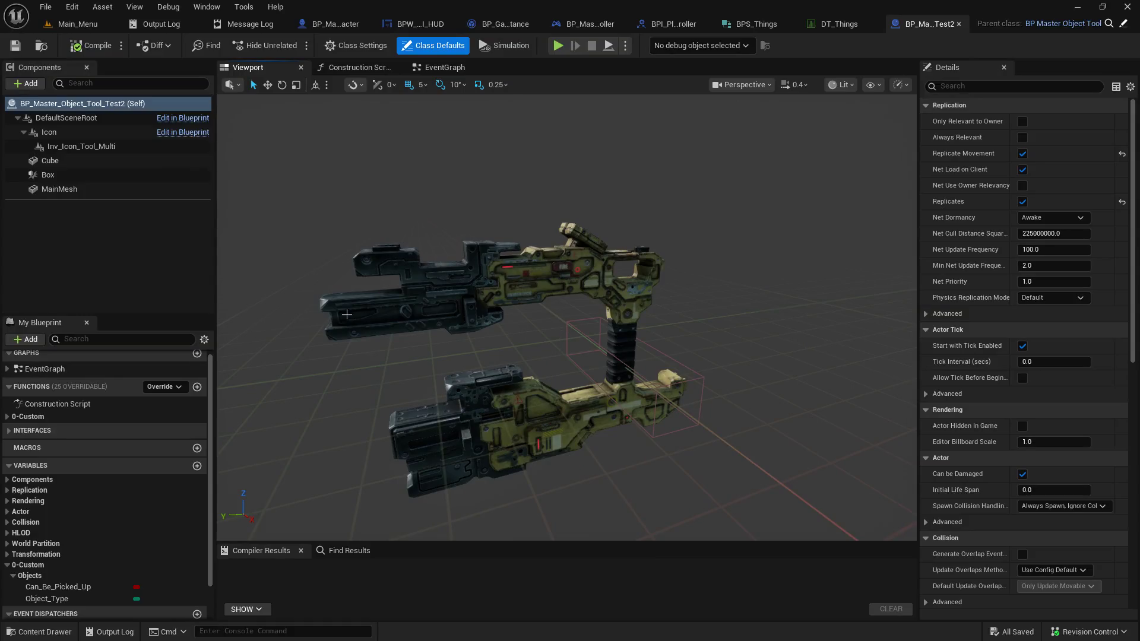
{"action": "scroll", "coordinate": [131, 539], "scroll_direction": "up", "scroll_amount": 1}
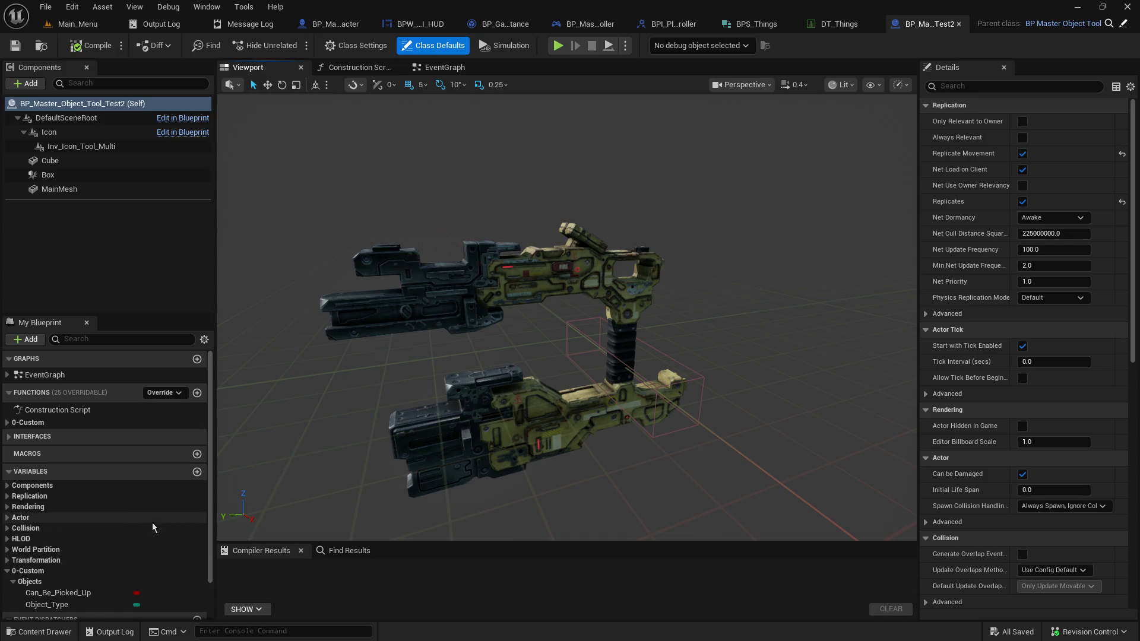
{"action": "left_click", "coordinate": [855, 24]}
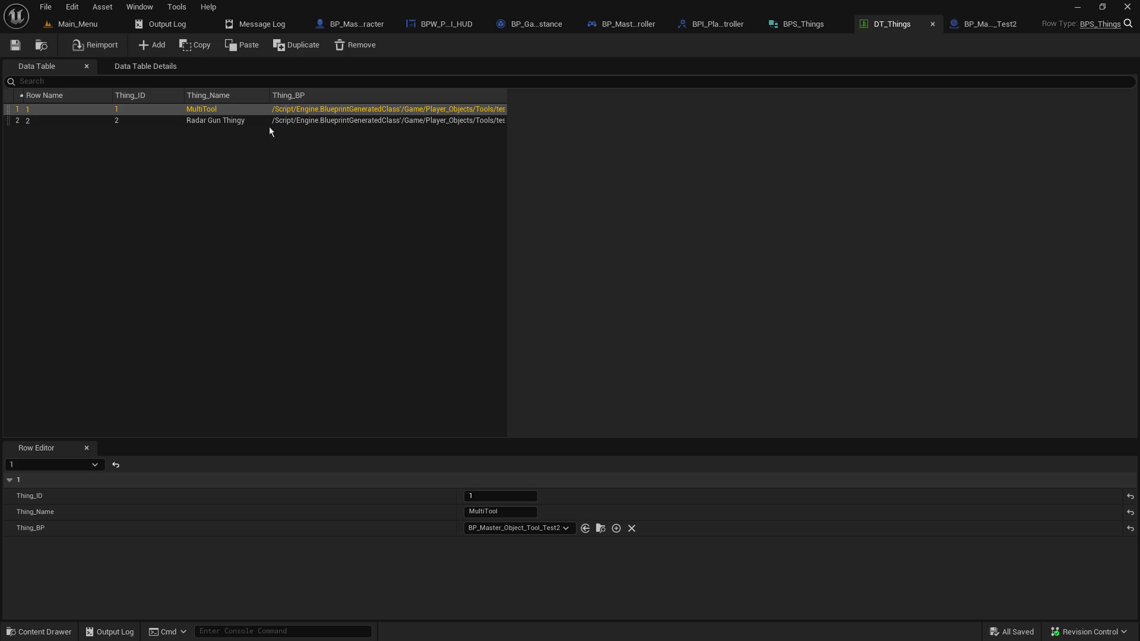
{"action": "left_click", "coordinate": [46, 108]}
Review the Test2 blueprint and BPS_Things structure, then return to the Main_Menu level editor
{"action": "left_click", "coordinate": [998, 25]}
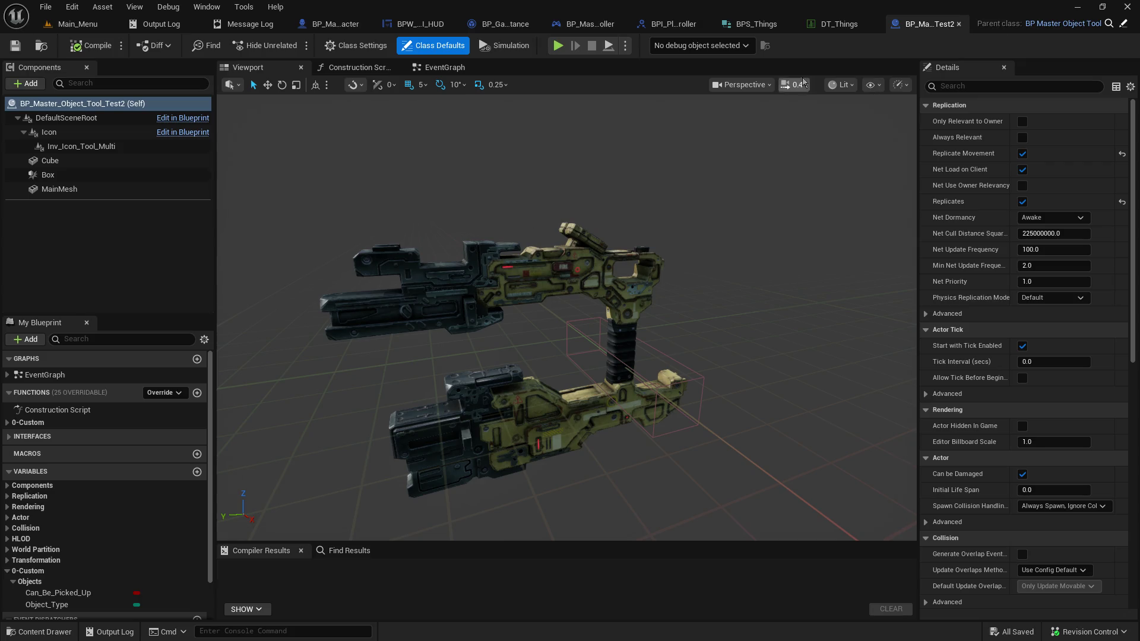
{"action": "left_click", "coordinate": [755, 23]}
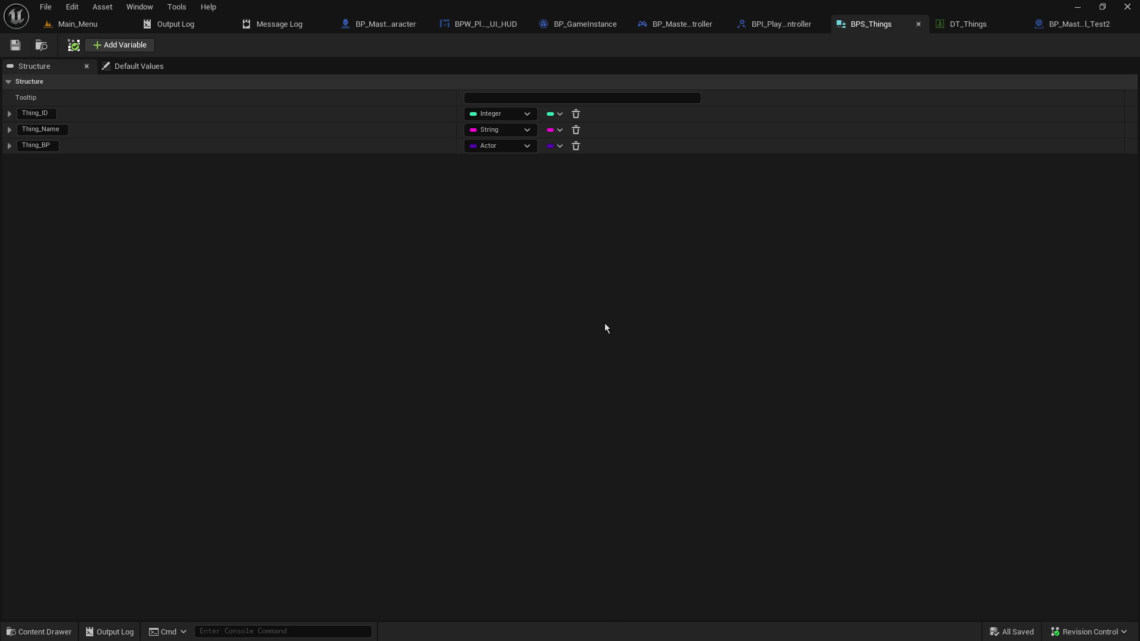
{"action": "left_click", "coordinate": [73, 25]}
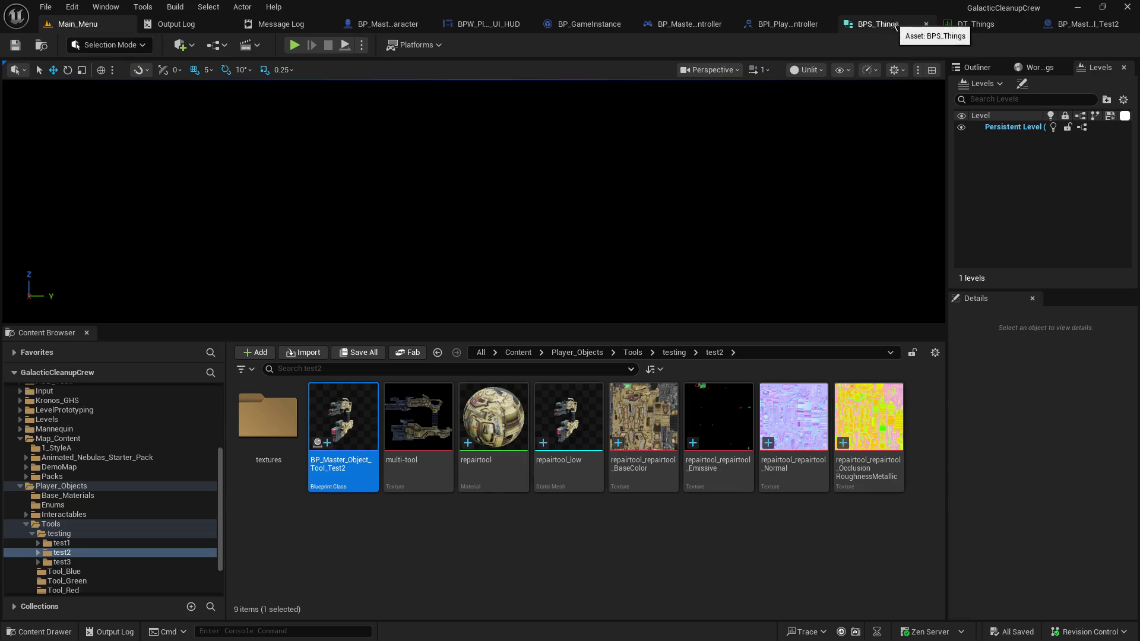
Bring up the Test2 blueprint, then DT_Things, and clear the table's row selection
{"action": "left_click", "coordinate": [1047, 29]}
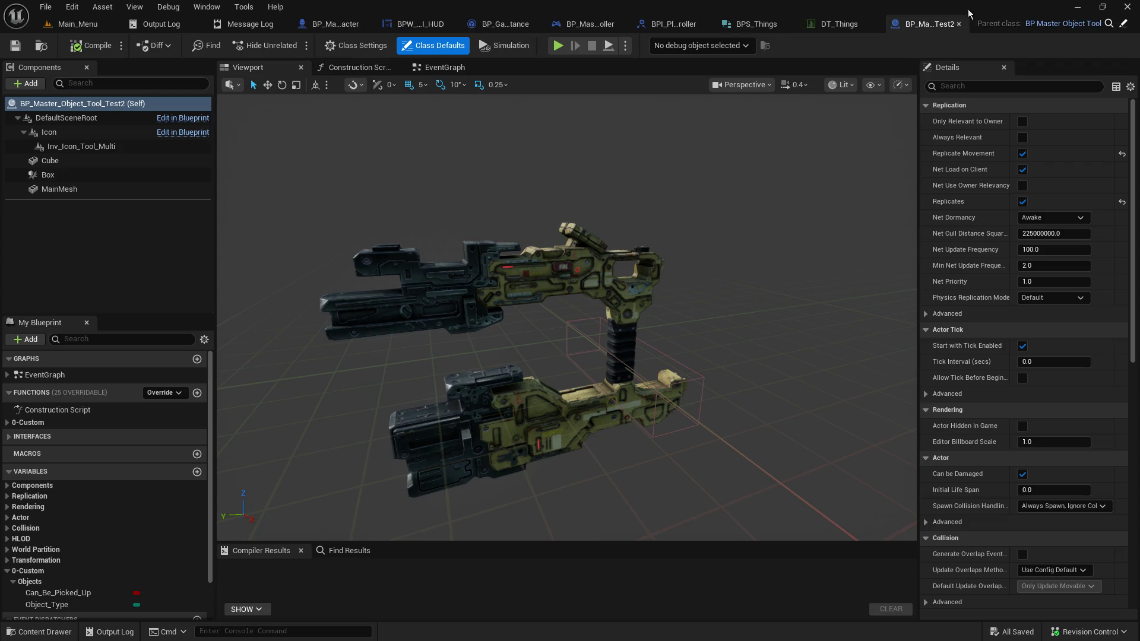
{"action": "left_click", "coordinate": [841, 25]}
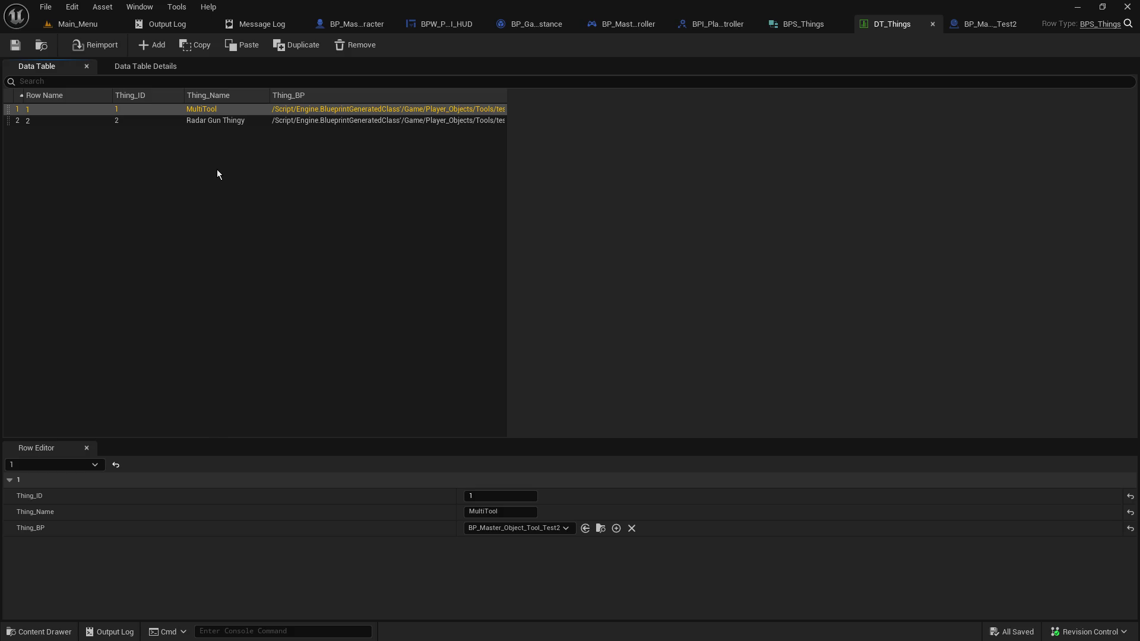
{"action": "left_click", "coordinate": [324, 185]}
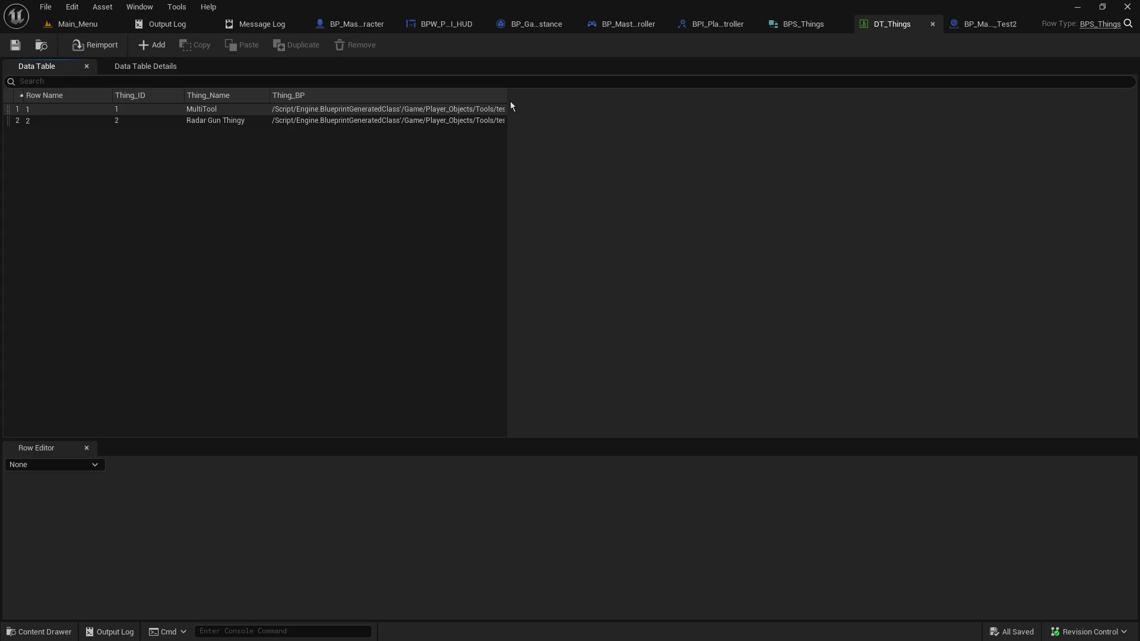
{"action": "mouse_move", "coordinate": [506, 99]}
{"action": "left_mouse_down"}
{"action": "mouse_move", "coordinate": [751, 101]}
{"action": "mouse_move", "coordinate": [473, 101]}
{"action": "mouse_move", "coordinate": [443, 131]}
{"action": "left_mouse_up"}
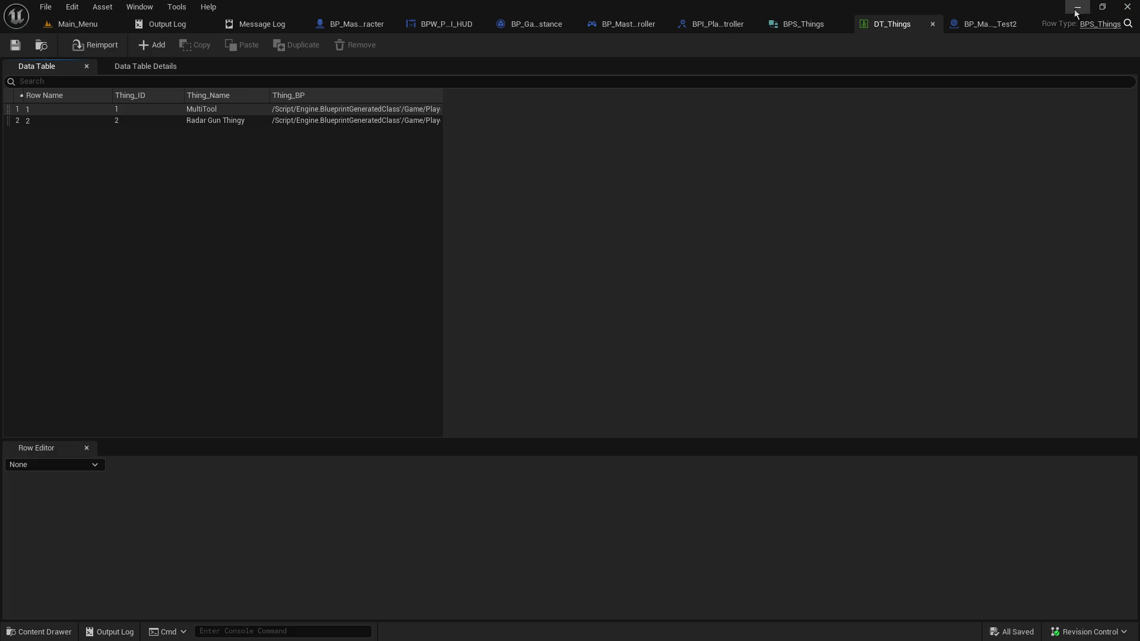
Bring the BP_Master_Object_Tool_Test2 blueprint and its multi-tool preview to the front
{"action": "left_click", "coordinate": [1001, 23]}
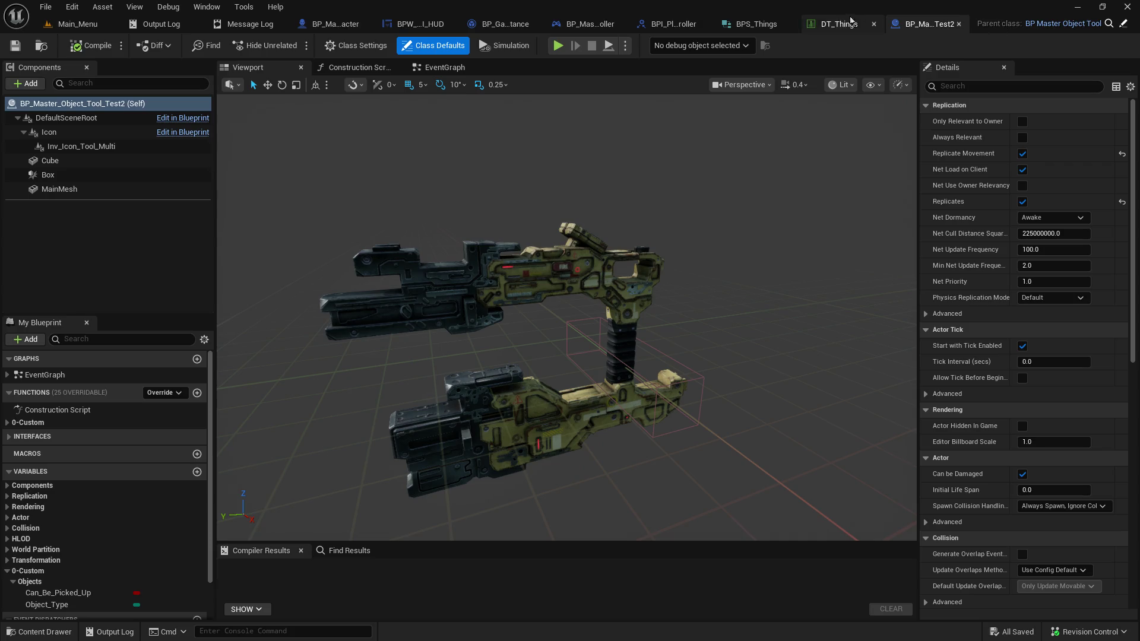
Return to the DT_Things data table showing its MultiTool and Radar Gun Thingy rows
{"action": "left_click", "coordinate": [867, 23]}
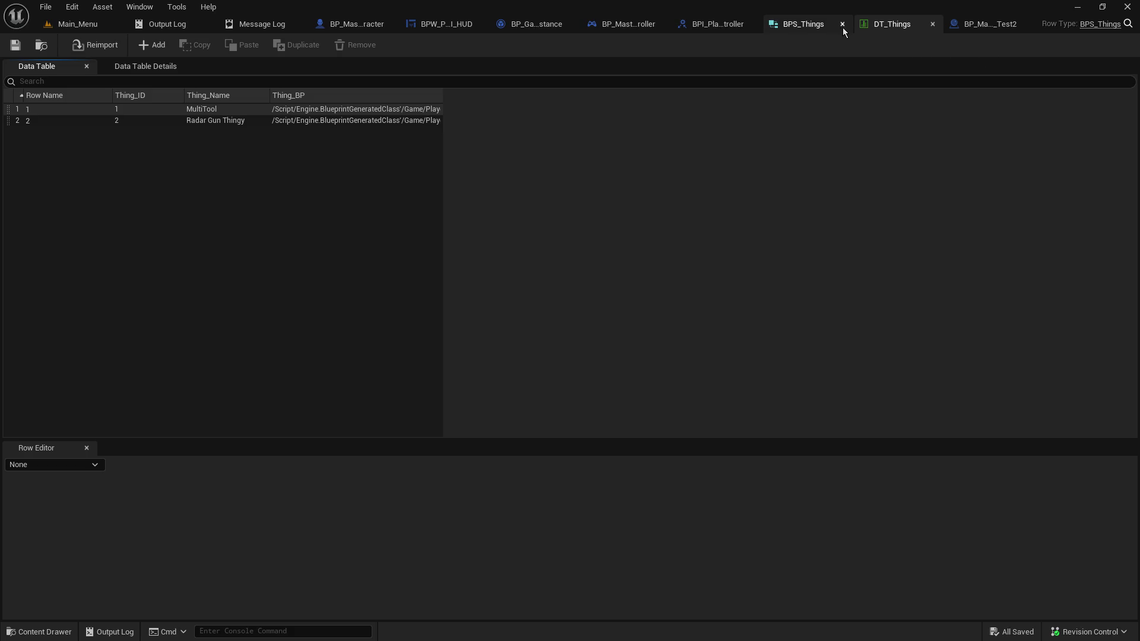
Bring up the BPS_Things structure listing Thing_ID, Thing_Name and Thing_BP
{"action": "left_click", "coordinate": [807, 26]}
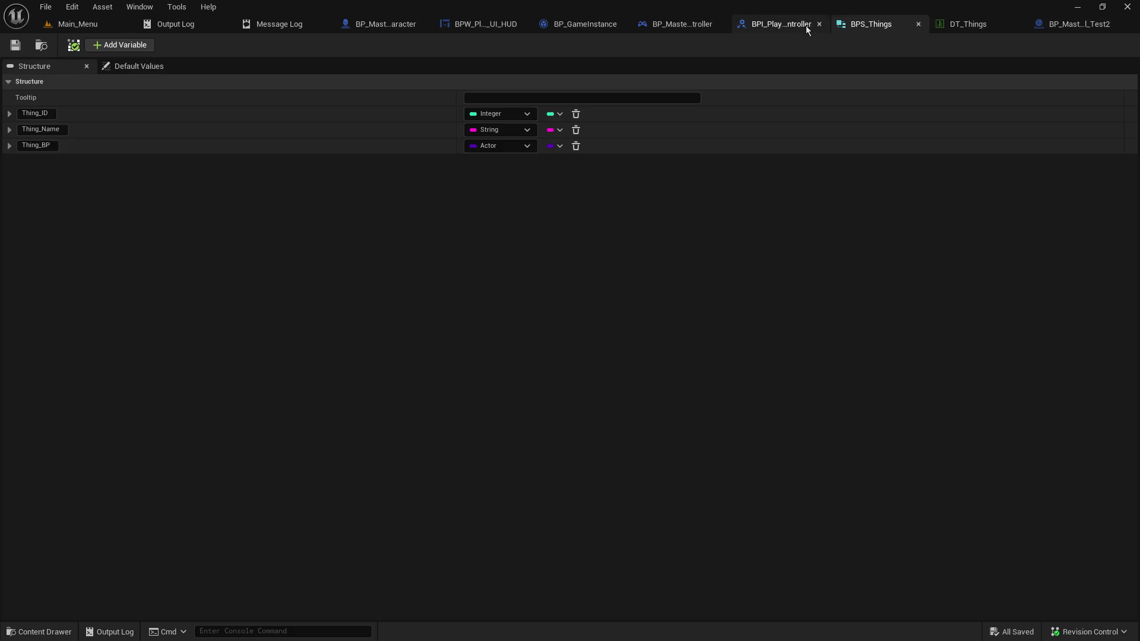
Close the BPS_Things, DT_Things and BP_Master_Object_Tool_Test2 editors
{"action": "left_click", "coordinate": [808, 31]}
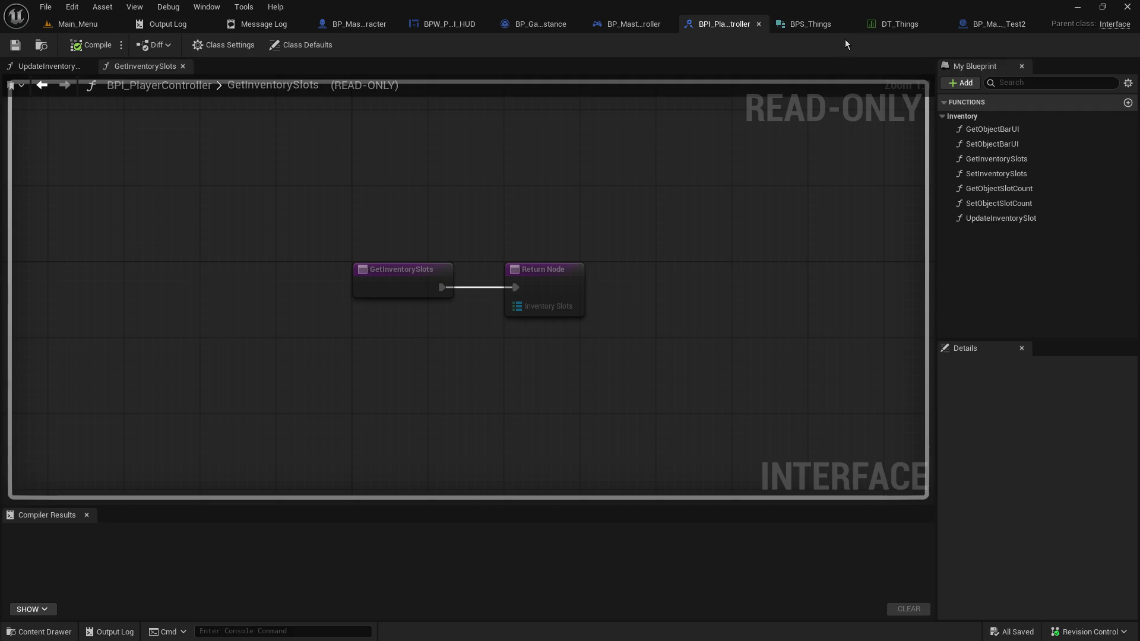
{"action": "left_click", "coordinate": [814, 27]}
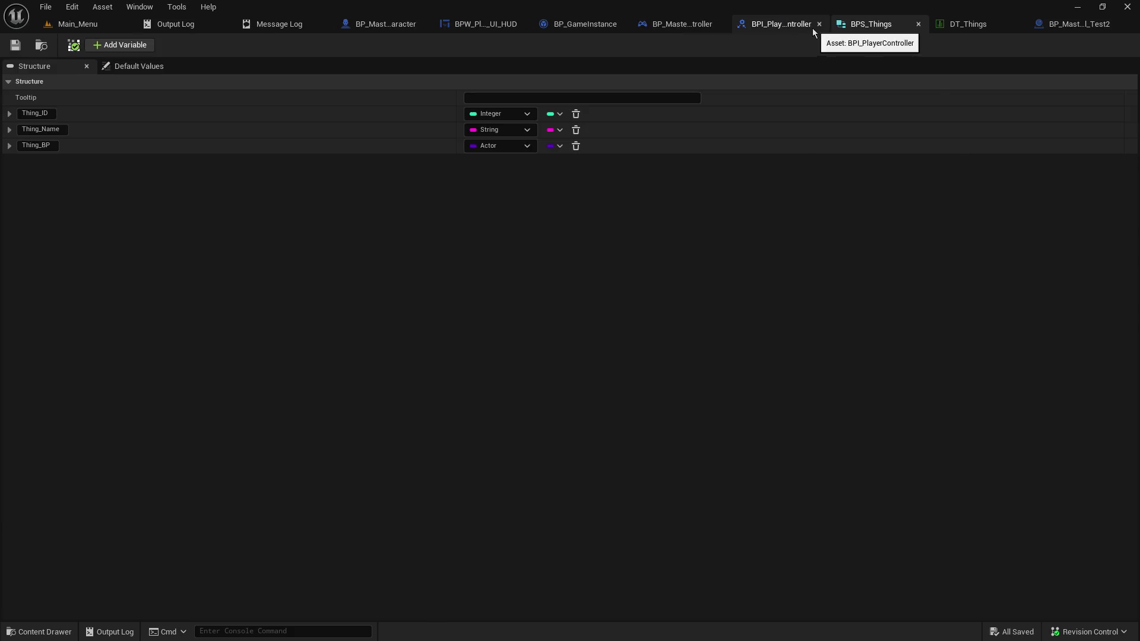
{"action": "left_click", "coordinate": [811, 27]}
{"action": "left_click", "coordinate": [812, 27]}
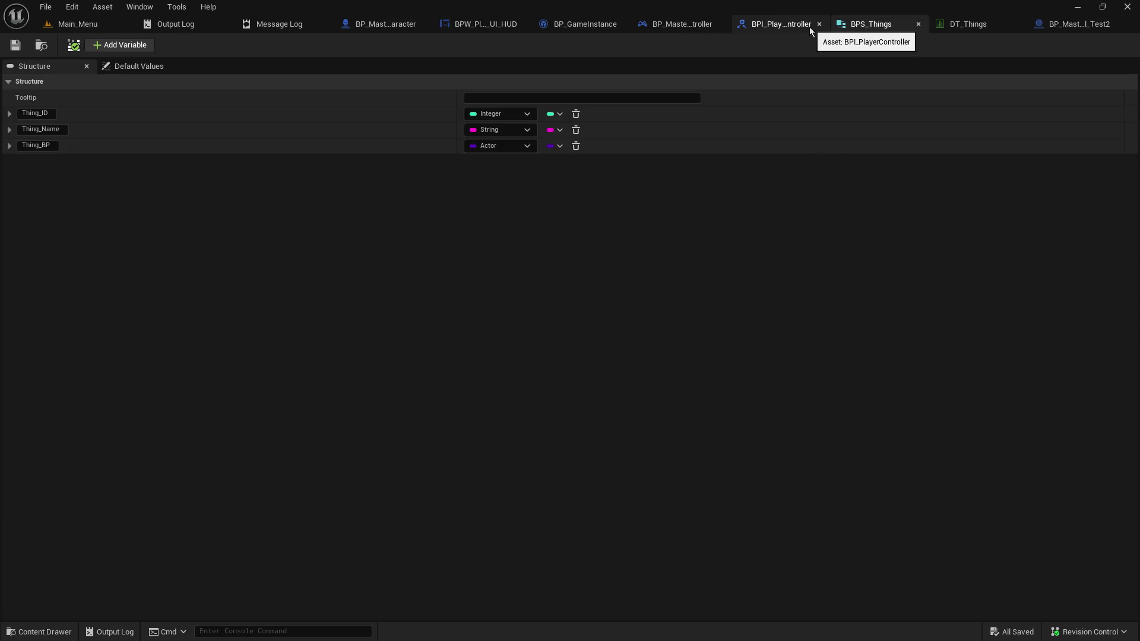
{"action": "left_click", "coordinate": [810, 27]}
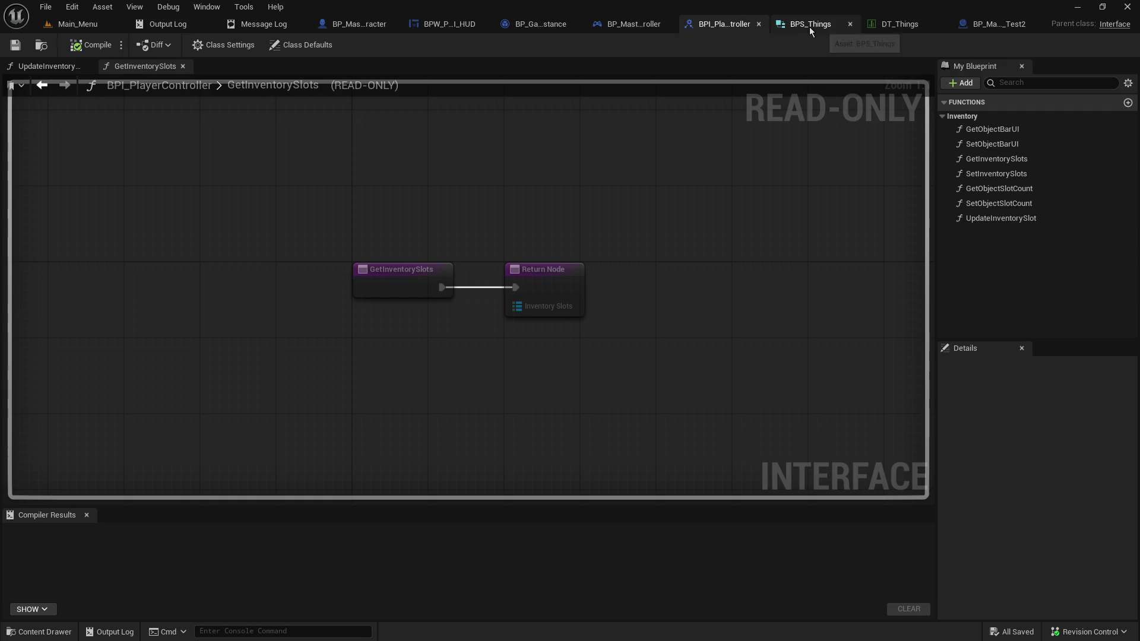
{"action": "left_click", "coordinate": [855, 24]}
{"action": "left_click", "coordinate": [932, 24]}
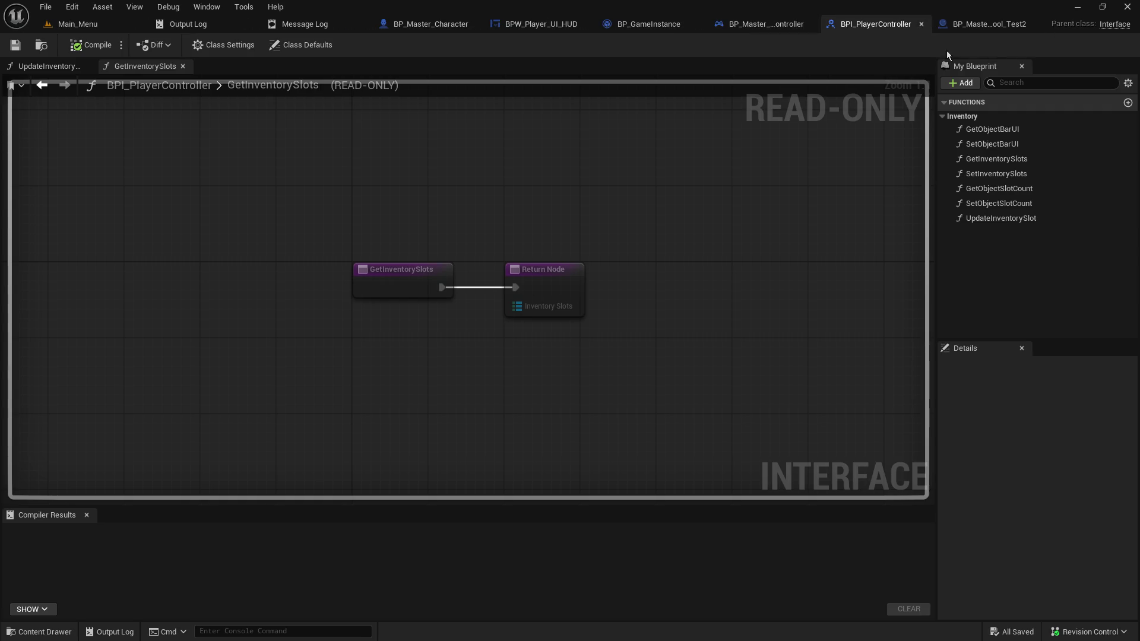
{"action": "left_click", "coordinate": [1033, 23]}
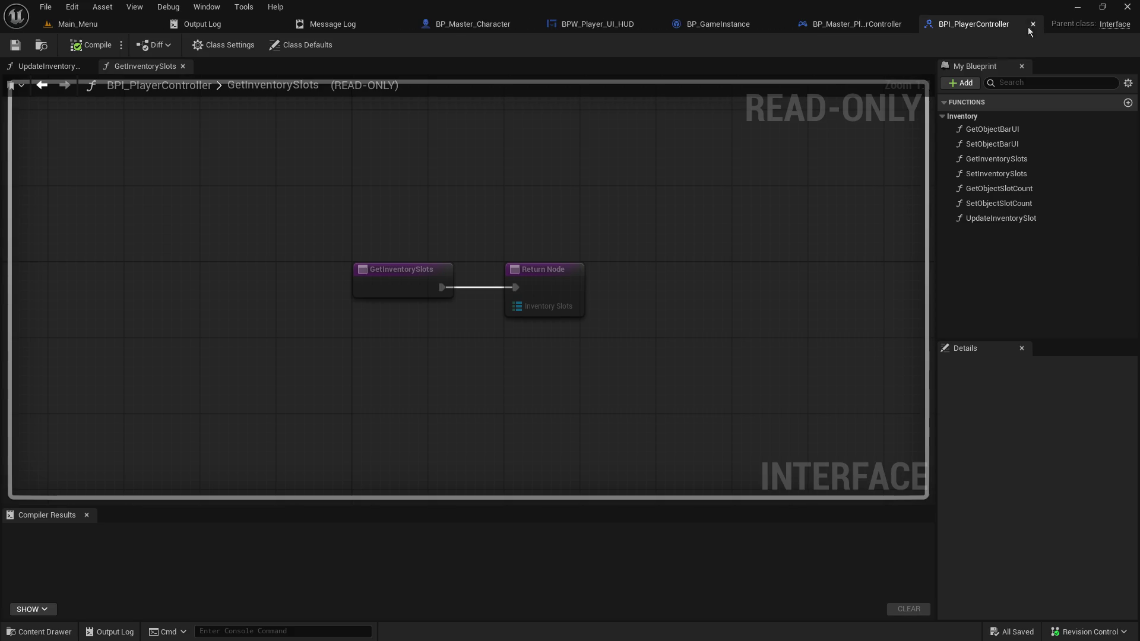
Back in the level editor's Content Browser, delete the DT_Things data table from Core
{"action": "left_click", "coordinate": [101, 23]}
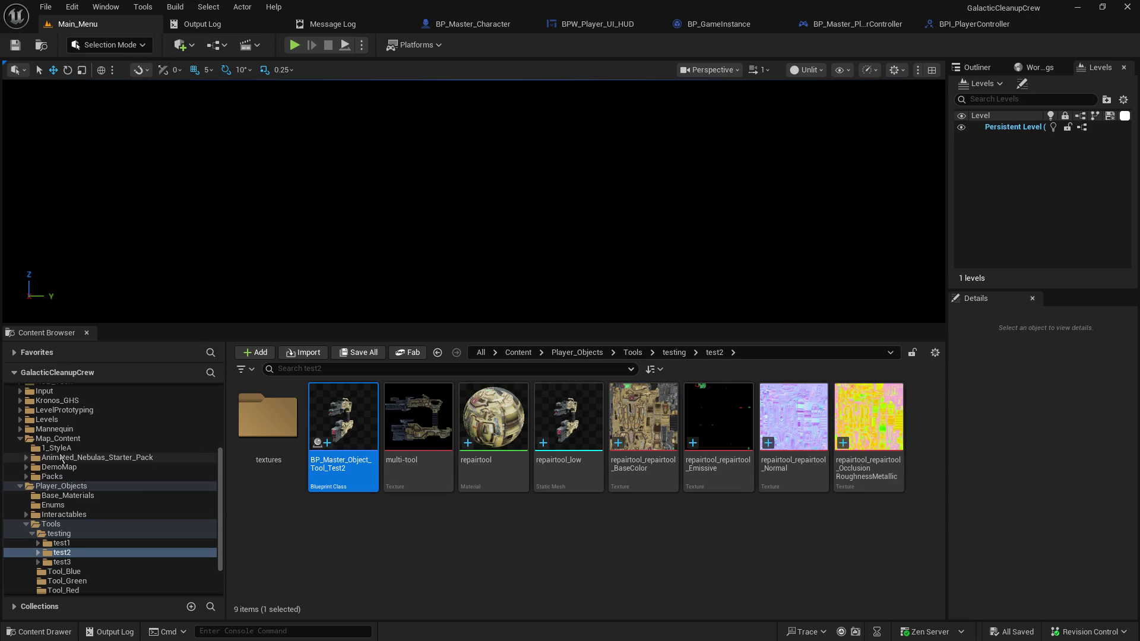
{"action": "scroll", "coordinate": [119, 475], "scroll_direction": "up", "scroll_amount": 5}
{"action": "left_click", "coordinate": [110, 468]}
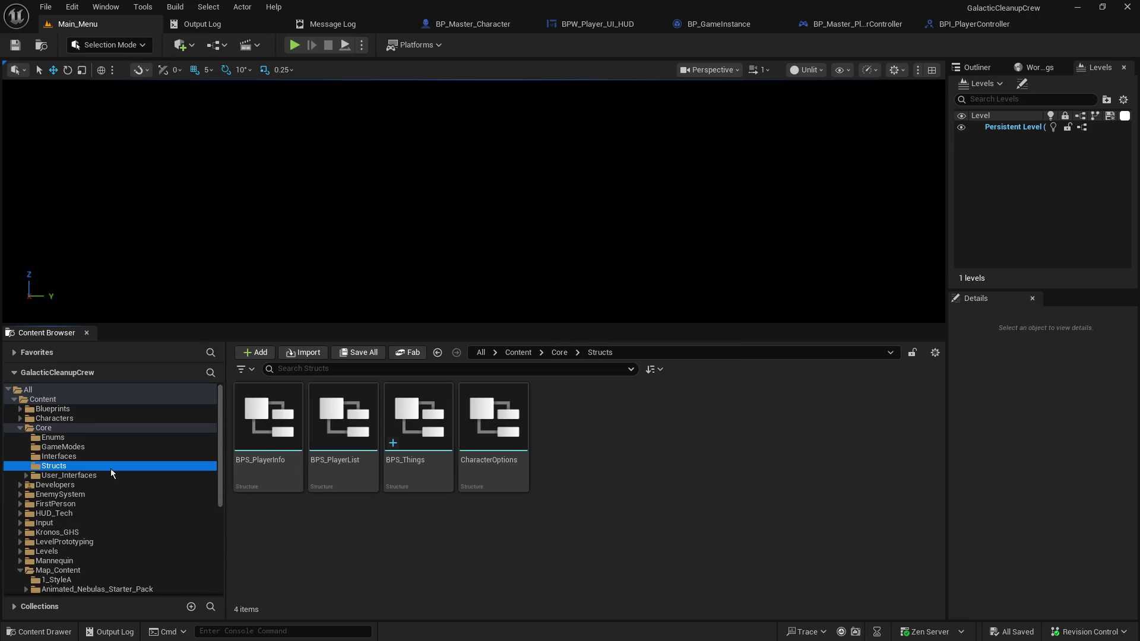
{"action": "right_click", "coordinate": [431, 472]}
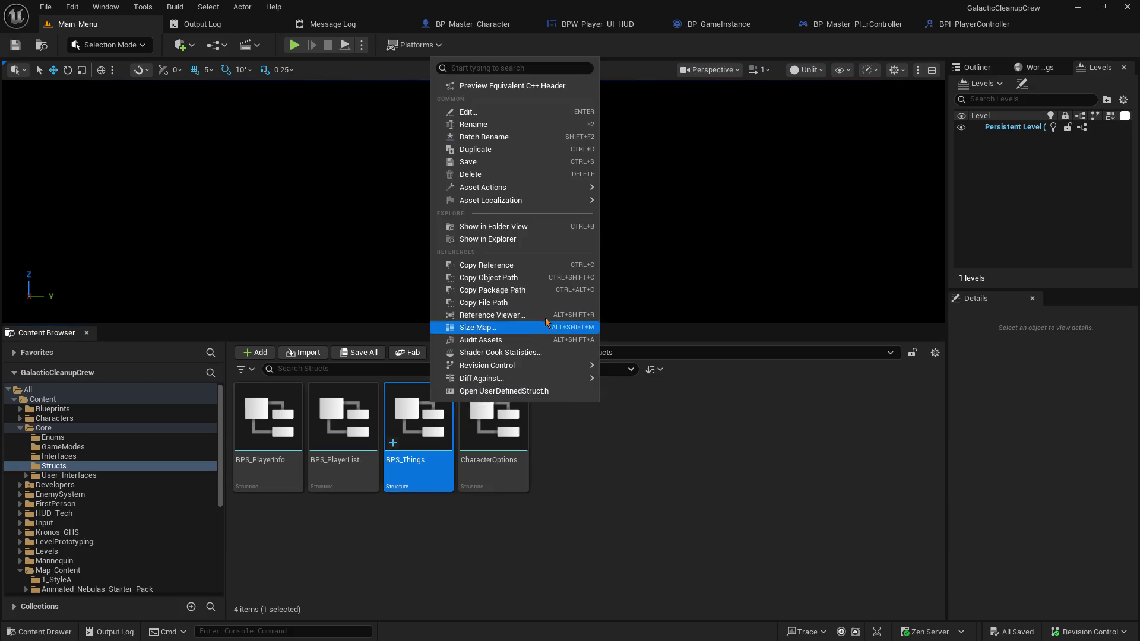
{"action": "mouse_move", "coordinate": [481, 379]}
{"action": "left_click", "coordinate": [278, 564]}
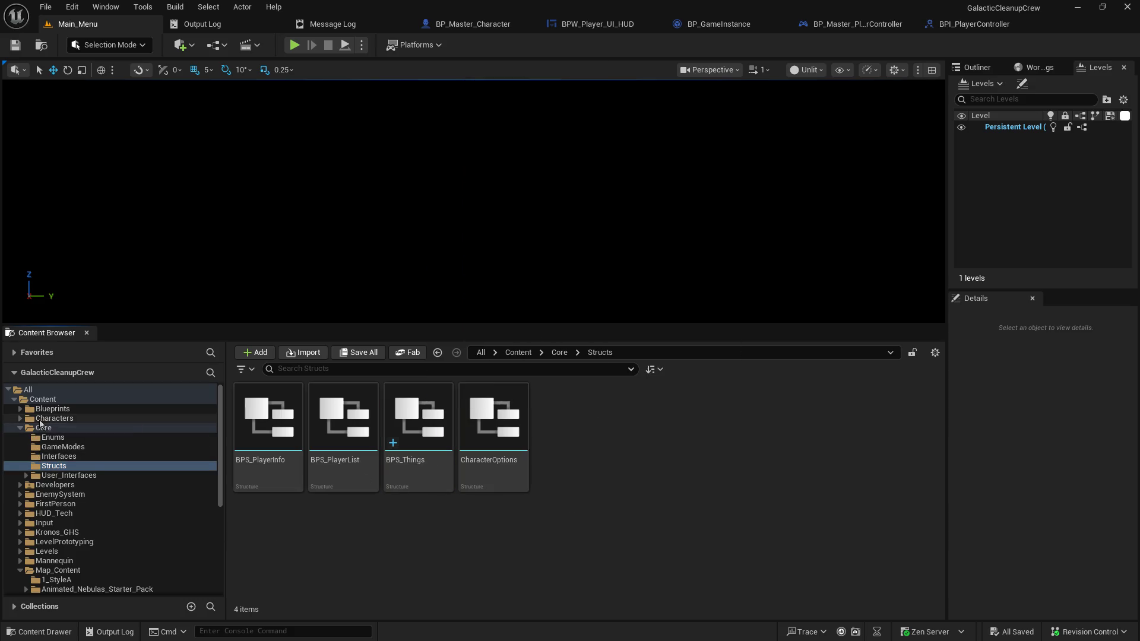
{"action": "left_click", "coordinate": [55, 419]}
{"action": "left_click", "coordinate": [669, 566]}
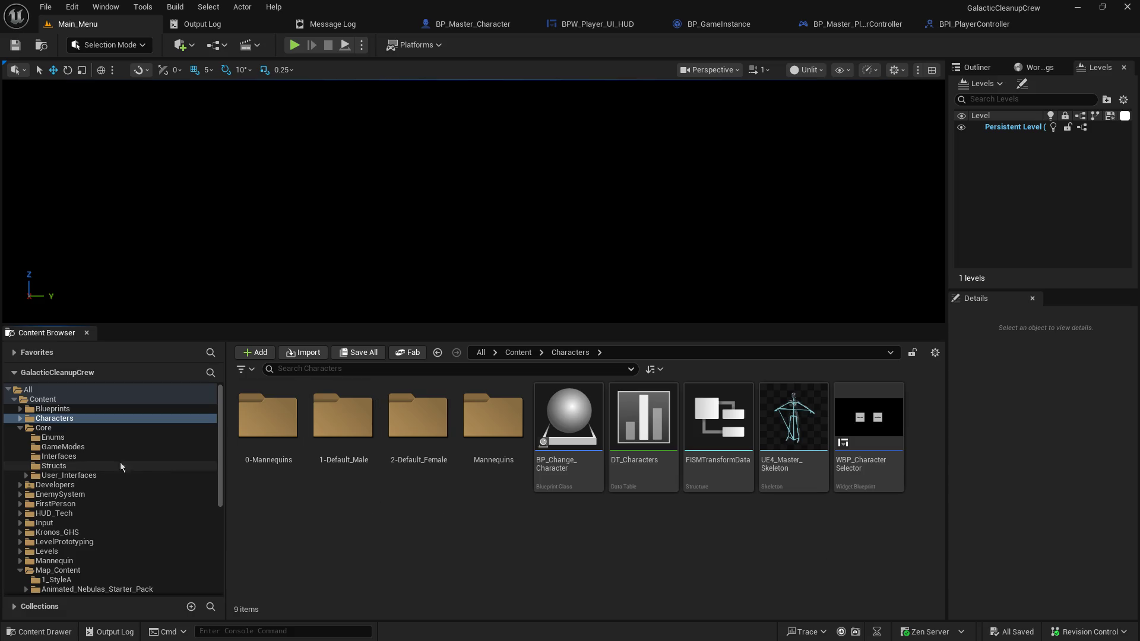
{"action": "left_click", "coordinate": [73, 400]}
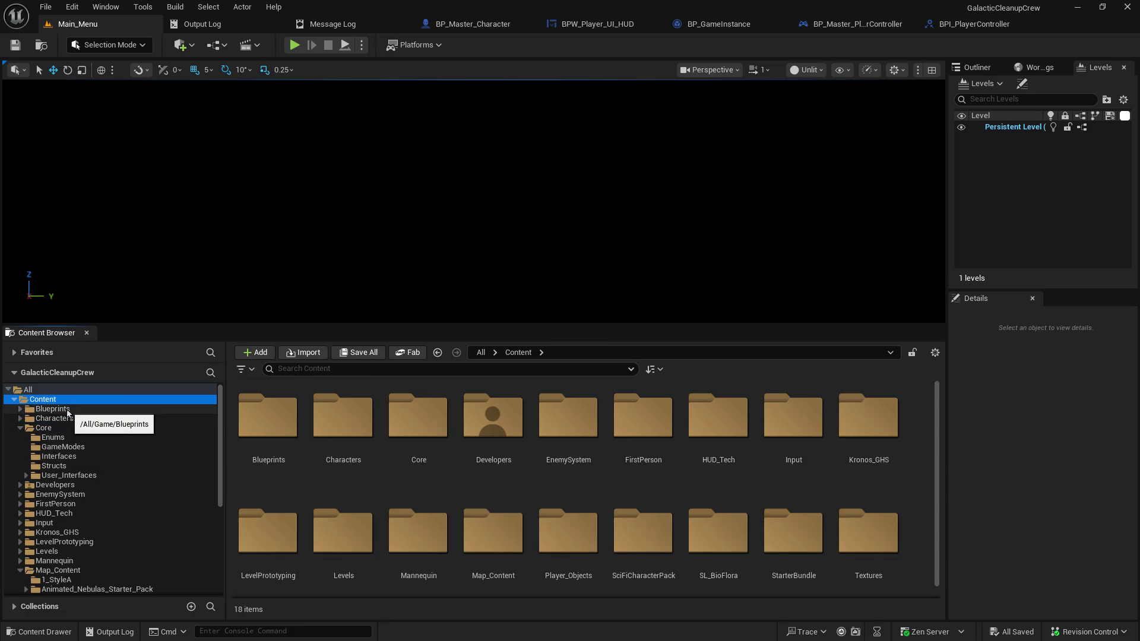
{"action": "left_click", "coordinate": [43, 429]}
{"action": "left_click", "coordinate": [415, 537]}
{"action": "key", "text": "Delete"}
{"action": "left_click", "coordinate": [543, 518]}
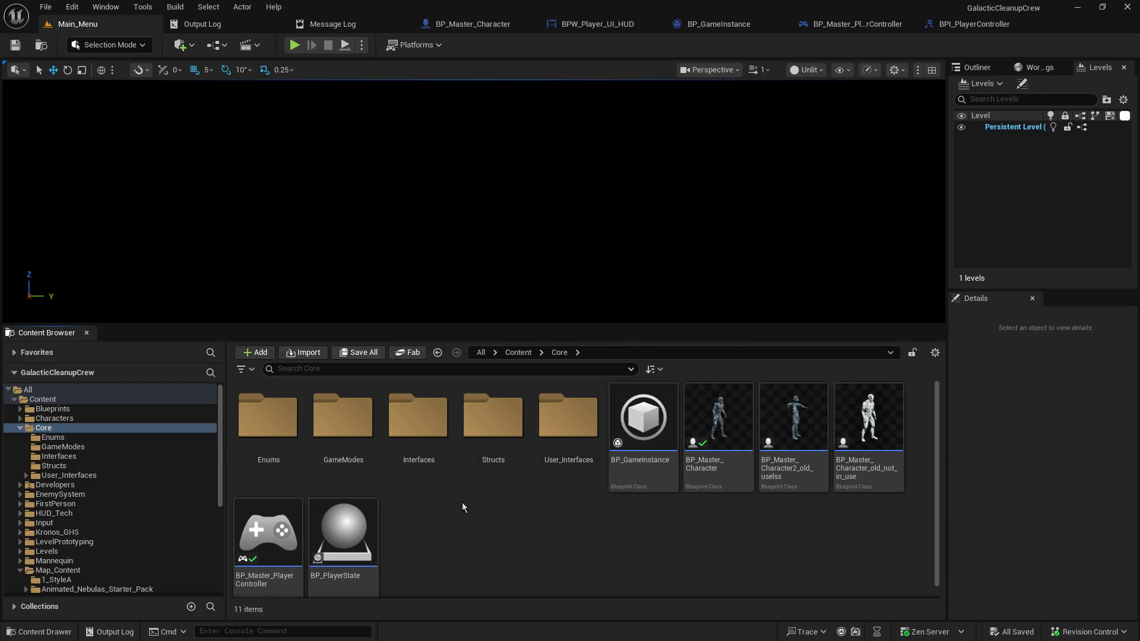
Delete the BPS_Things structure from Core > Structs
{"action": "left_click", "coordinate": [54, 438]}
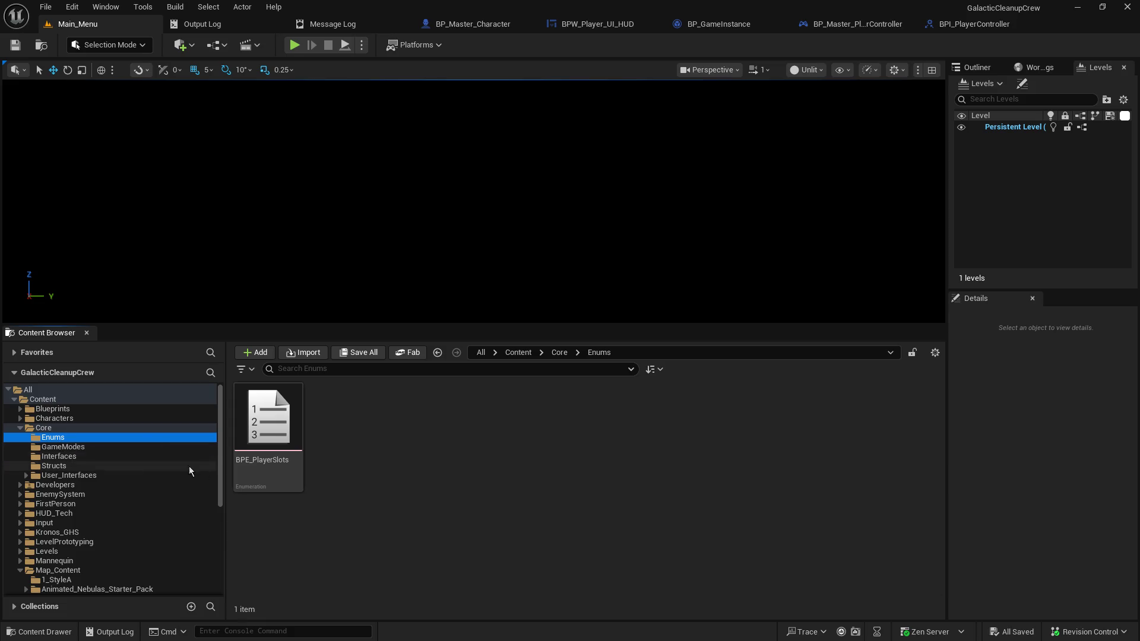
{"action": "left_click", "coordinate": [55, 466]}
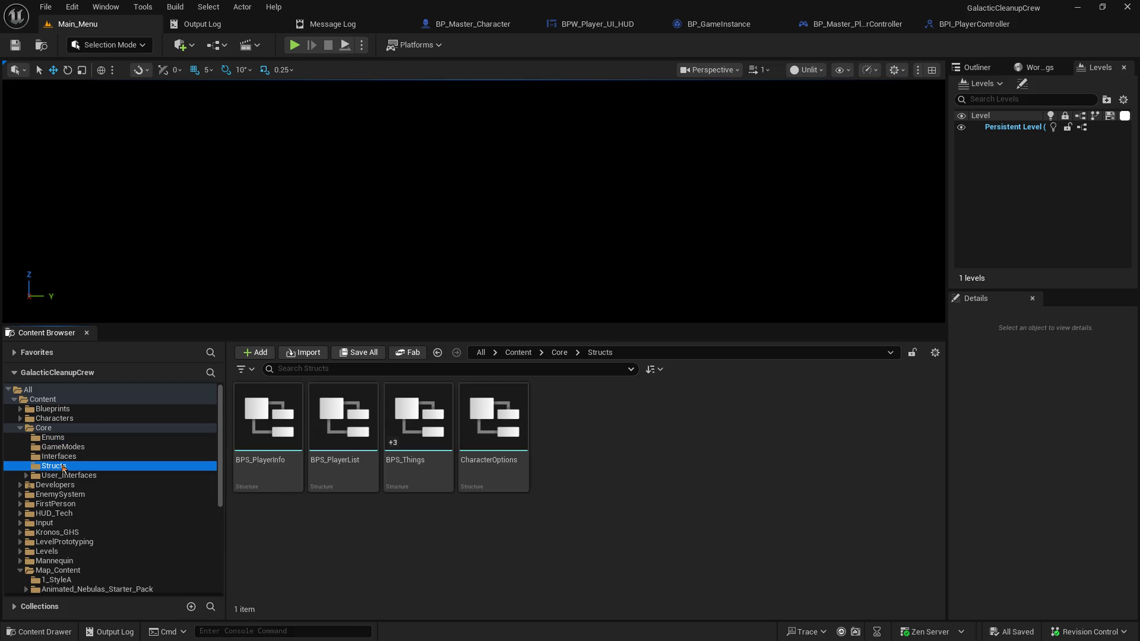
{"action": "left_click", "coordinate": [422, 469]}
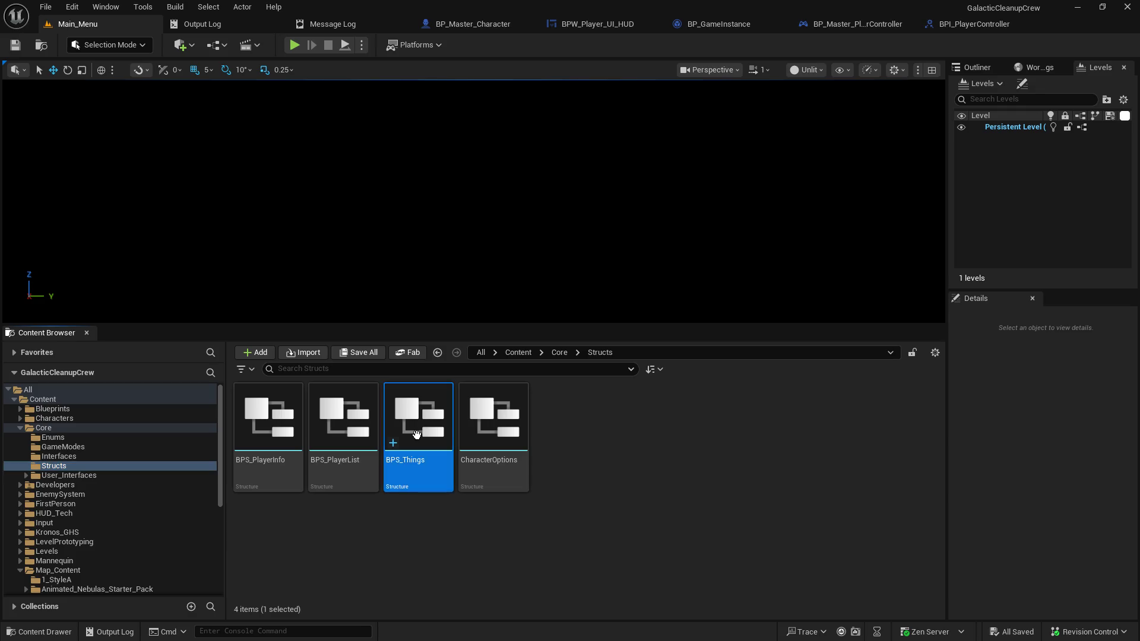
{"action": "key", "text": "Delete"}
{"action": "left_click", "coordinate": [541, 519]}
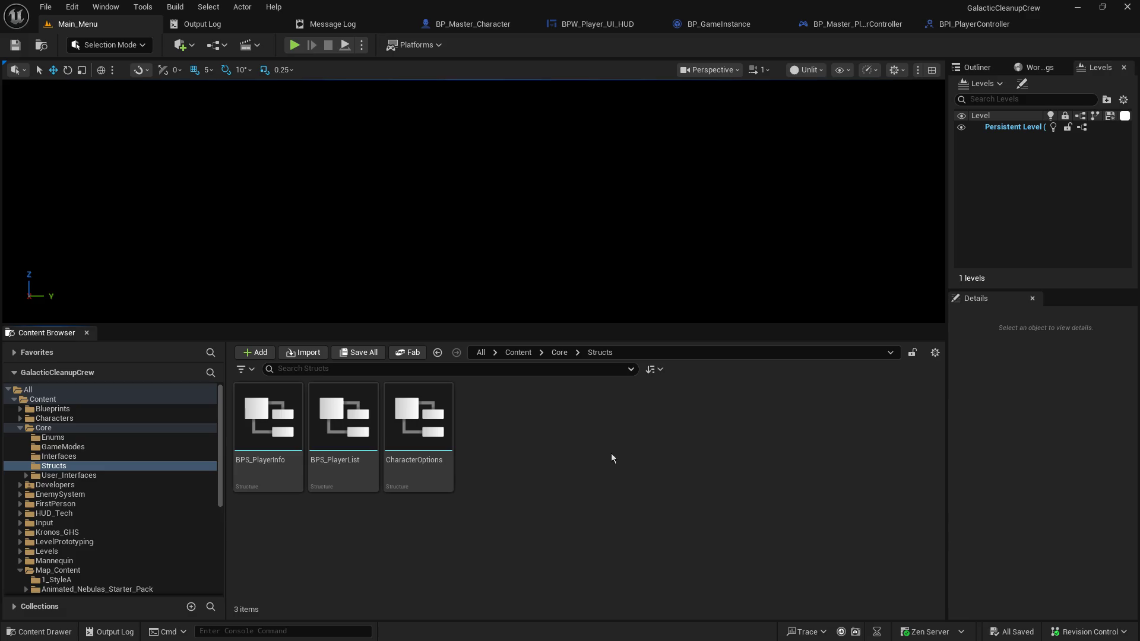
Create a Structure asset in Core/Structs named BPS_GameItems and open it
{"action": "right_click", "coordinate": [611, 453]}
{"action": "type", "text": "struct"}
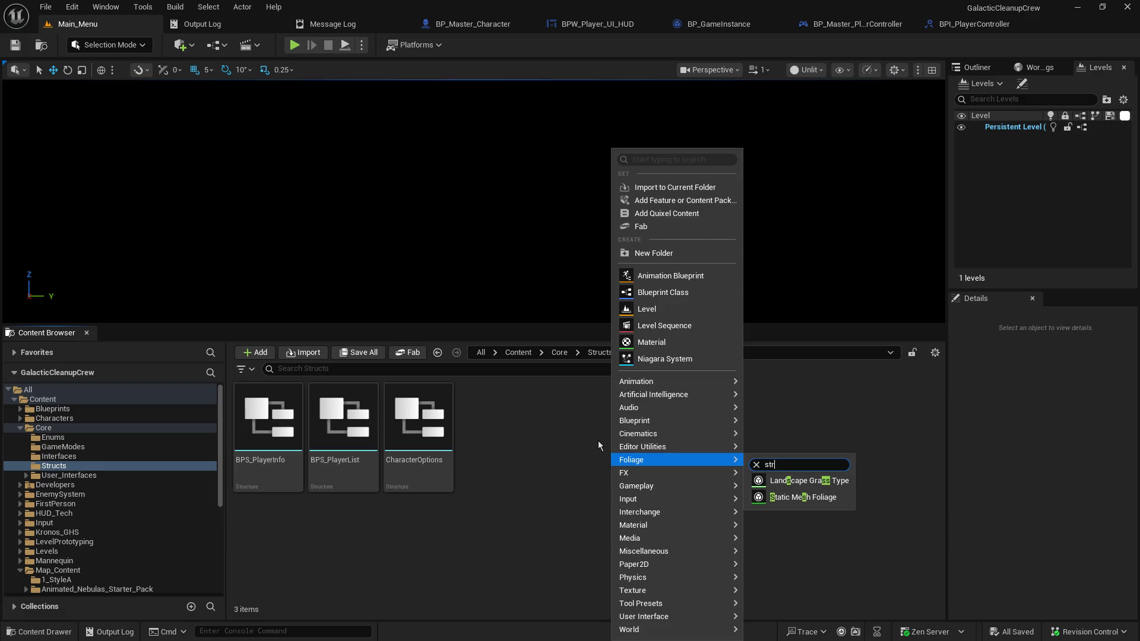
{"action": "key", "text": "BackSpace"}
{"action": "key", "text": "BackSpace"}
{"action": "key", "text": "BackSpace"}
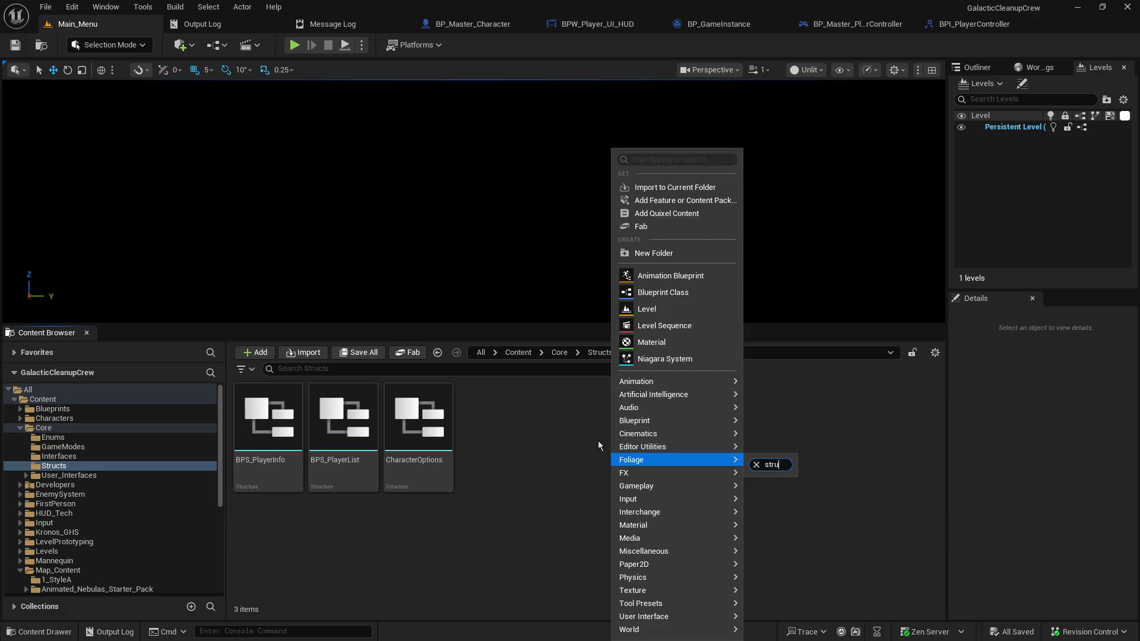
{"action": "left_click", "coordinate": [691, 166]}
{"action": "type", "text": "struct"}
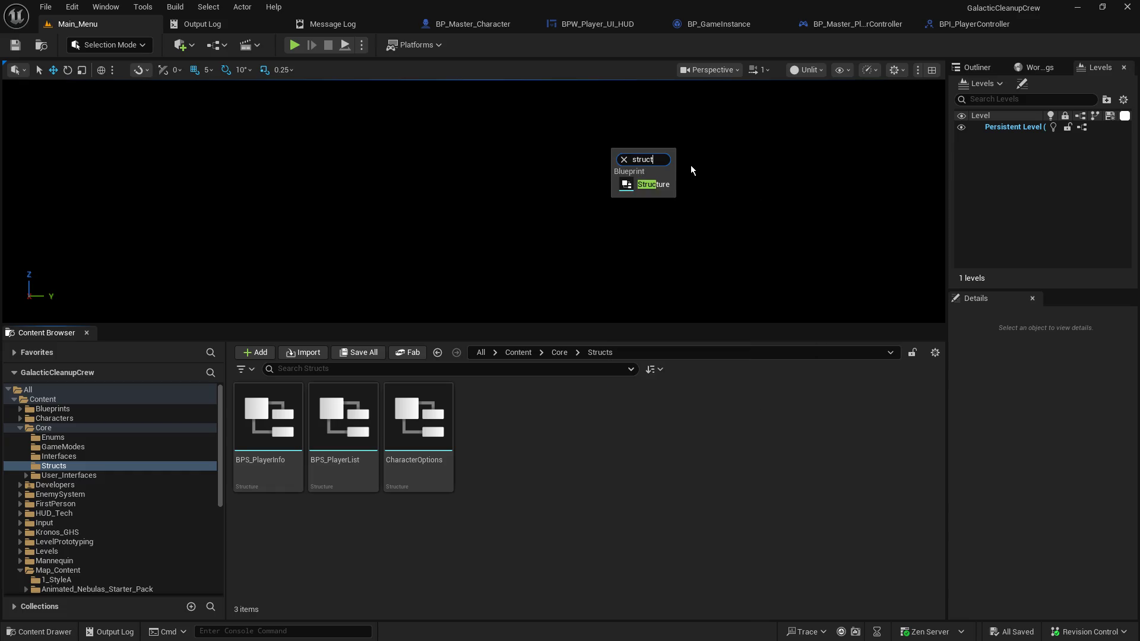
{"action": "left_click", "coordinate": [639, 191]}
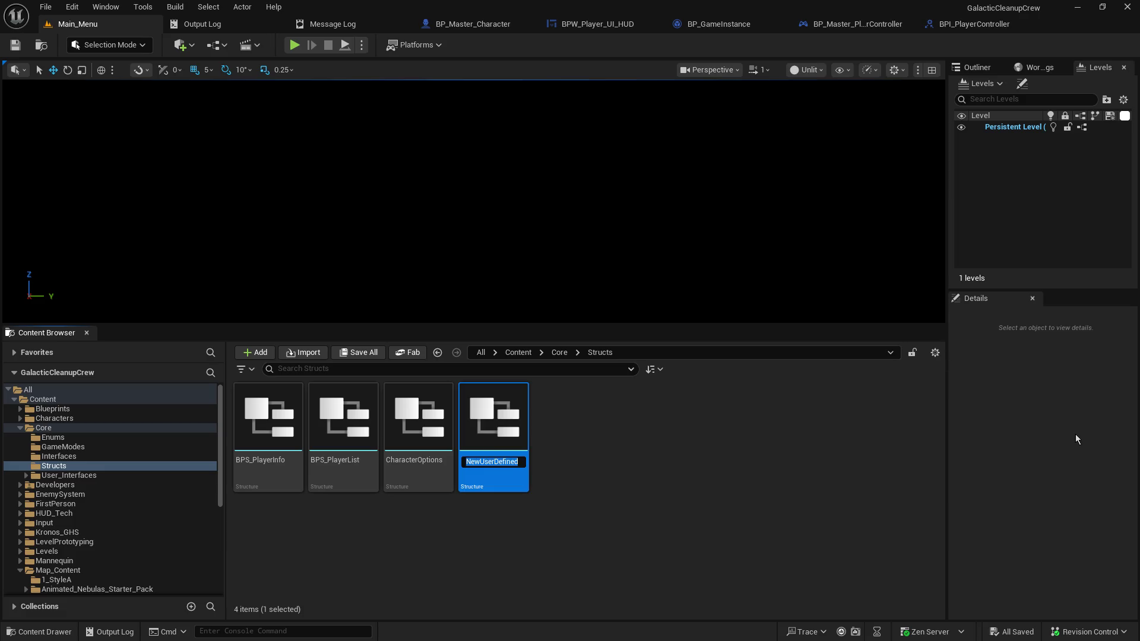
{"action": "type", "text": "BPS_"}
{"action": "type", "text": "GameItems"}
{"action": "key", "text": "Return"}
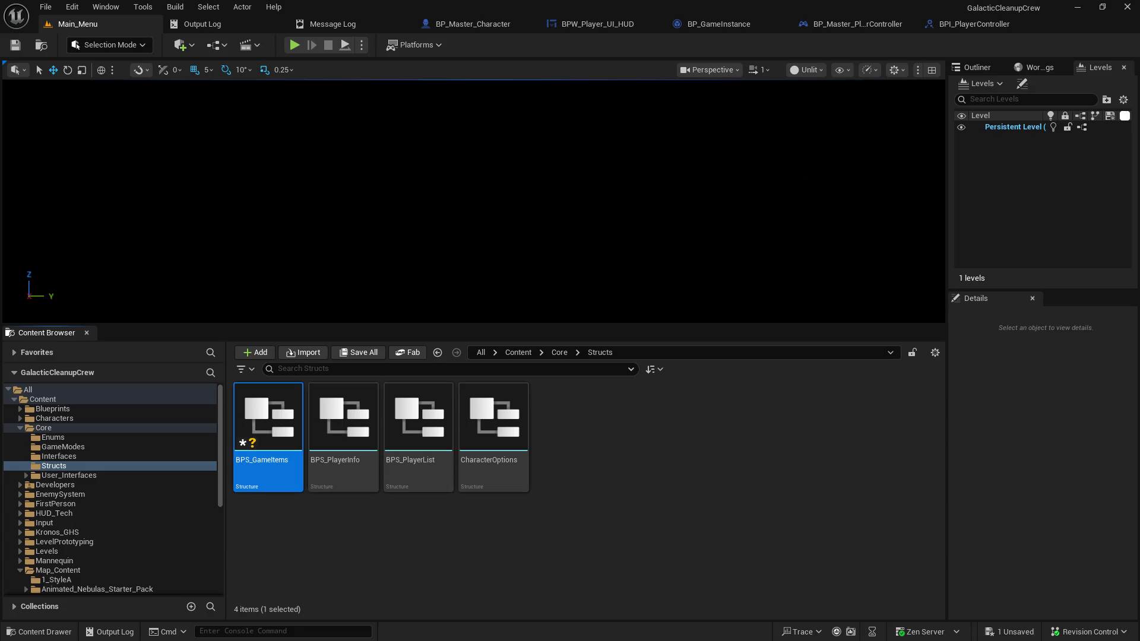
{"action": "key", "text": "Return"}
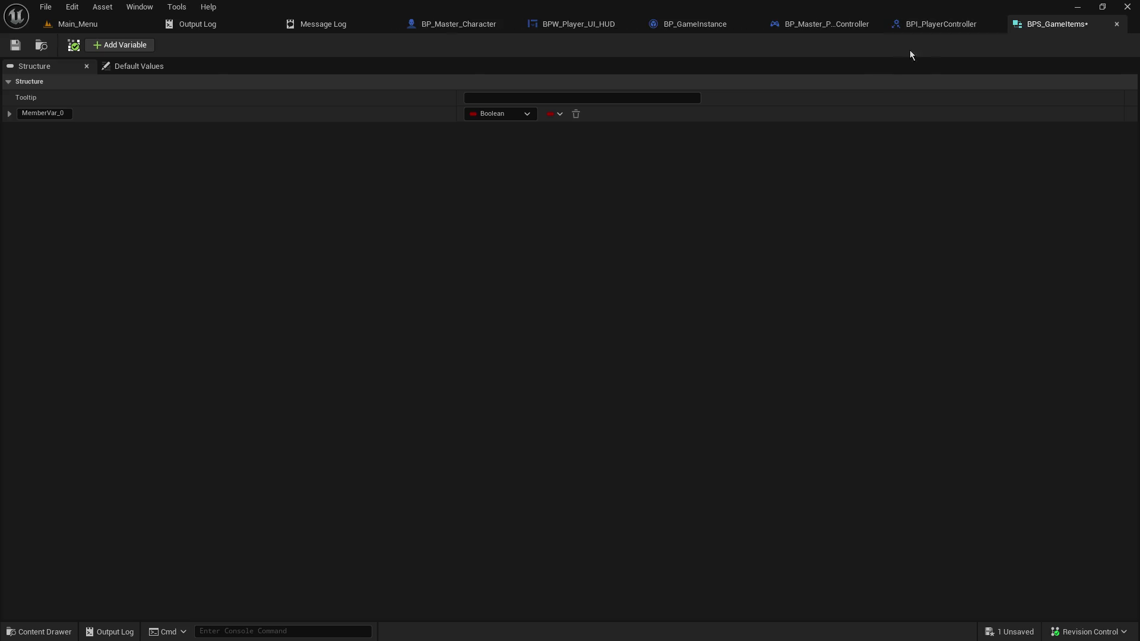
Make the first member an Integer named id
{"action": "left_click", "coordinate": [483, 115]}
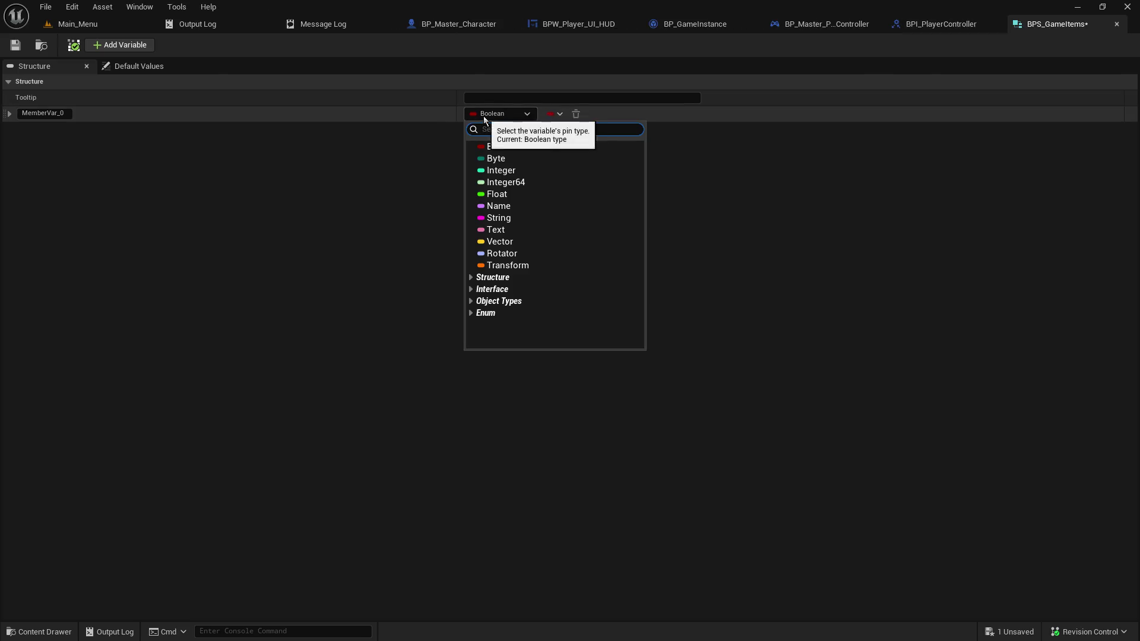
{"action": "left_click", "coordinate": [502, 171]}
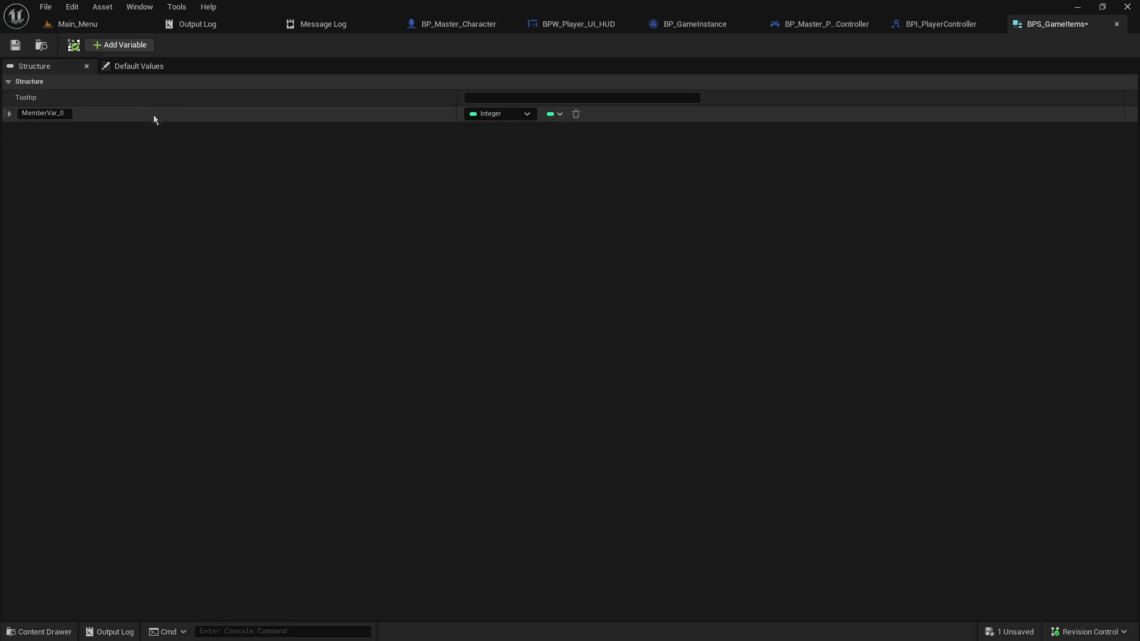
{"action": "double_click", "coordinate": [67, 114]}
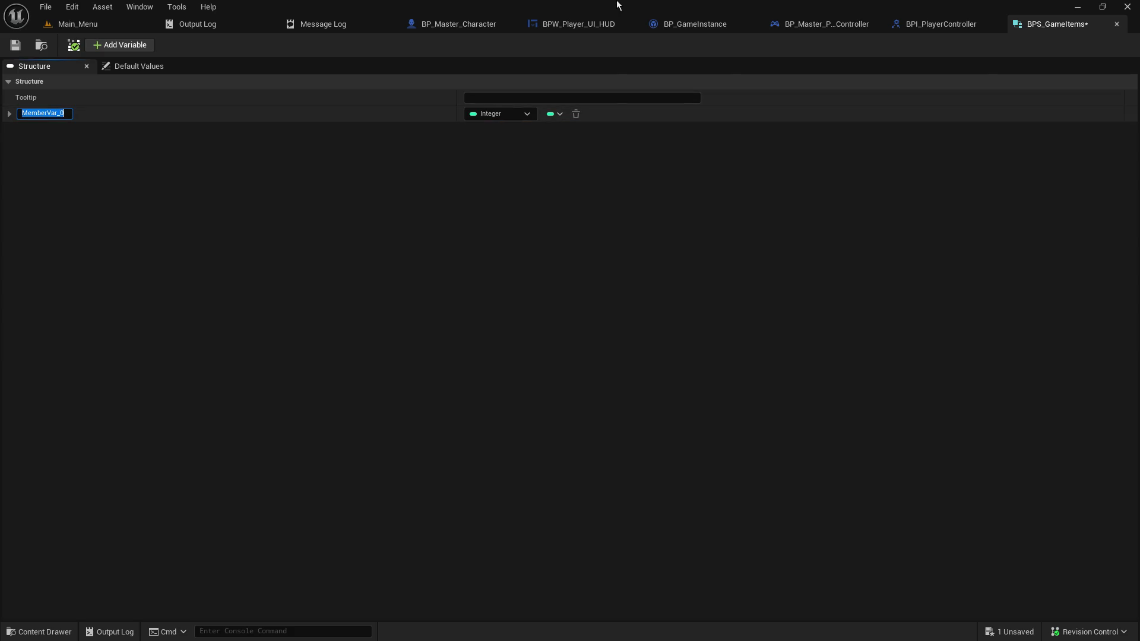
{"action": "type", "text": "id"}
{"action": "key", "text": "Return"}
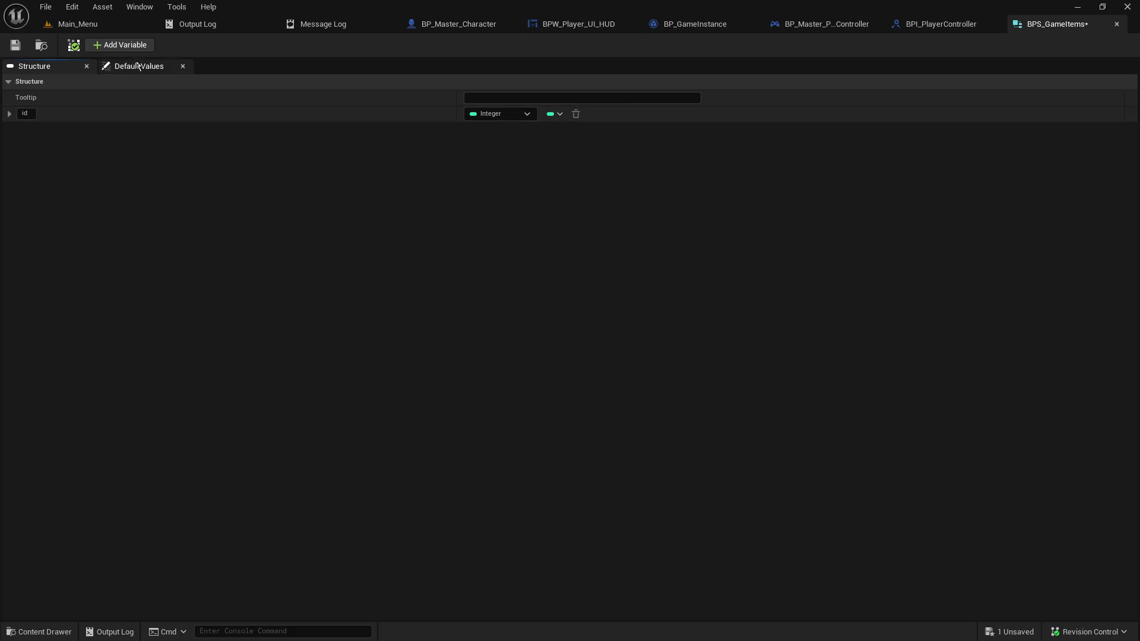
Add two more members and make the second a String named Name
{"action": "left_click", "coordinate": [126, 46]}
{"action": "left_click", "coordinate": [124, 46]}
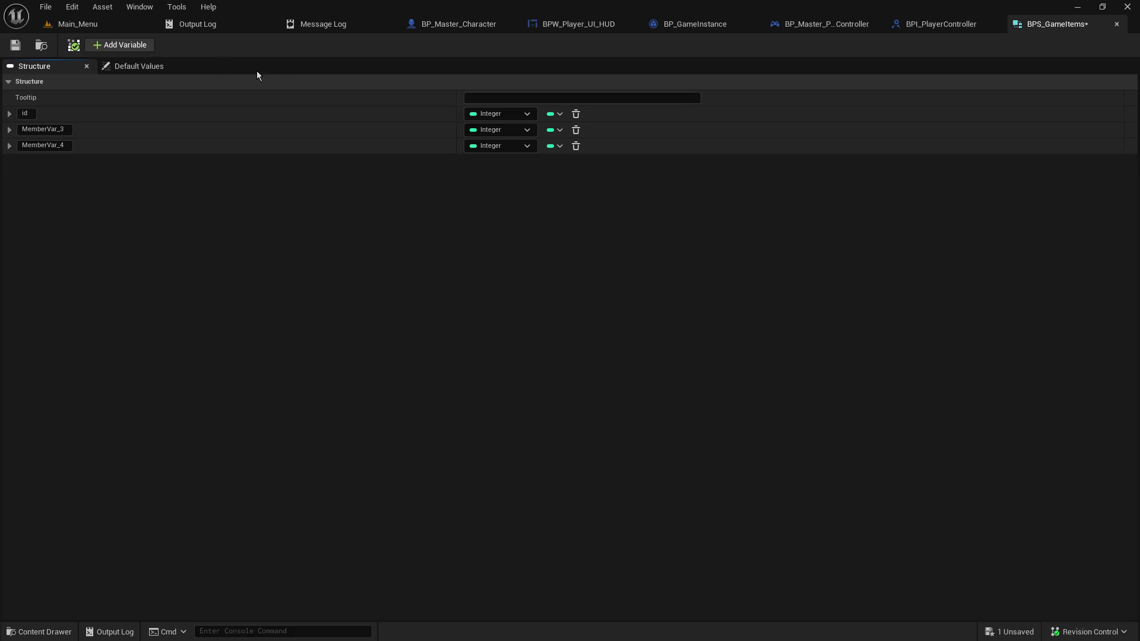
{"action": "left_click", "coordinate": [56, 127]}
{"action": "type", "text": "Name"}
{"action": "left_click", "coordinate": [27, 114]}
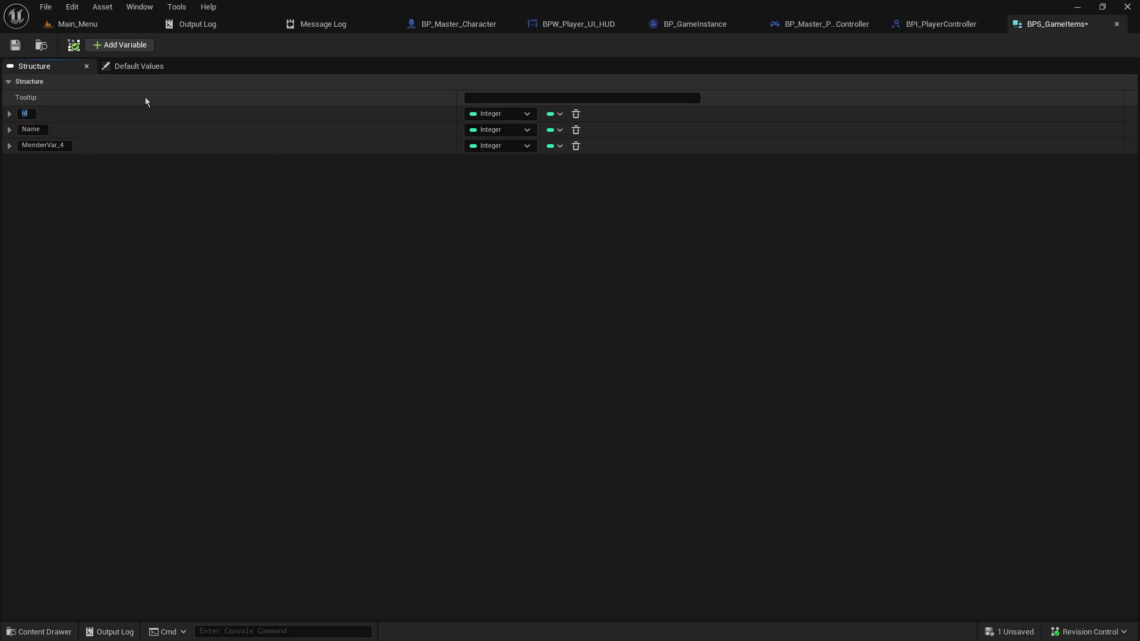
{"action": "left_click", "coordinate": [488, 131]}
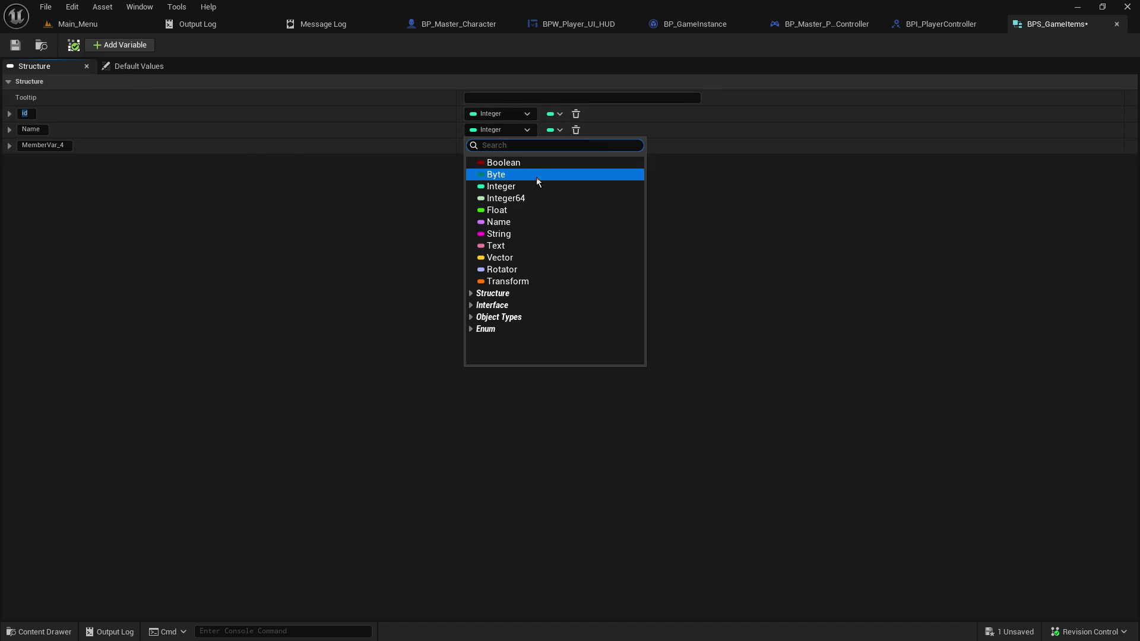
{"action": "left_click", "coordinate": [531, 234]}
Rename the third member Blueprint, leave its type unchanged, and return to the Main_Menu level
{"action": "left_click", "coordinate": [66, 148]}
{"action": "key", "text": "ctrl+a"}
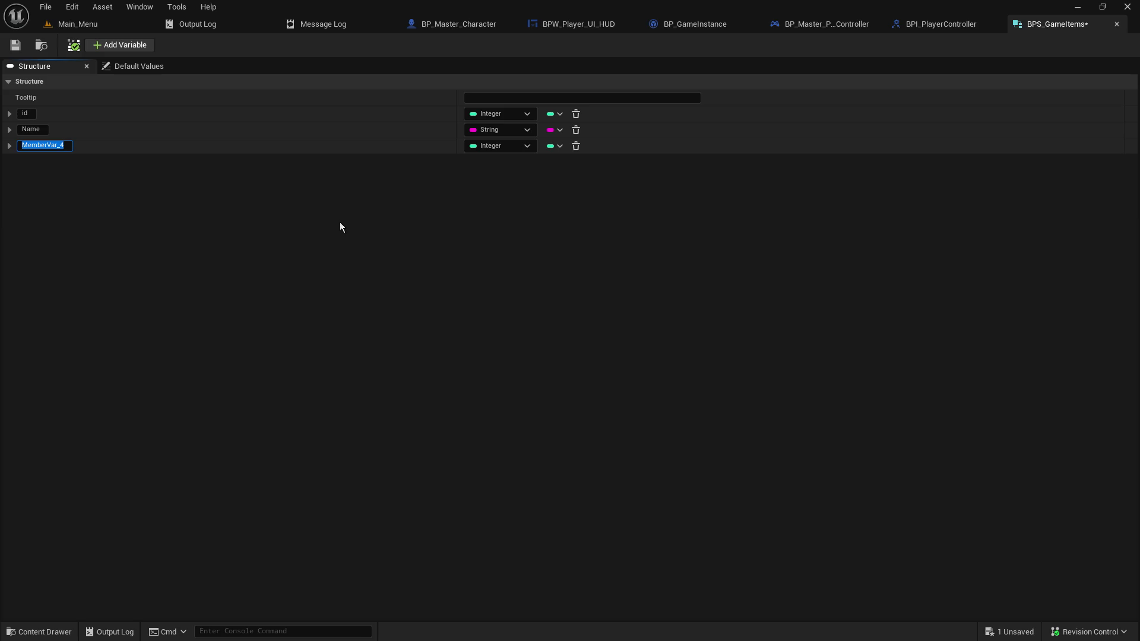
{"action": "type", "text": "Blueprint"}
{"action": "key", "text": "Return"}
{"action": "left_click", "coordinate": [484, 147]}
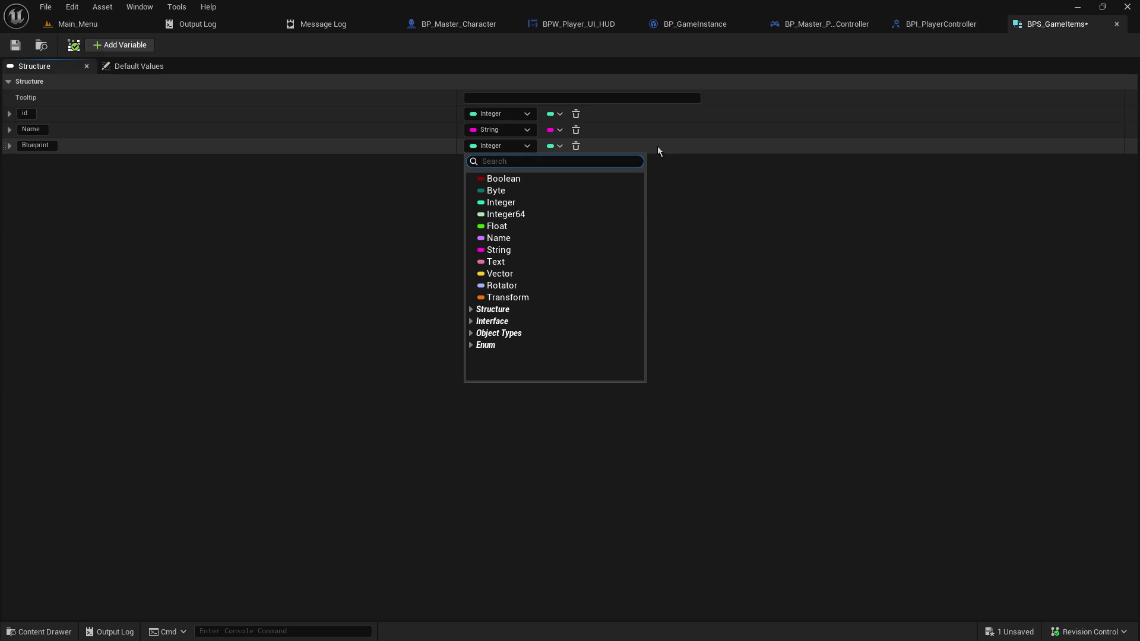
{"action": "type", "text": "item"}
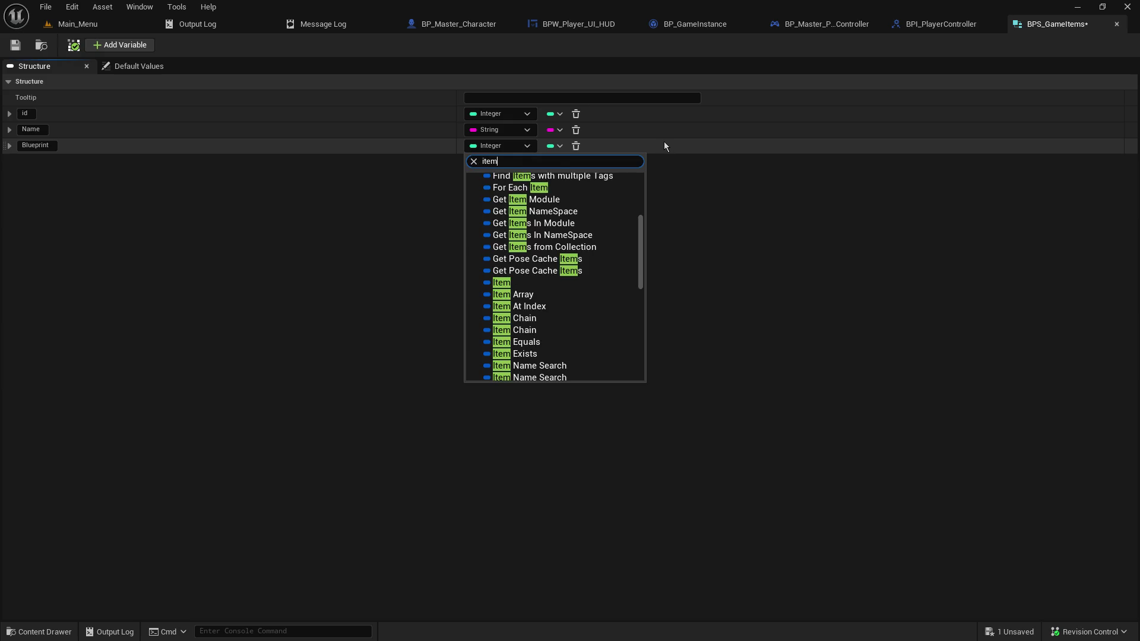
{"action": "key", "text": "BackSpace"}
{"action": "key", "text": "BackSpace"}
{"action": "key", "text": "BackSpace"}
{"action": "left_click", "coordinate": [297, 252]}
{"action": "left_click", "coordinate": [65, 24]}
{"action": "scroll", "coordinate": [104, 506], "scroll_direction": "down", "scroll_amount": 5}
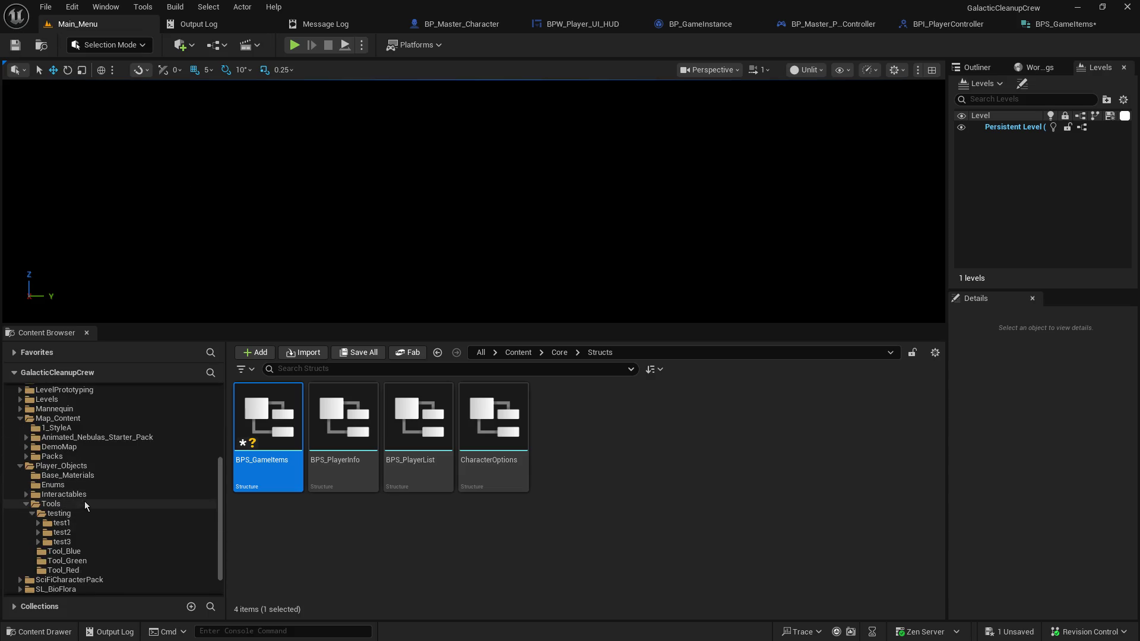
Browse the Player_Objects master object blueprints, then resume editing BPS_GameItems' Blueprint member
{"action": "left_click", "coordinate": [87, 467]}
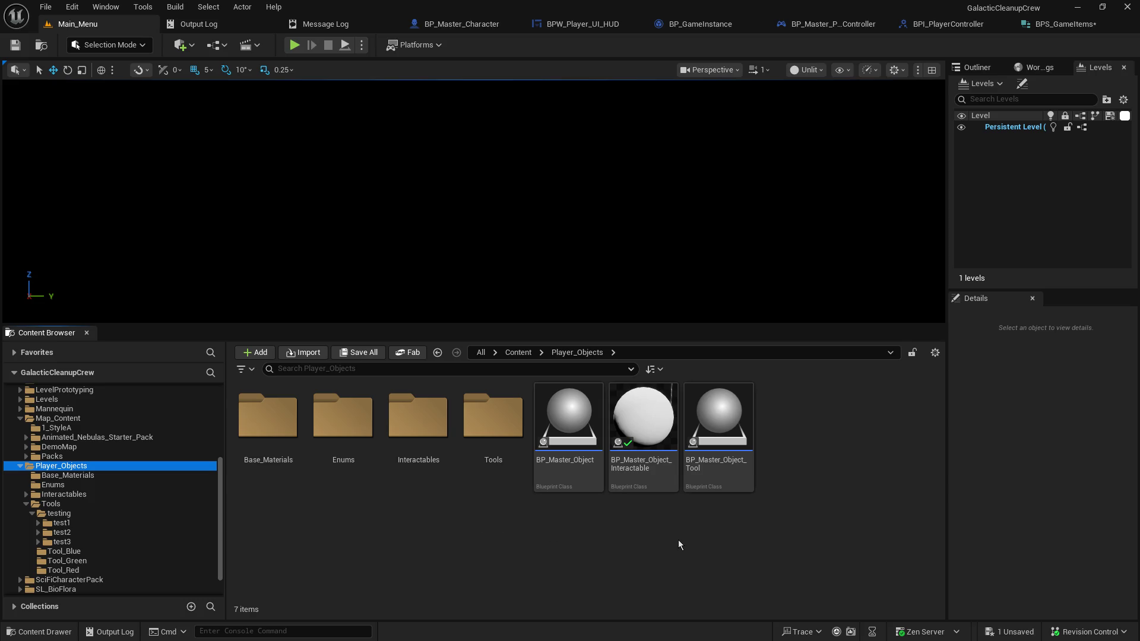
{"action": "left_click", "coordinate": [1044, 25]}
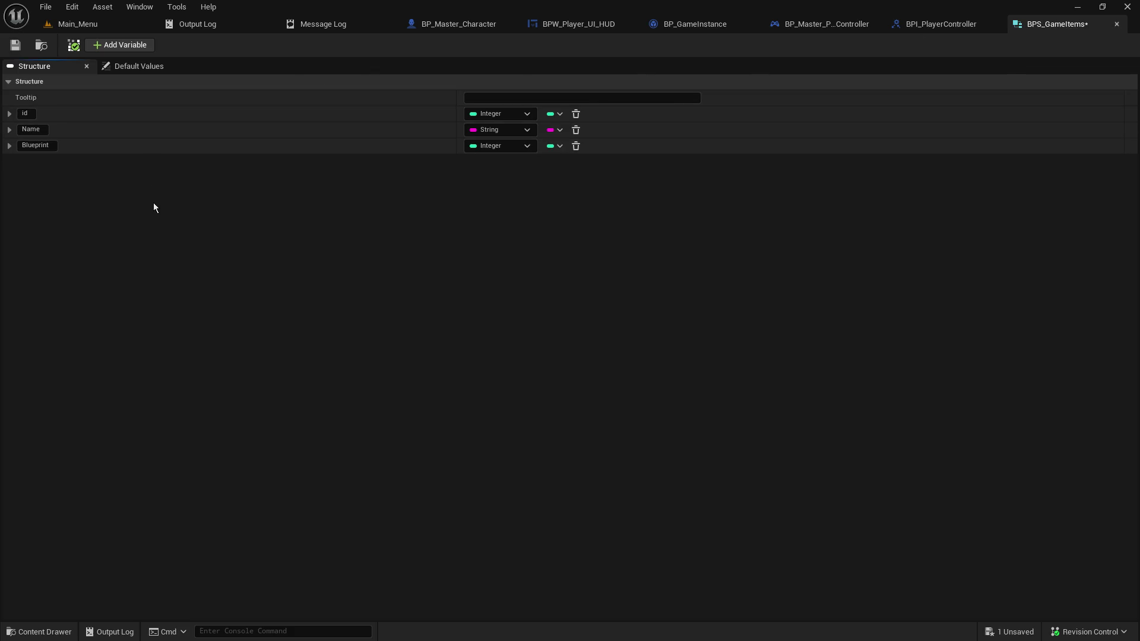
{"action": "left_click", "coordinate": [35, 148]}
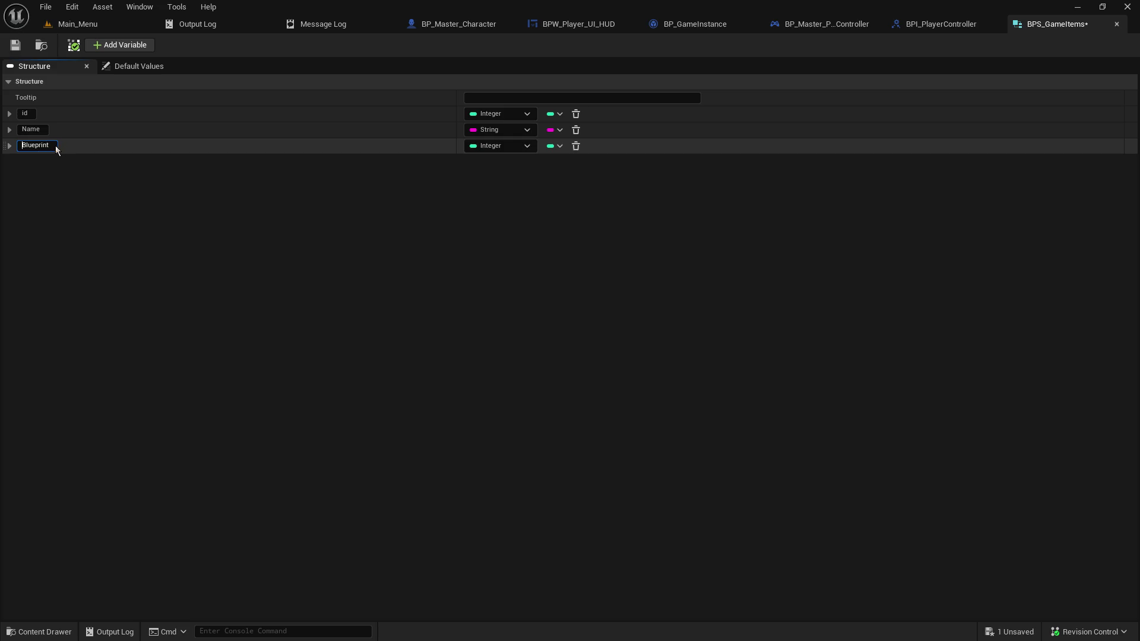
Rename the Blueprint member to Object Blueprint
{"action": "key", "text": "ctrl+a"}
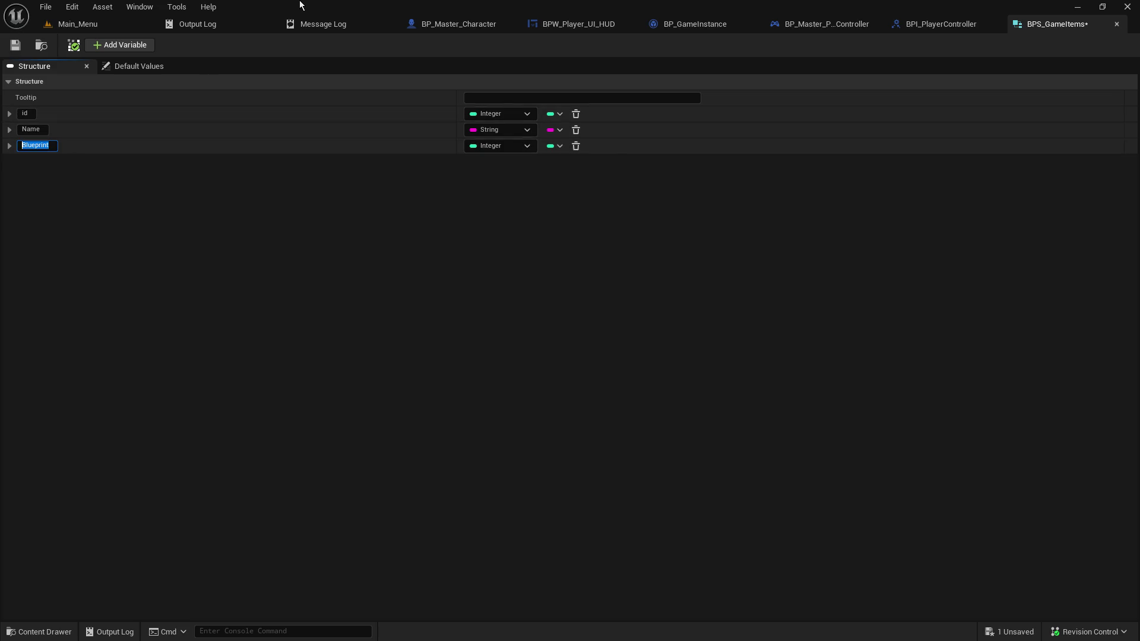
{"action": "type", "text": "Object"}
{"action": "type", "text": " BluePrint"}
{"action": "key", "text": "BackSpace"}
{"action": "key", "text": "BackSpace"}
{"action": "key", "text": "BackSpace"}
{"action": "type", "text": "r"}
{"action": "key", "text": "BackSpace"}
{"action": "type", "text": "print"}
{"action": "key", "text": "Return"}
Search Object Blueprint's type list for player classes, then check the level editor's Player_Objects folder
{"action": "left_click", "coordinate": [485, 148]}
{"action": "type", "text": "o"}
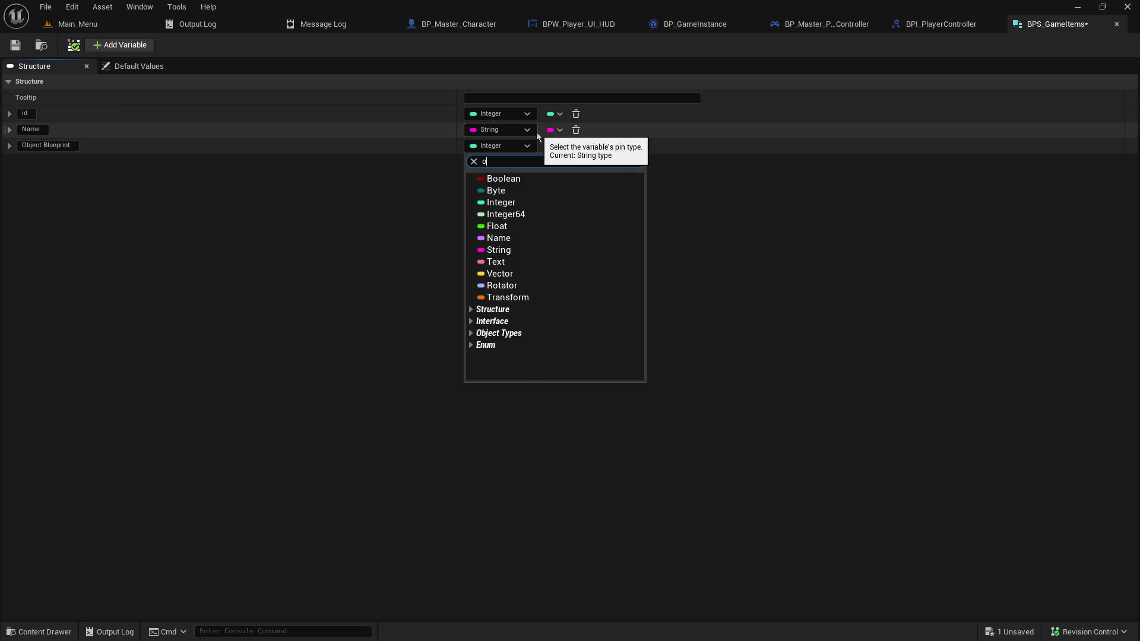
{"action": "type", "text": "bject"}
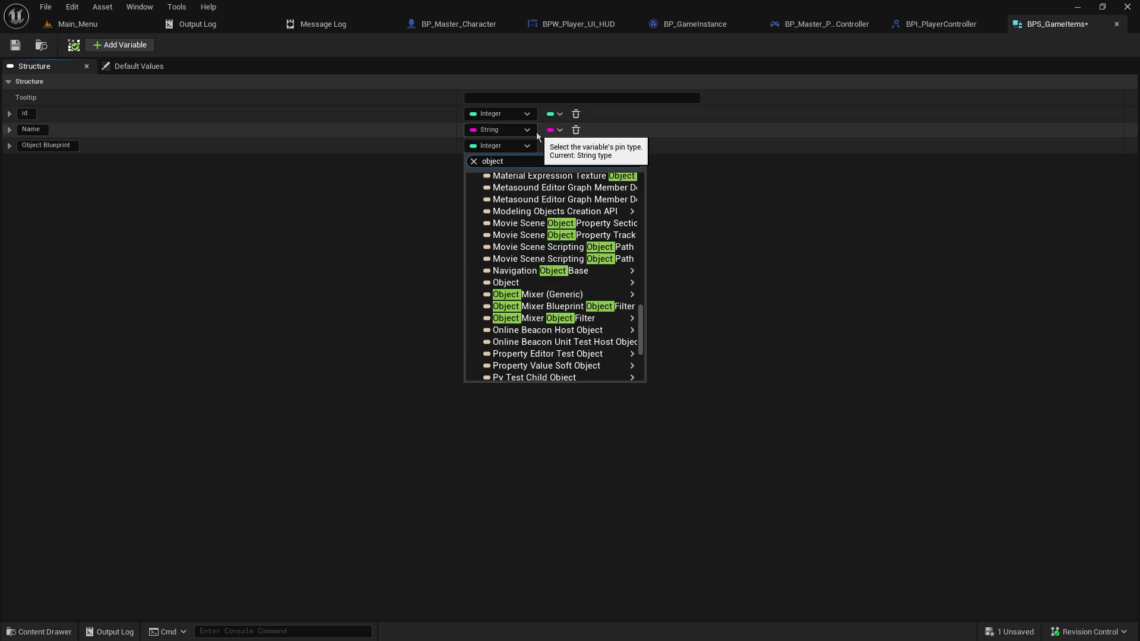
{"action": "key", "text": "Home"}
{"action": "type", "text": "game"}
{"action": "key", "text": "BackSpace"}
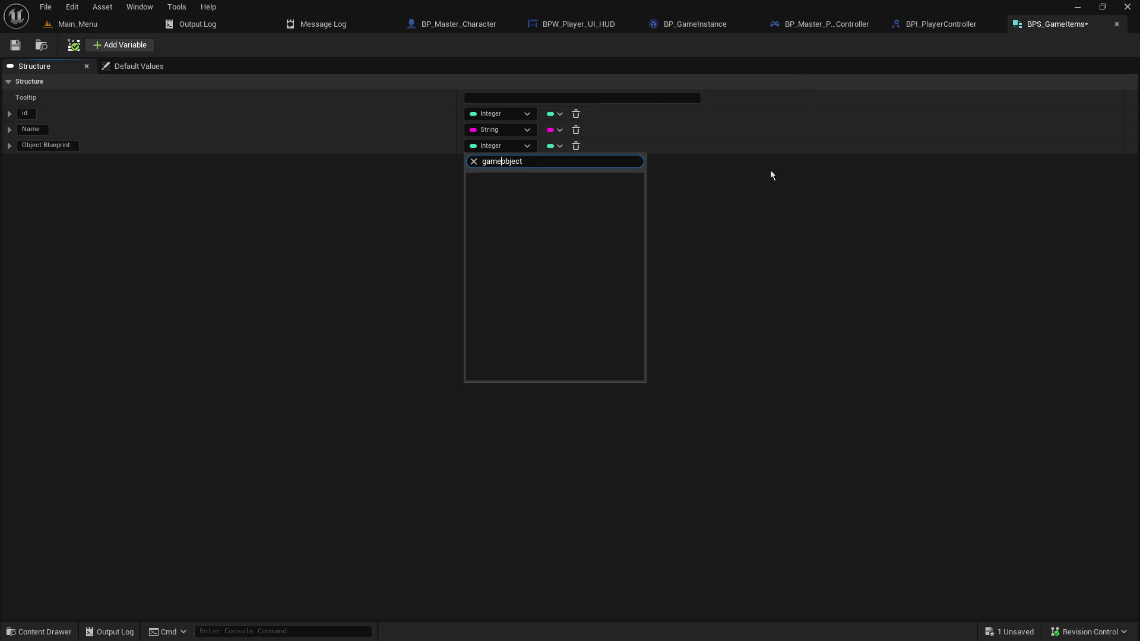
{"action": "key", "text": "shift+Home"}
{"action": "type", "text": "player"}
{"action": "key", "text": "shift+End"}
{"action": "key", "text": "BackSpace"}
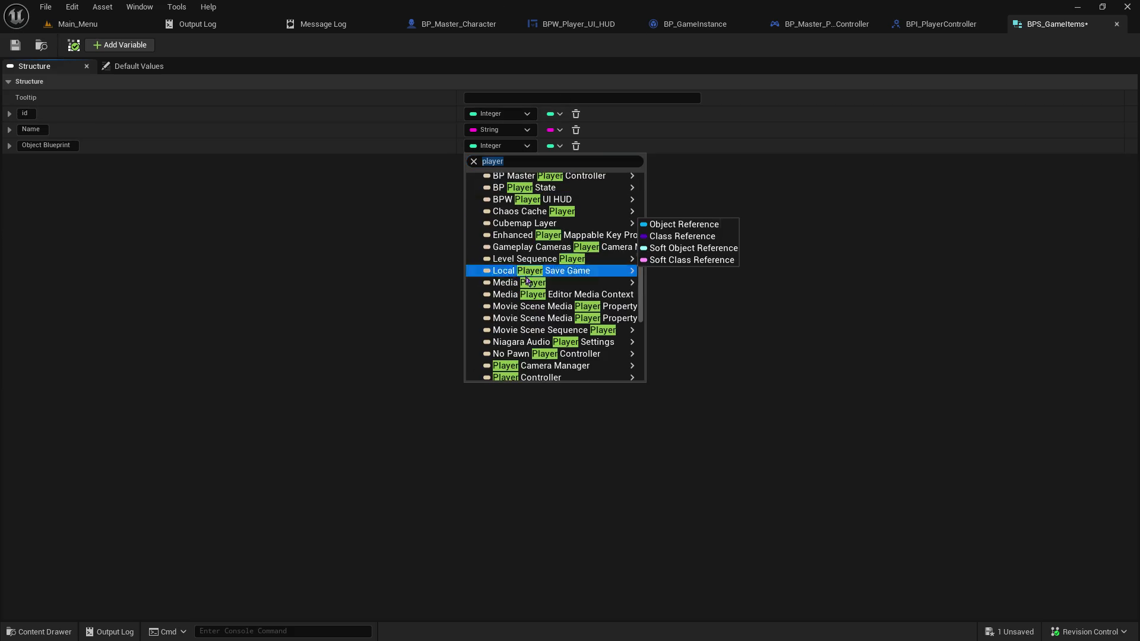
{"action": "scroll", "coordinate": [567, 262], "scroll_direction": "up", "scroll_amount": 3}
{"action": "scroll", "coordinate": [568, 262], "scroll_direction": "up", "scroll_amount": 4}
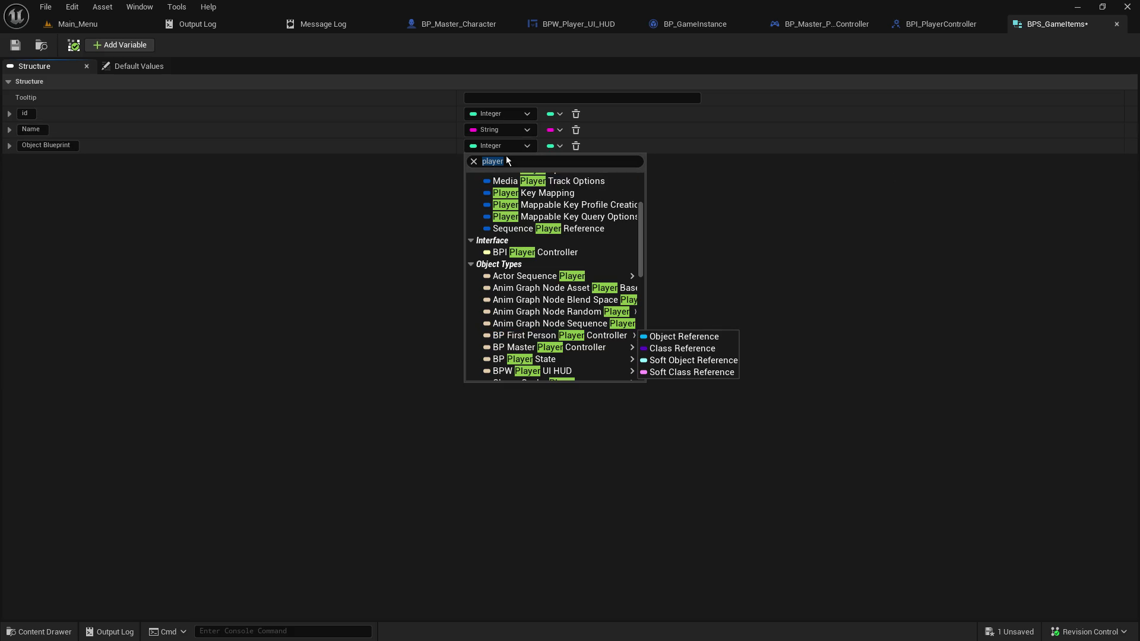
{"action": "type", "text": "bp player"}
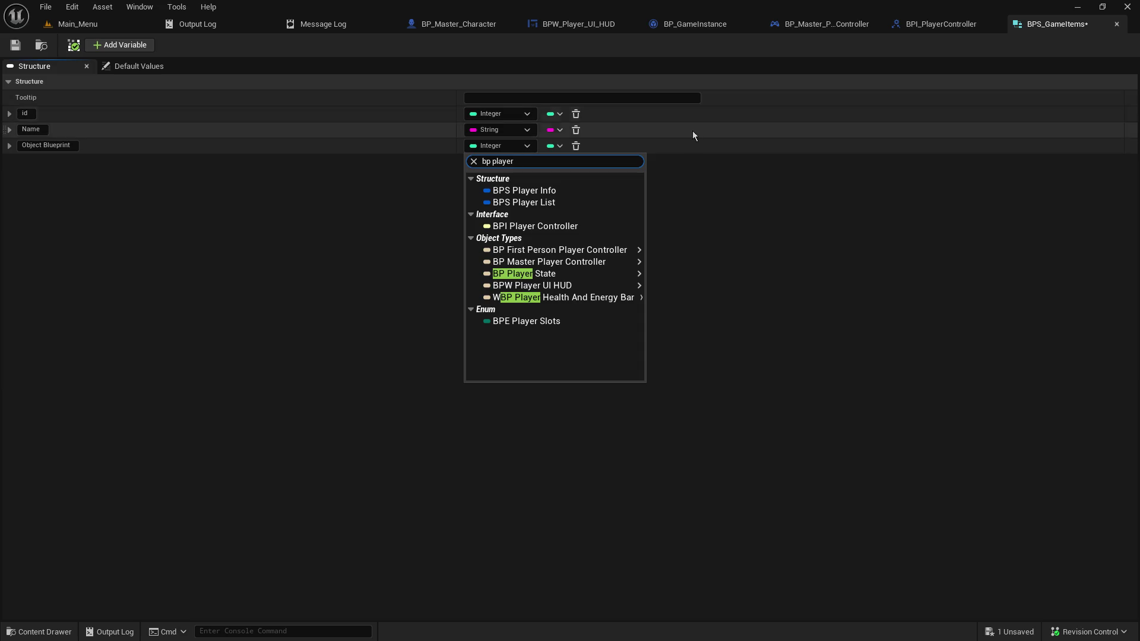
{"action": "mouse_move", "coordinate": [623, 255]}
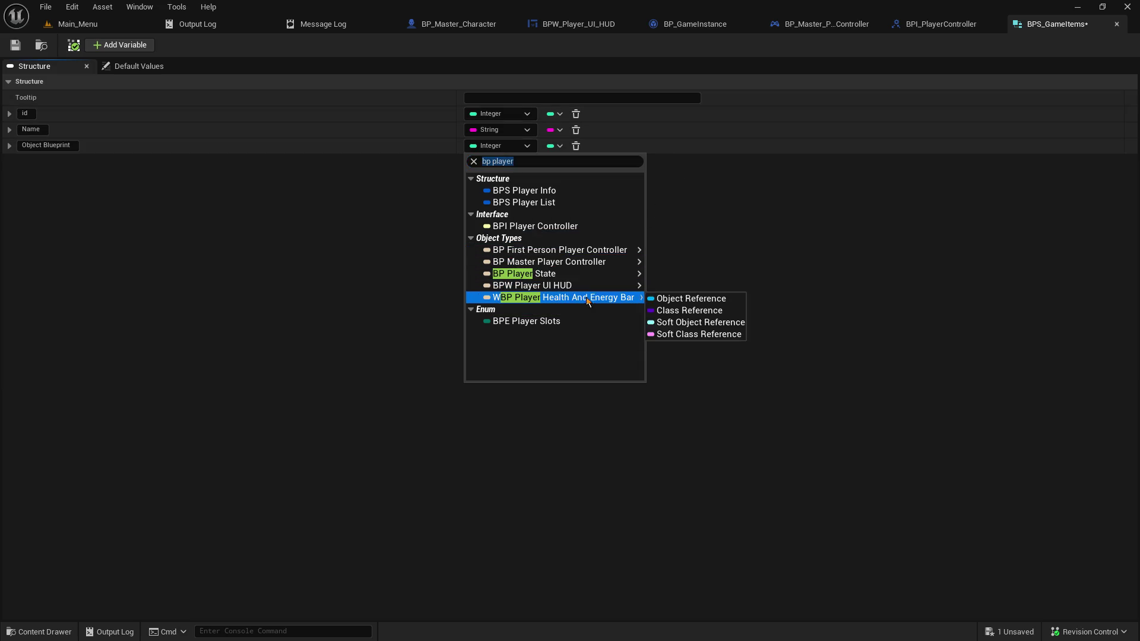
{"action": "left_click", "coordinate": [69, 27]}
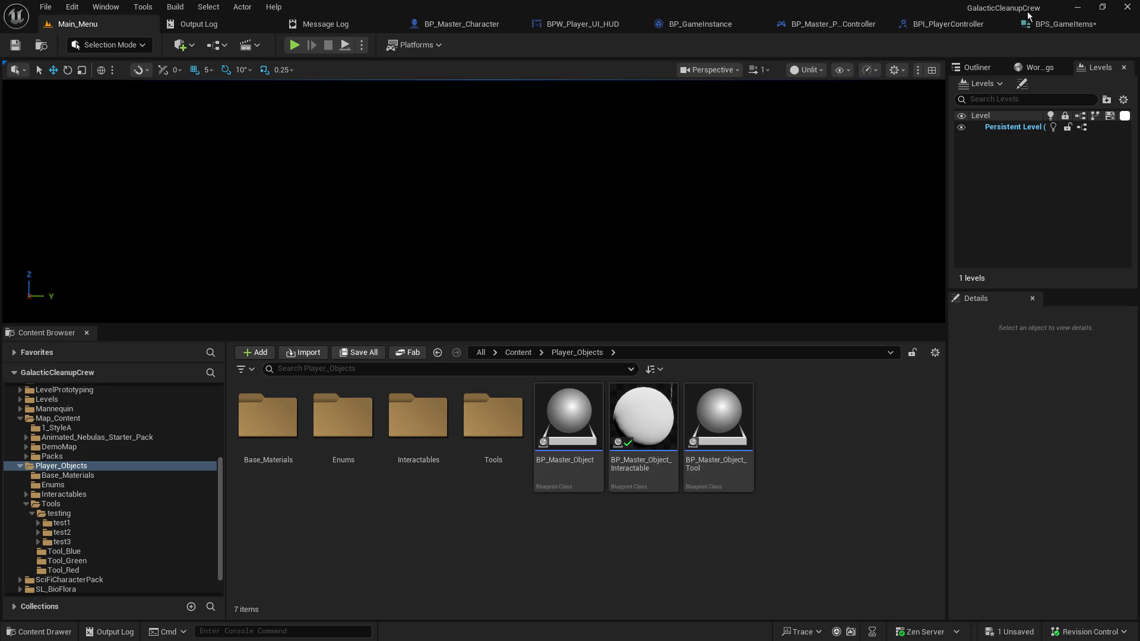
Make Object Blueprint a BP Master Object reference
{"action": "left_click", "coordinate": [1056, 25]}
{"action": "left_click", "coordinate": [512, 149]}
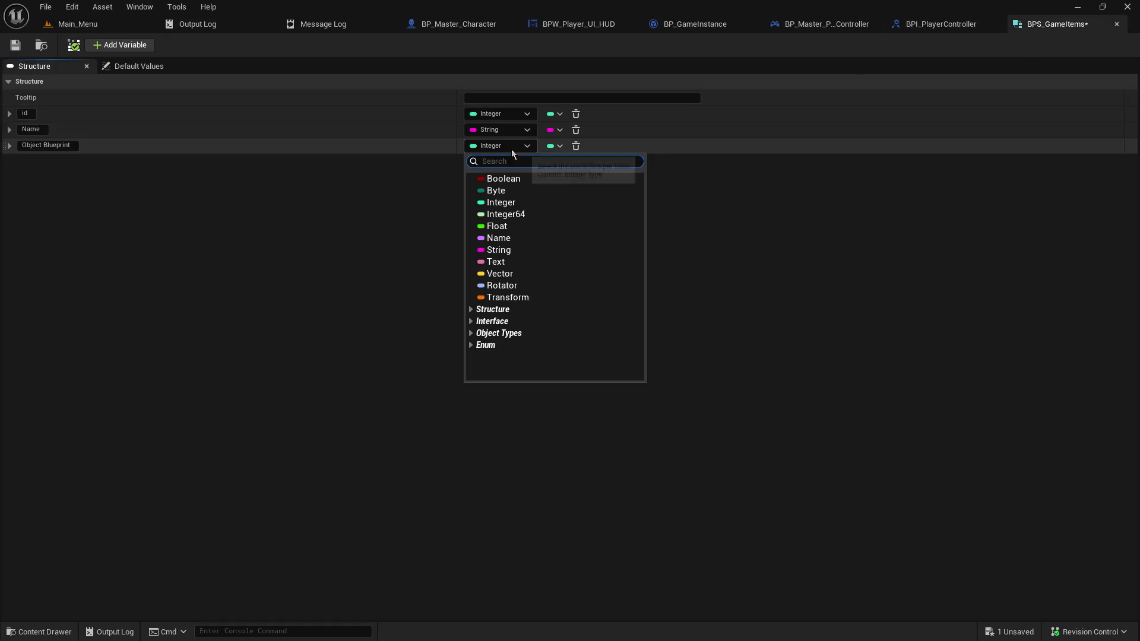
{"action": "type", "text": "bp master obj"}
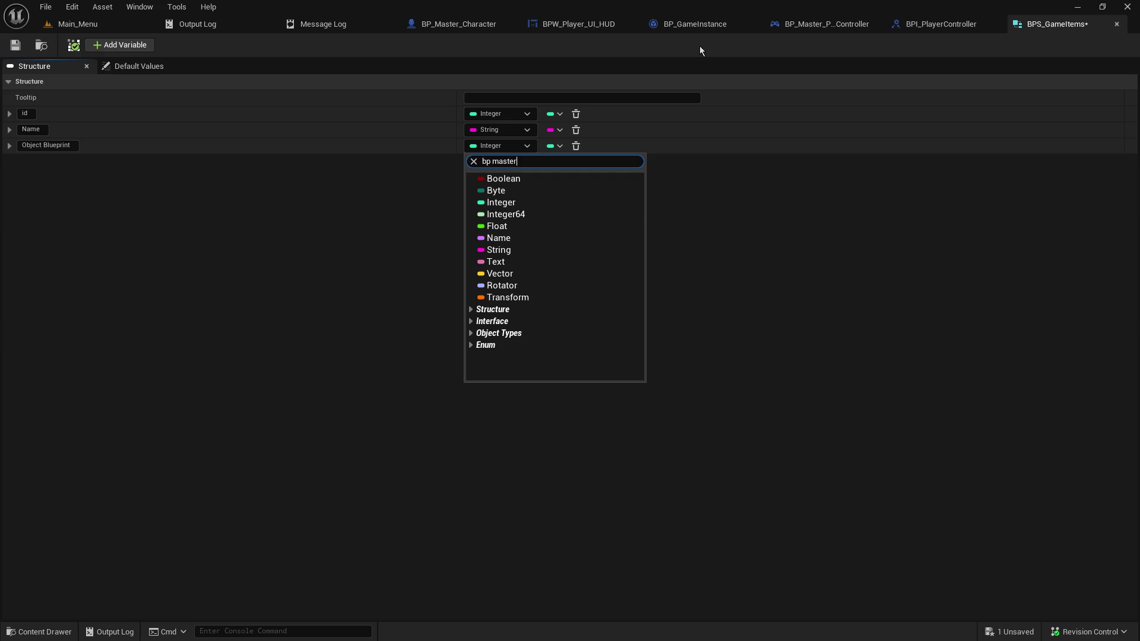
{"action": "left_click", "coordinate": [624, 191]}
{"action": "left_click", "coordinate": [666, 192]}
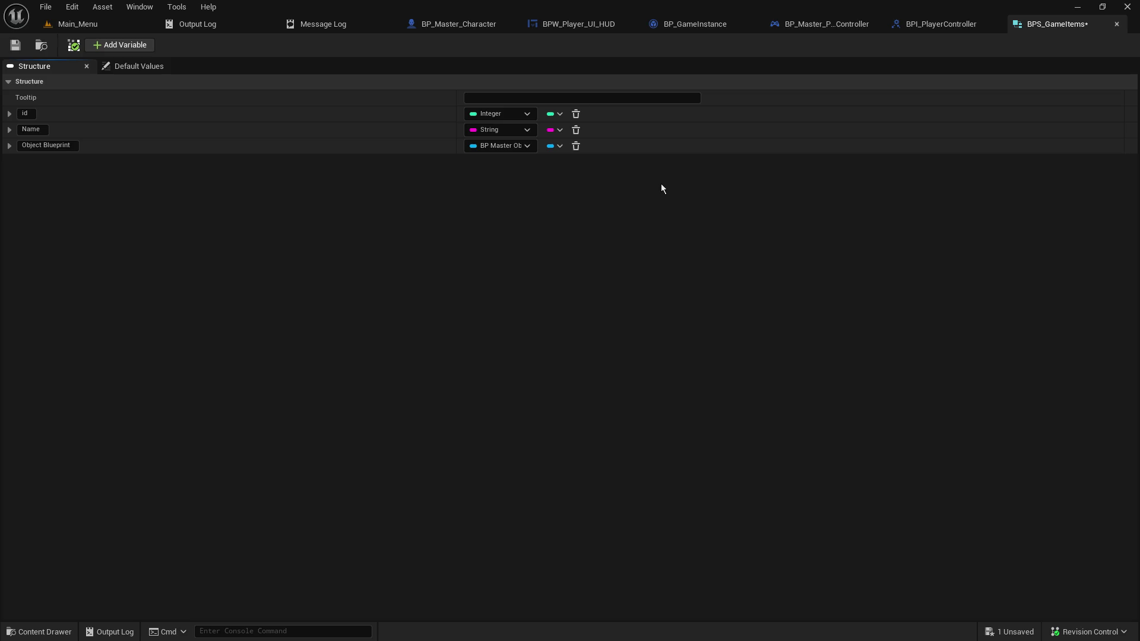
Add a Boolean member named is_QuickSlot
{"action": "left_click", "coordinate": [116, 46]}
{"action": "left_click", "coordinate": [50, 160]}
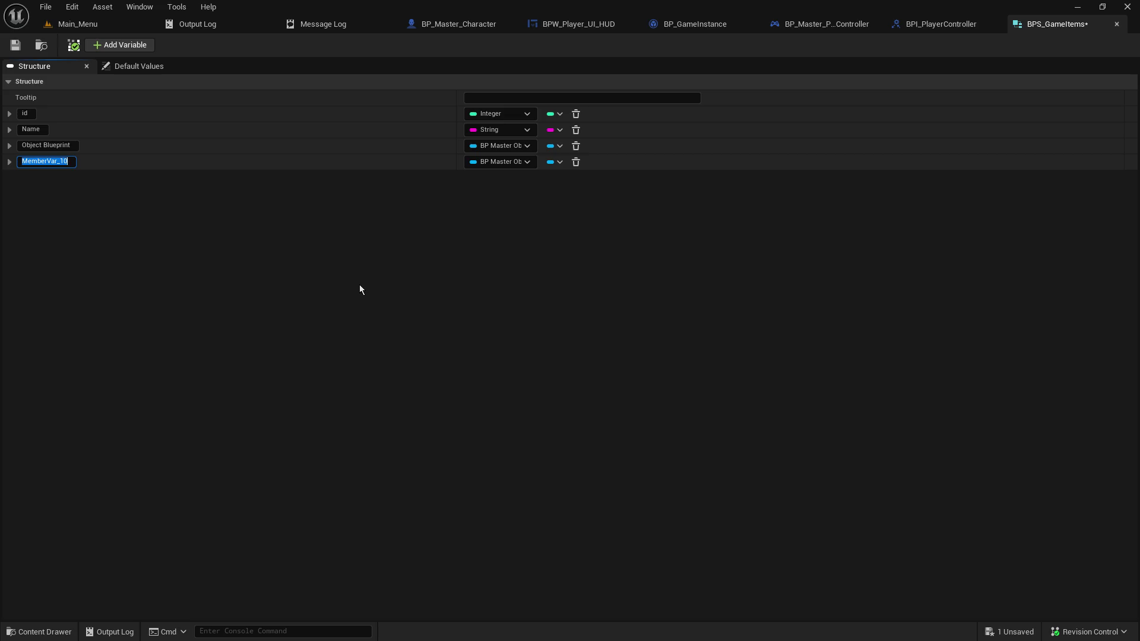
{"action": "type", "text": "can_O"}
{"action": "type", "text": "uickSlot"}
{"action": "key", "text": "Home"}
{"action": "key", "text": "Delete"}
{"action": "key", "text": "Delete"}
{"action": "key", "text": "Delete"}
{"action": "type", "text": "is"}
{"action": "key", "text": "Return"}
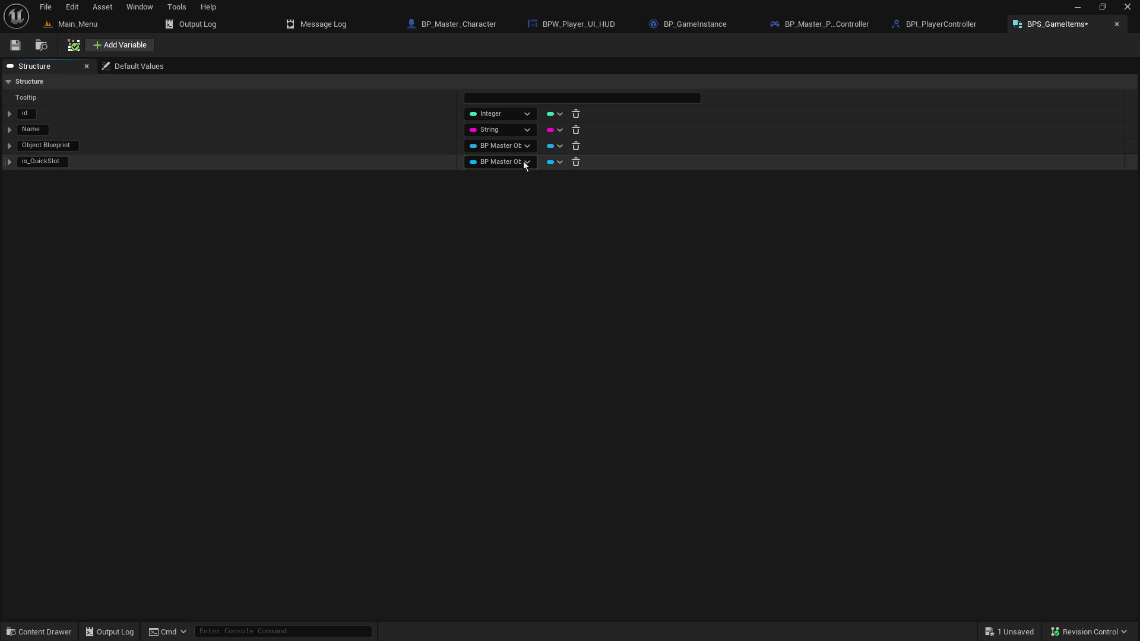
{"action": "left_click", "coordinate": [522, 162]}
{"action": "left_click", "coordinate": [504, 196]}
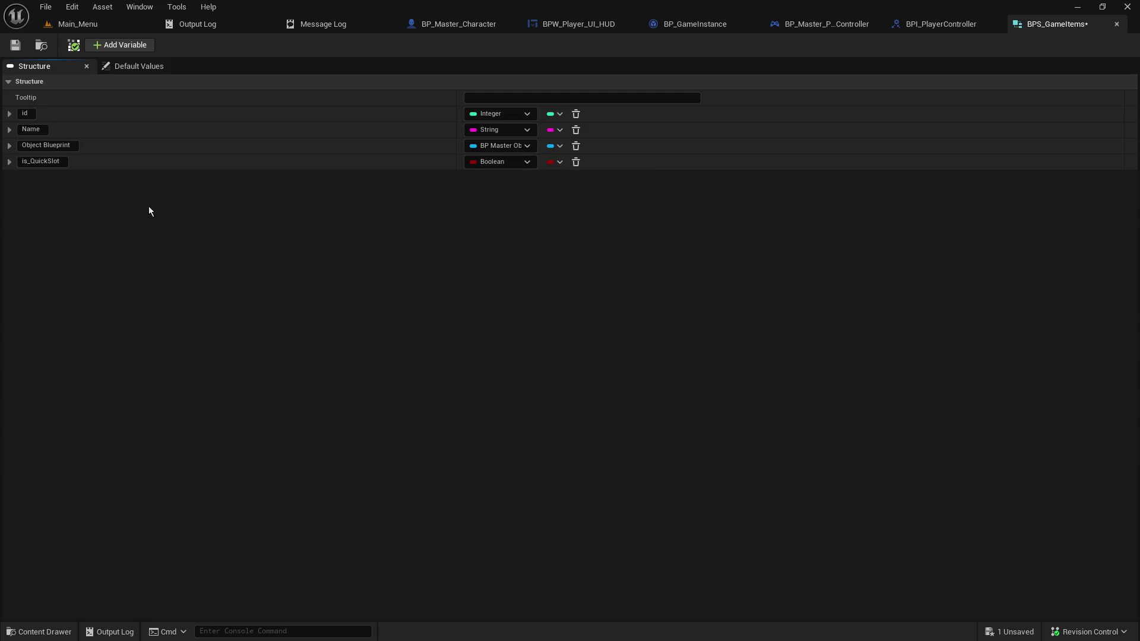
{"action": "left_click", "coordinate": [115, 45]}
Name the new member Thumbnail and make it a Texture 2D object reference
{"action": "left_click", "coordinate": [49, 177]}
{"action": "type", "text": "Thumbnail"}
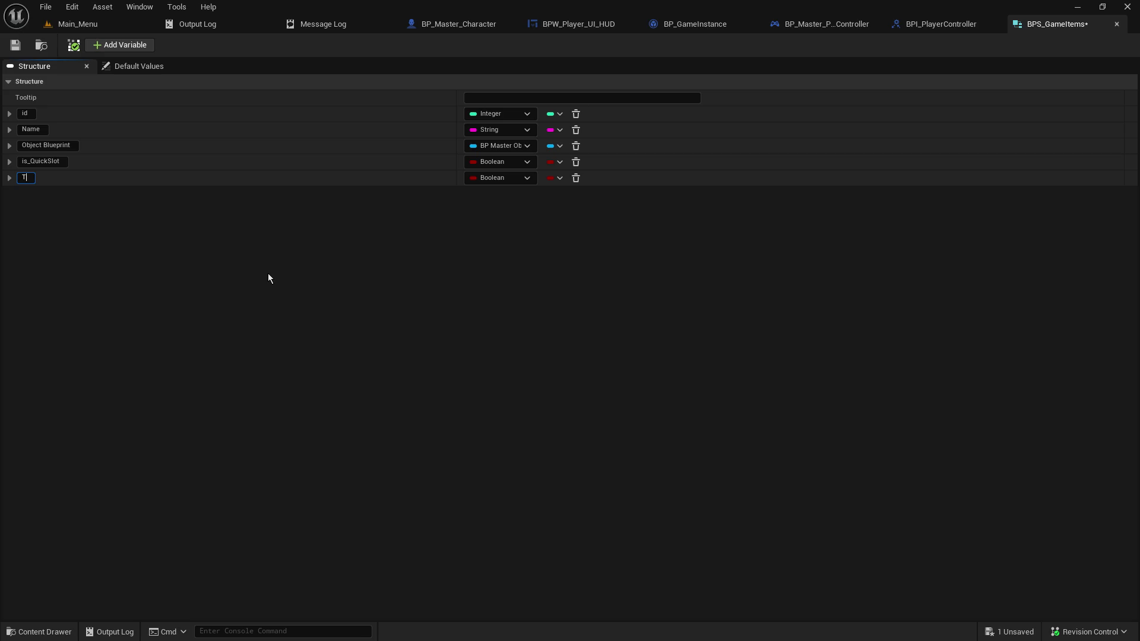
{"action": "key", "text": "Return"}
{"action": "left_click", "coordinate": [495, 178]}
{"action": "type", "text": "textur"}
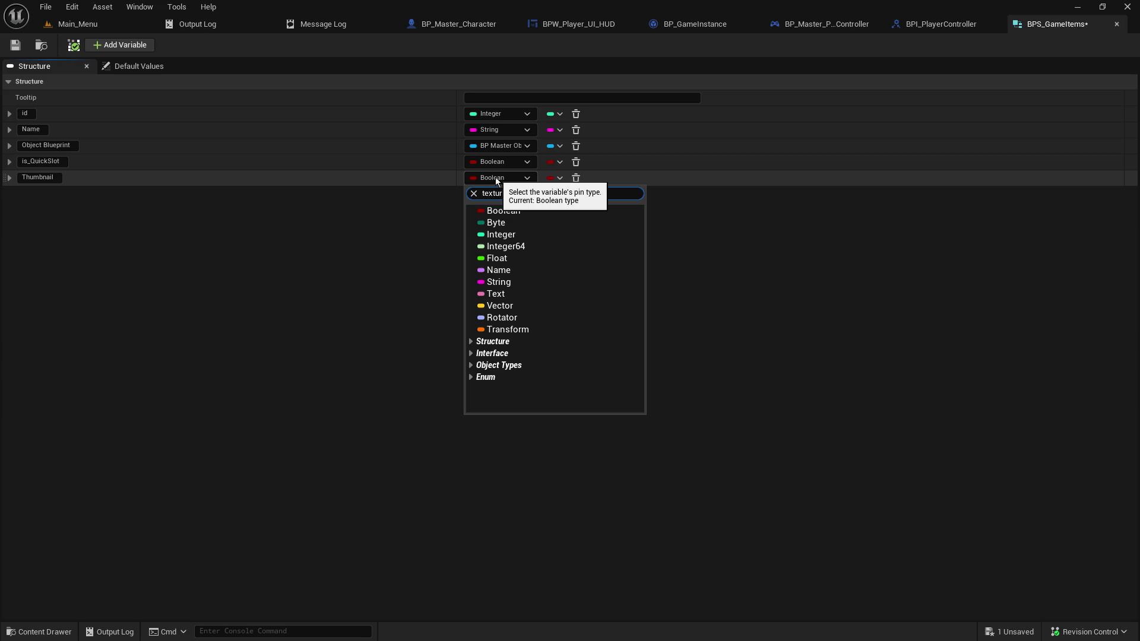
{"action": "type", "text": "e2"}
{"action": "mouse_move", "coordinate": [618, 309]}
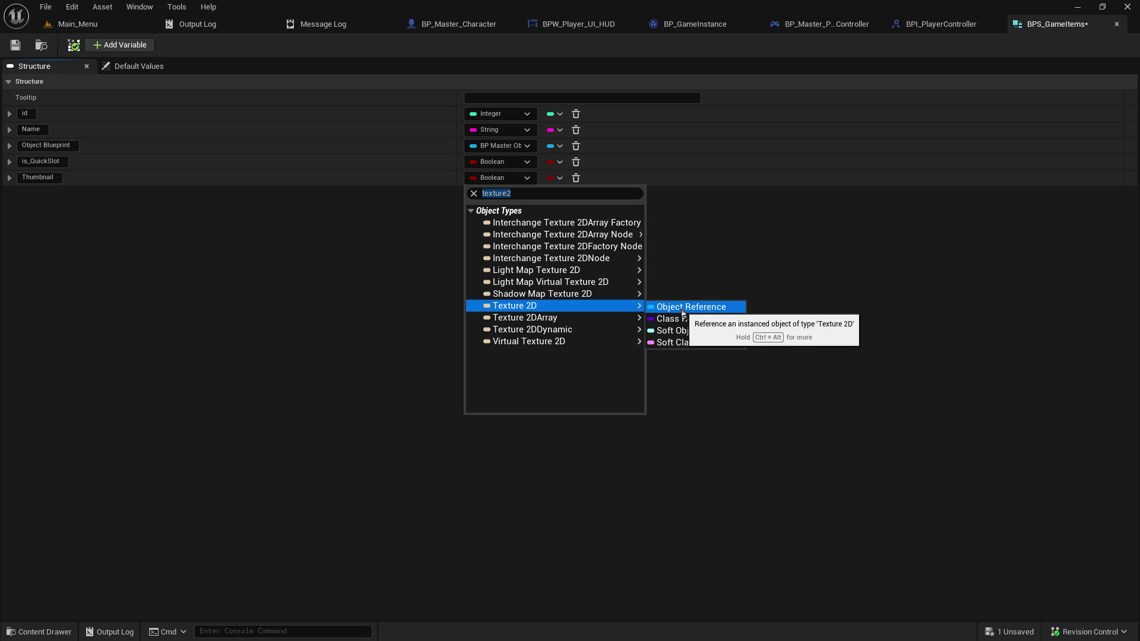
{"action": "left_click", "coordinate": [682, 319]}
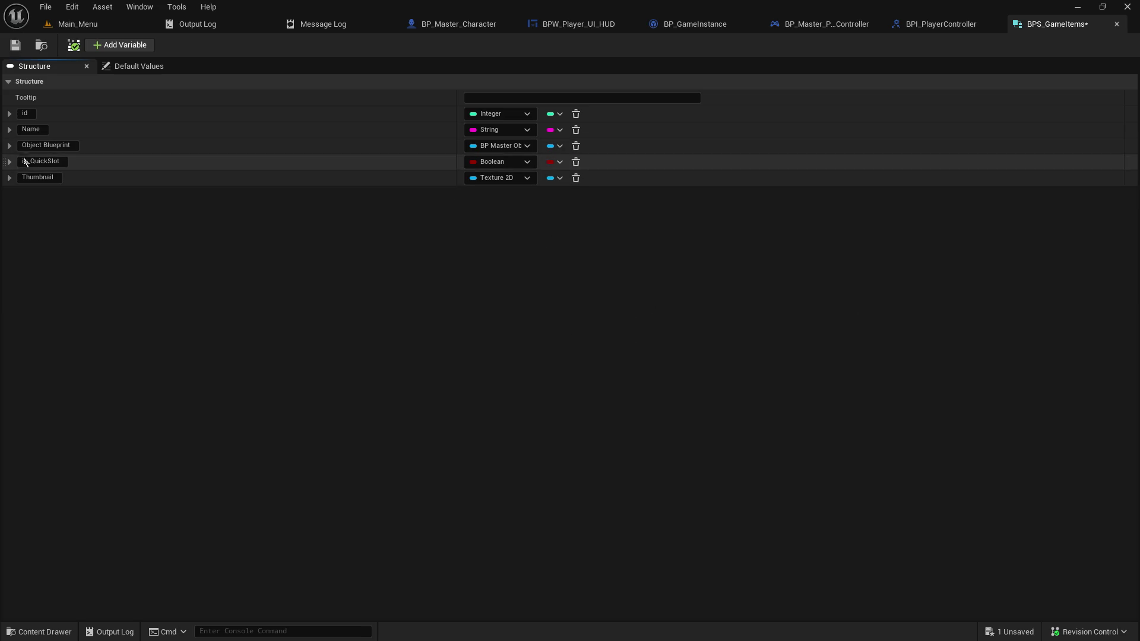
Move is_QuickSlot below Thumbnail and save the structure
{"action": "left_click_drag", "start_coordinate": [5, 160], "coordinate": [9, 186]}
{"action": "left_click", "coordinate": [15, 46]}
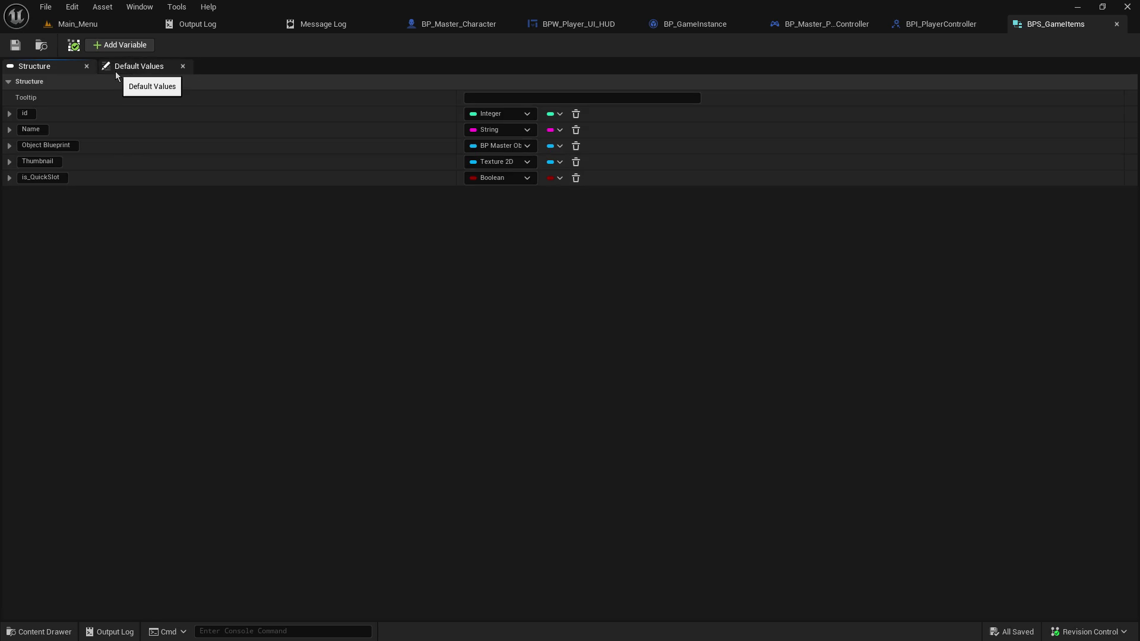
{"action": "left_click", "coordinate": [124, 47]}
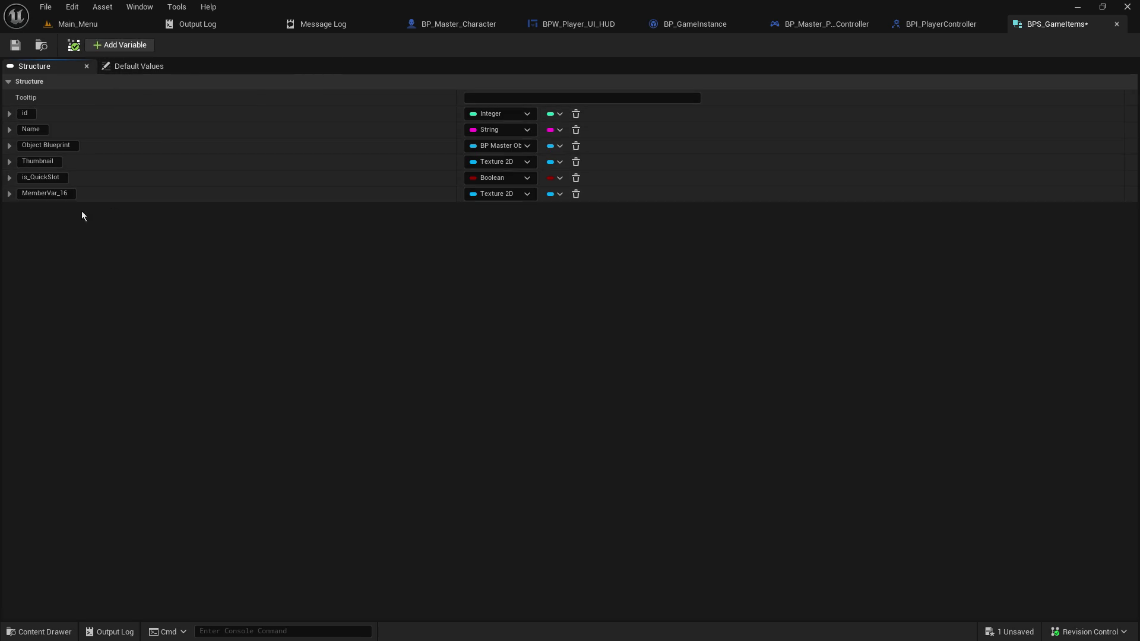
Name the new member Max Stack, make it an Integer, and save the structure
{"action": "left_click", "coordinate": [90, 194]}
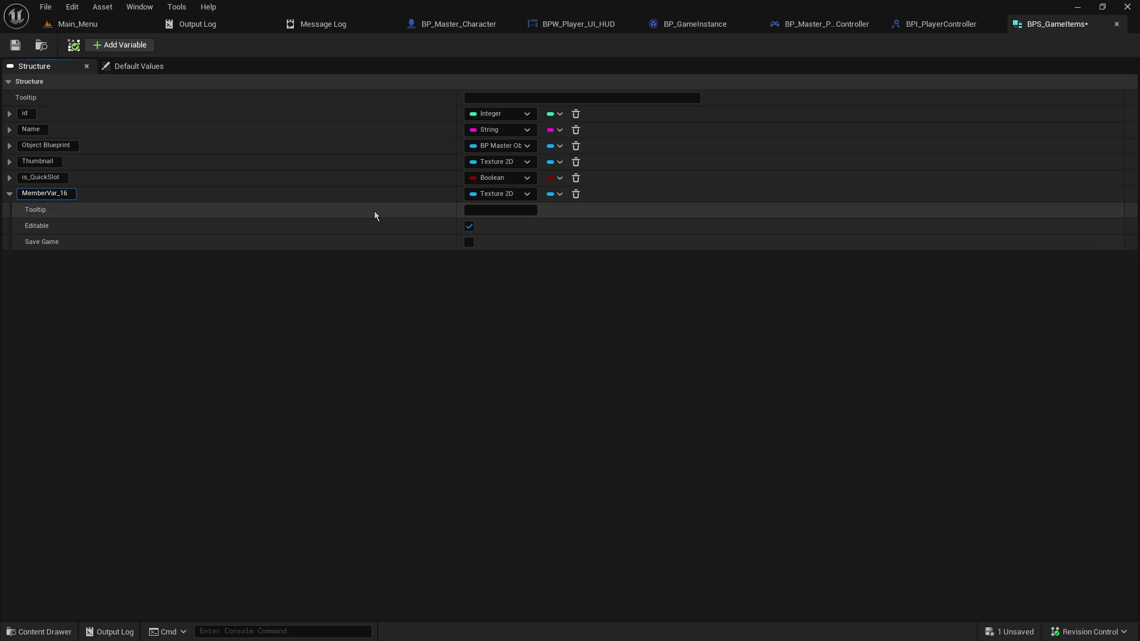
{"action": "type", "text": "Max_Sta"}
{"action": "key", "text": "BackSpace"}
{"action": "key", "text": "BackSpace"}
{"action": "key", "text": "BackSpace"}
{"action": "type", "text": "Stack"}
{"action": "key", "text": "Return"}
{"action": "left_click", "coordinate": [511, 195]}
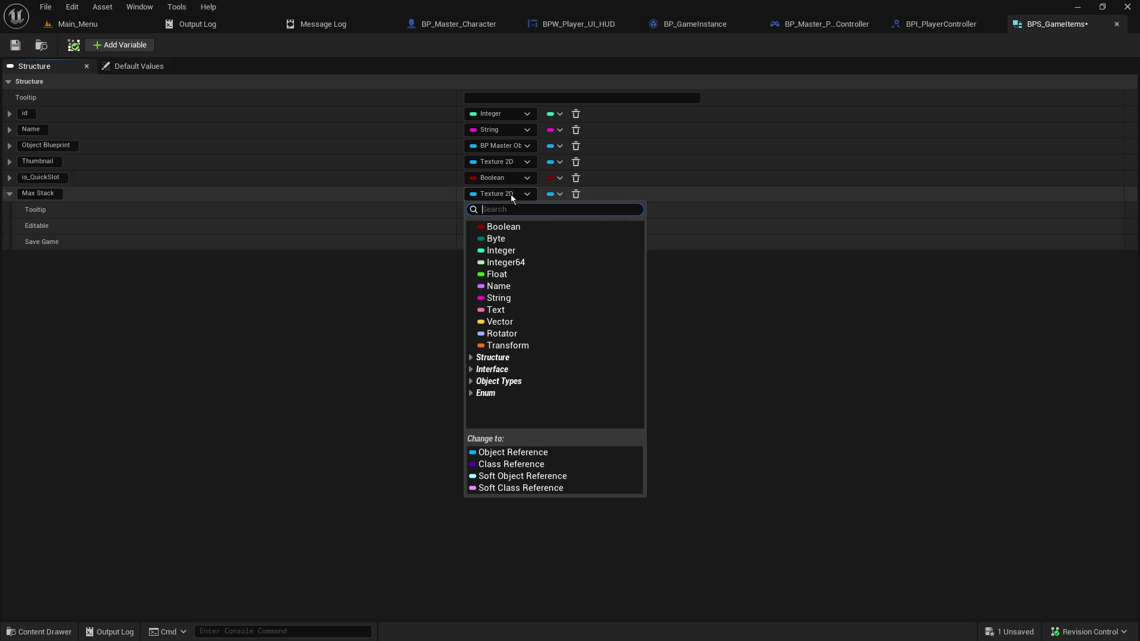
{"action": "left_click", "coordinate": [514, 251]}
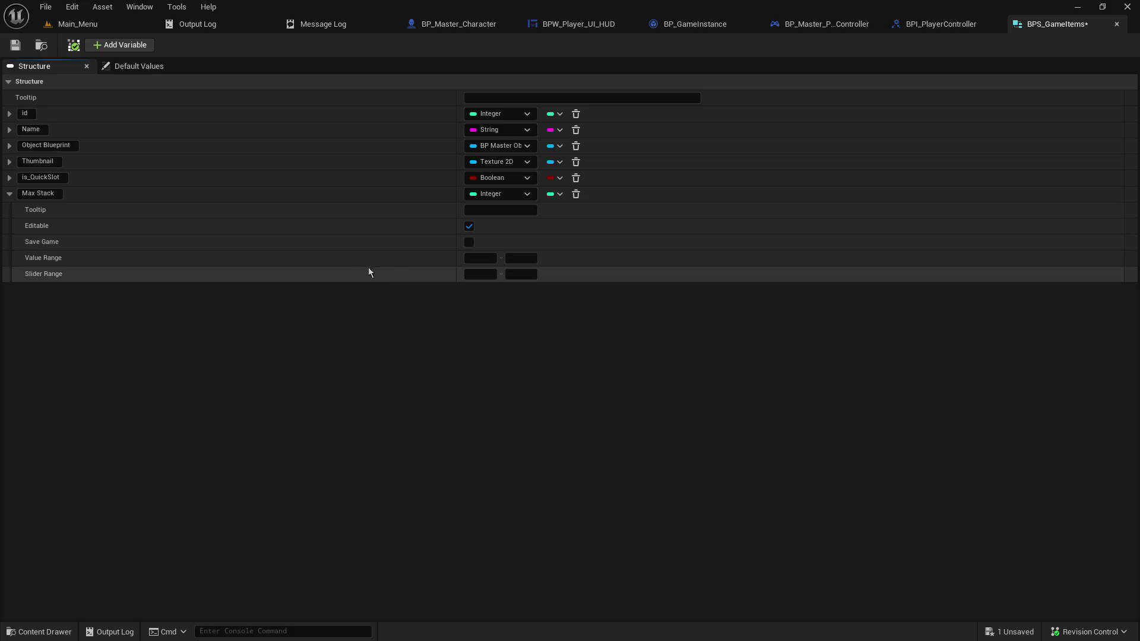
{"action": "left_click", "coordinate": [5, 193]}
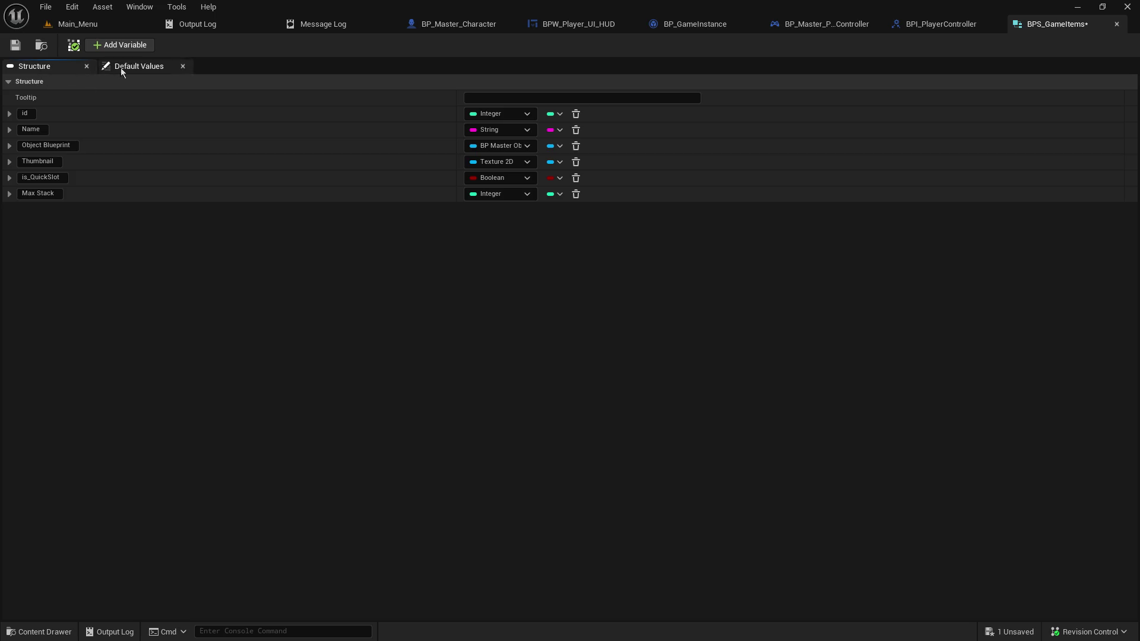
{"action": "left_click", "coordinate": [20, 50]}
{"action": "left_click", "coordinate": [152, 66]}
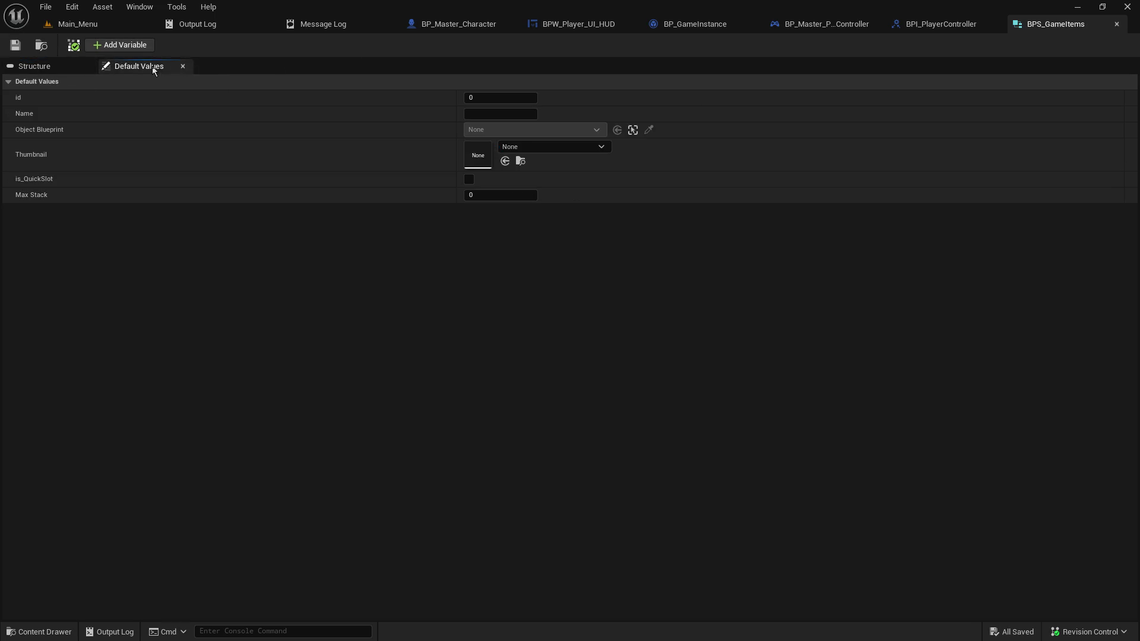
Set Max Stack's default value to 1 and save the BPS_GameItems structure
{"action": "left_click", "coordinate": [492, 195]}
{"action": "key", "text": "Return"}
{"action": "left_click", "coordinate": [35, 66]}
{"action": "left_click", "coordinate": [16, 45]}
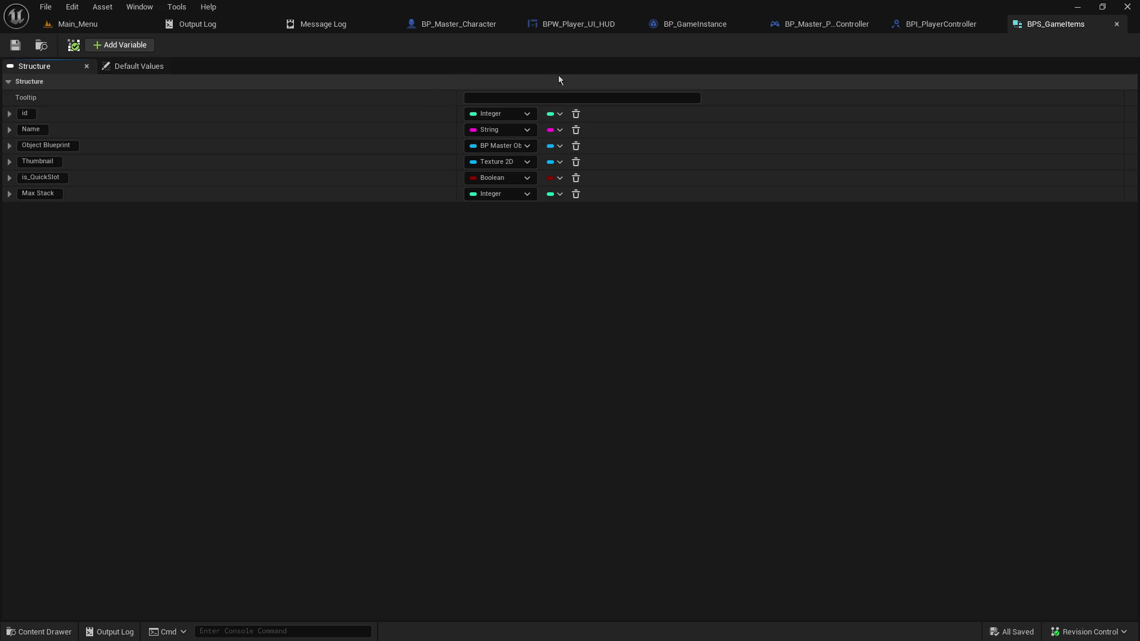
Add an Integer member named Durability and move is_QuickSlot to the end of the list
{"action": "left_click", "coordinate": [122, 46]}
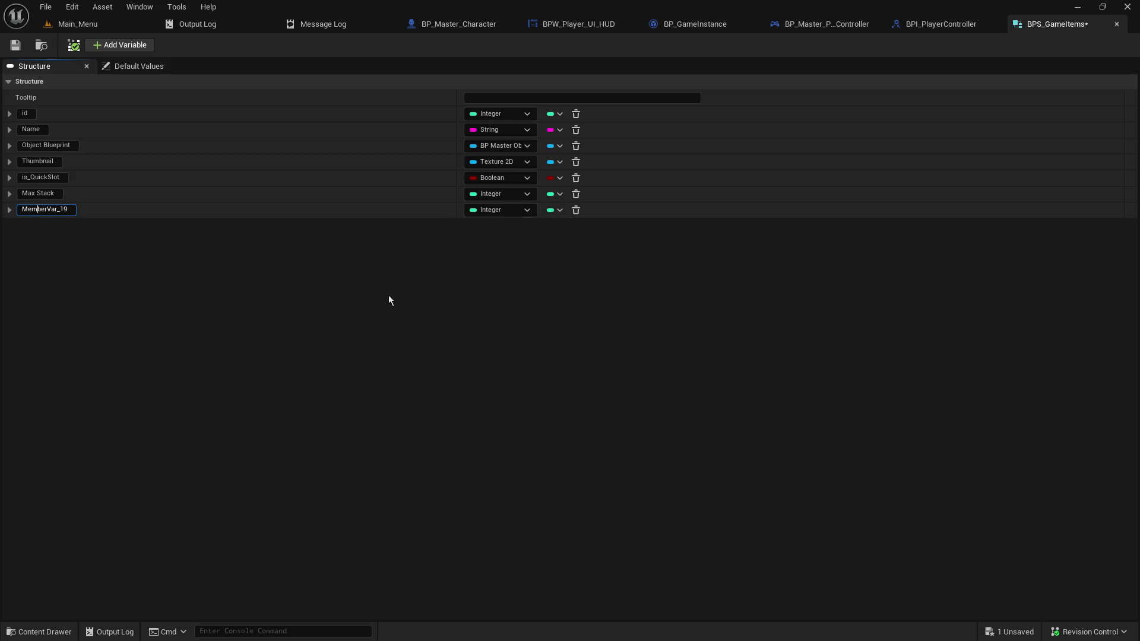
{"action": "type", "text": "Dir"}
{"action": "key", "text": "BackSpace"}
{"action": "key", "text": "BackSpace"}
{"action": "type", "text": "urability"}
{"action": "key", "text": "Return"}
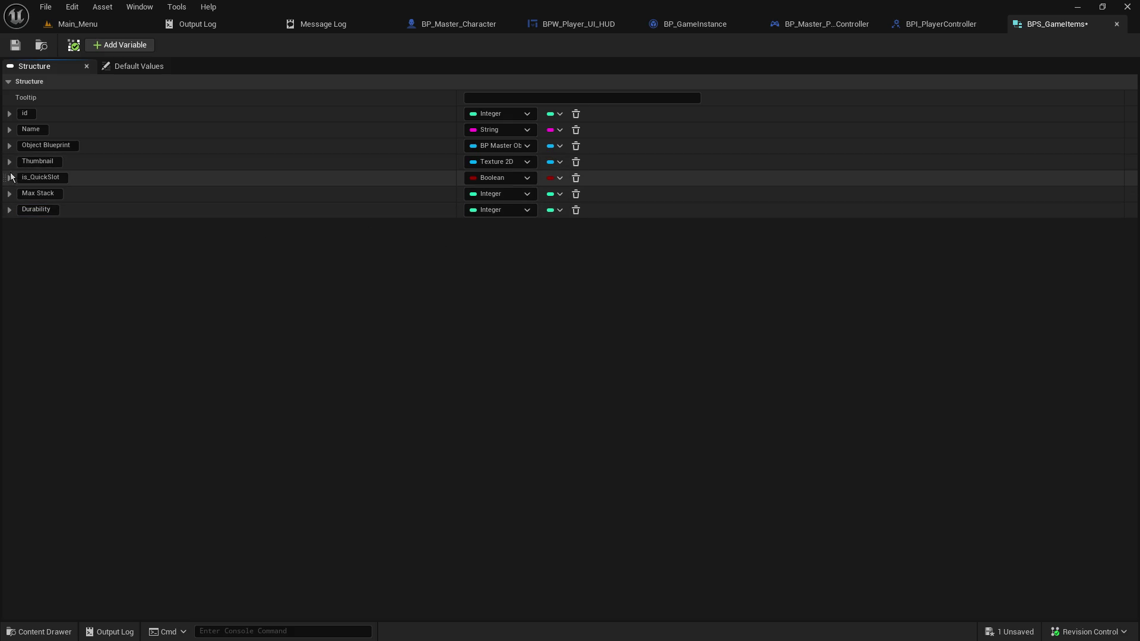
{"action": "left_click_drag", "start_coordinate": [5, 177], "coordinate": [9, 220]}
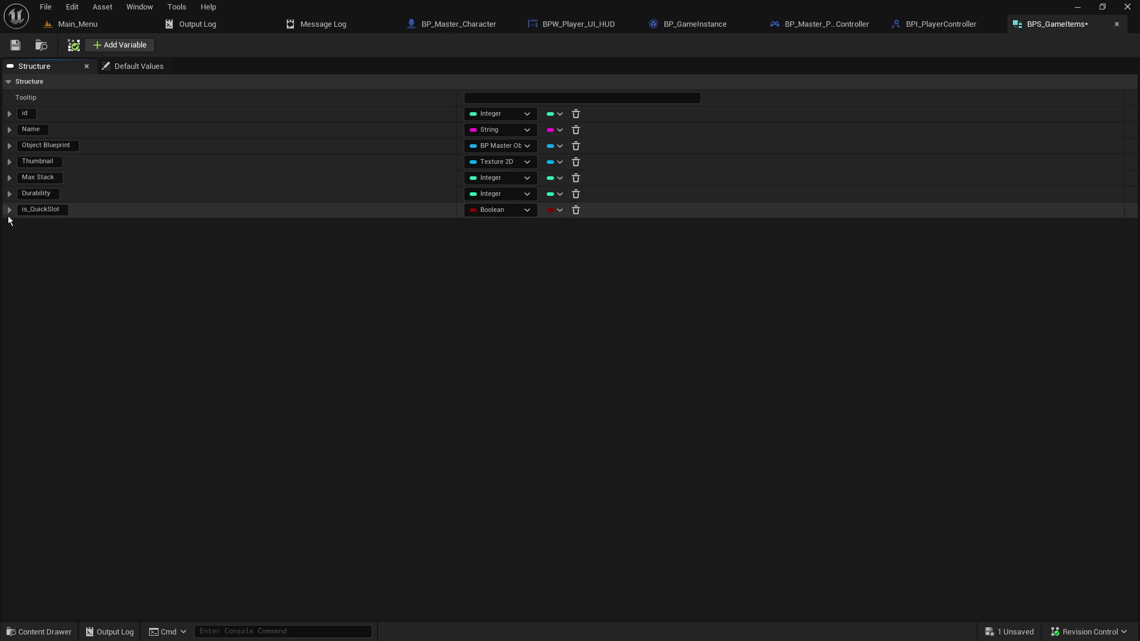
Add a String member named Type and move is_QuickSlot below it
{"action": "left_click", "coordinate": [127, 48]}
{"action": "left_click", "coordinate": [60, 225]}
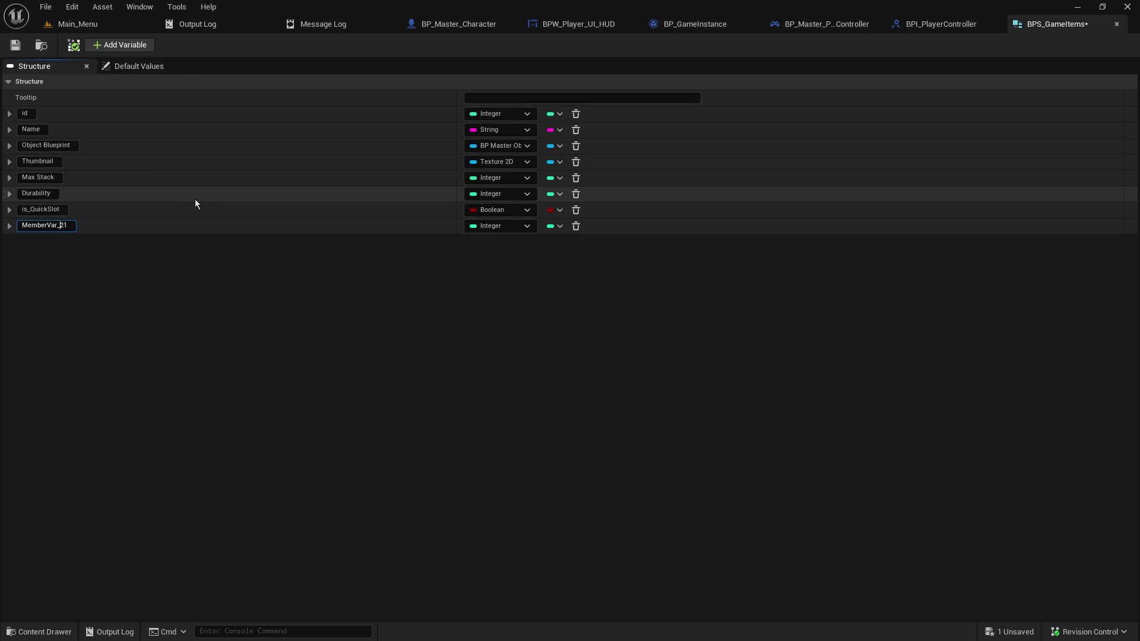
{"action": "key", "text": "Delete"}
{"action": "key", "text": "ctrl+a"}
{"action": "type", "text": "Type"}
{"action": "key", "text": "Return"}
{"action": "left_click", "coordinate": [479, 227]}
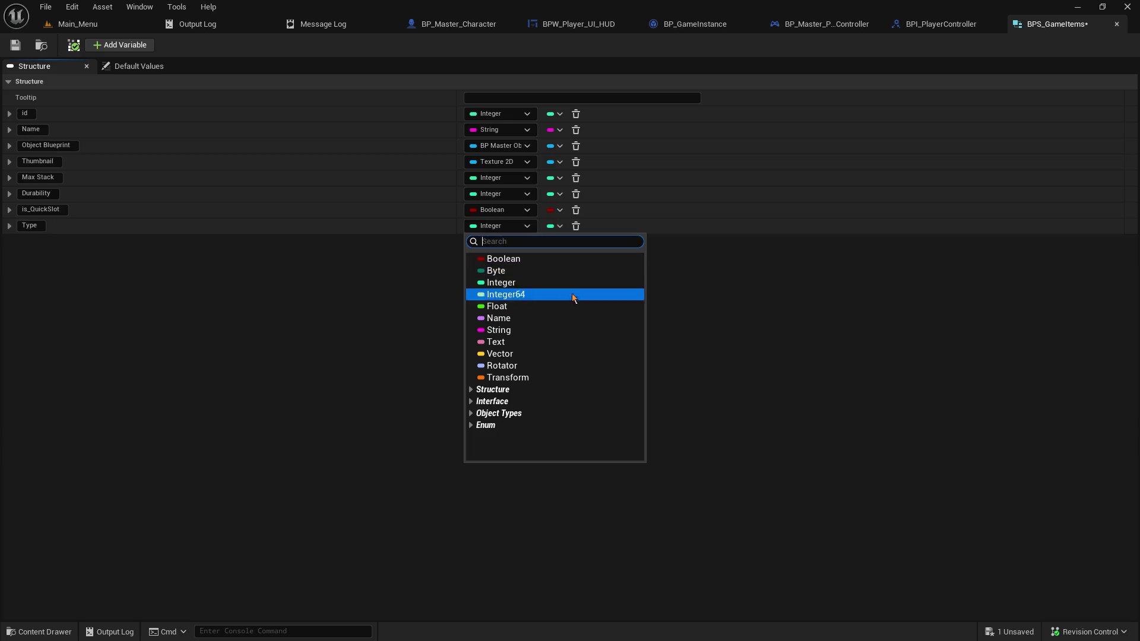
{"action": "left_click", "coordinate": [549, 332]}
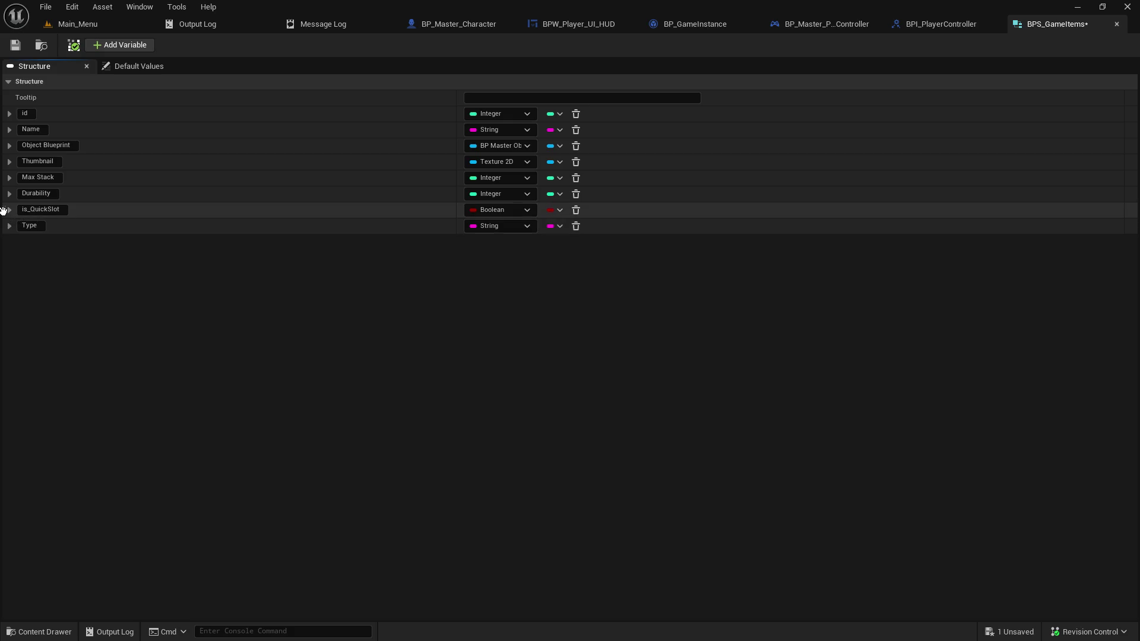
{"action": "left_click_drag", "start_coordinate": [4, 218], "coordinate": [10, 233]}
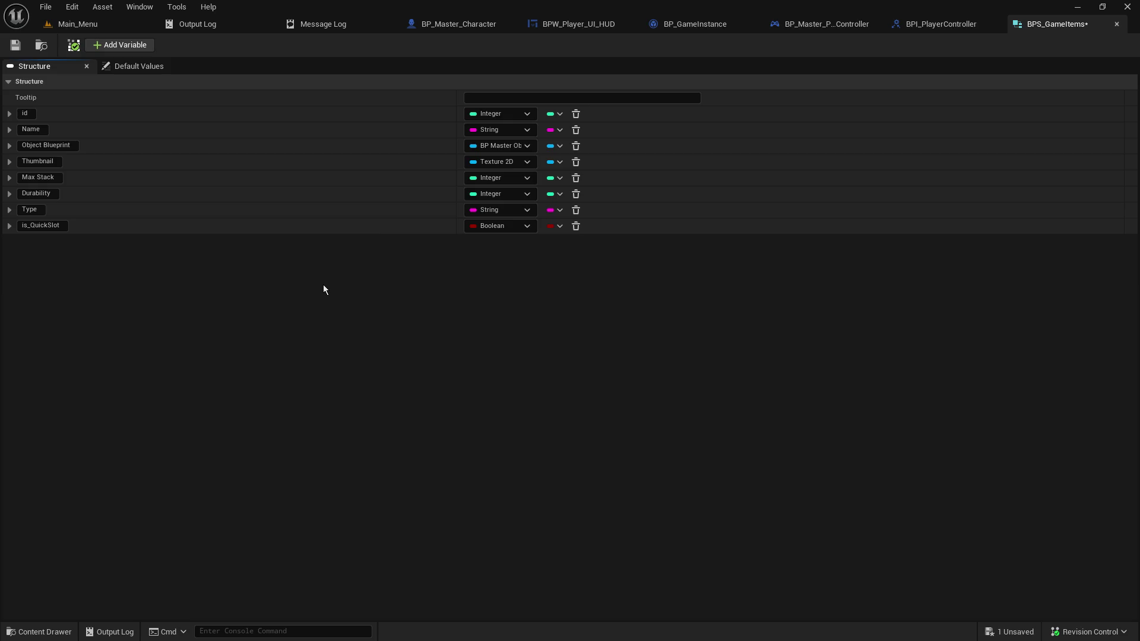
Save the structure and go to the Core folder in the Main_Menu level editor
{"action": "left_click", "coordinate": [14, 46]}
{"action": "left_click", "coordinate": [108, 19]}
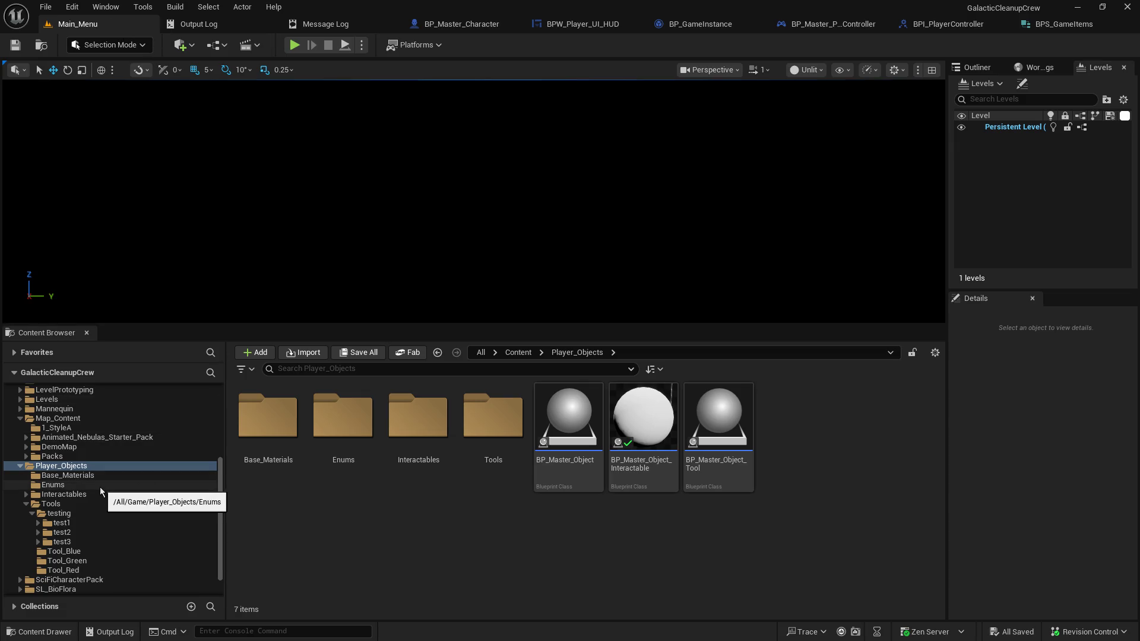
{"action": "scroll", "coordinate": [89, 486], "scroll_direction": "up", "scroll_amount": 5}
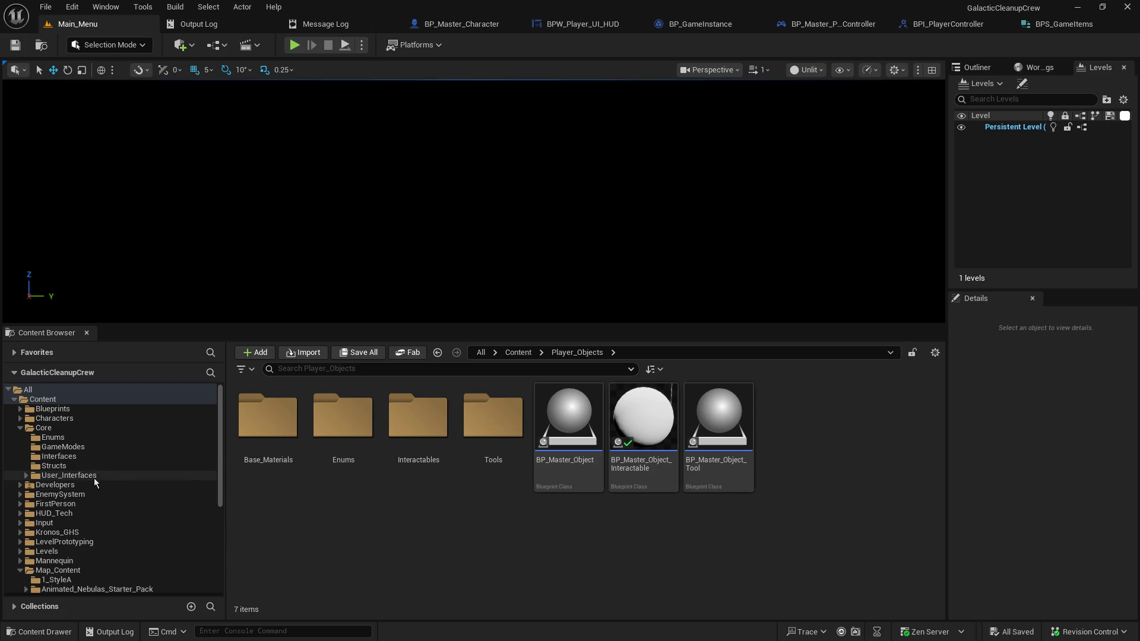
{"action": "left_click", "coordinate": [57, 429]}
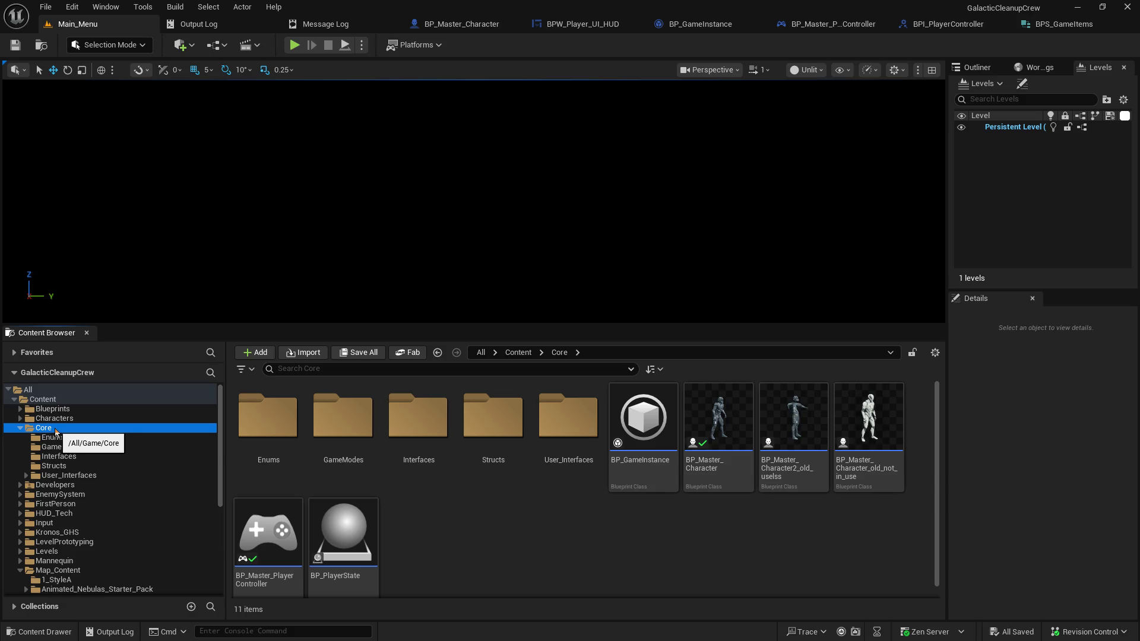
Create a Data Table named DT_GameItems using BPS_GameItems rows and open it
{"action": "right_click", "coordinate": [463, 531]}
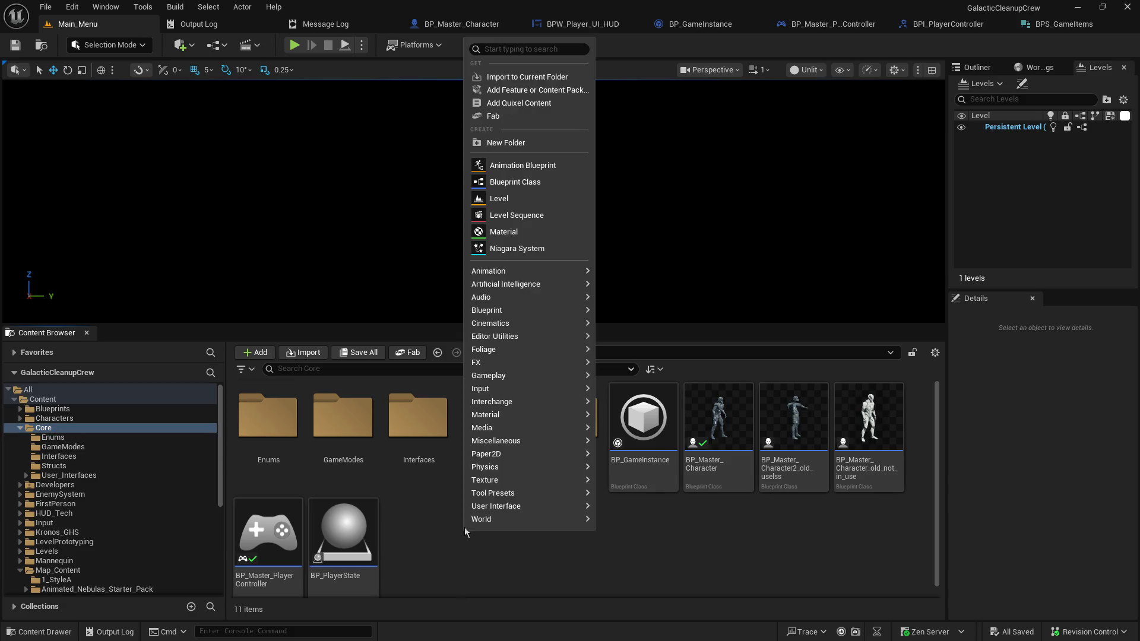
{"action": "type", "text": "data"}
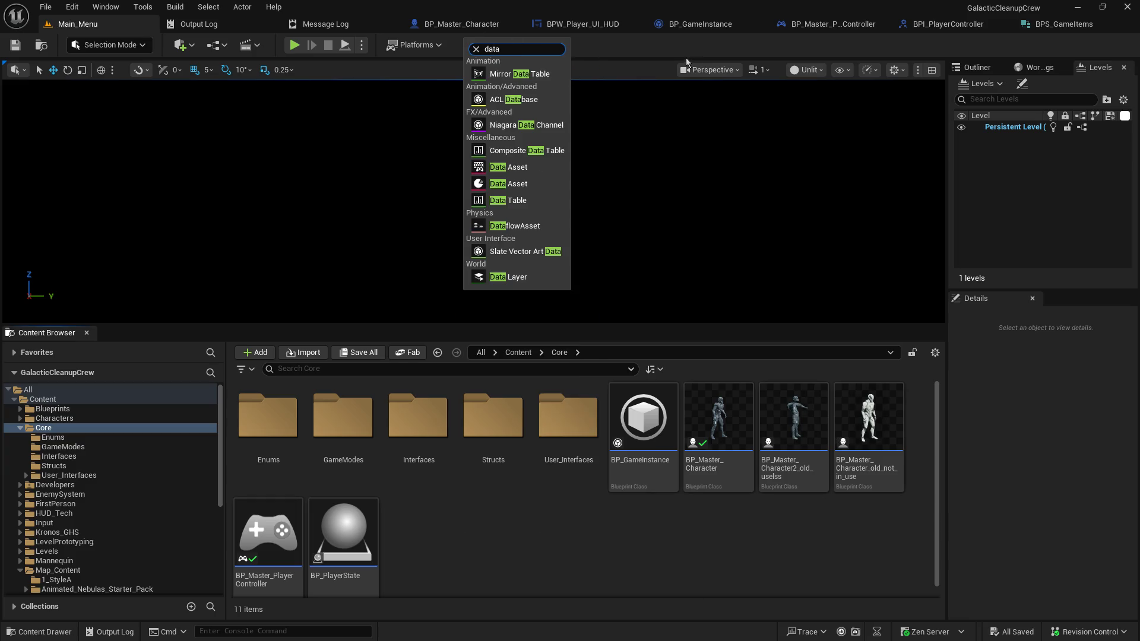
{"action": "left_click", "coordinate": [530, 195]}
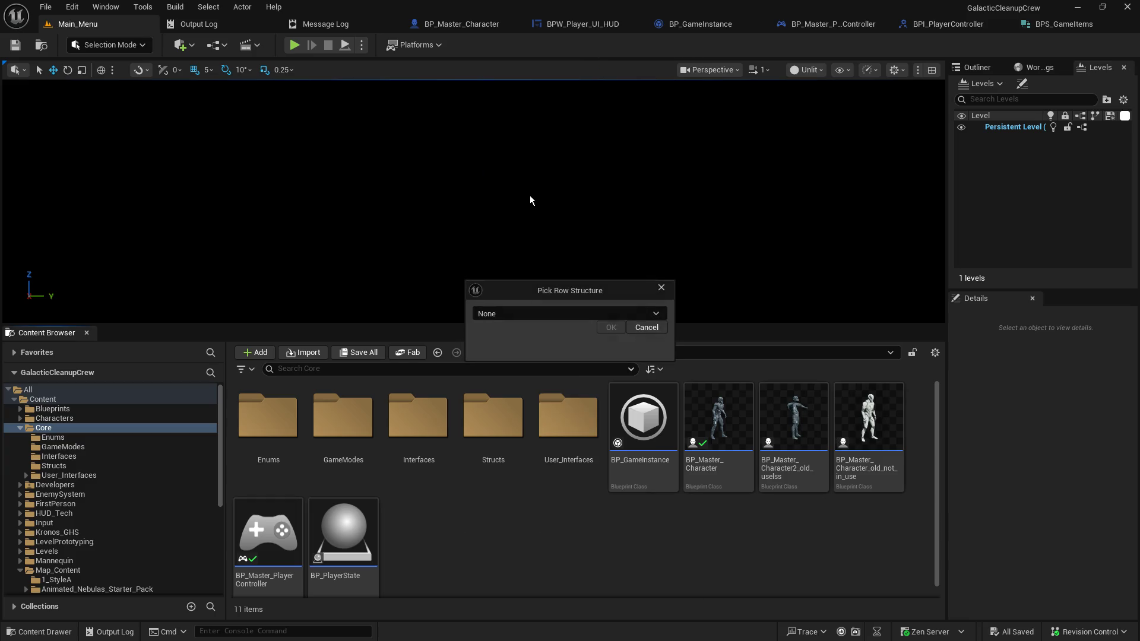
{"action": "left_click", "coordinate": [536, 311]}
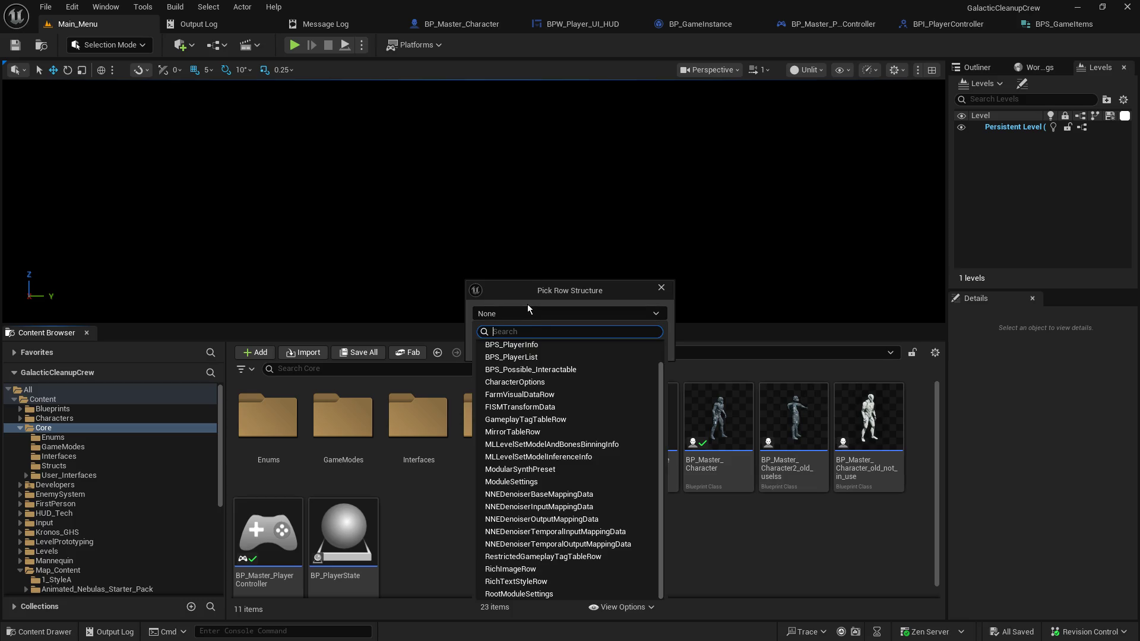
{"action": "type", "text": "bps_"}
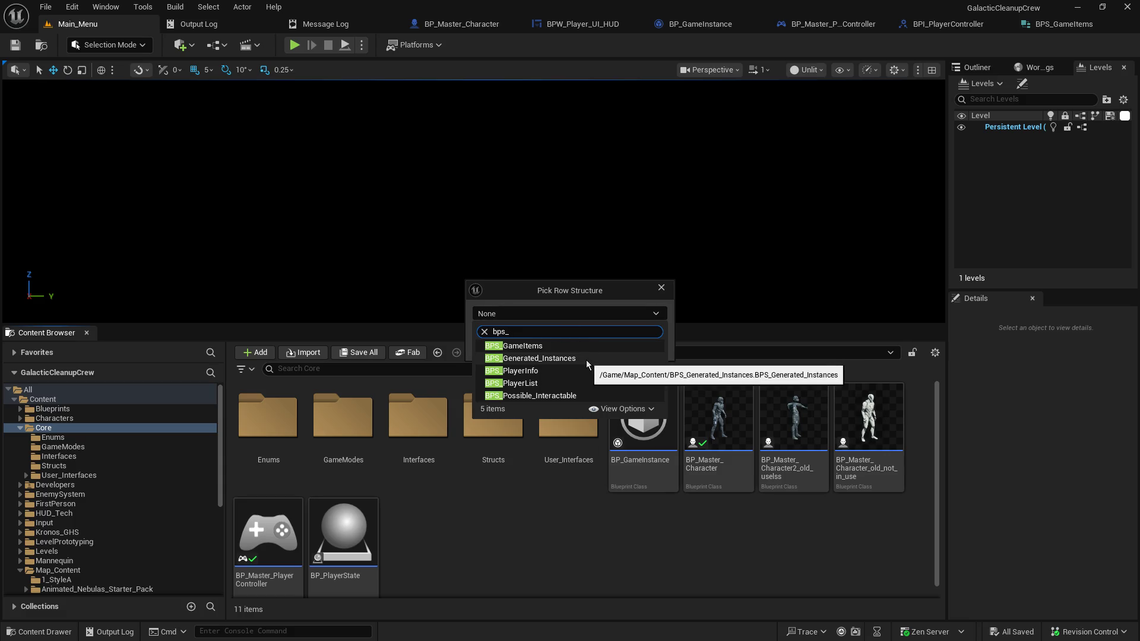
{"action": "left_click", "coordinate": [540, 346]}
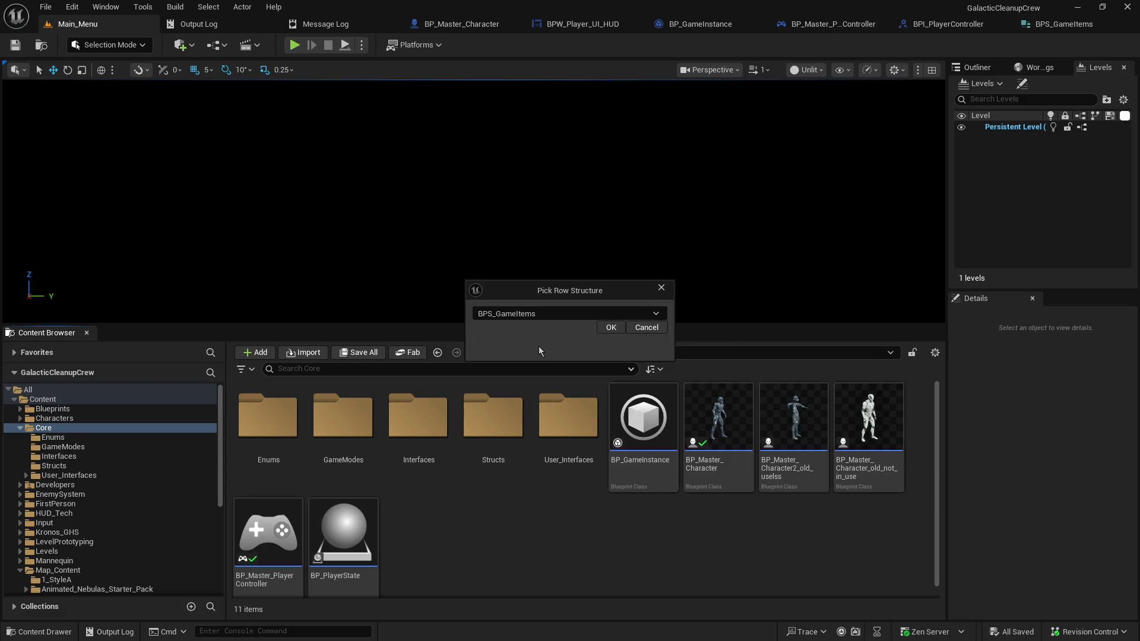
{"action": "left_click", "coordinate": [610, 327]}
{"action": "type", "text": "DT_Game"}
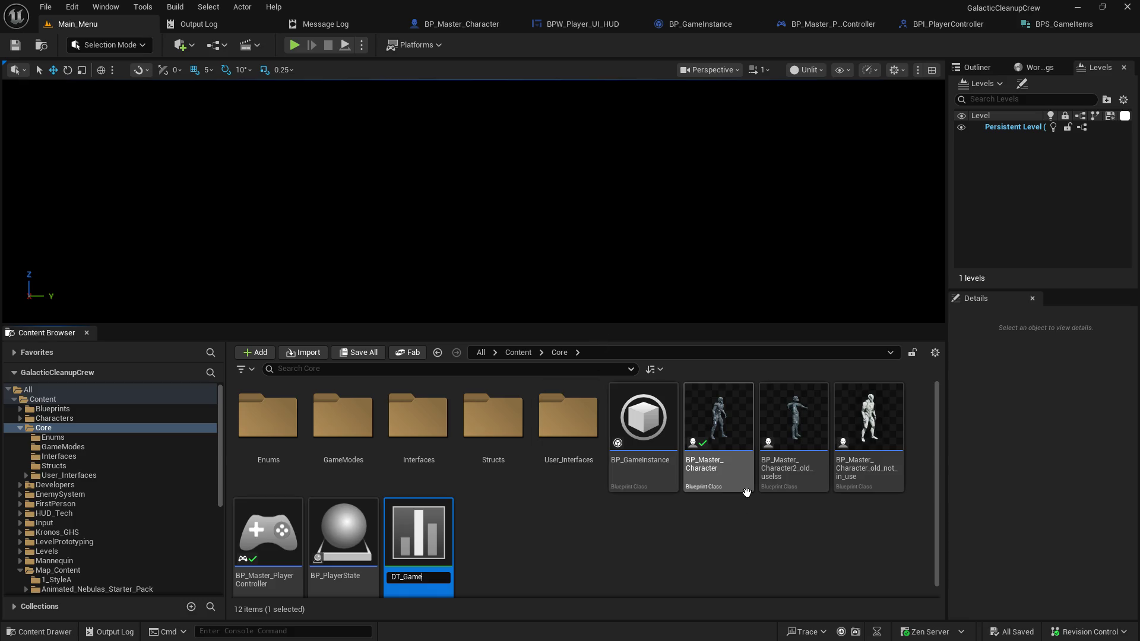
{"action": "type", "text": "Items"}
{"action": "key", "text": "Return"}
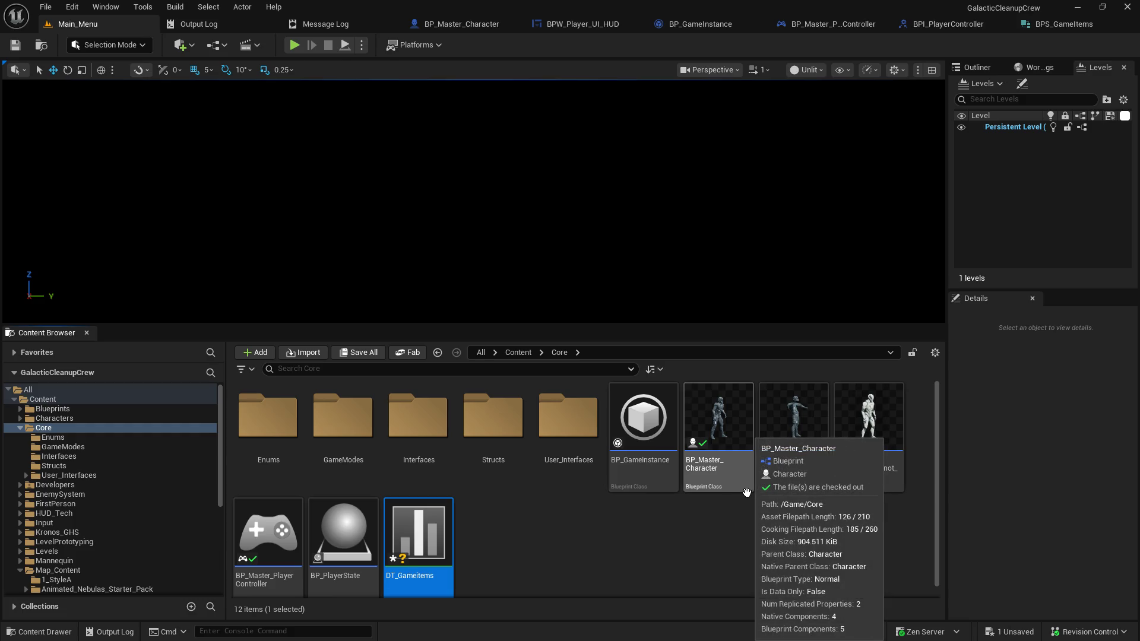
{"action": "key", "text": "Return"}
Widen the is_QuickSlot, Durability, Max Stack, Thumbnail, Name and Object Blueprint columns, then add a first row
{"action": "left_click_drag", "start_coordinate": [336, 95], "coordinate": [451, 96]}
{"action": "left_click_drag", "start_coordinate": [268, 91], "coordinate": [318, 92]}
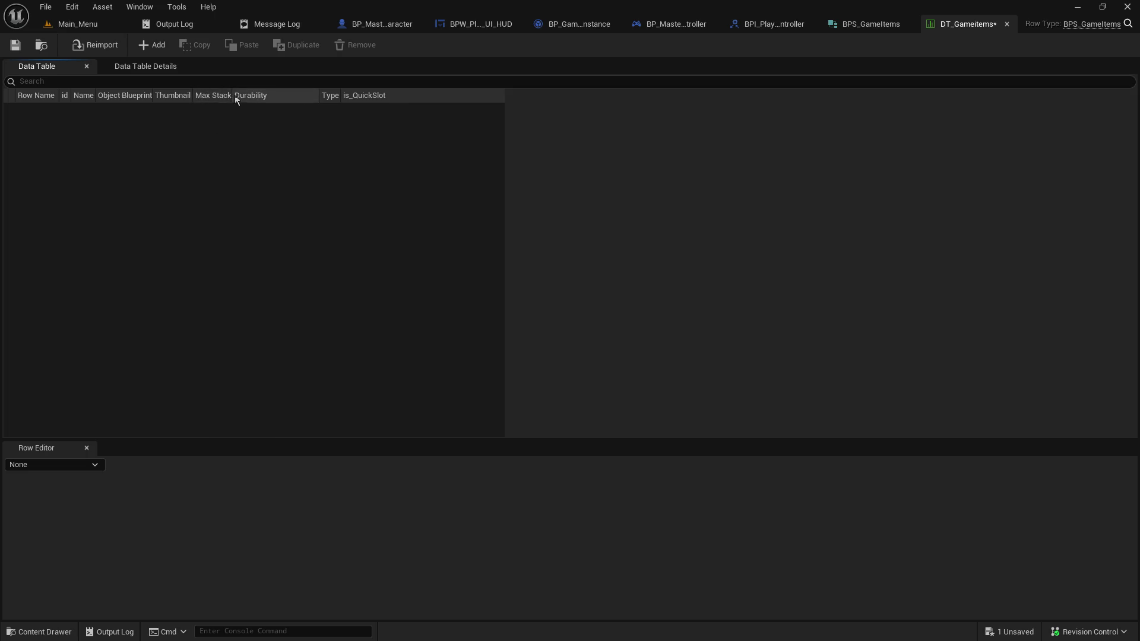
{"action": "left_click_drag", "start_coordinate": [232, 95], "coordinate": [274, 95]}
{"action": "left_click_drag", "start_coordinate": [196, 97], "coordinate": [246, 96]}
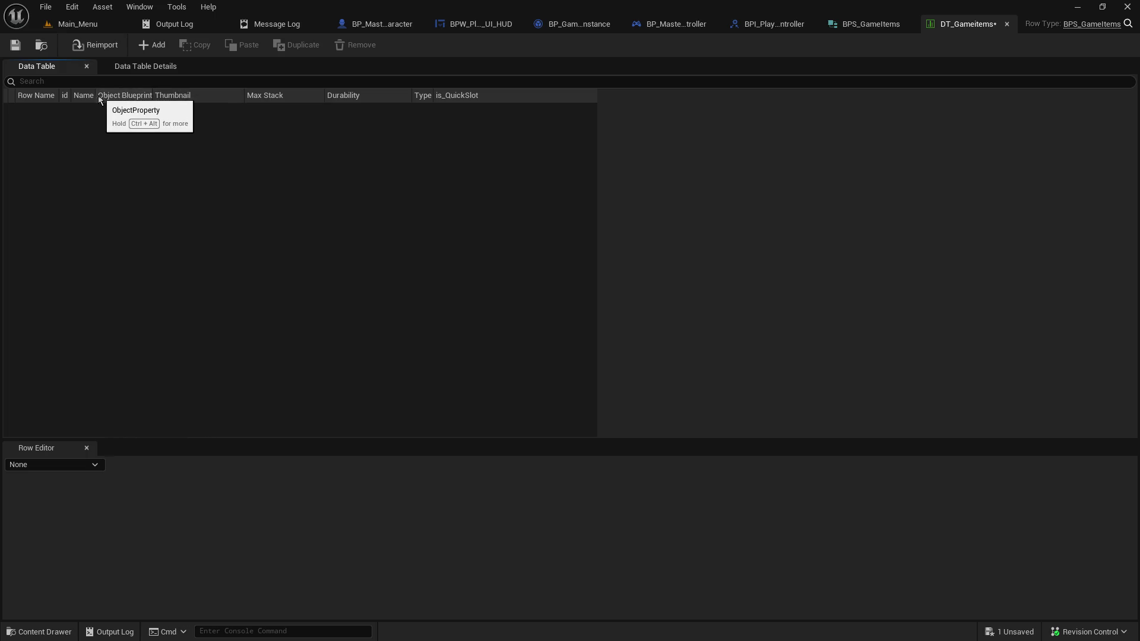
{"action": "mouse_move", "coordinate": [94, 95]}
{"action": "left_mouse_down"}
{"action": "mouse_move", "coordinate": [120, 95]}
{"action": "mouse_move", "coordinate": [94, 96]}
{"action": "left_mouse_up"}
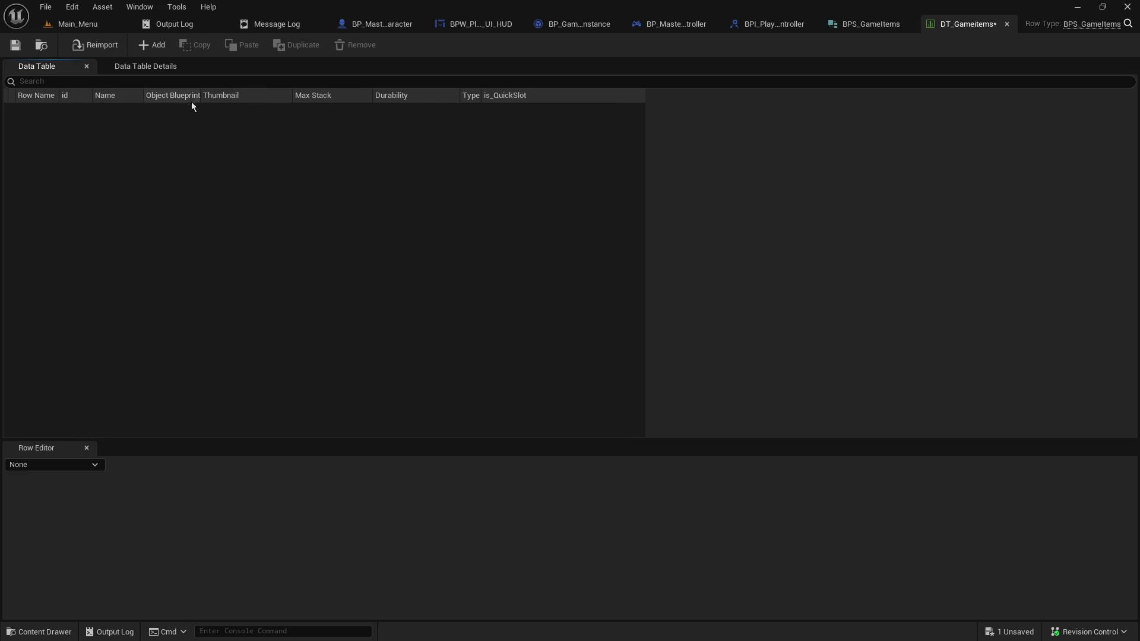
{"action": "left_click_drag", "start_coordinate": [200, 95], "coordinate": [239, 95]}
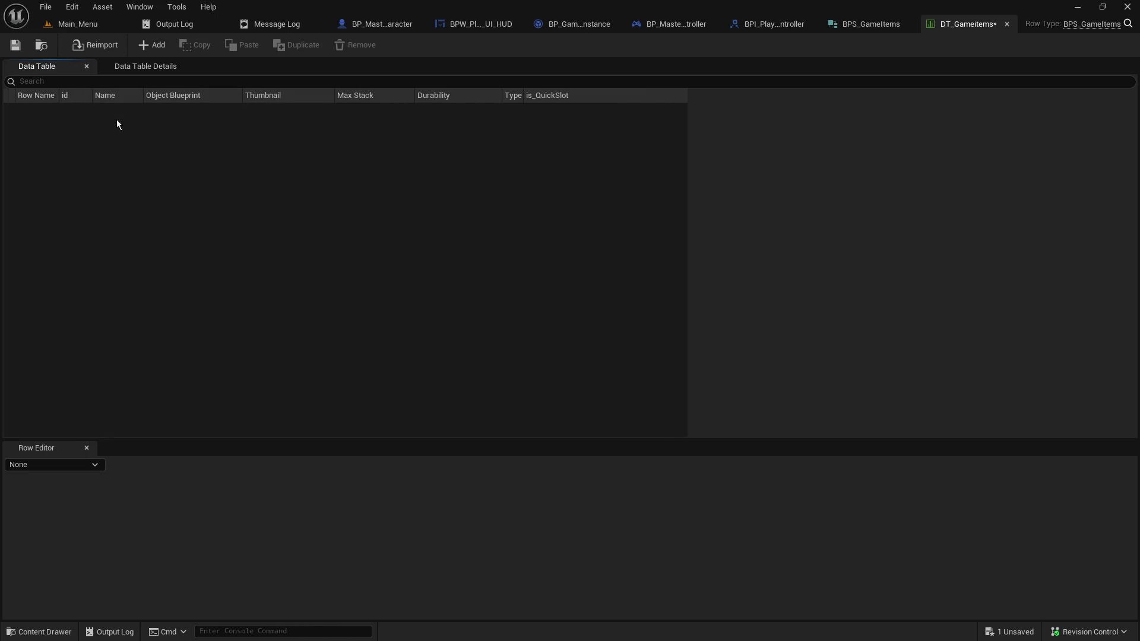
{"action": "left_click", "coordinate": [150, 51]}
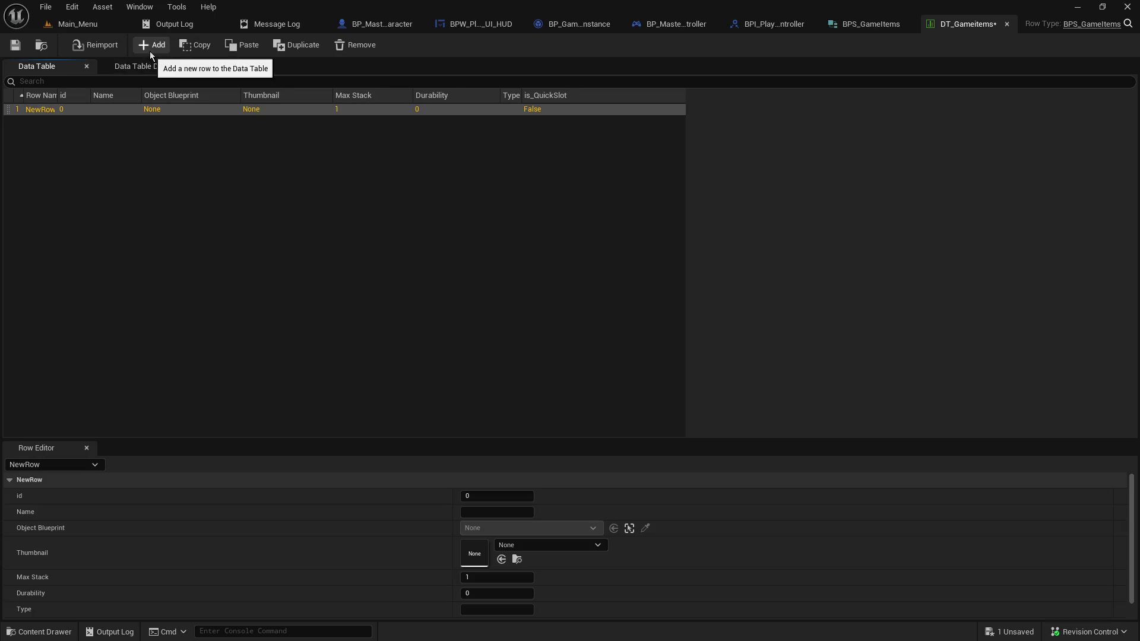
Rename the new row to 1 and set its id to 1
{"action": "double_click", "coordinate": [40, 110]}
{"action": "type", "text": "1"}
{"action": "key", "text": "Return"}
{"action": "left_click", "coordinate": [496, 496]}
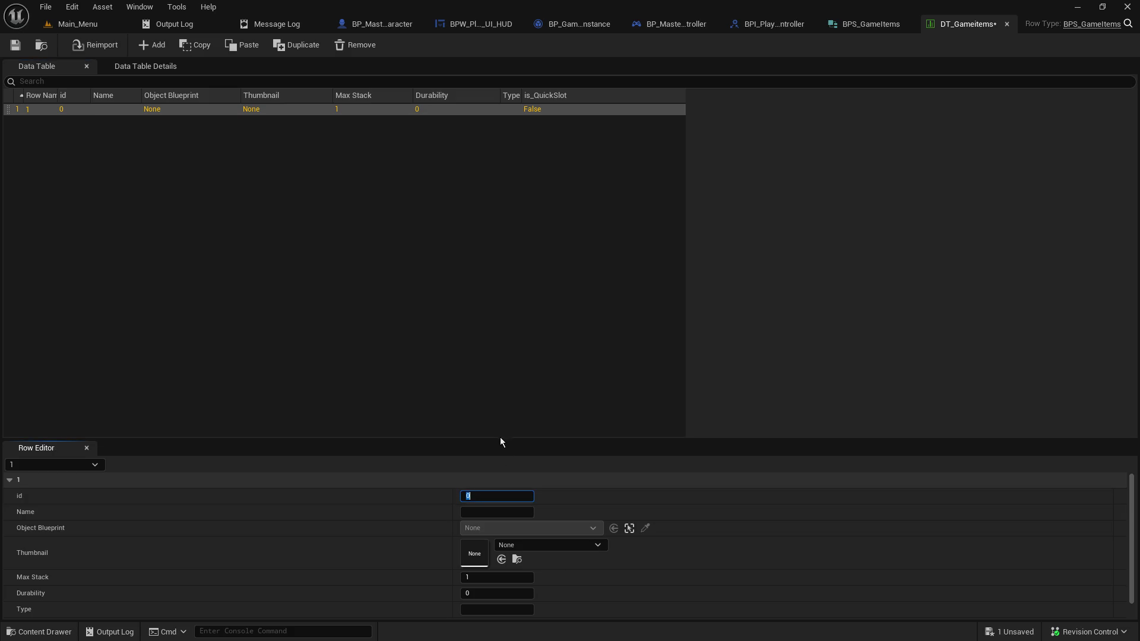
{"action": "left_click_drag", "start_coordinate": [500, 441], "coordinate": [496, 306]}
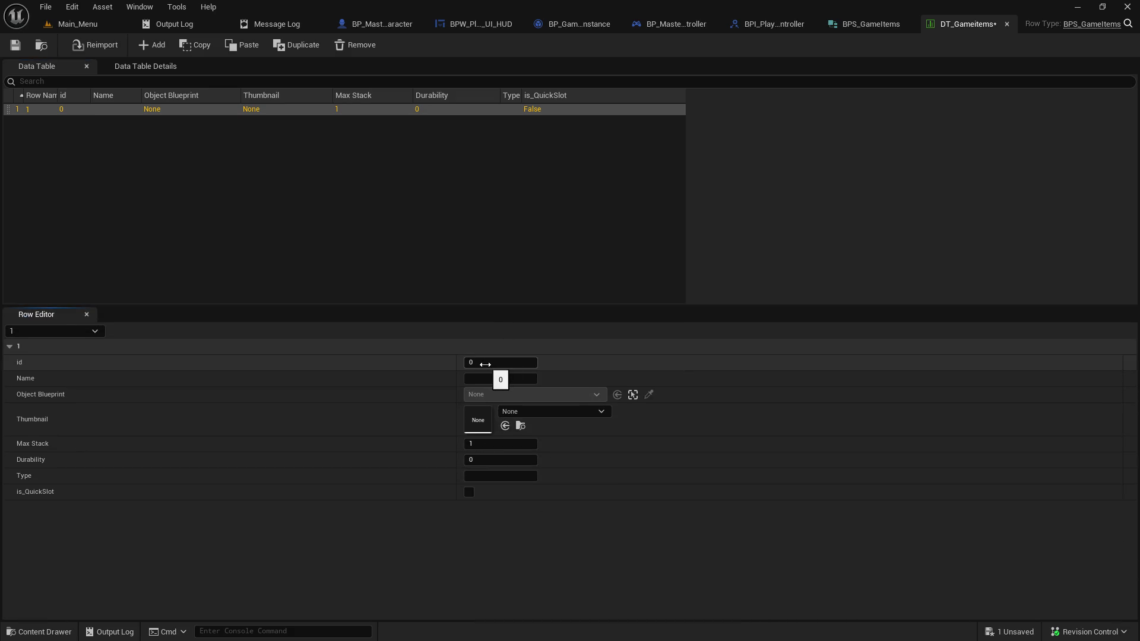
{"action": "left_click", "coordinate": [486, 363]}
{"action": "type", "text": "1"}
{"action": "left_click", "coordinate": [485, 379]}
{"action": "type", "text": "MultiTool"}
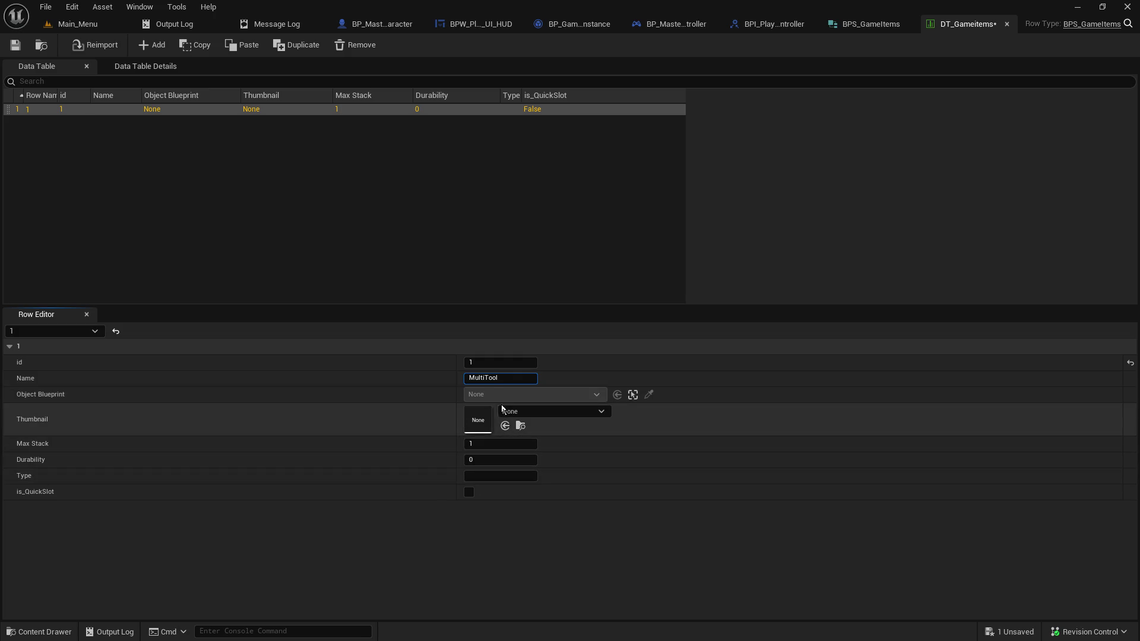
Set the thumbnail to multi-tool, keep Durability 0, enable quick-slot, save, and add a second row
{"action": "left_click", "coordinate": [543, 411]}
{"action": "type", "text": "test"}
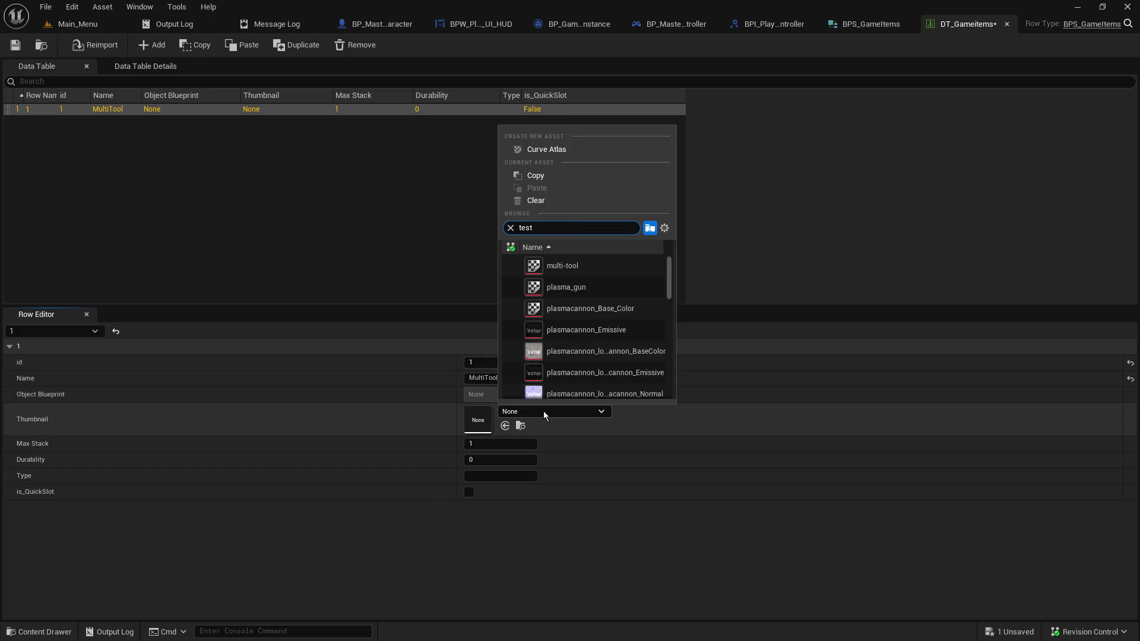
{"action": "key", "text": "BackSpace"}
{"action": "key", "text": "BackSpace"}
{"action": "key", "text": "BackSpace"}
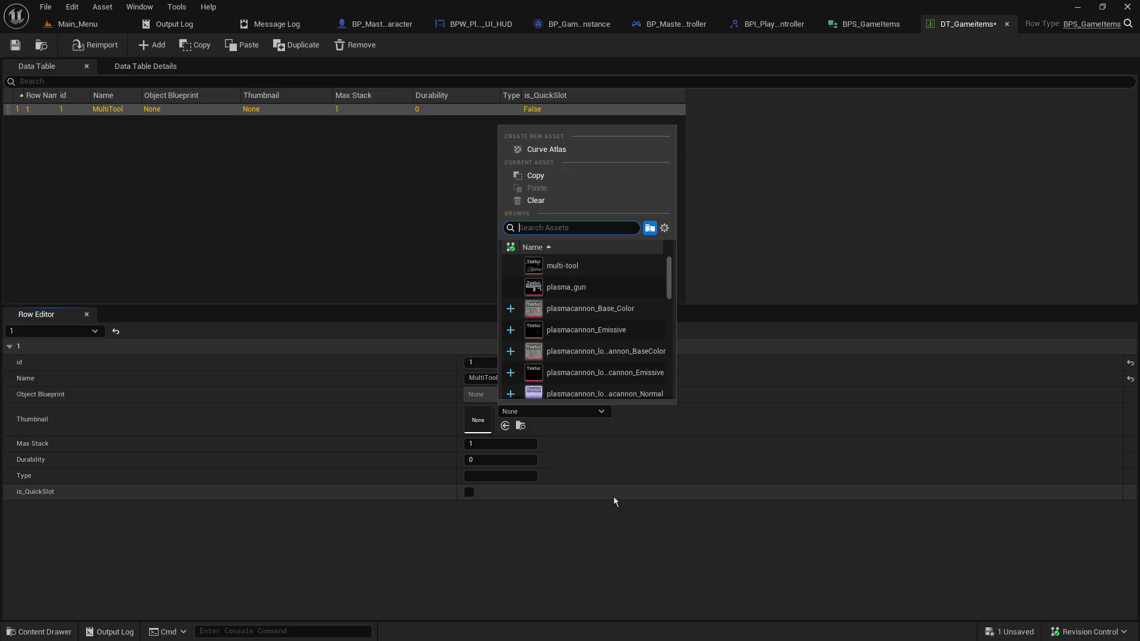
{"action": "type", "text": "multi"}
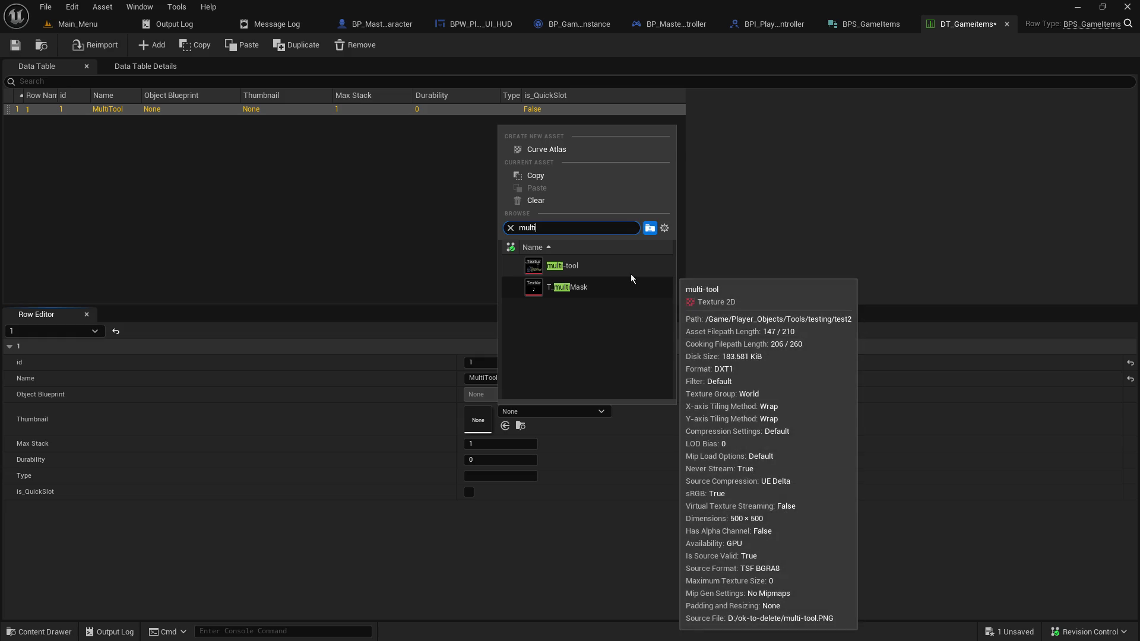
{"action": "left_click", "coordinate": [615, 265]}
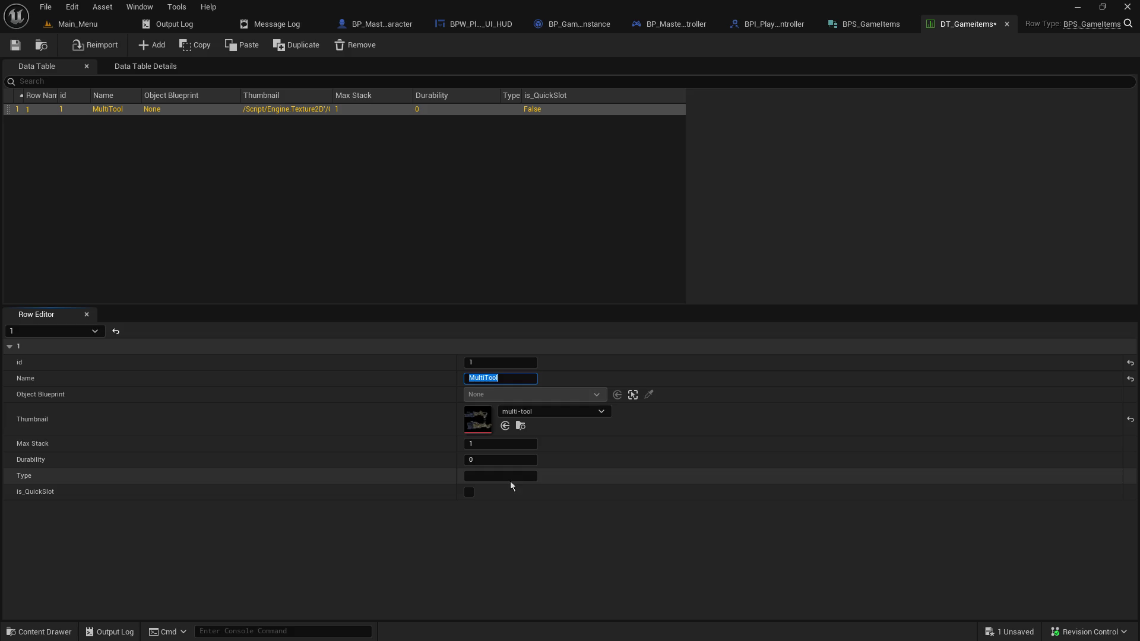
{"action": "left_click", "coordinate": [481, 461]}
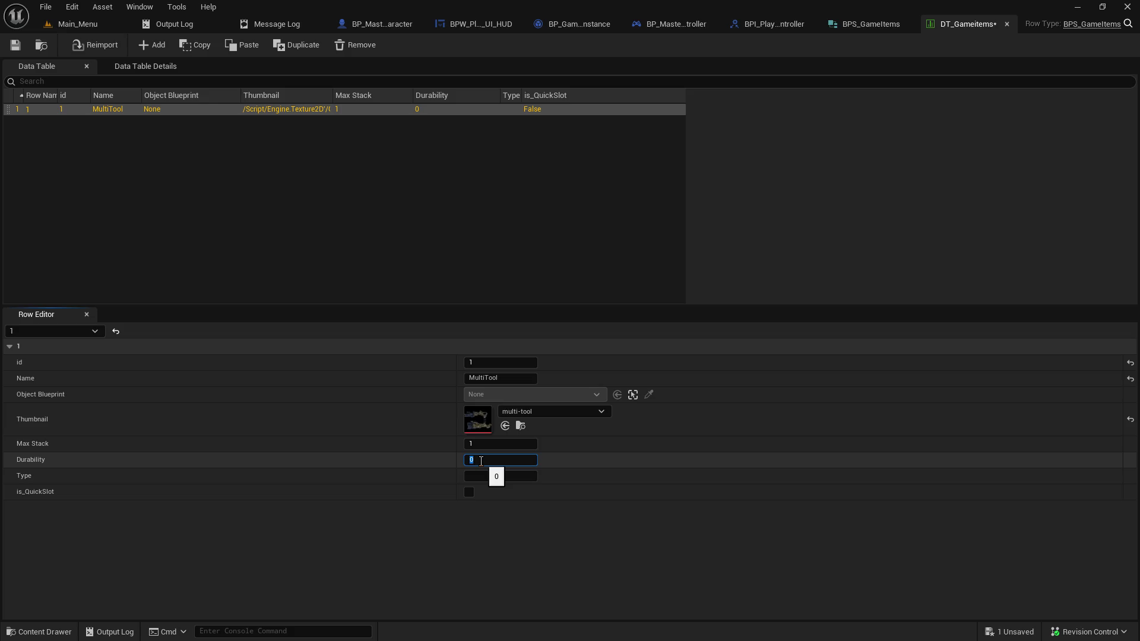
{"action": "left_click", "coordinate": [440, 527]}
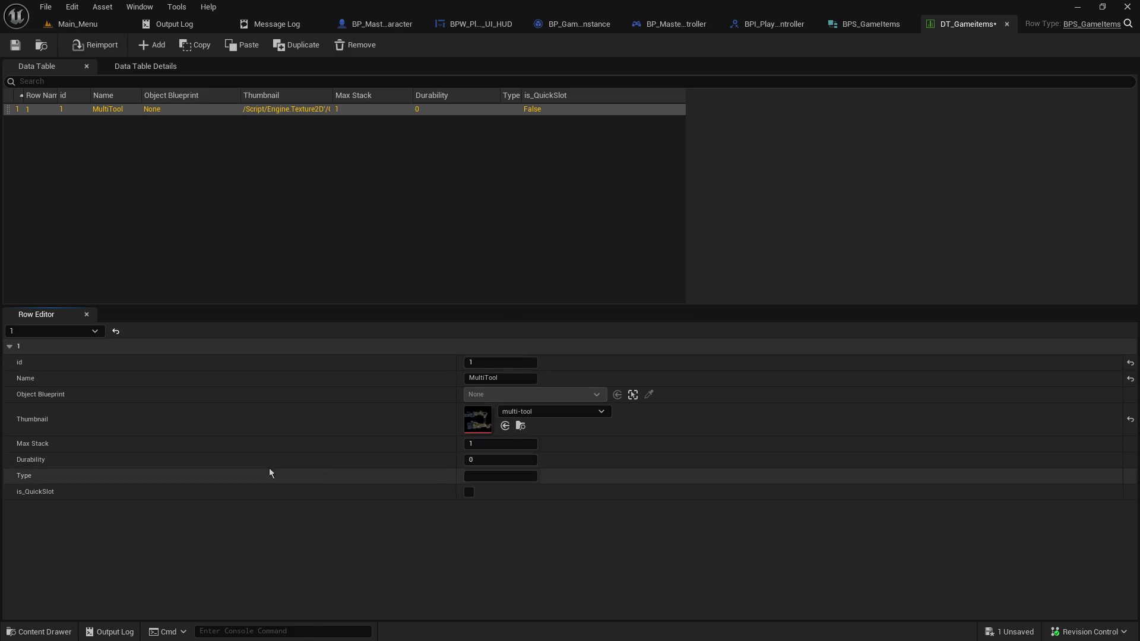
{"action": "left_click", "coordinate": [468, 494]}
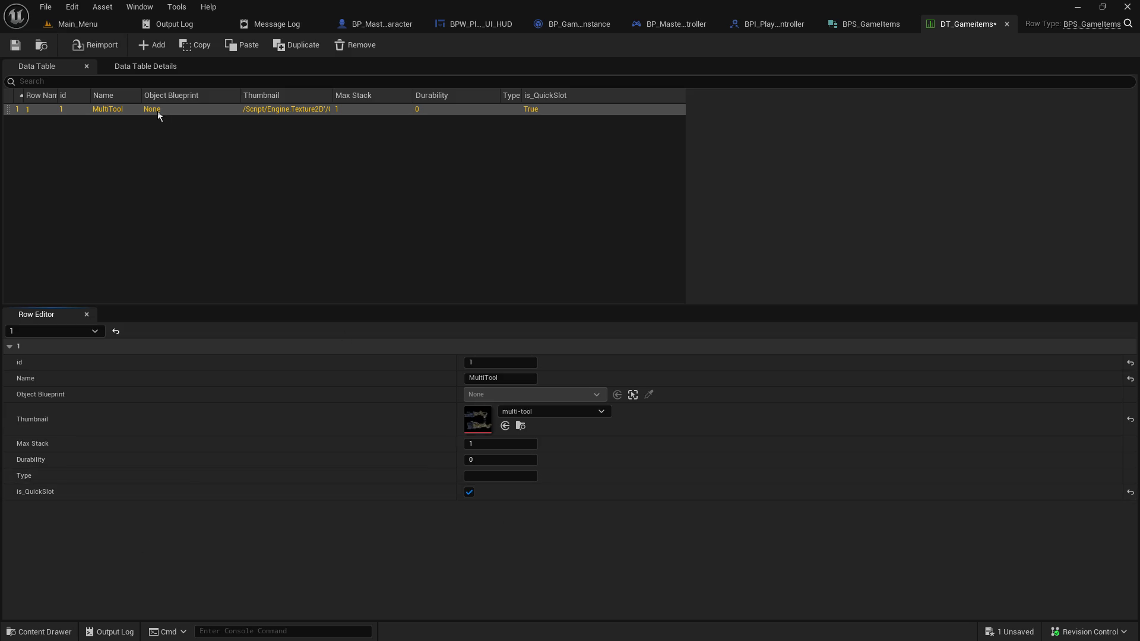
{"action": "left_click", "coordinate": [16, 46]}
{"action": "left_click", "coordinate": [153, 45]}
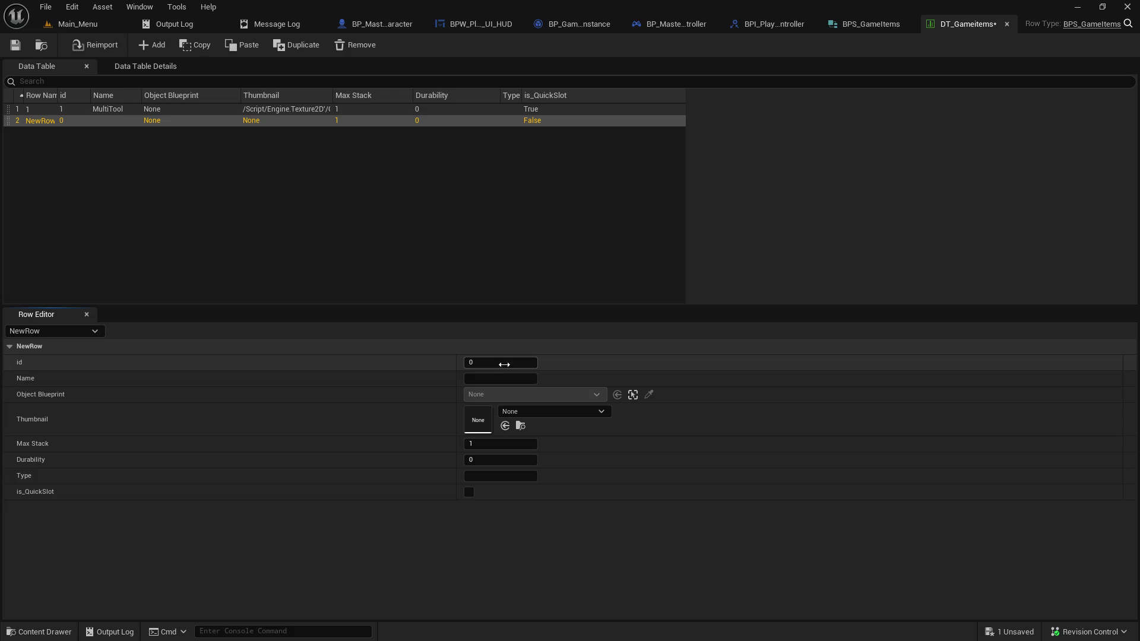
Give the second row id 2 and the name Radar Gun
{"action": "left_click", "coordinate": [501, 363]}
{"action": "type", "text": "2"}
{"action": "left_click", "coordinate": [508, 379]}
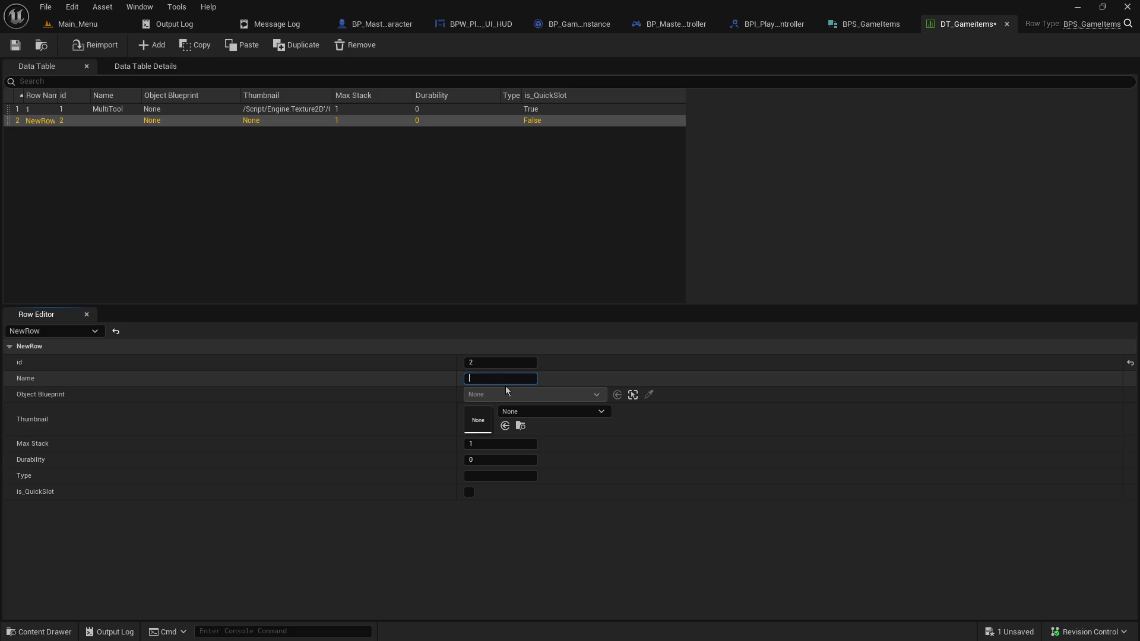
{"action": "type", "text": "Radar Gun"}
Set the thumbnail to plasma_gun, enable quick-slot, and save the data table
{"action": "left_click", "coordinate": [566, 415]}
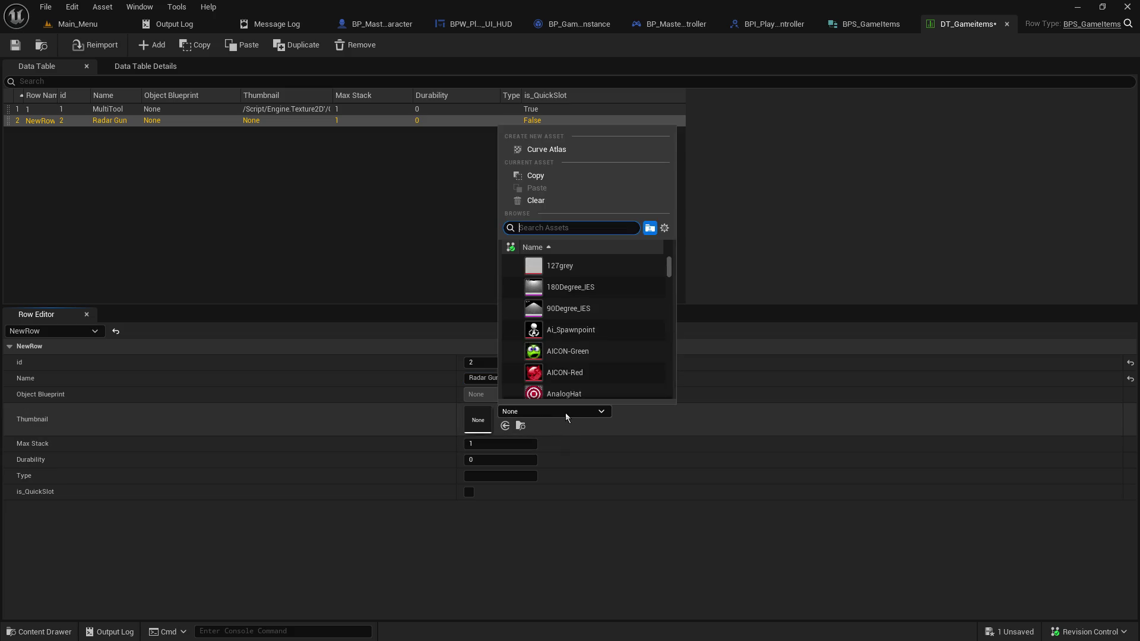
{"action": "type", "text": "plas"}
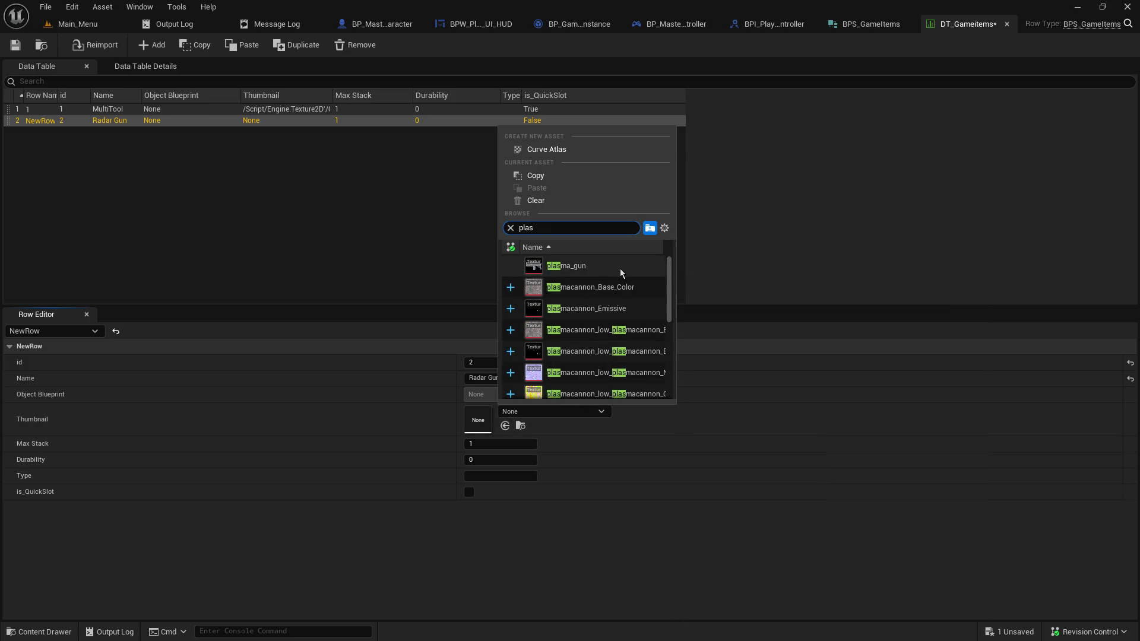
{"action": "left_click", "coordinate": [620, 269]}
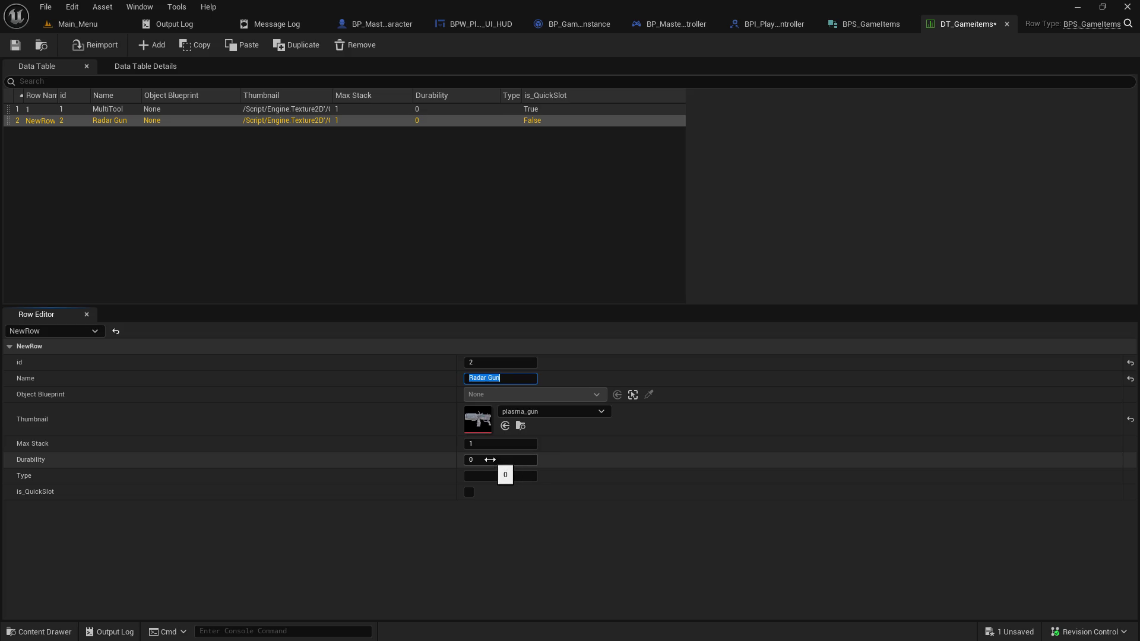
{"action": "left_click", "coordinate": [469, 492]}
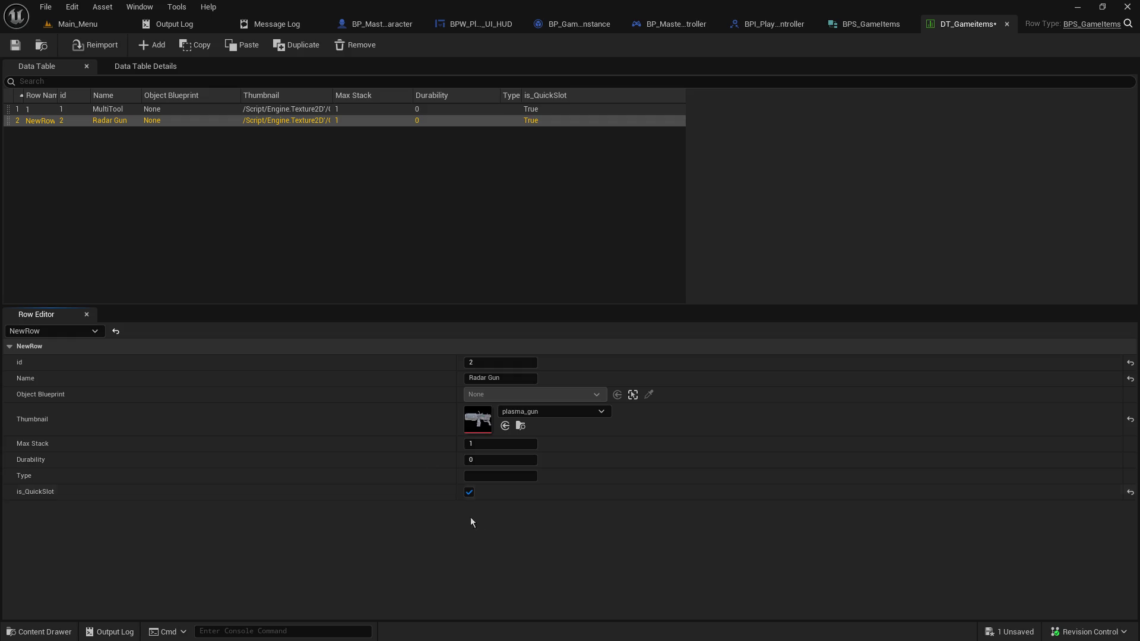
{"action": "left_click", "coordinate": [16, 45]}
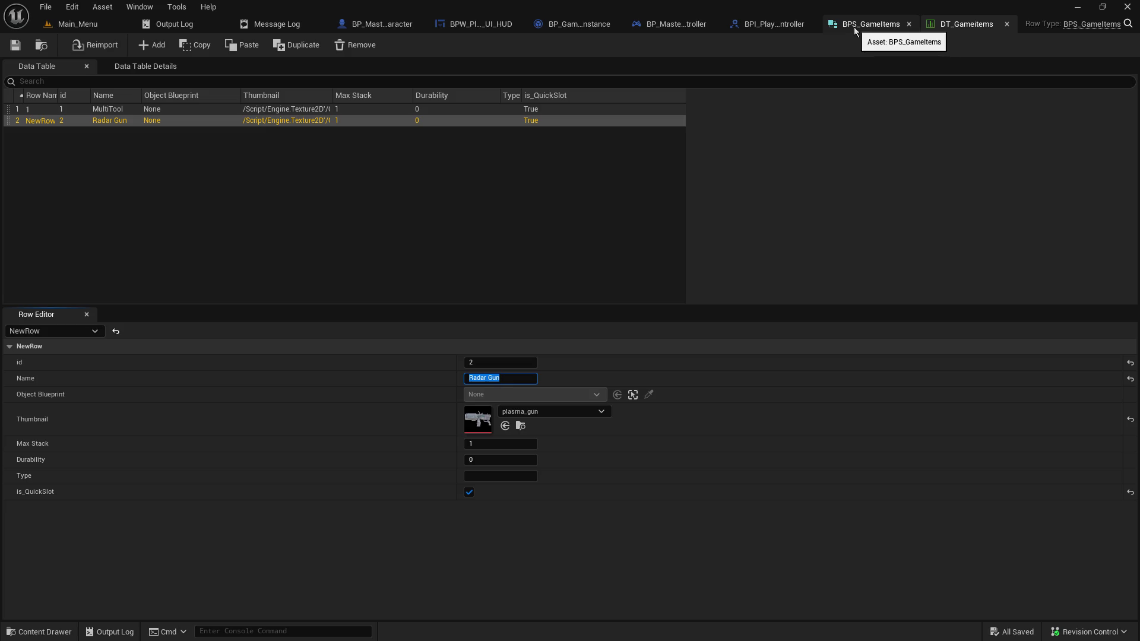
{"action": "left_click", "coordinate": [428, 522]}
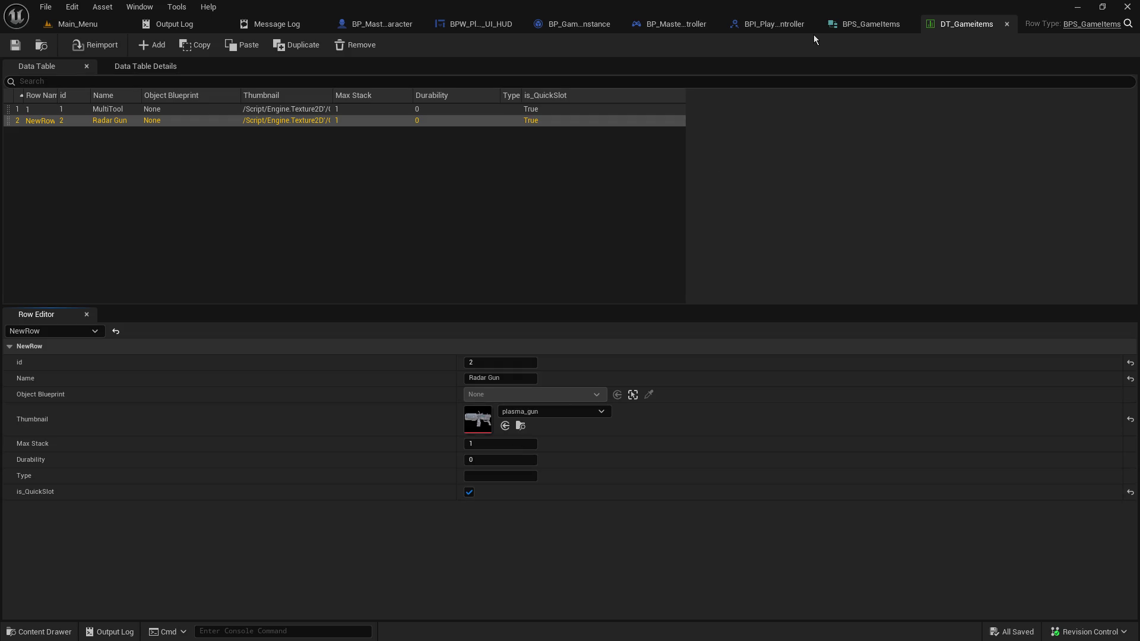
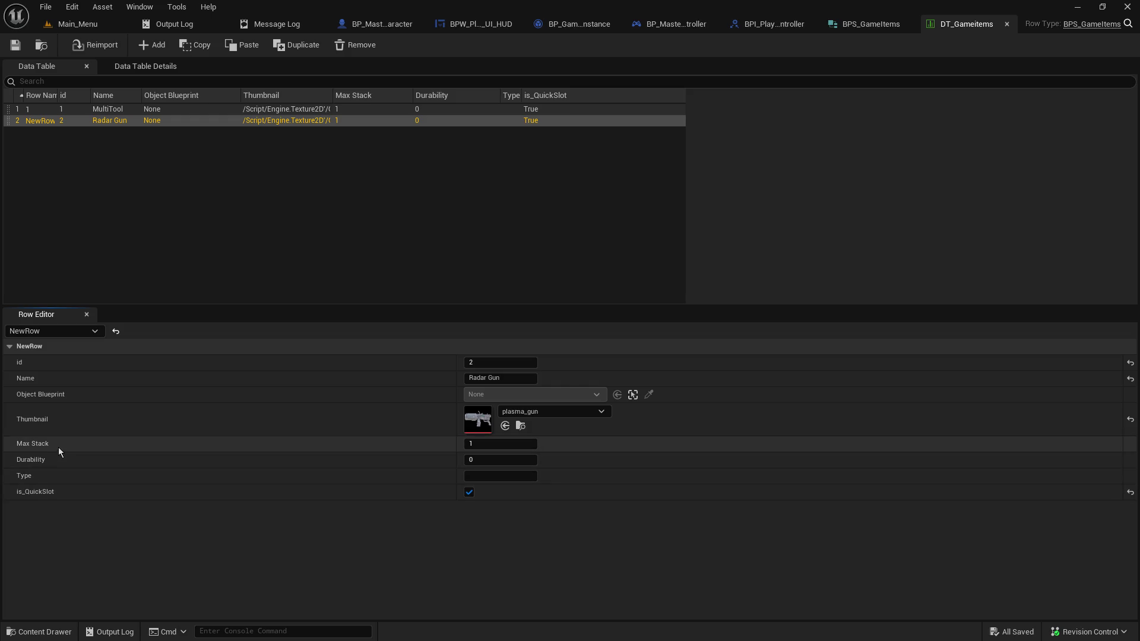
Add a new Integer member named Qty to the BPS_GameItems structure
{"action": "left_click", "coordinate": [869, 23]}
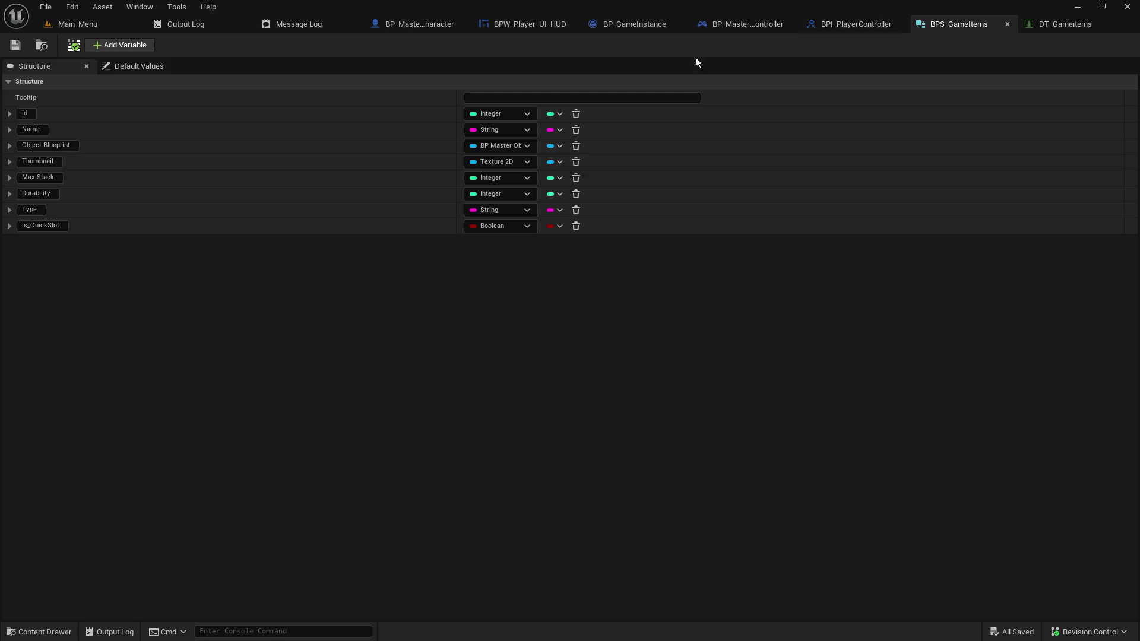
{"action": "left_click", "coordinate": [120, 45]}
{"action": "left_click", "coordinate": [75, 245]}
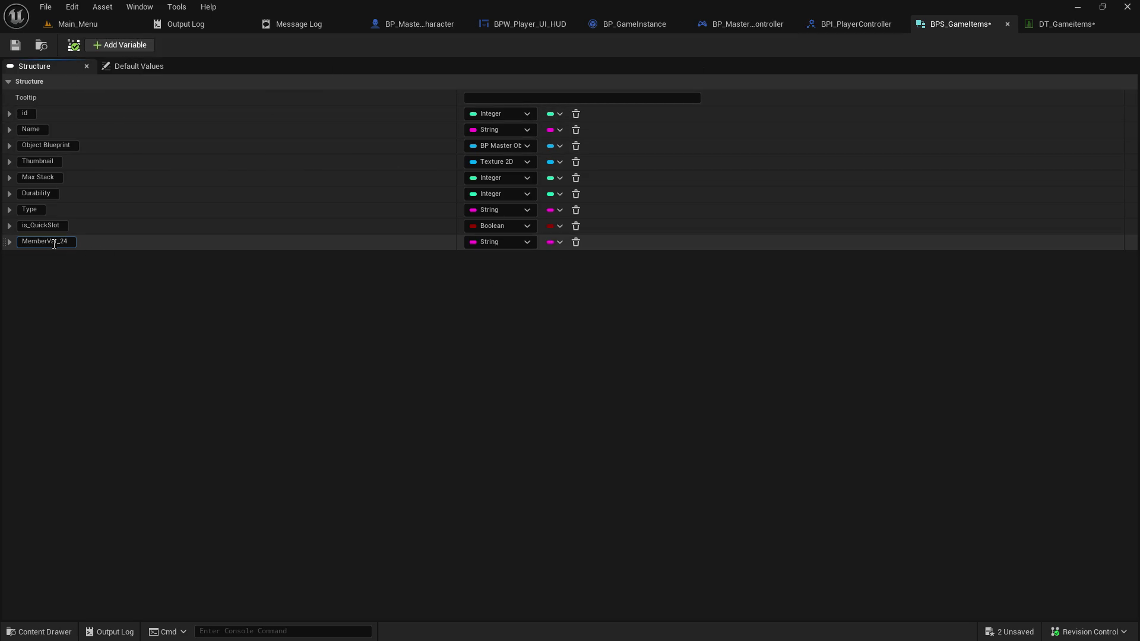
{"action": "type", "text": "Qty"}
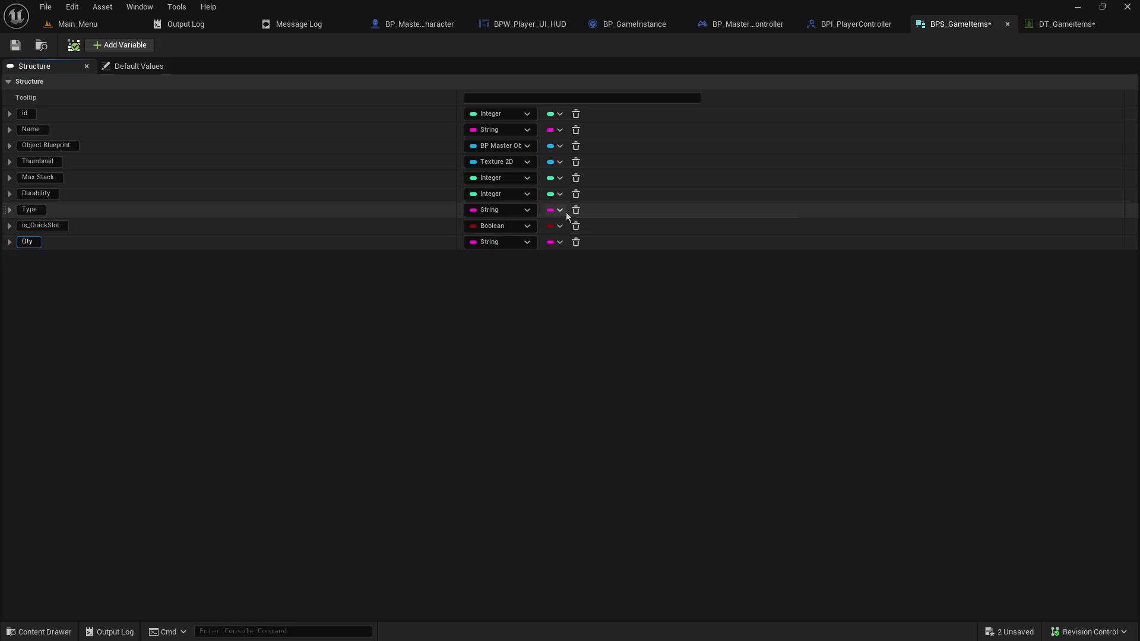
{"action": "left_click", "coordinate": [514, 246]}
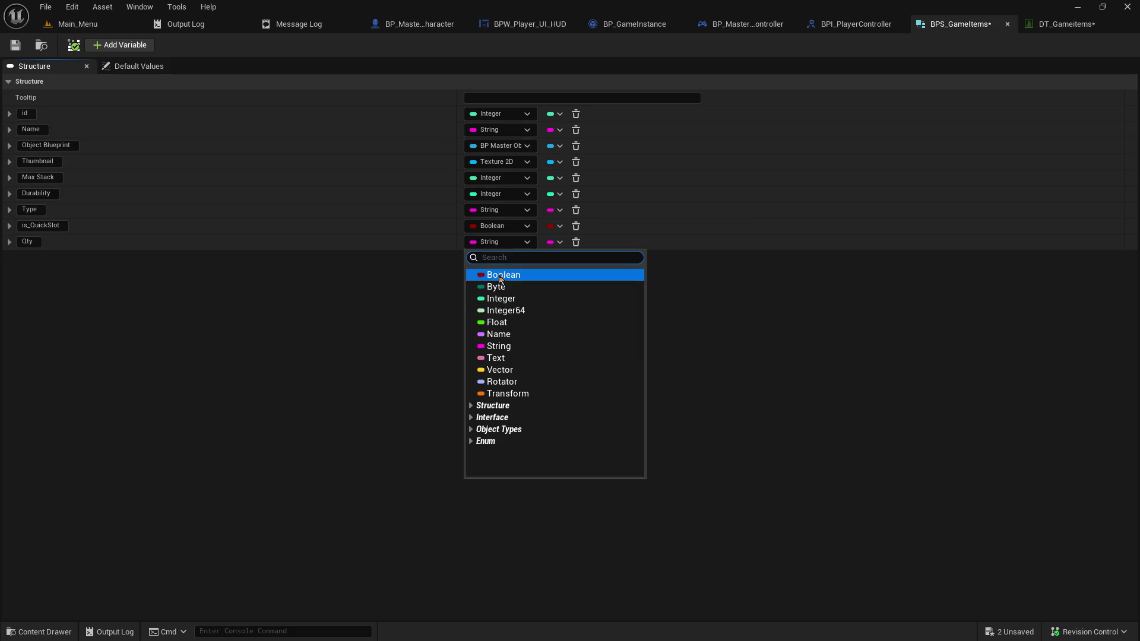
{"action": "left_click", "coordinate": [496, 303]}
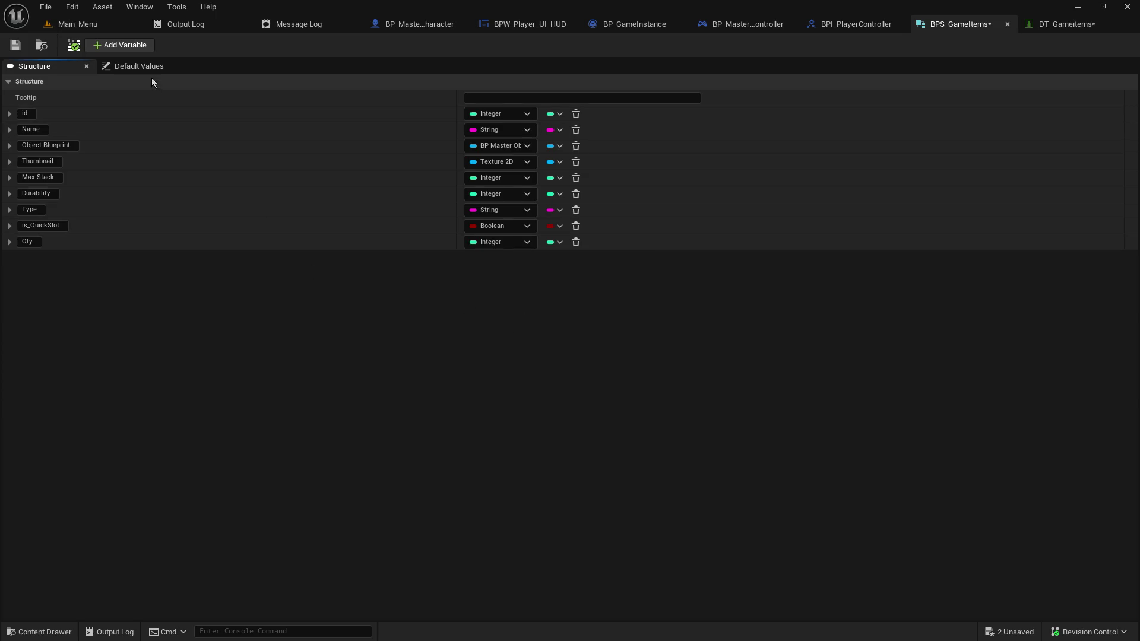
Set Qty's default value to 1 and save BPS_GameItems
{"action": "left_click", "coordinate": [152, 69]}
{"action": "left_click", "coordinate": [476, 243]}
{"action": "type", "text": "1"}
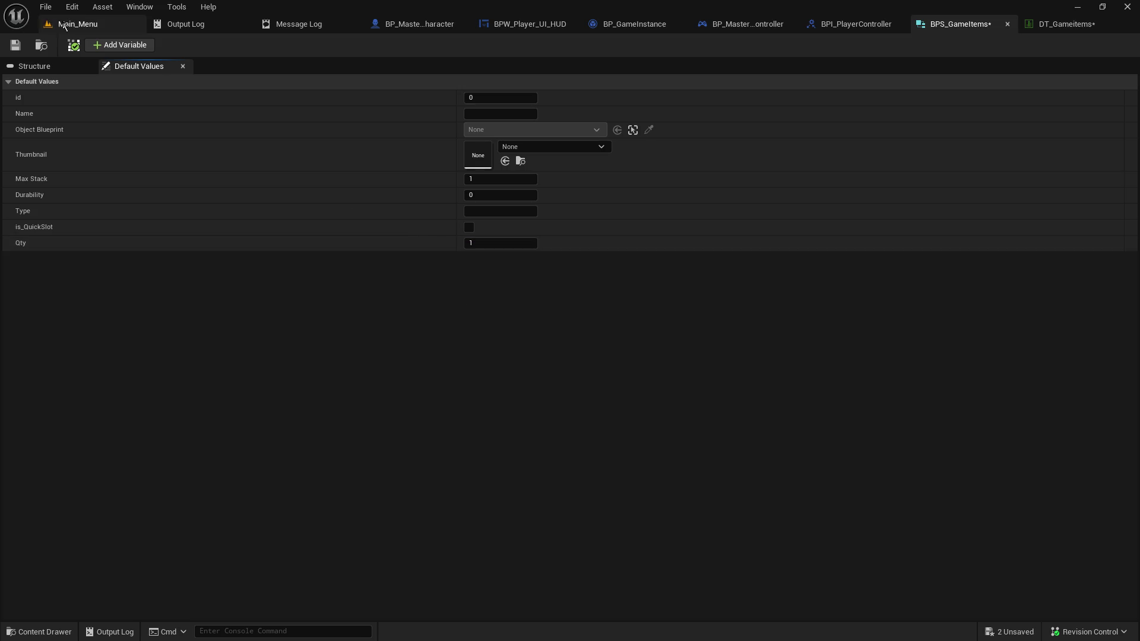
{"action": "left_click", "coordinate": [15, 51]}
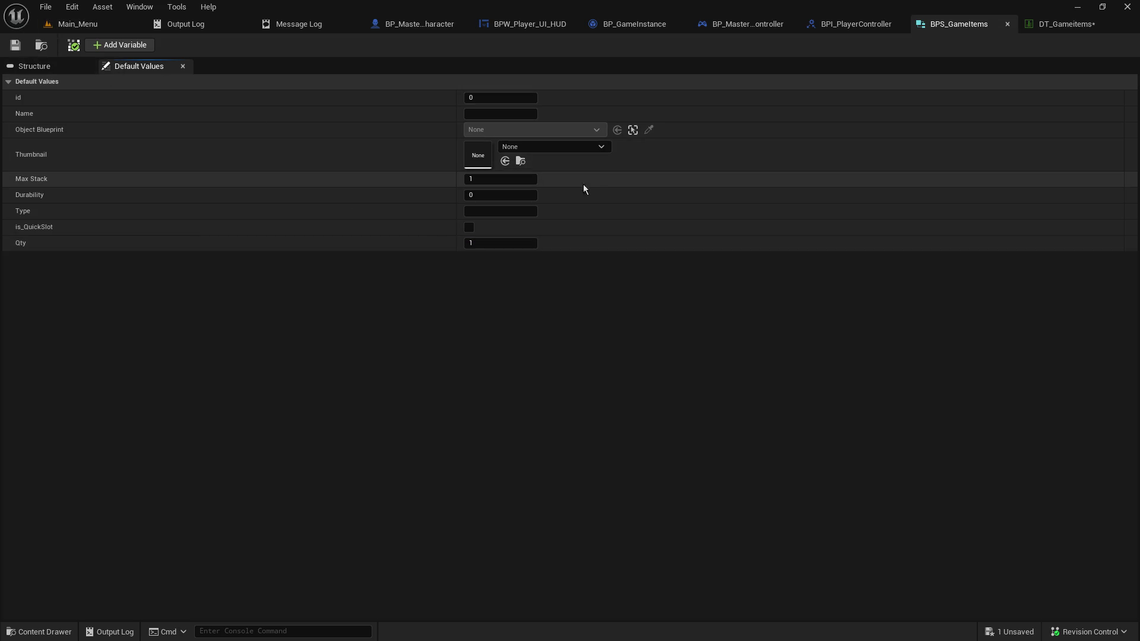
{"action": "left_click", "coordinate": [1055, 26]}
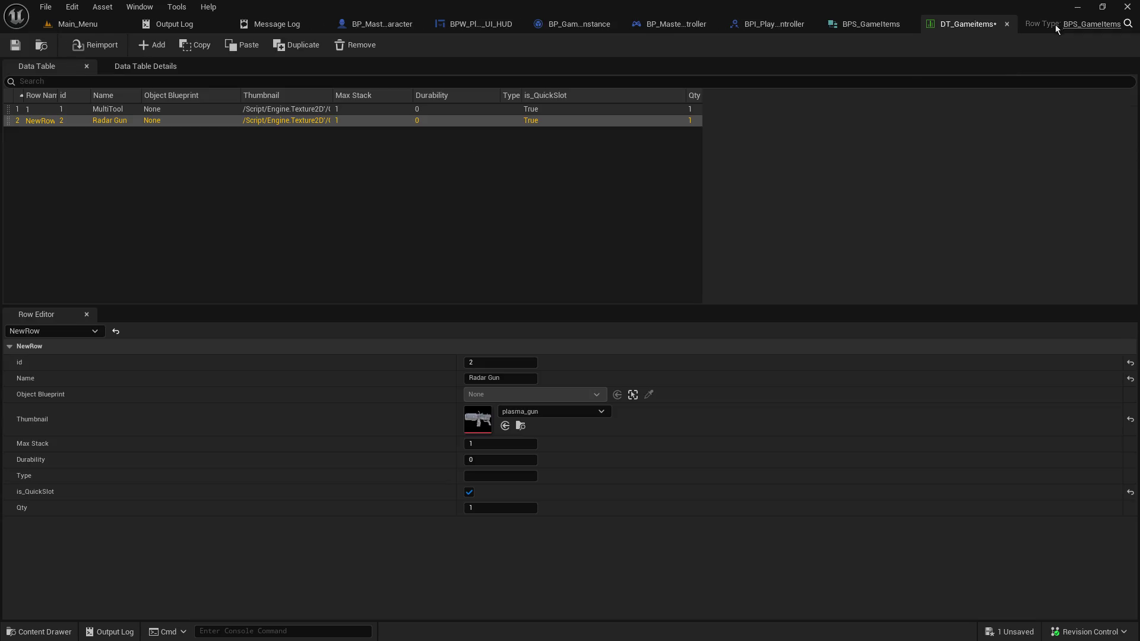
Confirm the MultiTool and Radar Gun rows show Qty 1, then save DT_GameItems
{"action": "left_click", "coordinate": [563, 107]}
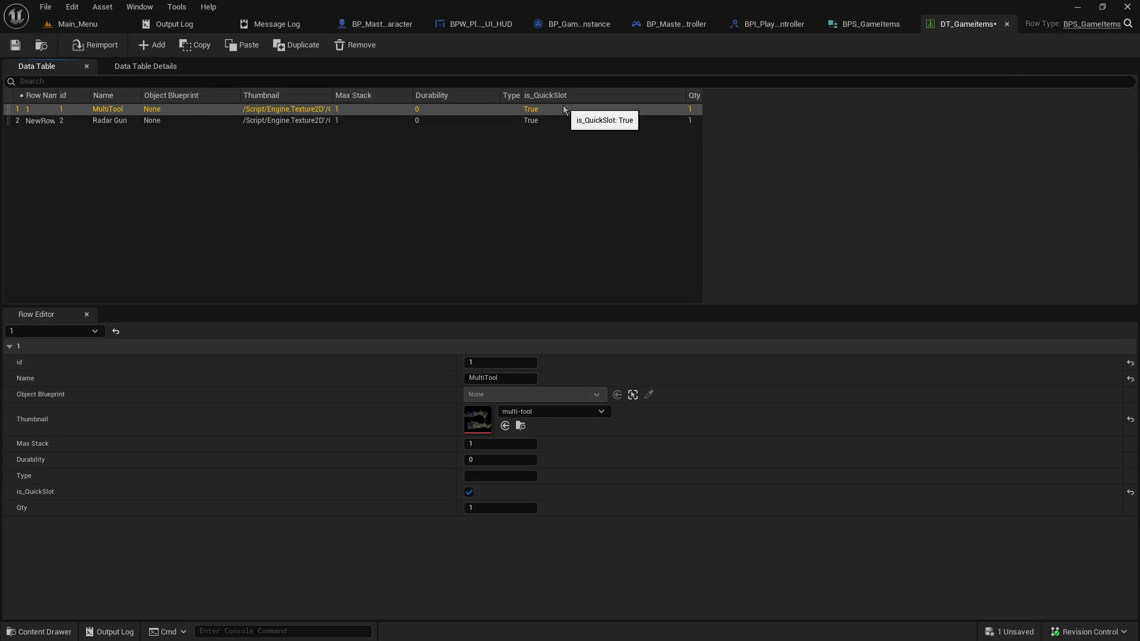
{"action": "left_click", "coordinate": [560, 132]}
{"action": "left_click", "coordinate": [561, 122]}
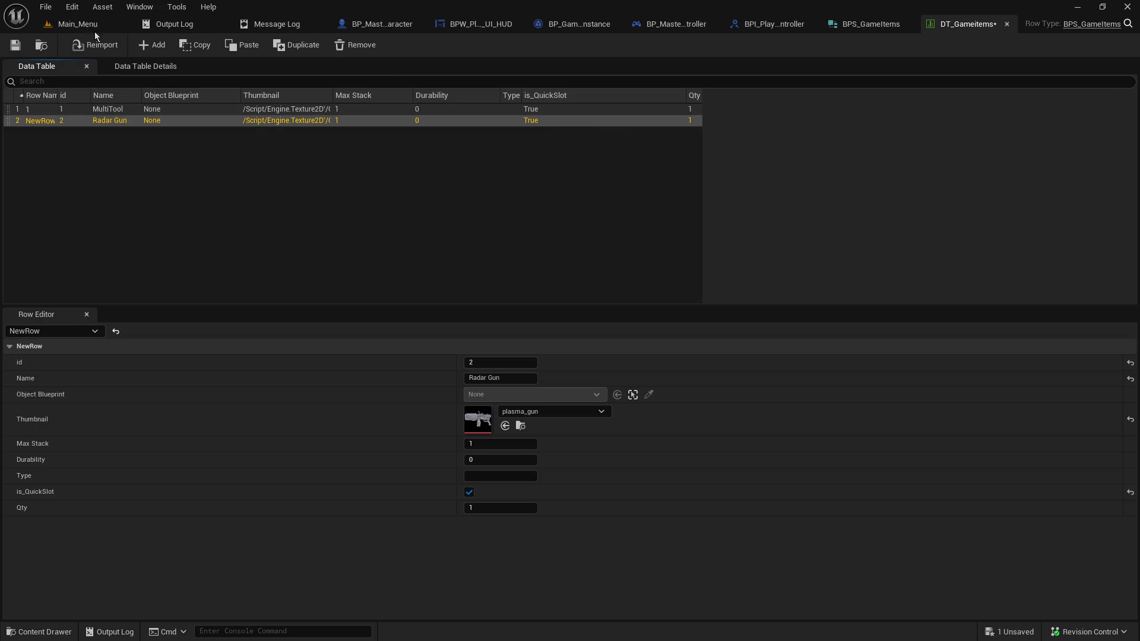
{"action": "left_click", "coordinate": [15, 47]}
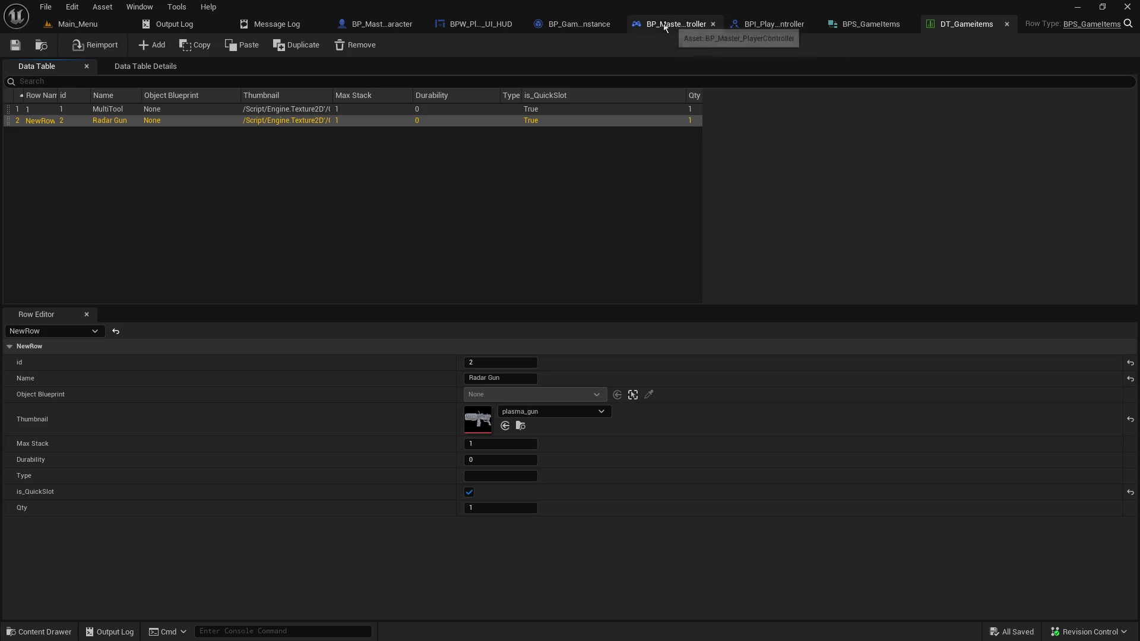
Check that BP_GameInstance's REF Inventory Slots map value type is BP Master Object
{"action": "left_click", "coordinate": [591, 25]}
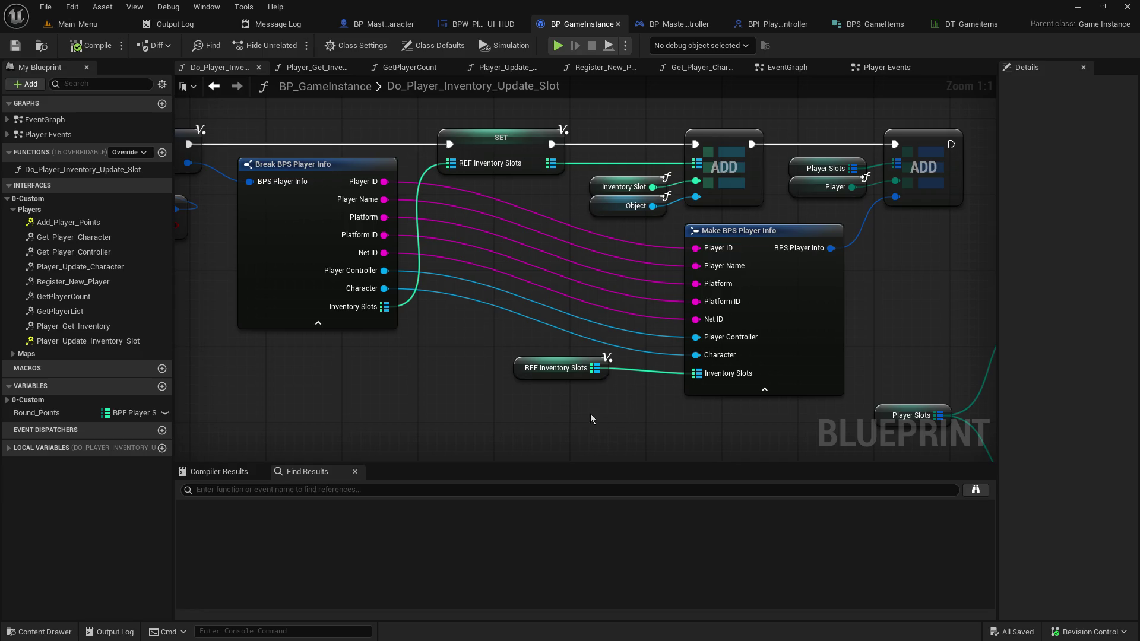
{"action": "left_click", "coordinate": [534, 371]}
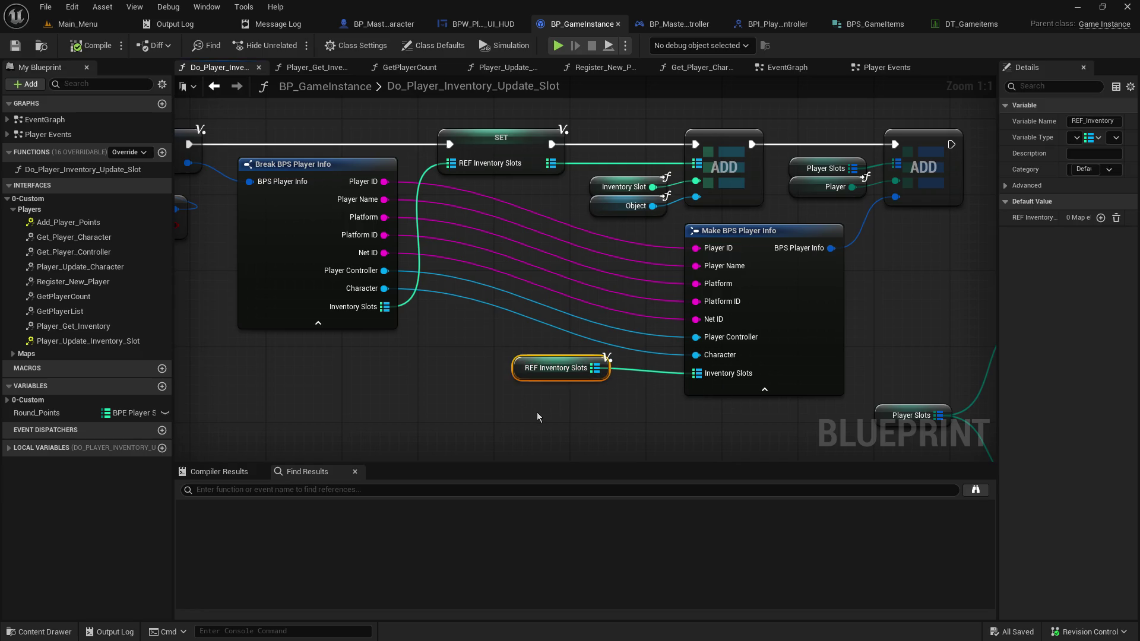
{"action": "left_click", "coordinate": [996, 266]}
{"action": "mouse_move", "coordinate": [1003, 272]}
{"action": "left_mouse_down"}
{"action": "mouse_move", "coordinate": [692, 258]}
{"action": "mouse_move", "coordinate": [809, 300]}
{"action": "mouse_move", "coordinate": [766, 285]}
{"action": "left_mouse_up"}
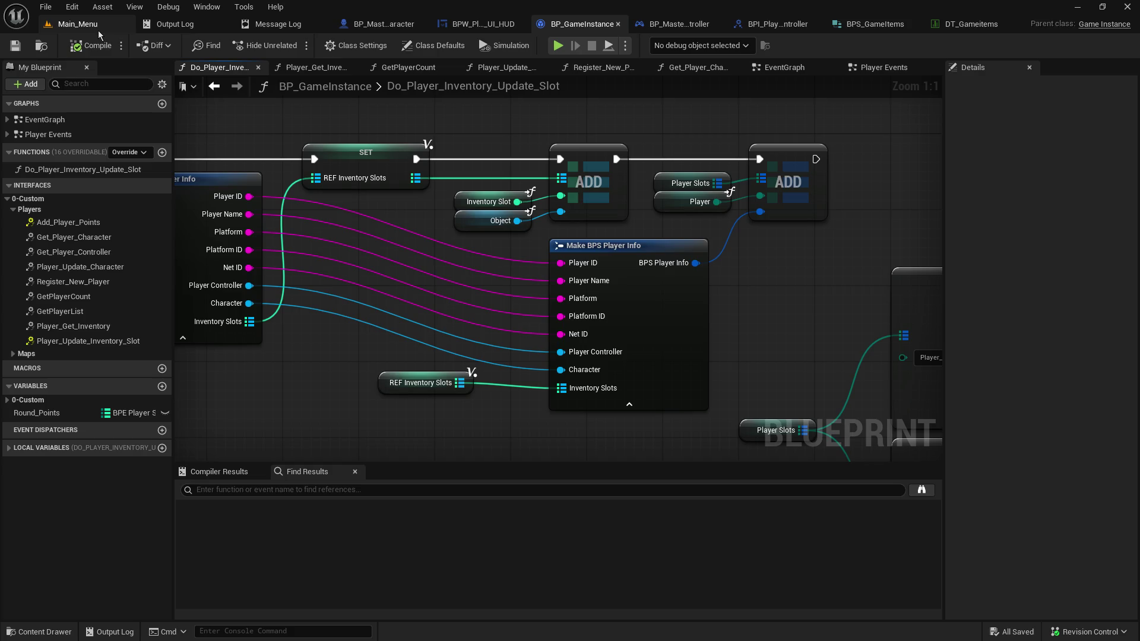
{"action": "left_click", "coordinate": [400, 380]}
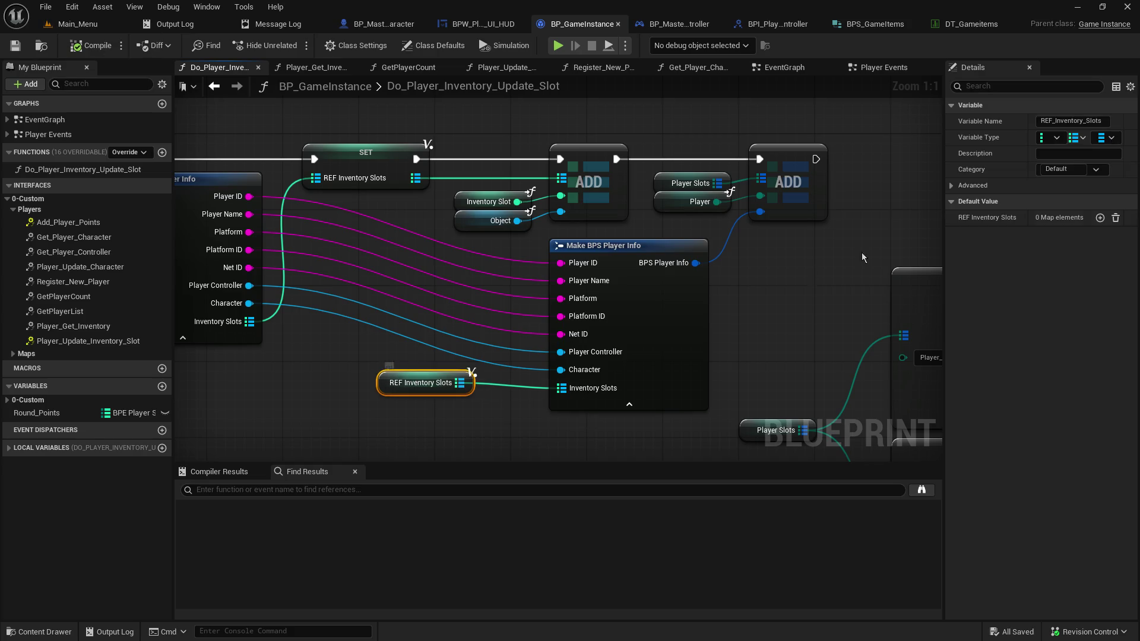
{"action": "left_click", "coordinate": [1108, 140]}
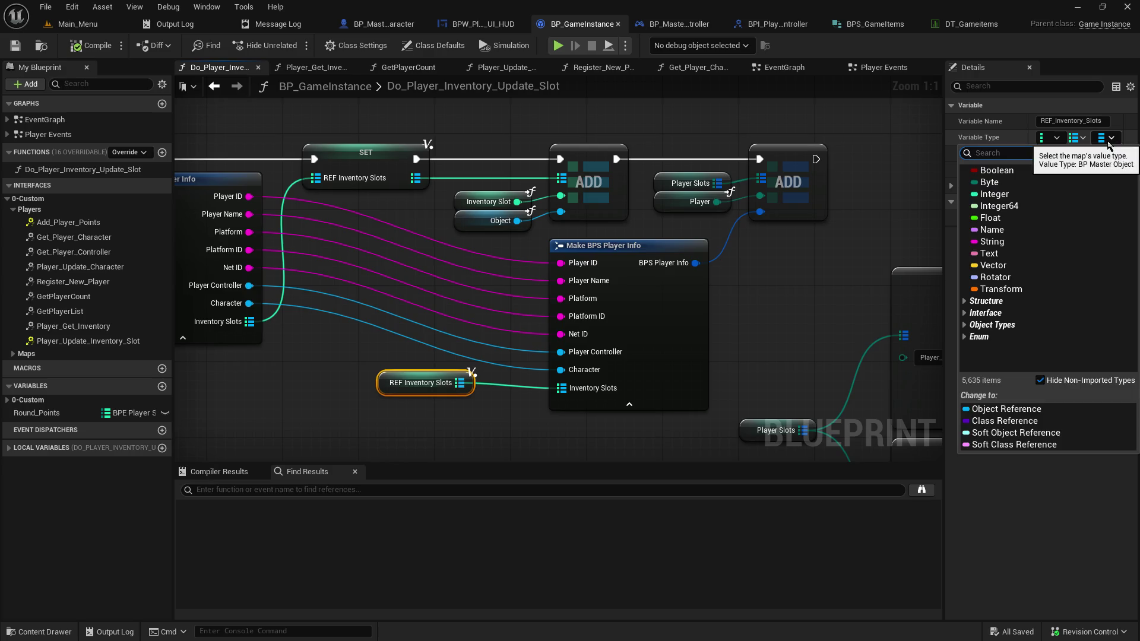
{"action": "left_click", "coordinate": [1108, 141]}
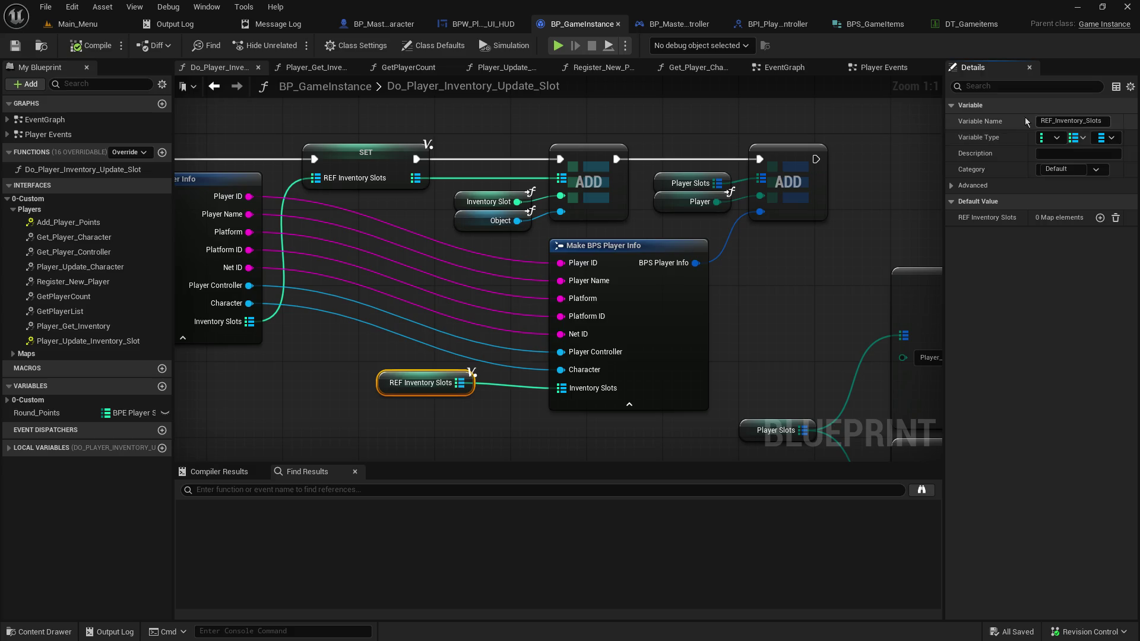
{"action": "left_click", "coordinate": [92, 24]}
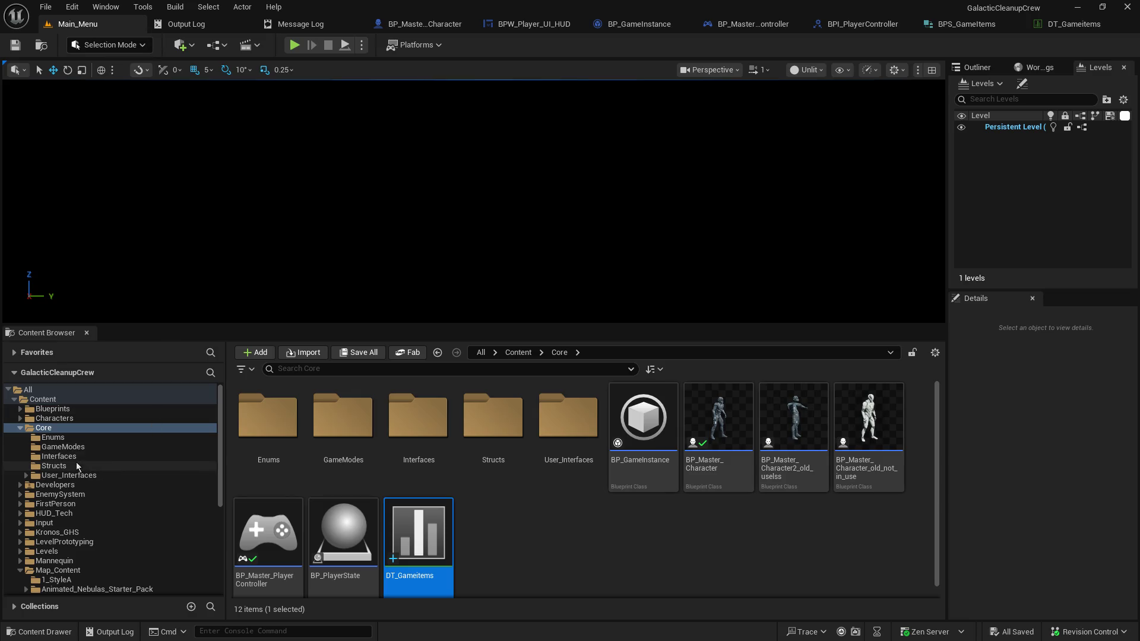
Open BPS_PlayerInfo from Core > Structs and expand its Inventory_Slots map (Integer to BP Master Object)
{"action": "left_click", "coordinate": [76, 466]}
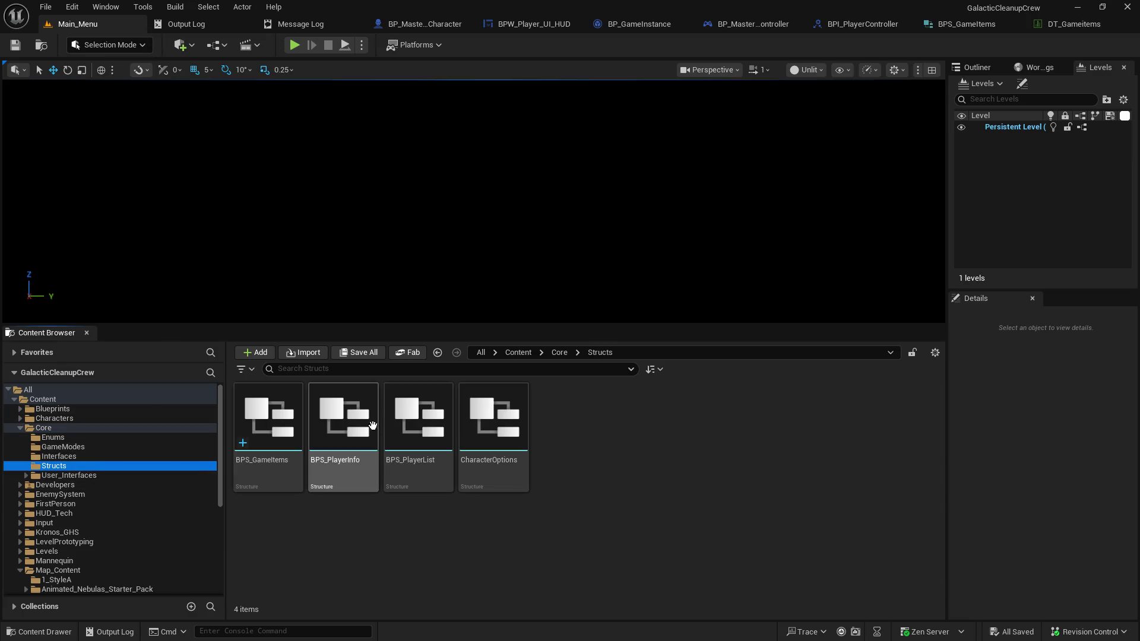
{"action": "double_click", "coordinate": [357, 435]}
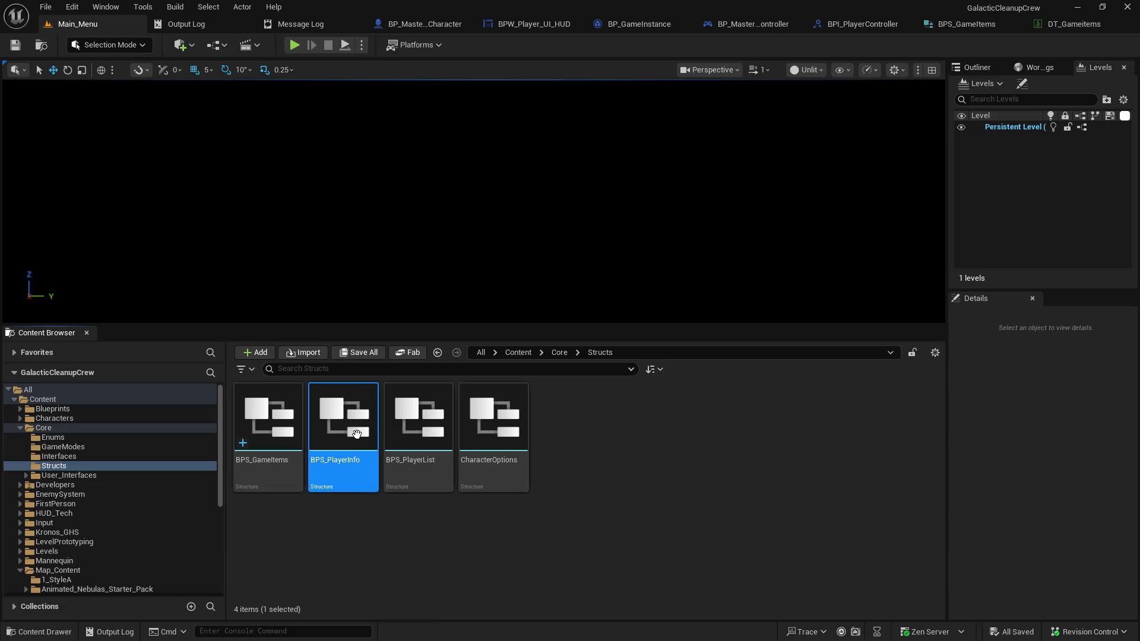
{"action": "left_click", "coordinate": [9, 225]}
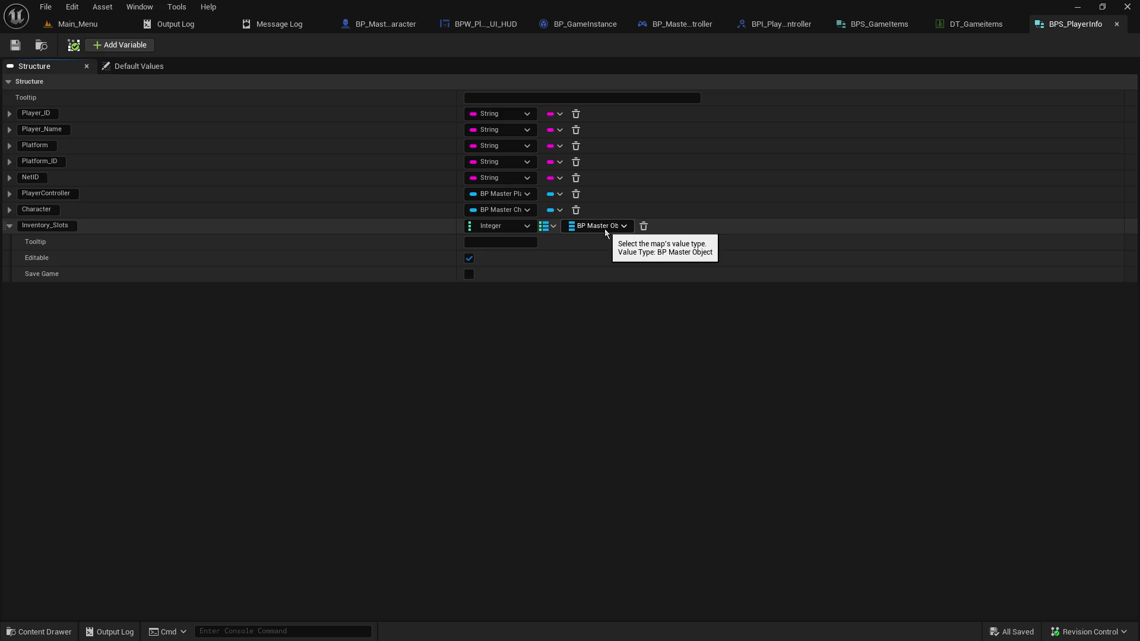
{"action": "left_click", "coordinate": [694, 22]}
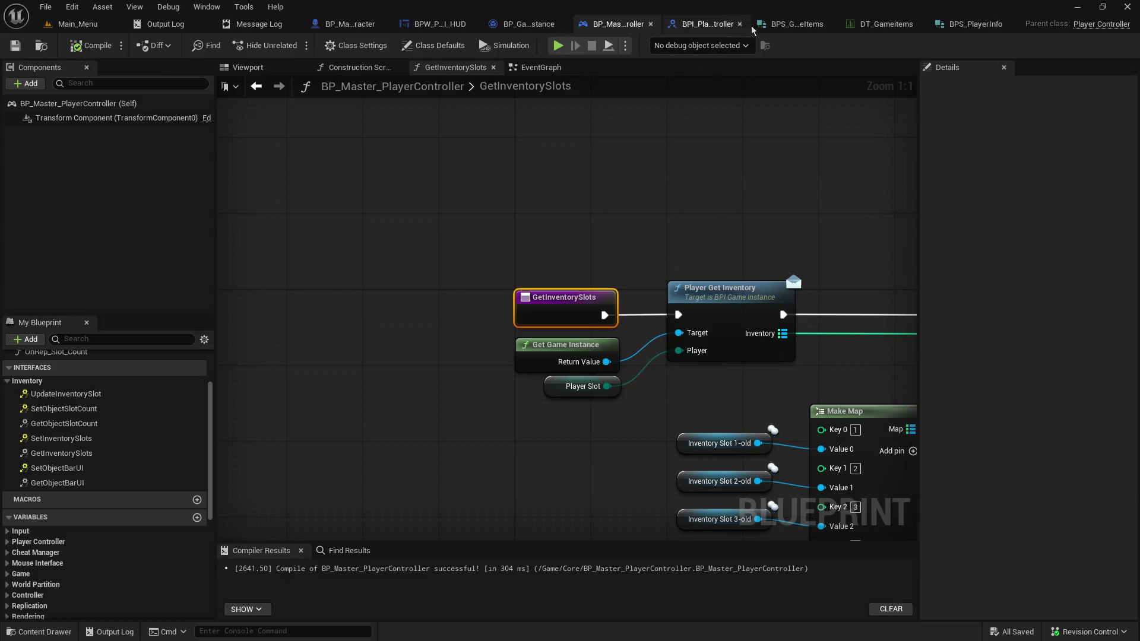
Refresh the Make BPS Player Info node in BP_GameInstance's inventory update graph
{"action": "left_click", "coordinate": [498, 25]}
{"action": "right_click", "coordinate": [404, 389]}
{"action": "left_click", "coordinate": [422, 424]}
{"action": "left_click", "coordinate": [423, 419]}
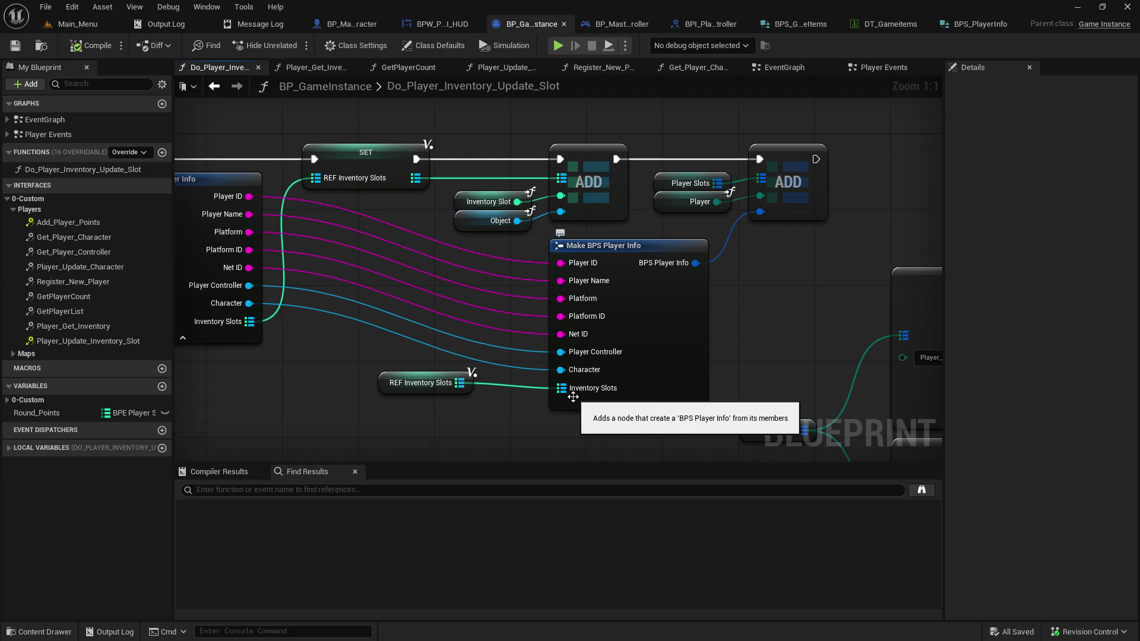
{"action": "right_click", "coordinate": [579, 396]}
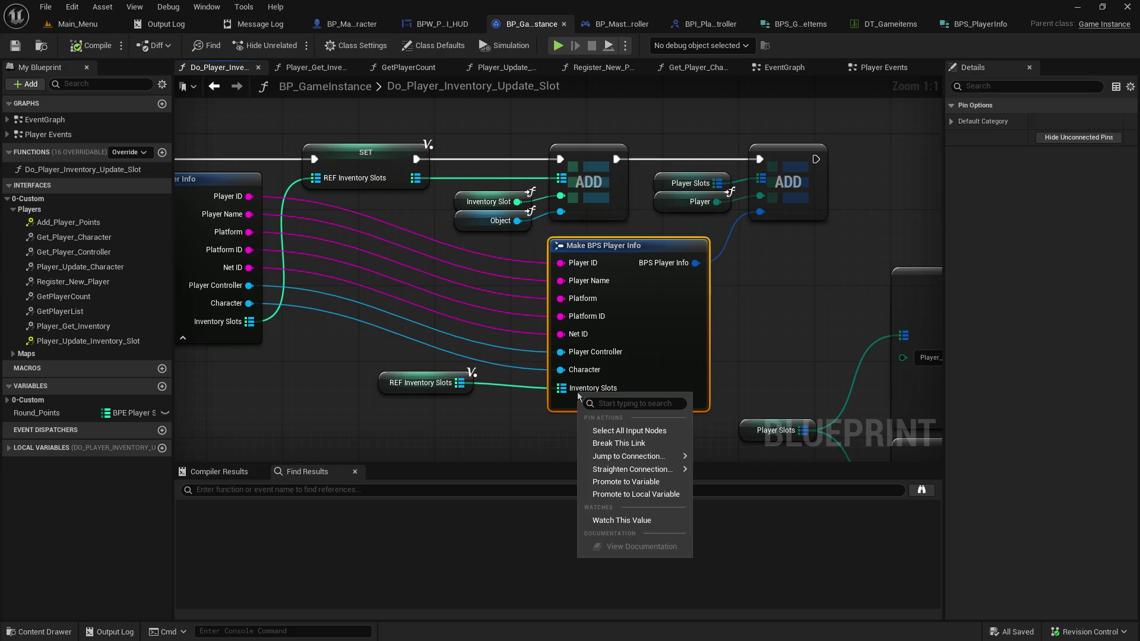
{"action": "mouse_move", "coordinate": [590, 456]}
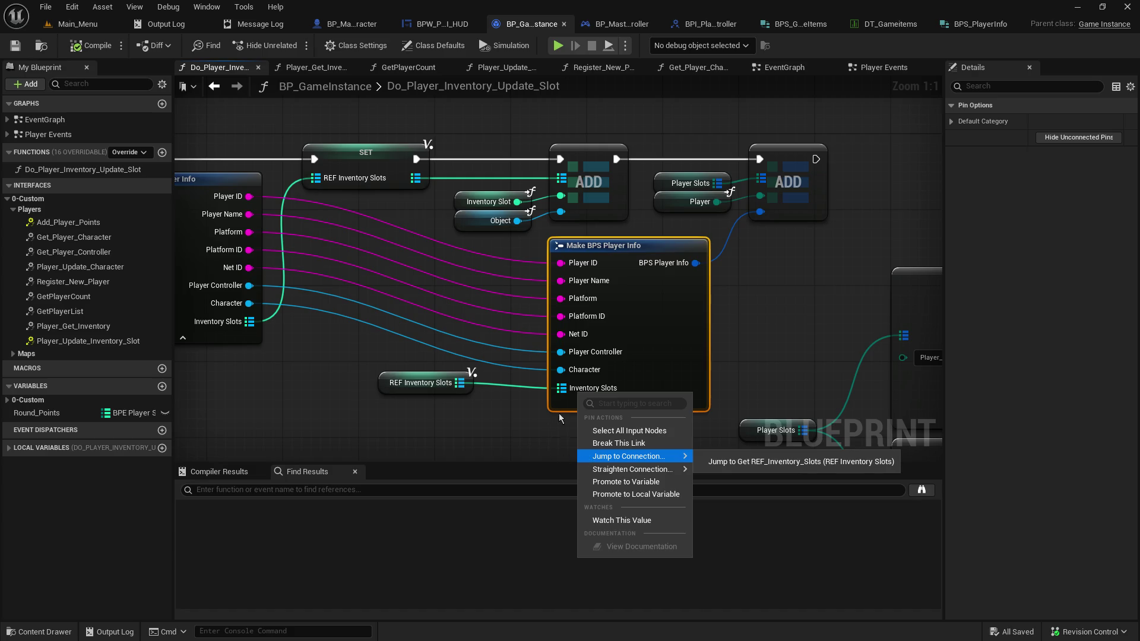
{"action": "right_click", "coordinate": [568, 387]}
{"action": "right_click", "coordinate": [668, 373]}
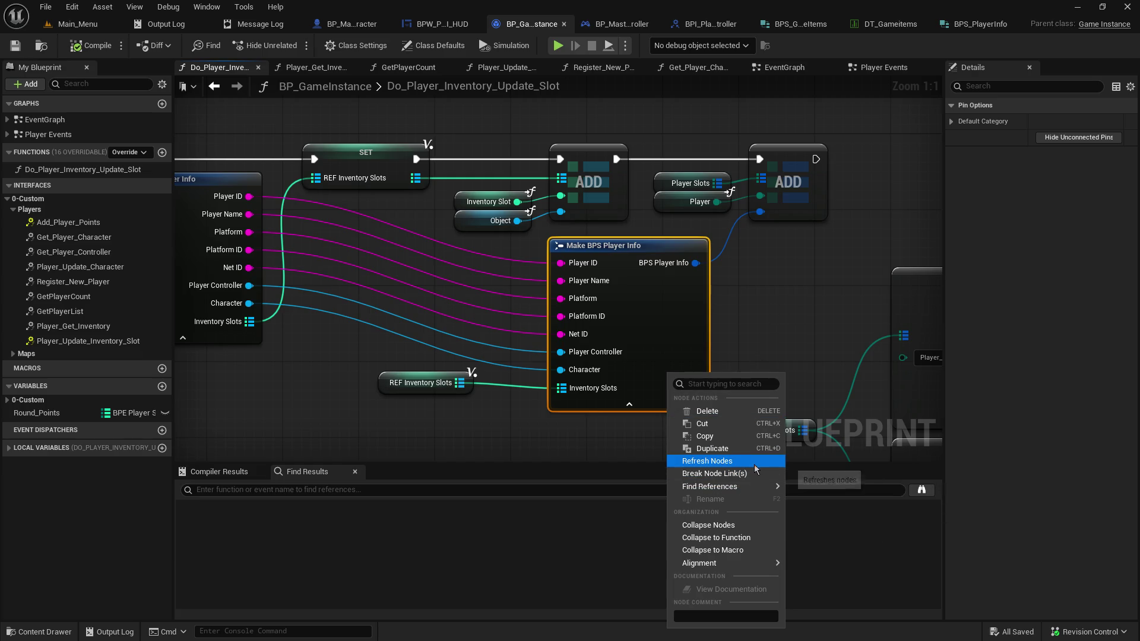
{"action": "left_click", "coordinate": [823, 509]}
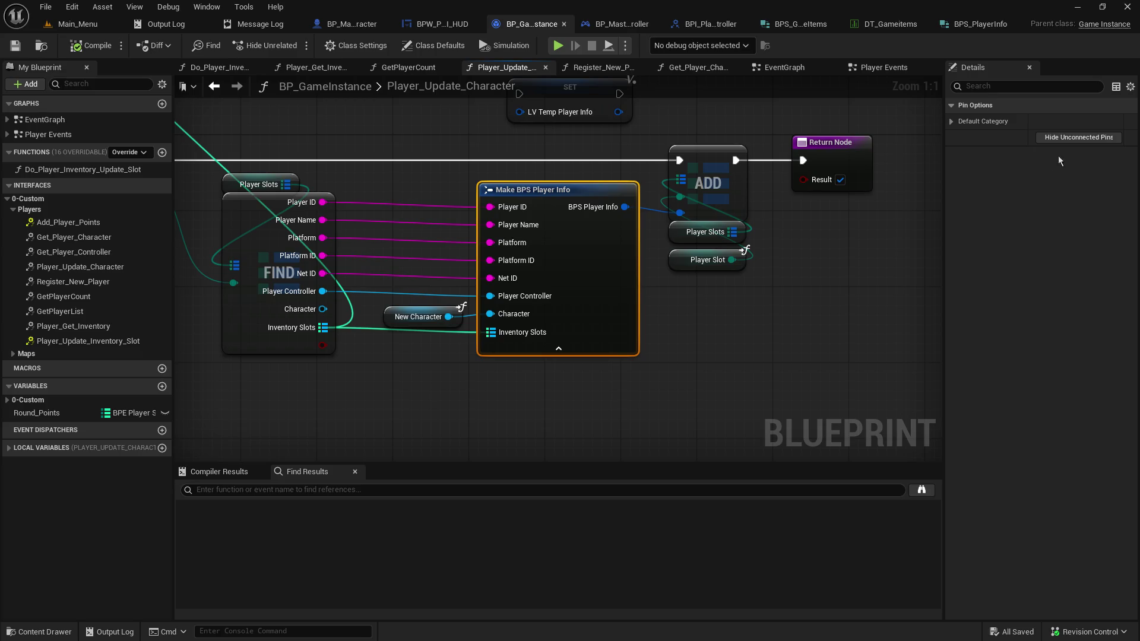
Locate the Make BPS Player Info node in the EventGraph
{"action": "mouse_move", "coordinate": [396, 355]}
{"action": "left_mouse_down"}
{"action": "mouse_move", "coordinate": [521, 381]}
{"action": "mouse_move", "coordinate": [695, 372]}
{"action": "mouse_move", "coordinate": [580, 349]}
{"action": "mouse_move", "coordinate": [560, 333]}
{"action": "left_mouse_up"}
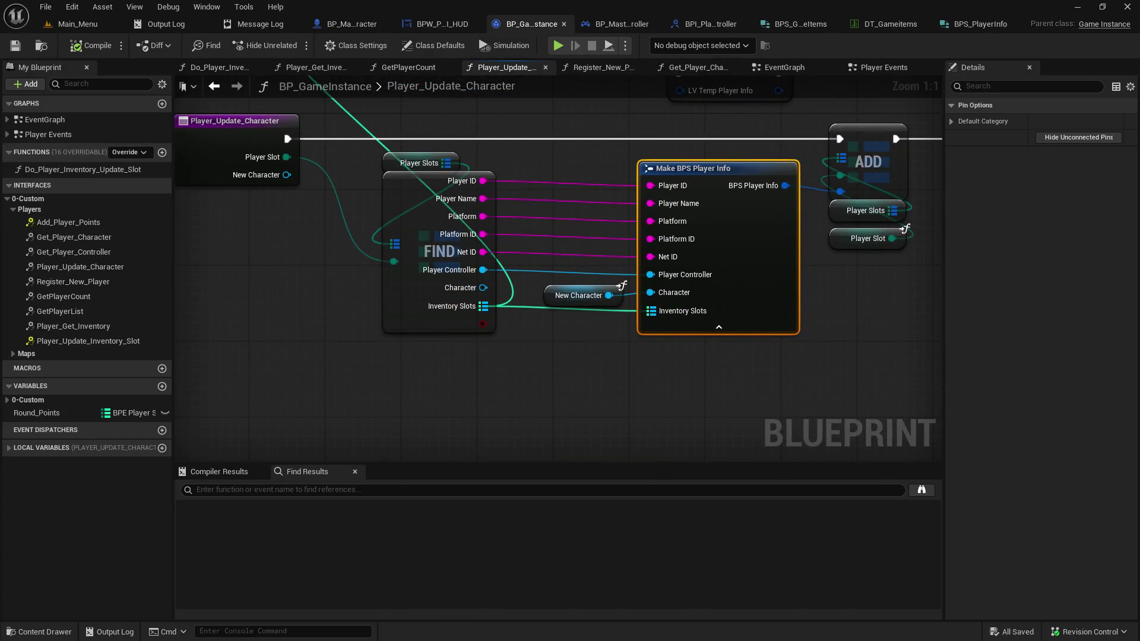
{"action": "key", "text": "ctrl+Tab"}
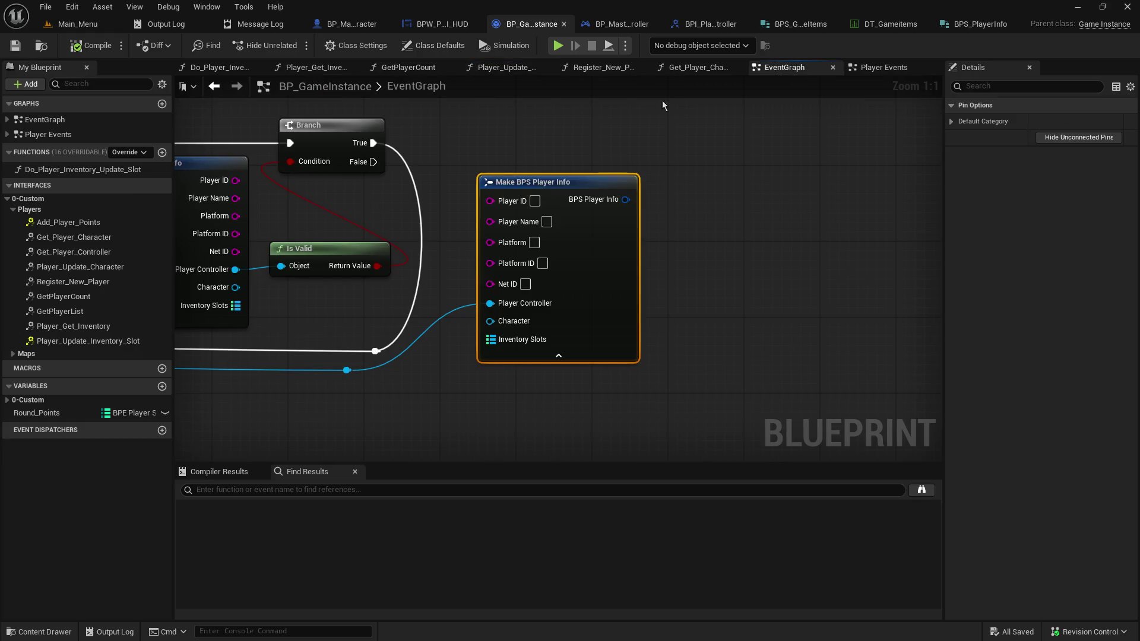
{"action": "left_click", "coordinate": [966, 27]}
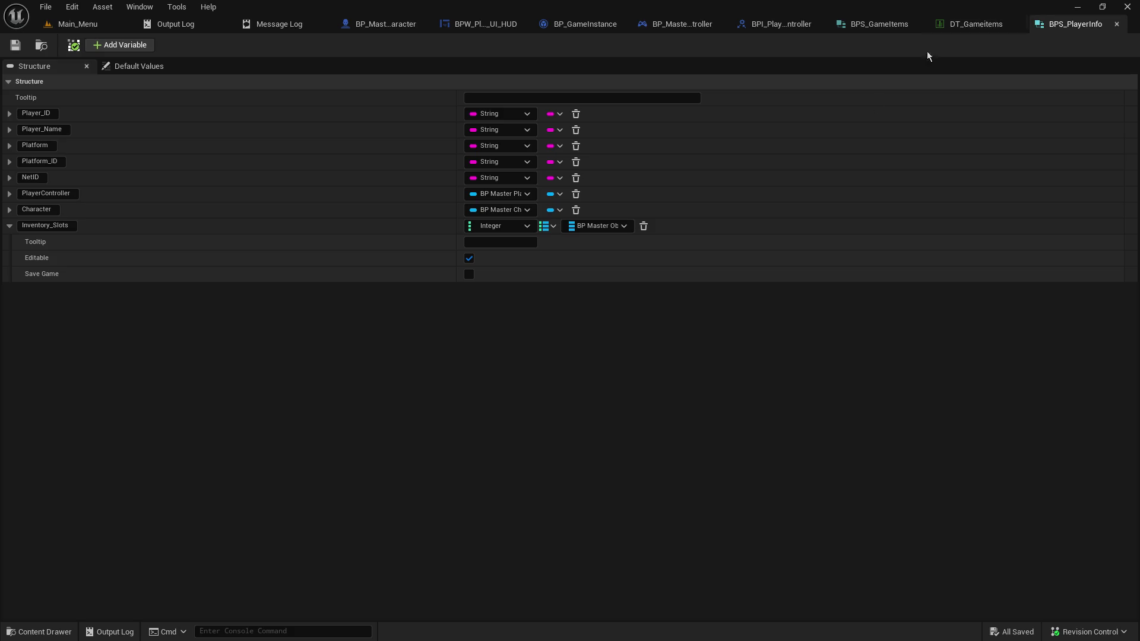
Change Inventory_Slots' value type to Integer and save BPS_PlayerInfo, checking out the asset
{"action": "left_click", "coordinate": [597, 226]}
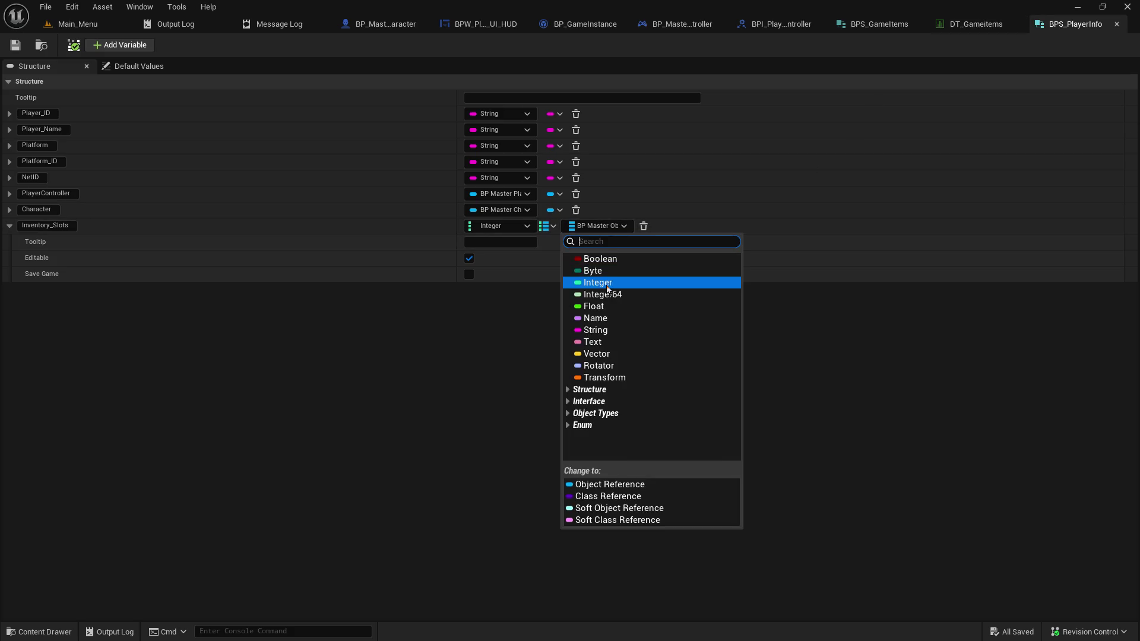
{"action": "left_click", "coordinate": [608, 286]}
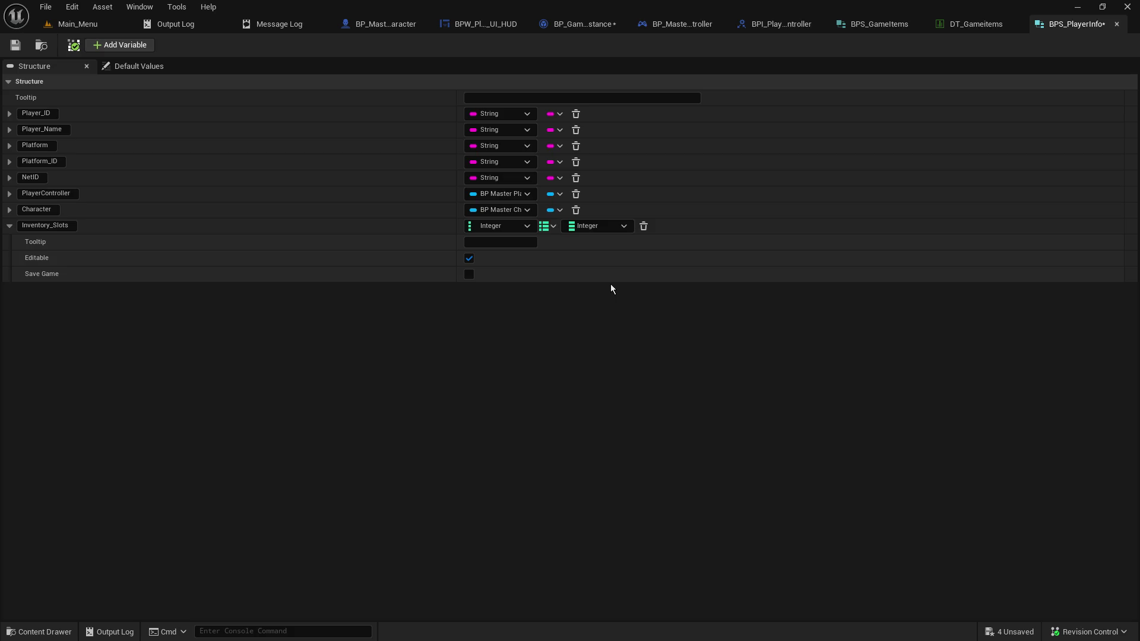
{"action": "left_click", "coordinate": [18, 46]}
{"action": "left_click", "coordinate": [565, 461]}
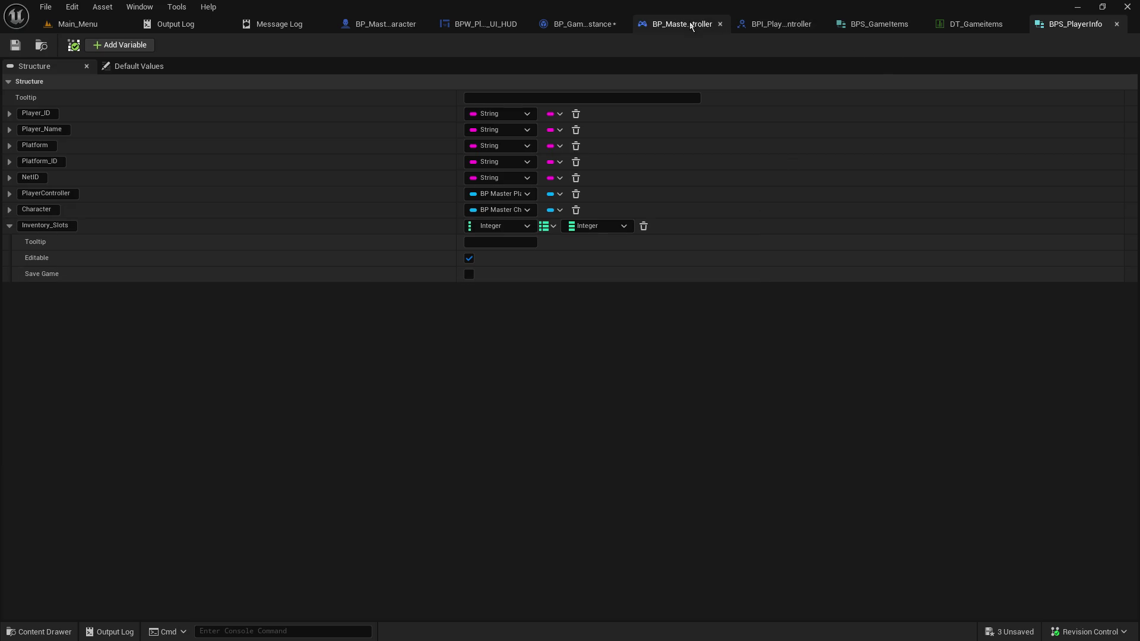
{"action": "left_click", "coordinate": [597, 19]}
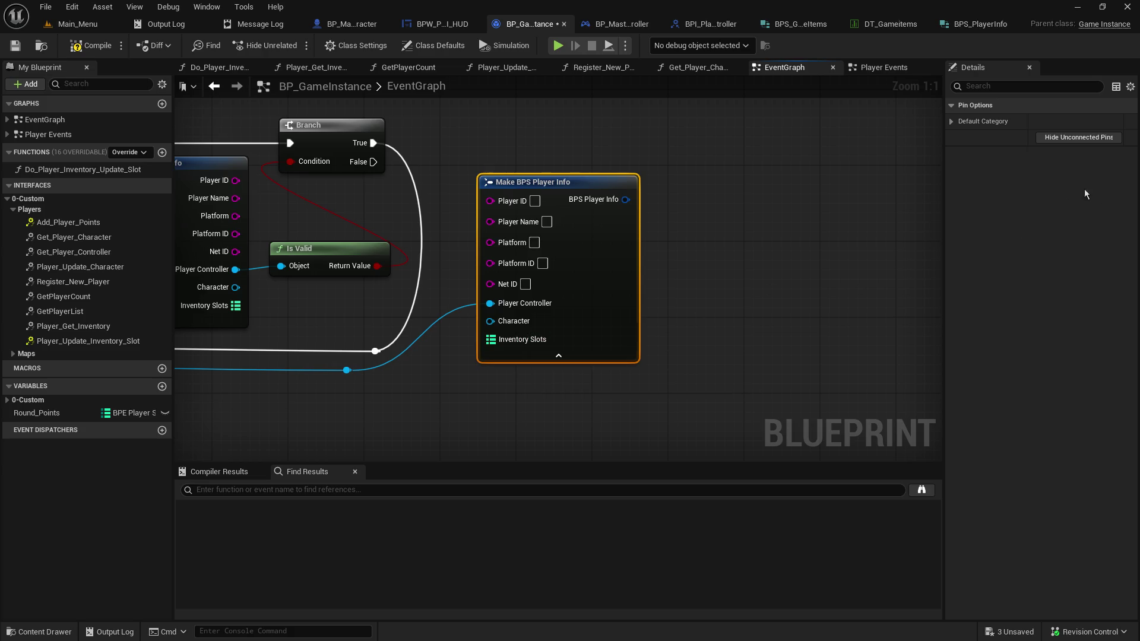
In Do_Player_Inventory_Update_Slot, move the REF Inventory Slots getter and inspect the REF_Inventory_Slots local variable
{"action": "left_click", "coordinate": [220, 68]}
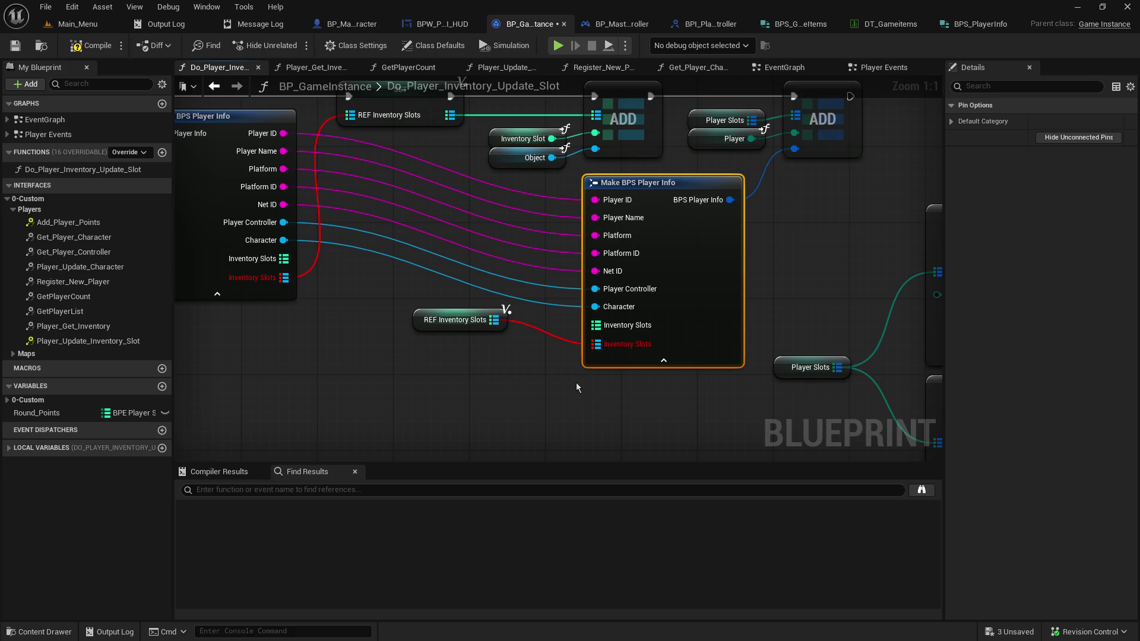
{"action": "left_click_drag", "start_coordinate": [424, 325], "coordinate": [376, 373]}
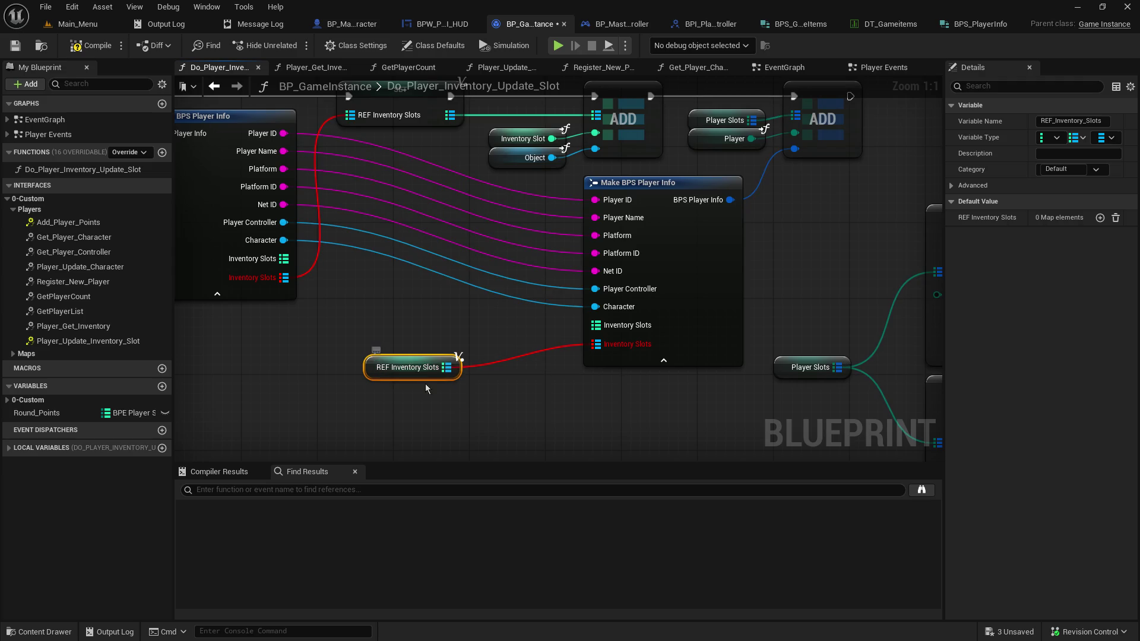
{"action": "left_click_drag", "start_coordinate": [552, 202], "coordinate": [549, 214]}
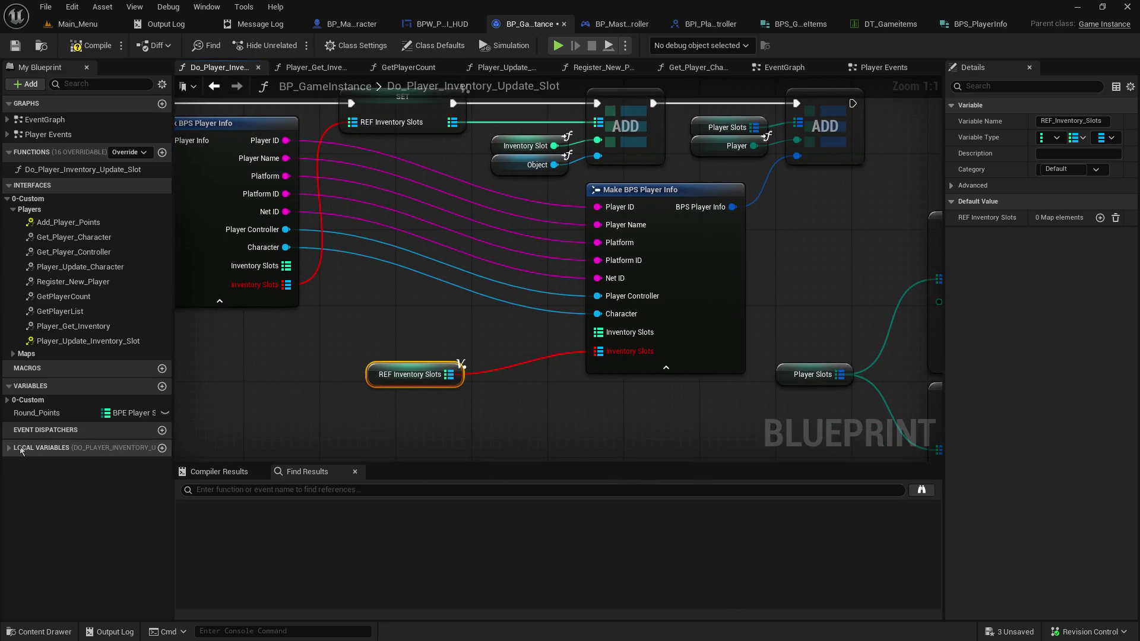
{"action": "left_click", "coordinate": [8, 448]}
{"action": "left_click", "coordinate": [47, 496]}
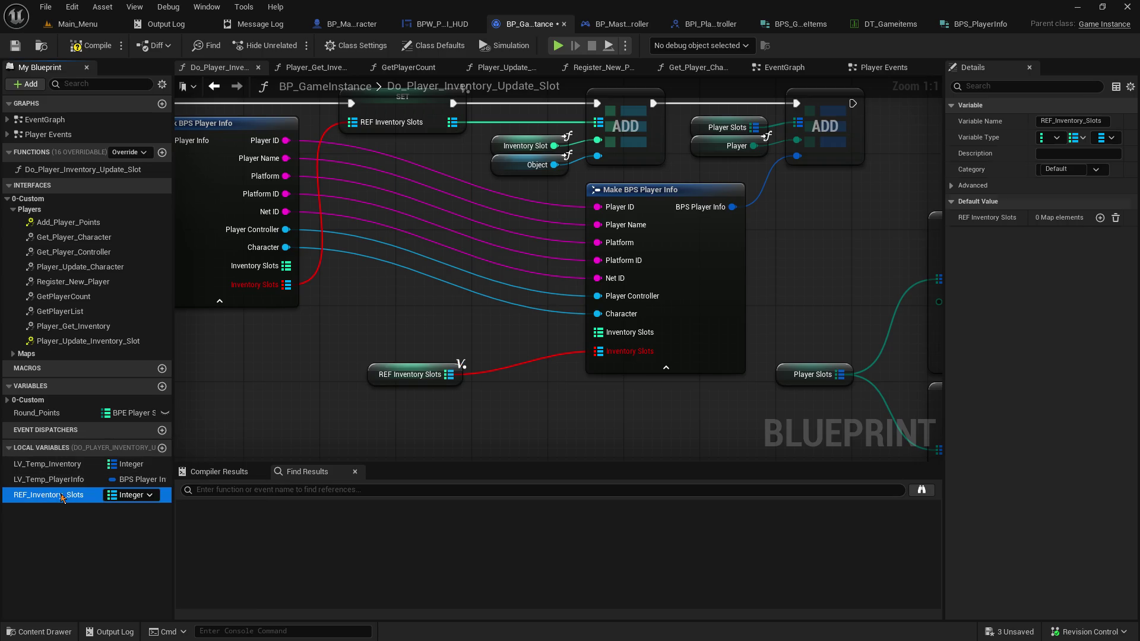
{"action": "left_click_drag", "start_coordinate": [348, 363], "coordinate": [415, 376]}
{"action": "mouse_move", "coordinate": [501, 392]}
{"action": "left_mouse_down"}
{"action": "mouse_move", "coordinate": [558, 381]}
{"action": "mouse_move", "coordinate": [626, 333]}
{"action": "mouse_move", "coordinate": [402, 288]}
{"action": "mouse_move", "coordinate": [463, 320]}
{"action": "left_mouse_up"}
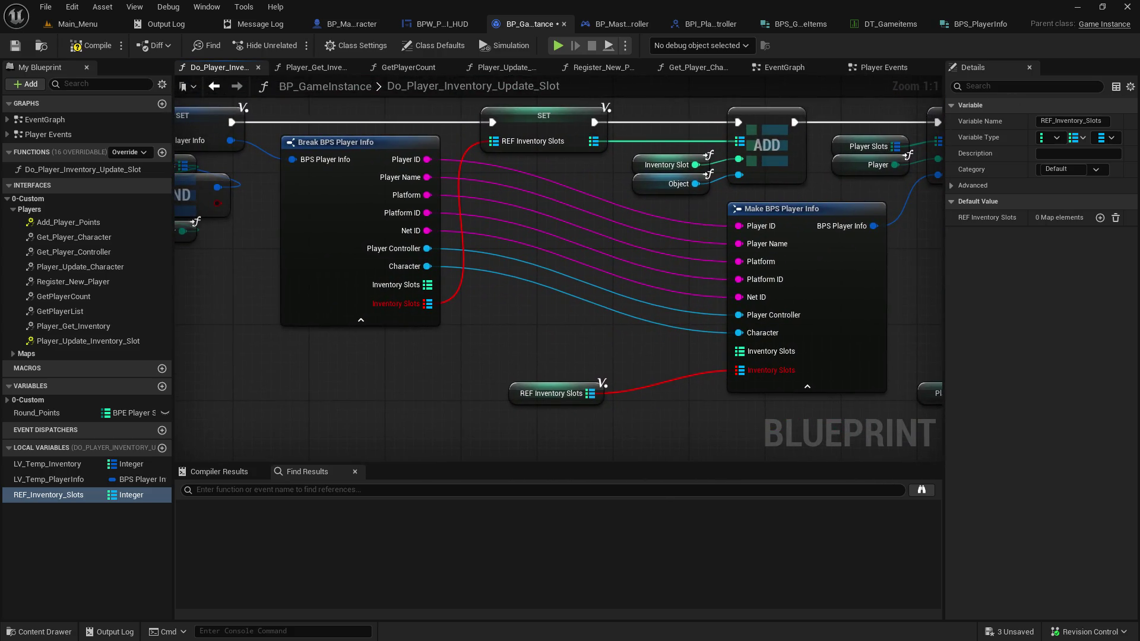
Compare the Inventory Slots wiring in the Register_New_Player and Player_Update_Character graphs
{"action": "left_click", "coordinate": [596, 67]}
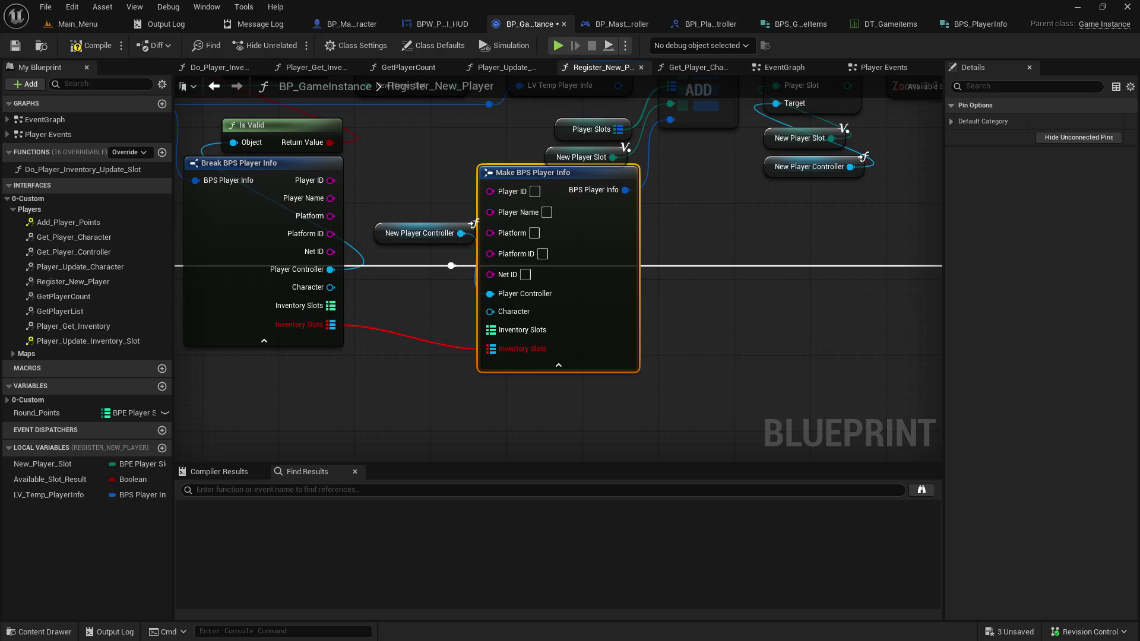
{"action": "left_click", "coordinate": [502, 67]}
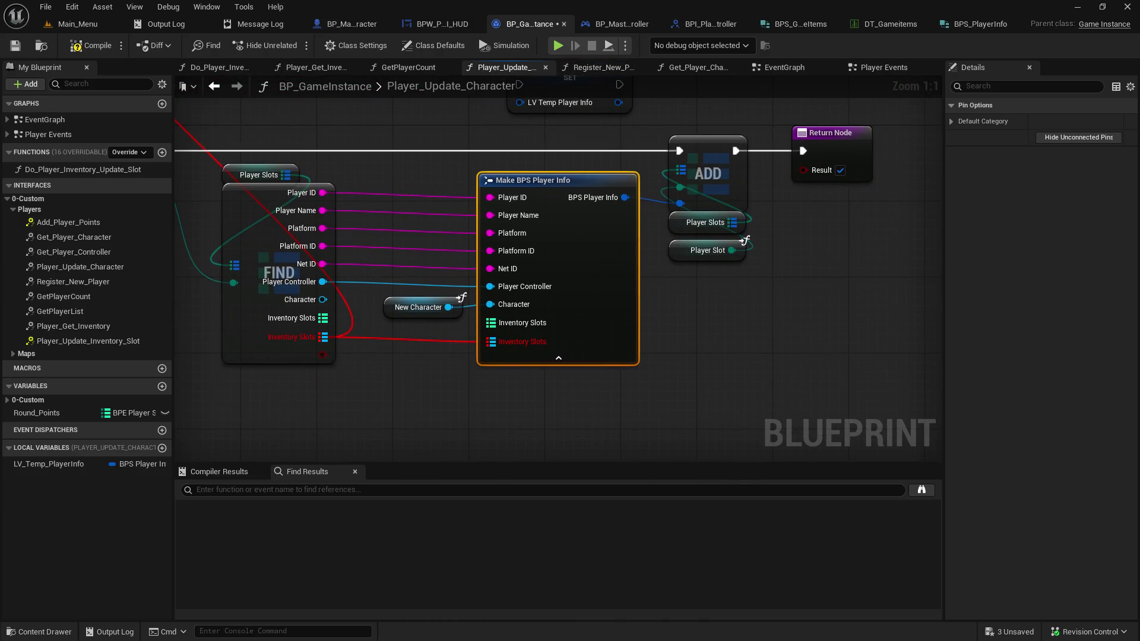
{"action": "left_click", "coordinate": [219, 67]}
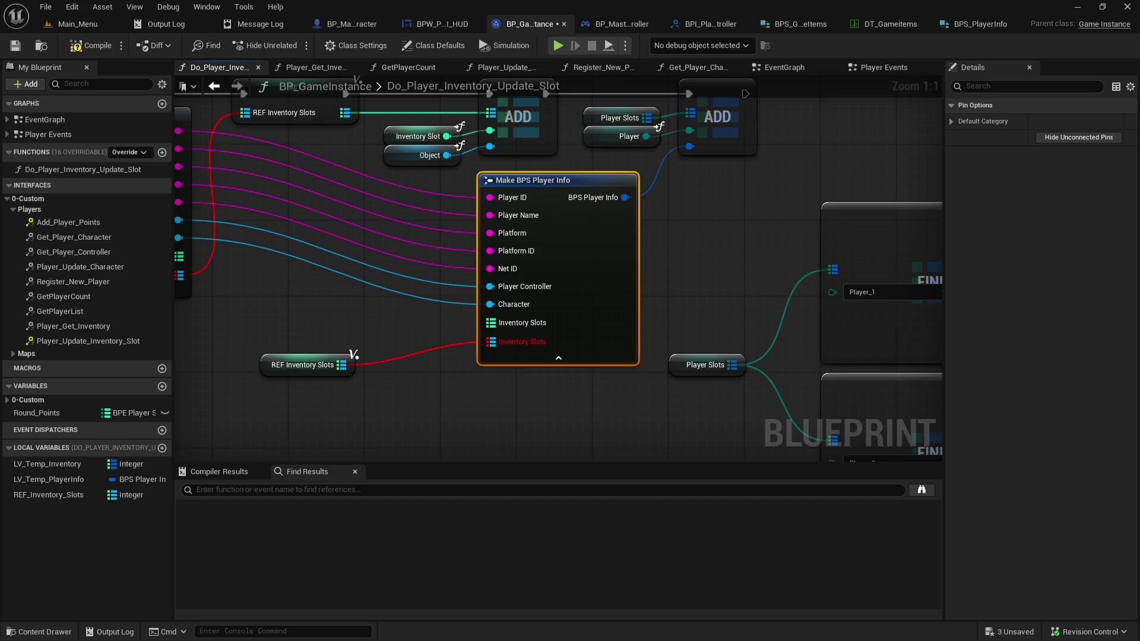
{"action": "mouse_move", "coordinate": [601, 232]}
{"action": "left_mouse_down"}
{"action": "mouse_move", "coordinate": [621, 263]}
{"action": "mouse_move", "coordinate": [990, 346]}
{"action": "mouse_move", "coordinate": [1075, 342]}
{"action": "mouse_move", "coordinate": [1063, 327]}
{"action": "mouse_move", "coordinate": [689, 228]}
{"action": "left_mouse_up"}
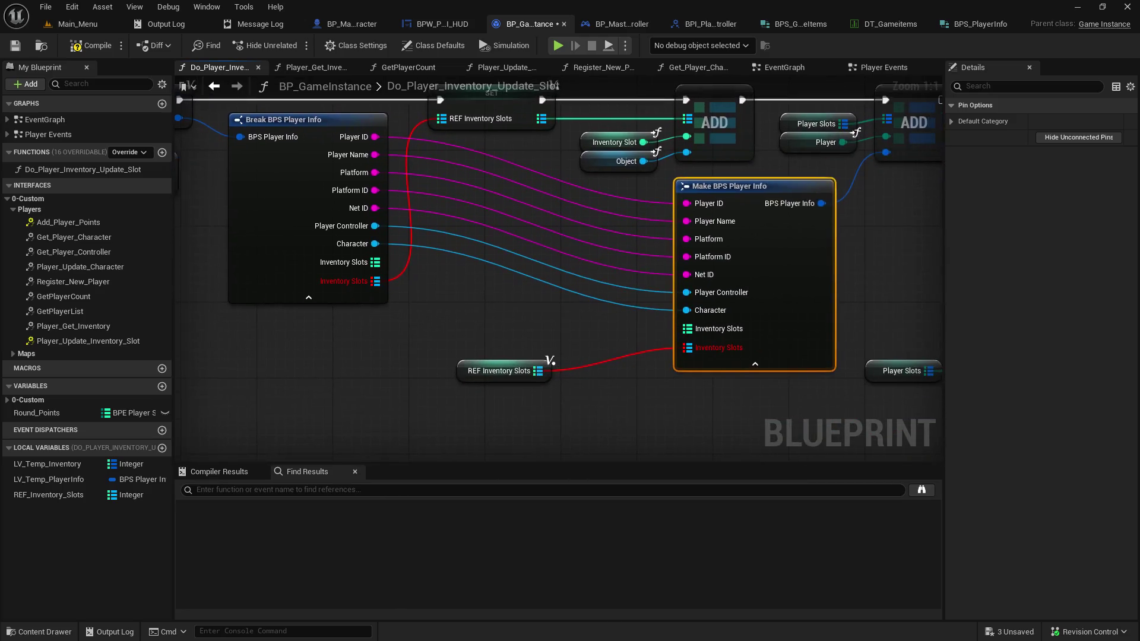
{"action": "key", "text": "alt+Left"}
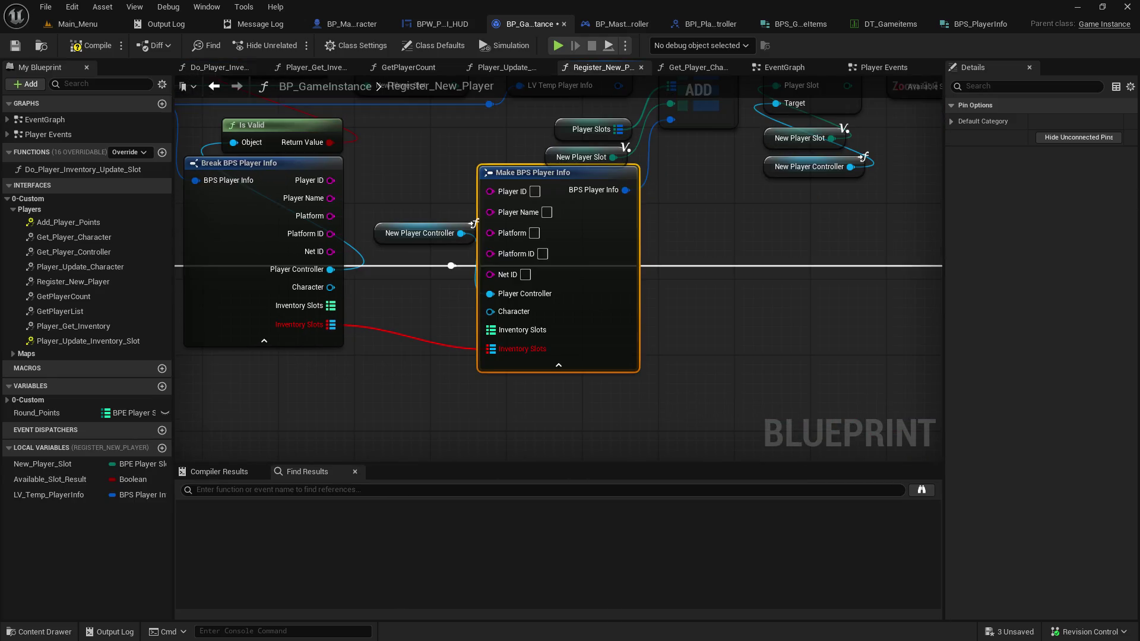
{"action": "key", "text": "alt+Left"}
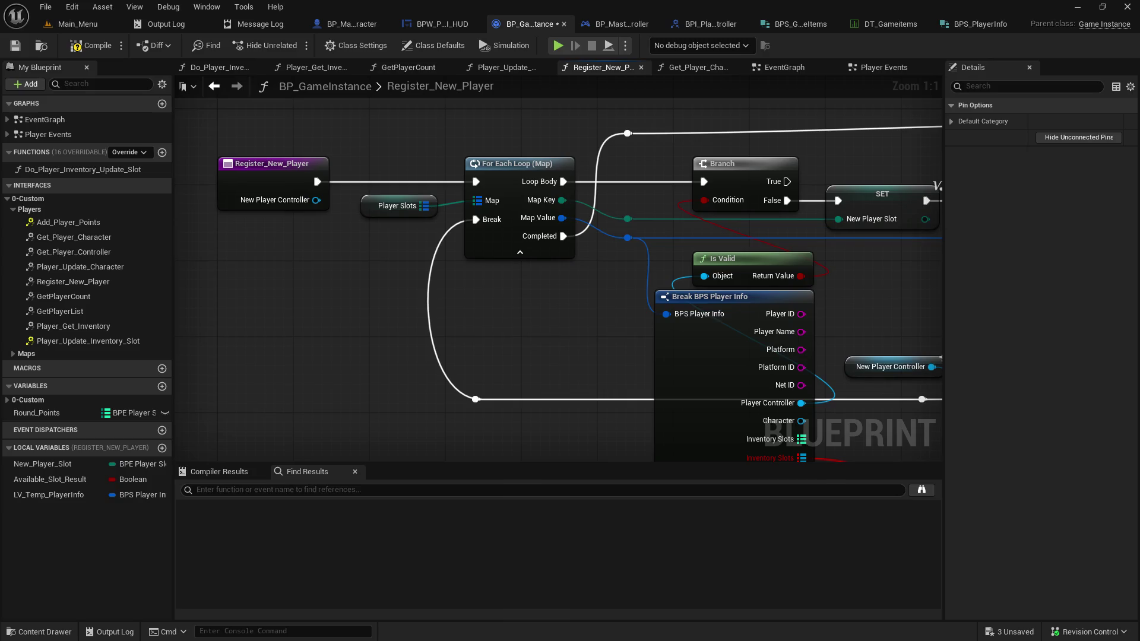
{"action": "left_click_drag", "start_coordinate": [941, 358], "coordinate": [585, 270]}
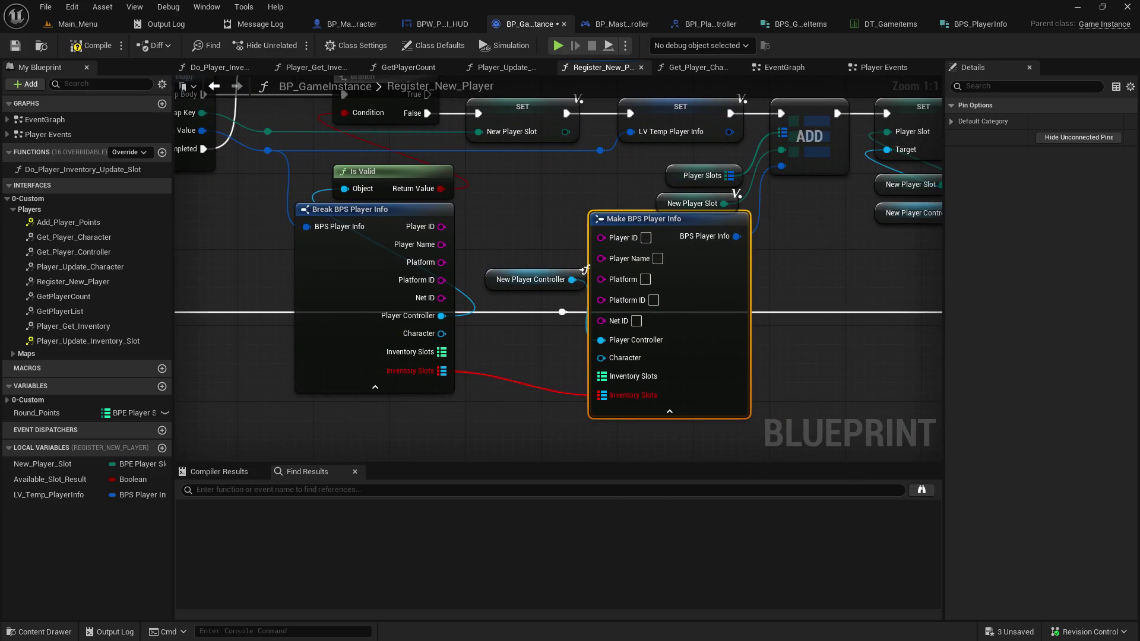
{"action": "left_click", "coordinate": [502, 67]}
{"action": "mouse_move", "coordinate": [656, 159]}
{"action": "left_mouse_down"}
{"action": "mouse_move", "coordinate": [1111, 294]}
{"action": "mouse_move", "coordinate": [954, 165]}
{"action": "mouse_move", "coordinate": [656, 159]}
{"action": "left_mouse_up"}
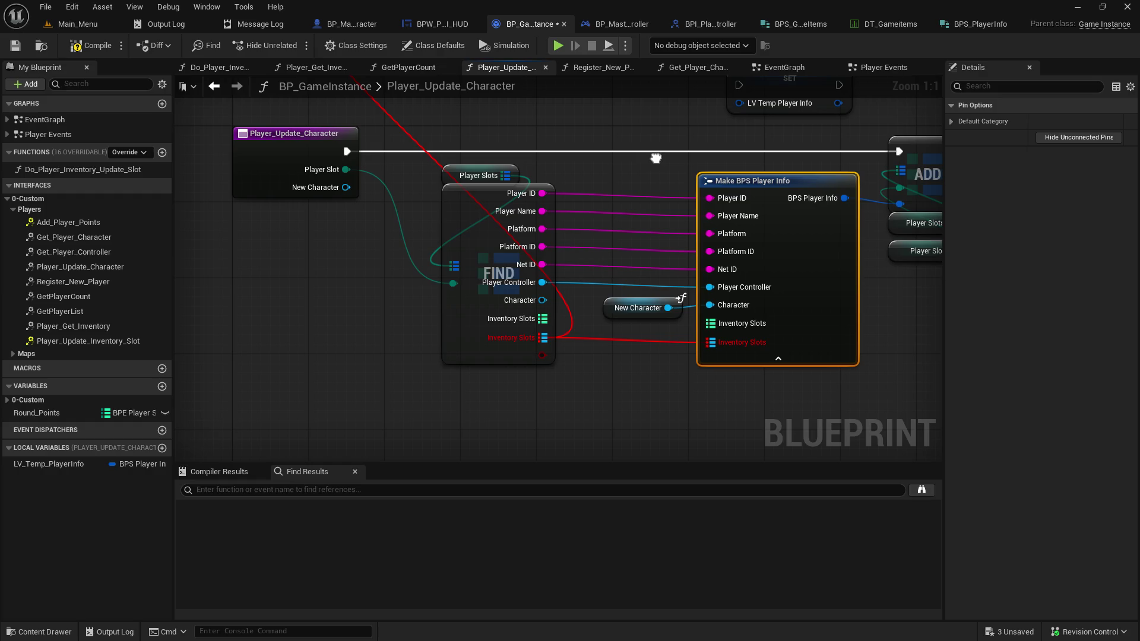
Wire FIND's Inventory Slots into Make BPS Player Info and remove the orphaned red Inventory Slots pins
{"action": "left_click_drag", "start_coordinate": [895, 293], "coordinate": [829, 318]}
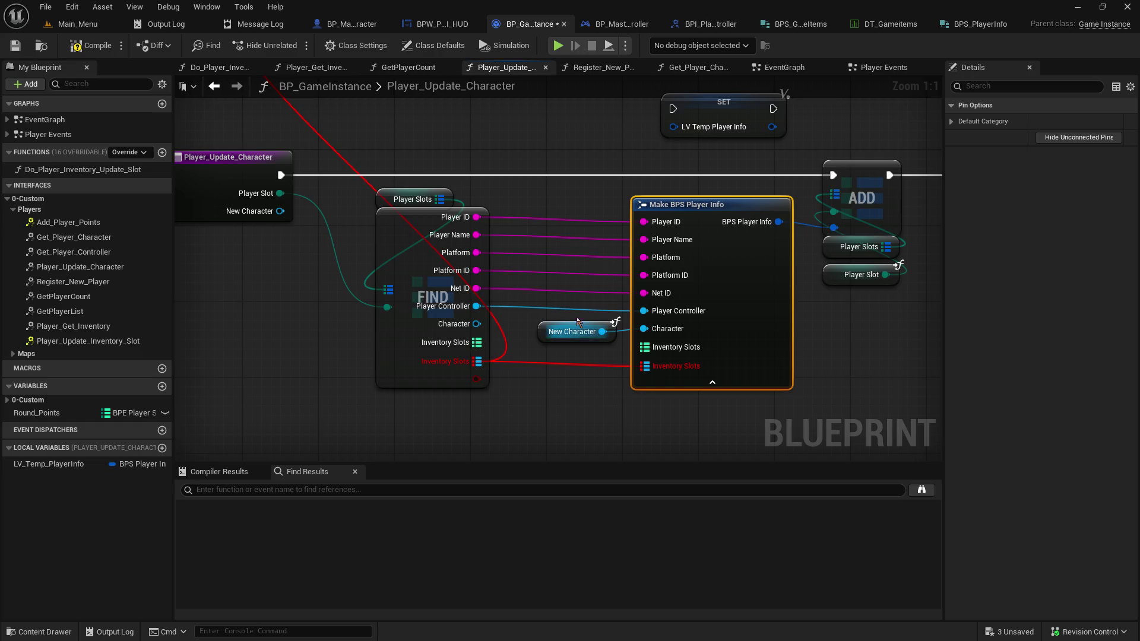
{"action": "mouse_move", "coordinate": [526, 145]}
{"action": "left_mouse_down"}
{"action": "mouse_move", "coordinate": [612, 324]}
{"action": "mouse_move", "coordinate": [548, 134]}
{"action": "left_mouse_up"}
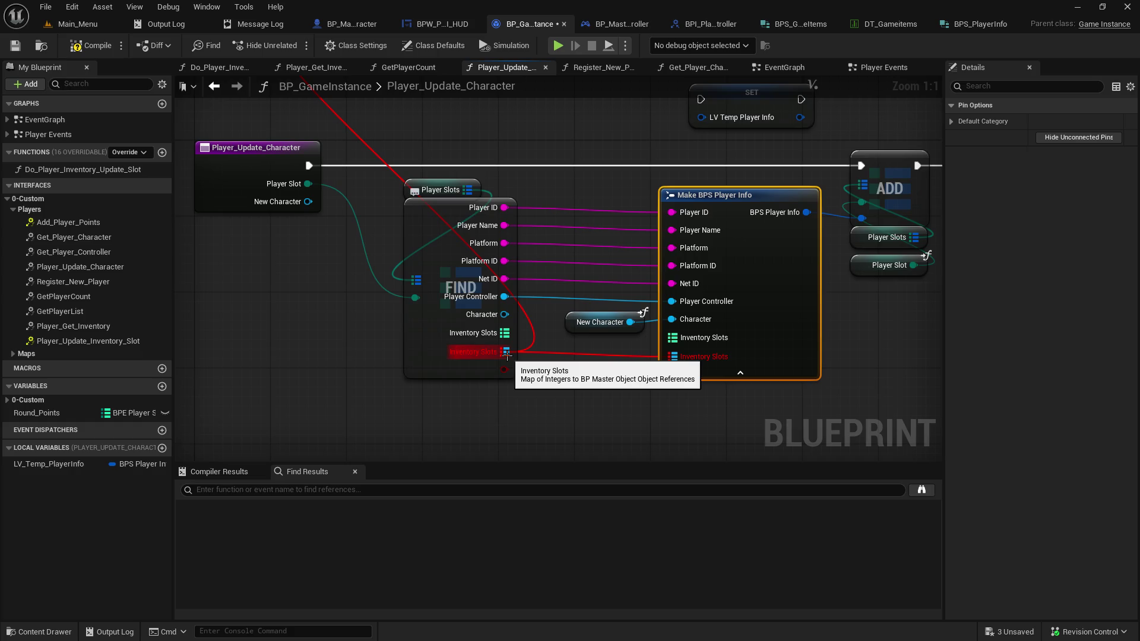
{"action": "left_click", "coordinate": [506, 352], "text": "alt"}
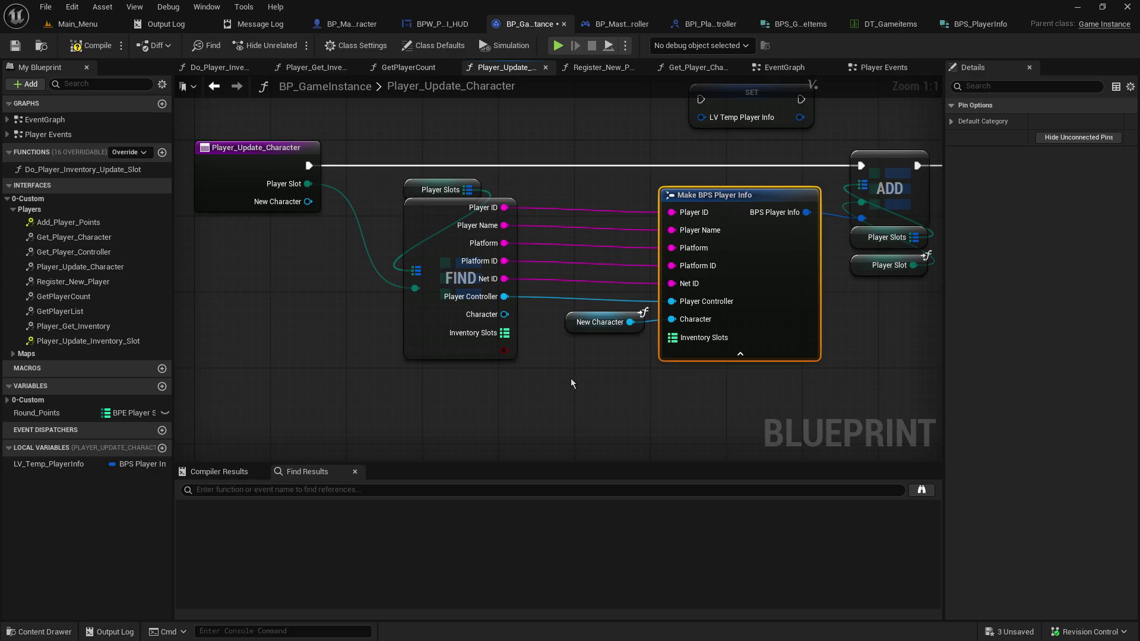
{"action": "key", "text": "ctrl+z"}
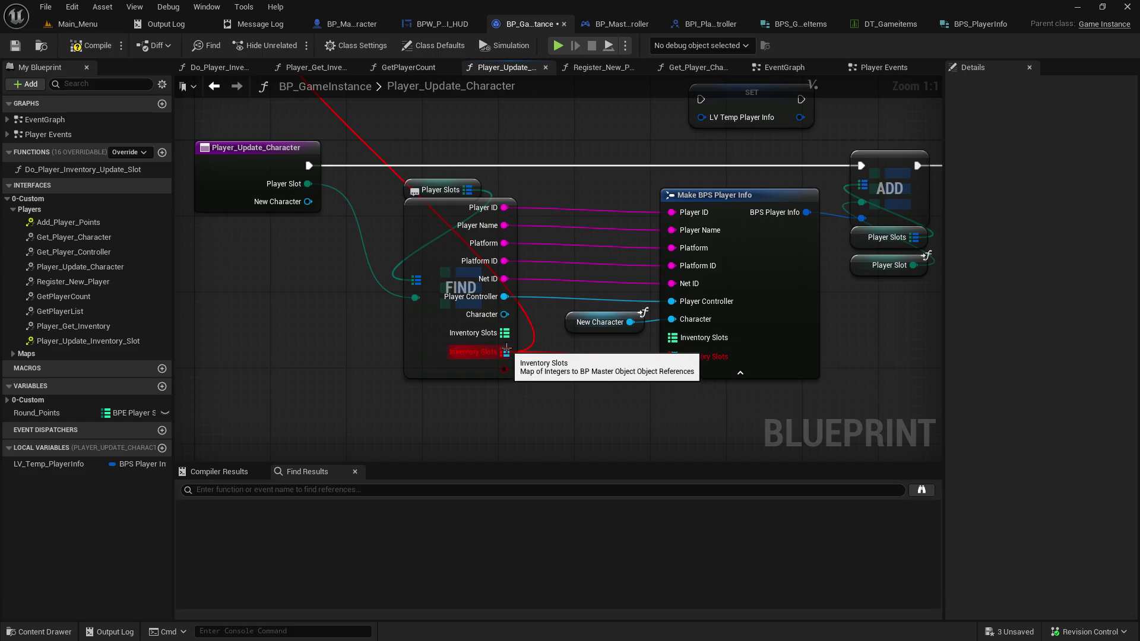
{"action": "left_click_drag", "start_coordinate": [504, 333], "coordinate": [673, 338]}
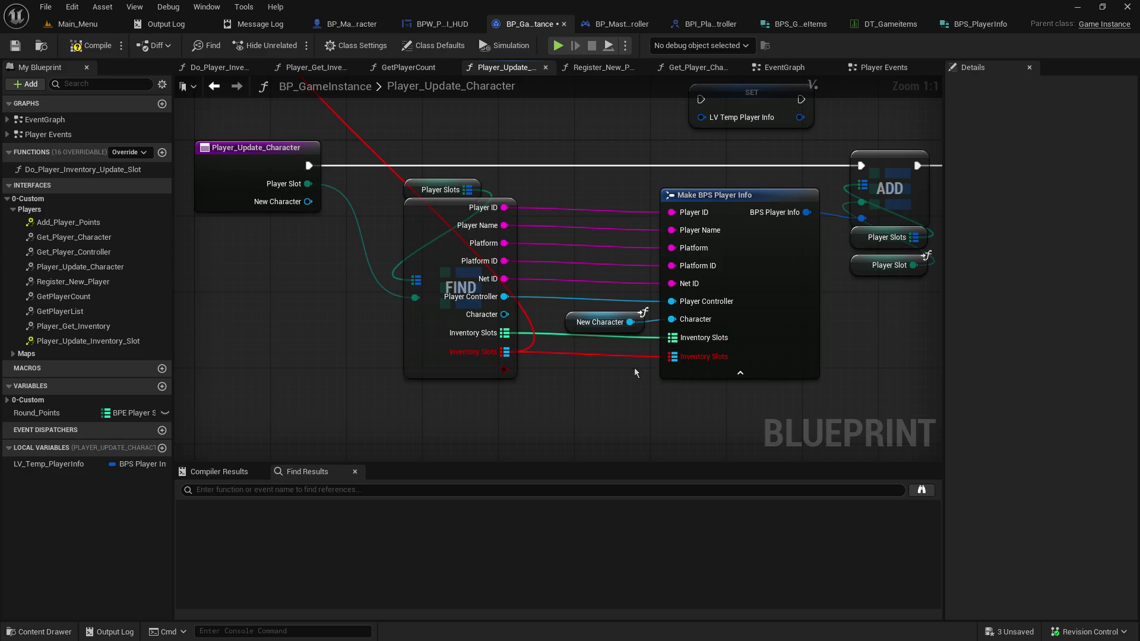
{"action": "left_click", "coordinate": [505, 352], "text": "alt"}
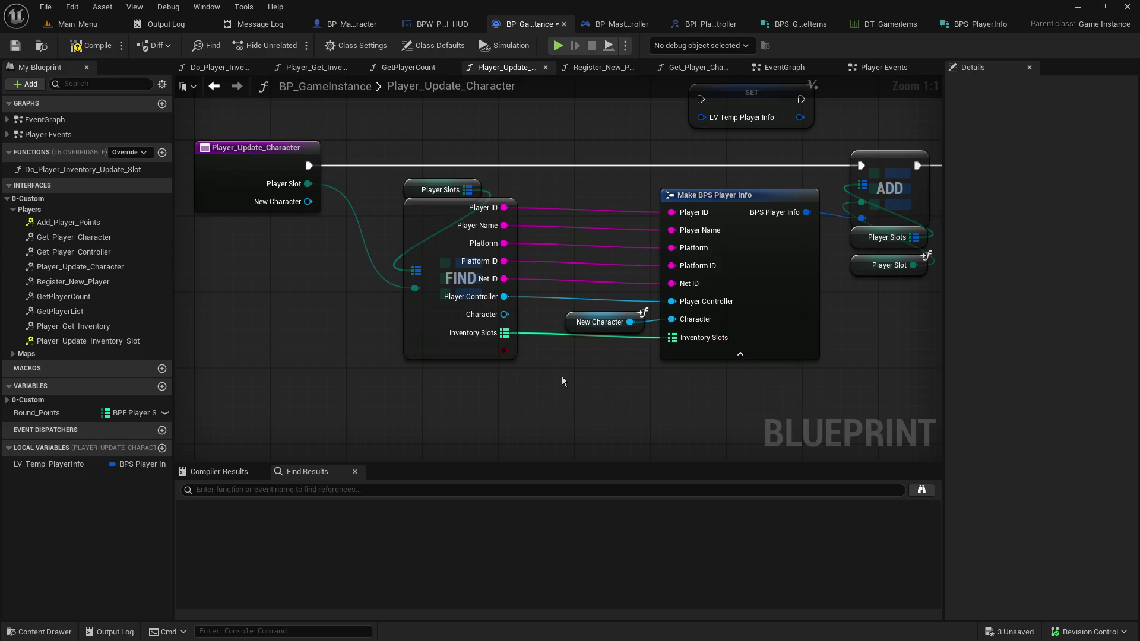
{"action": "left_click", "coordinate": [575, 322]}
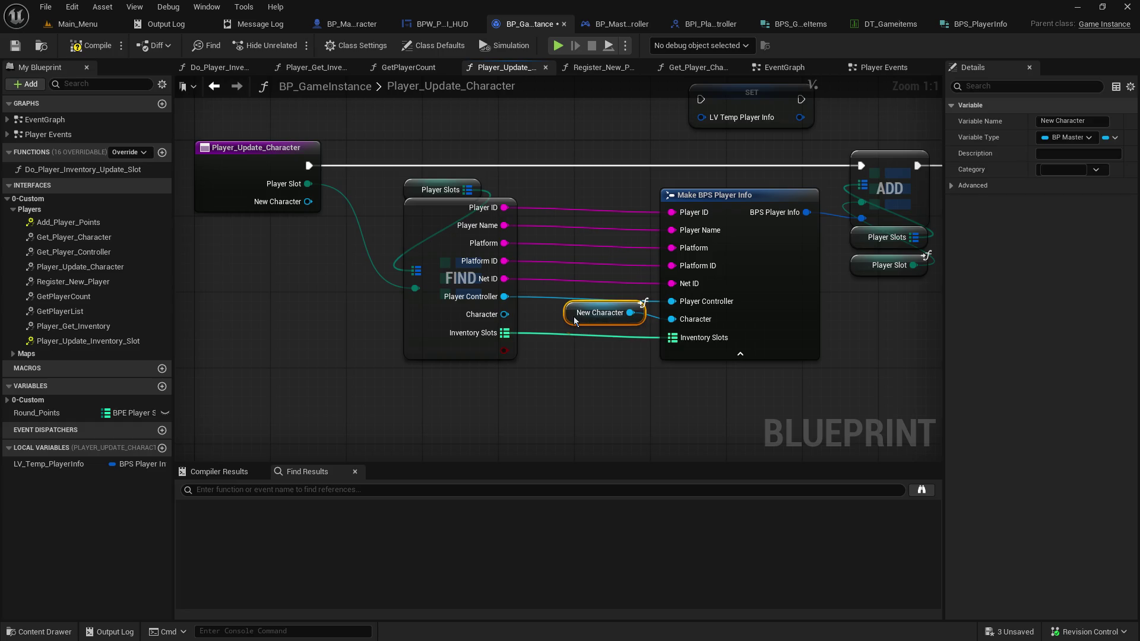
{"action": "mouse_move", "coordinate": [597, 165]}
{"action": "left_mouse_down"}
{"action": "mouse_move", "coordinate": [606, 196]}
{"action": "mouse_move", "coordinate": [569, 208]}
{"action": "mouse_move", "coordinate": [390, 195]}
{"action": "mouse_move", "coordinate": [607, 185]}
{"action": "left_mouse_up"}
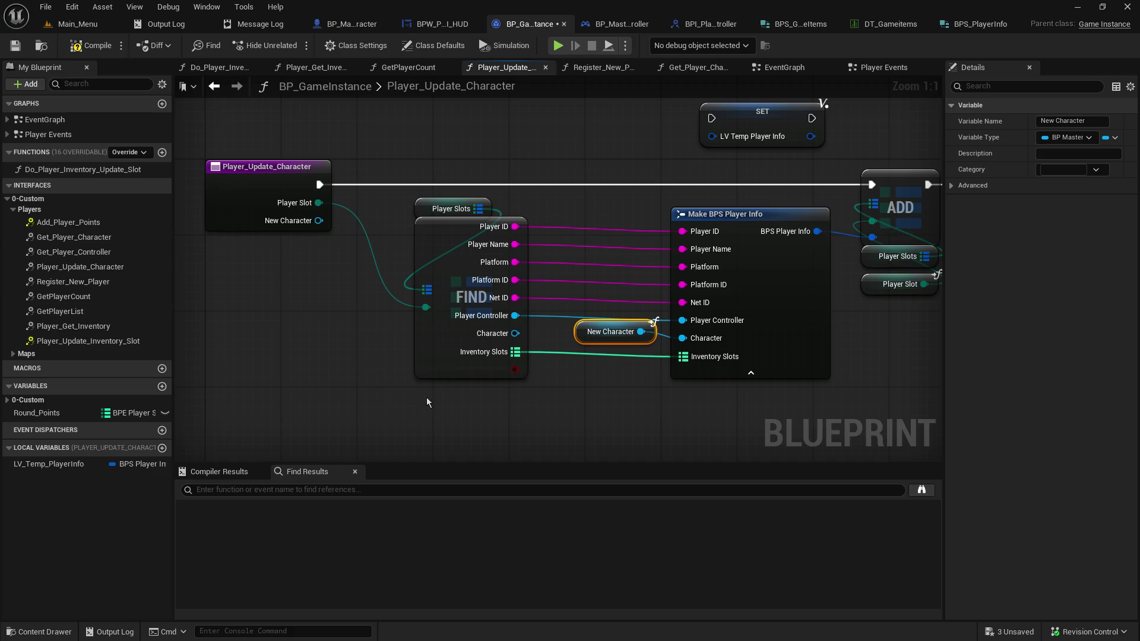
Save and compile BP_GameInstance, checking out the asset, then jump to the first Inventory Slots error
{"action": "left_click", "coordinate": [15, 46]}
{"action": "left_click", "coordinate": [588, 462]}
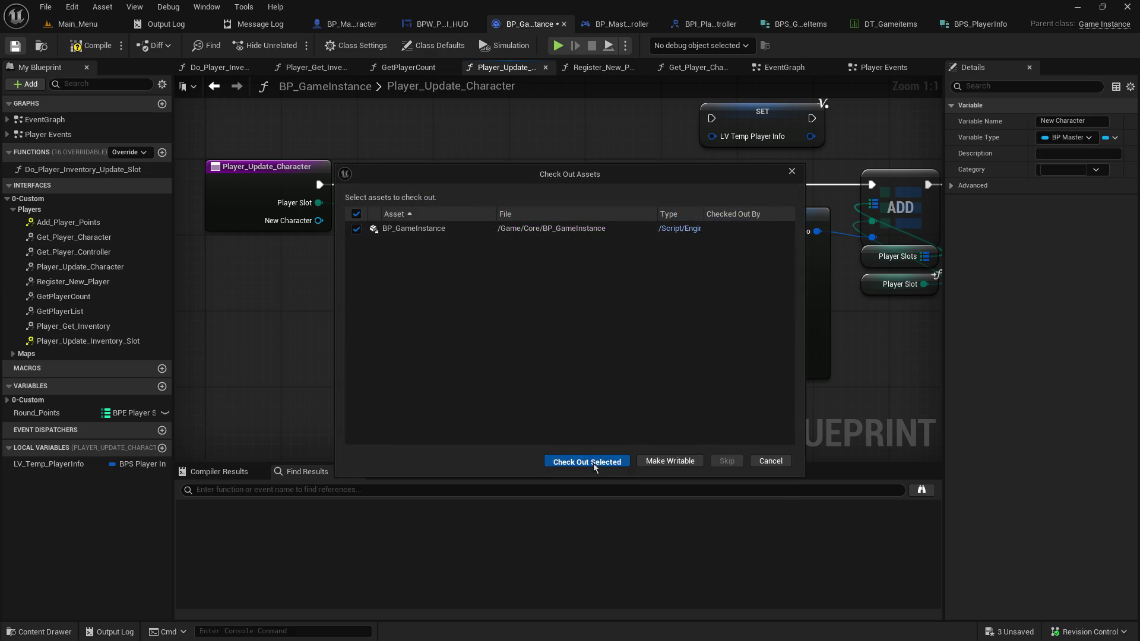
{"action": "left_click", "coordinate": [91, 51]}
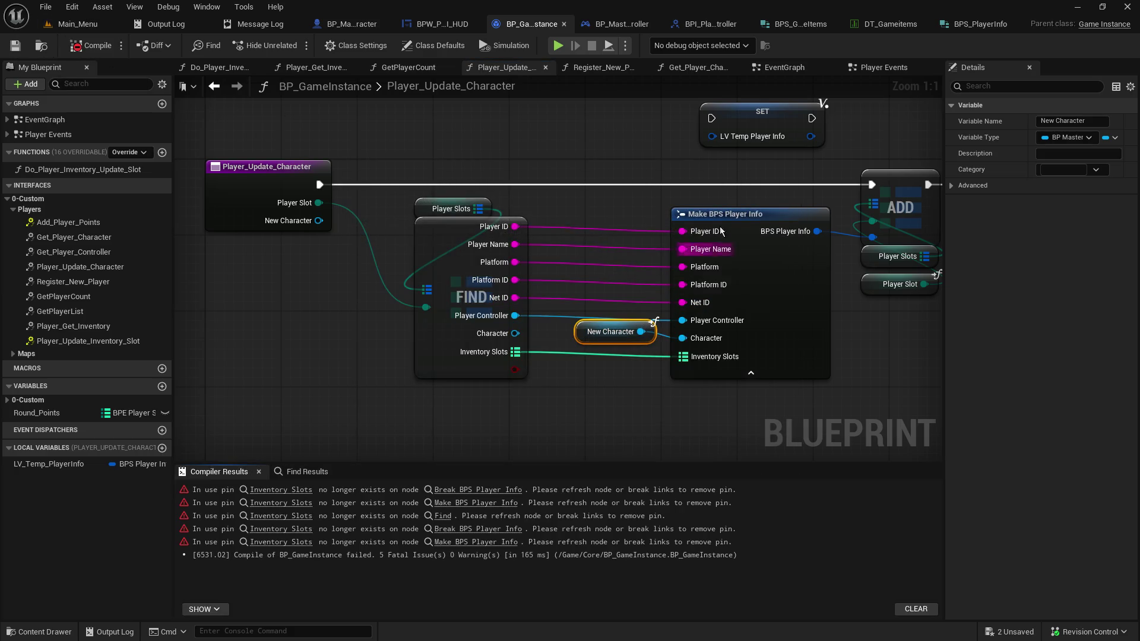
{"action": "left_click", "coordinate": [303, 492]}
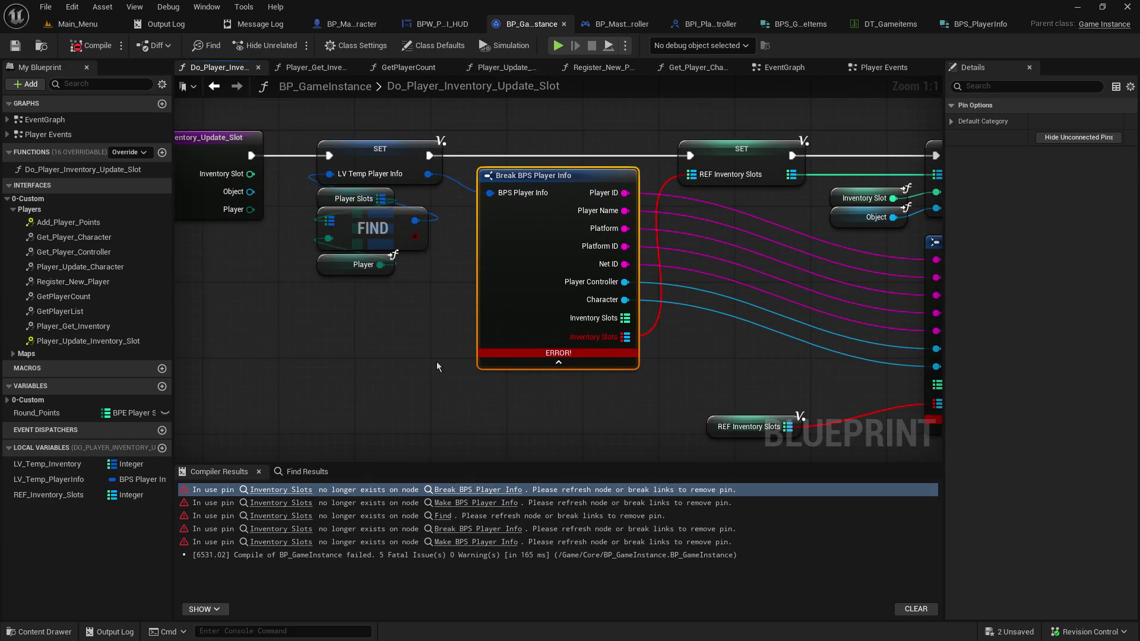
{"action": "mouse_move", "coordinate": [681, 342]}
{"action": "left_mouse_down"}
{"action": "mouse_move", "coordinate": [534, 371]}
{"action": "mouse_move", "coordinate": [420, 374]}
{"action": "left_mouse_up"}
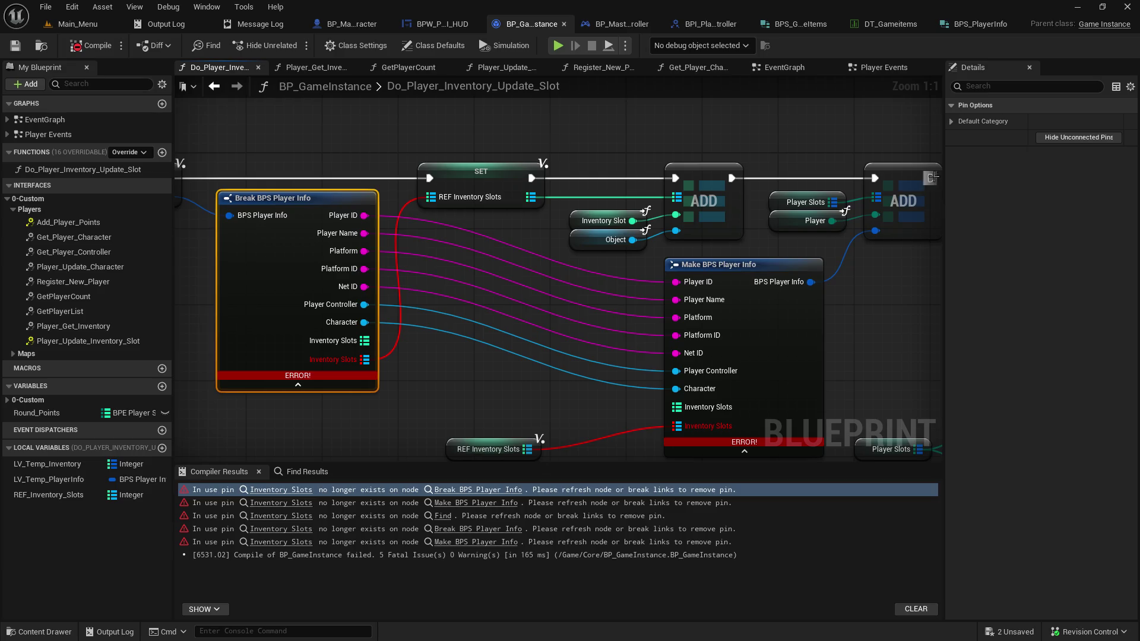
{"action": "left_click", "coordinate": [981, 25]}
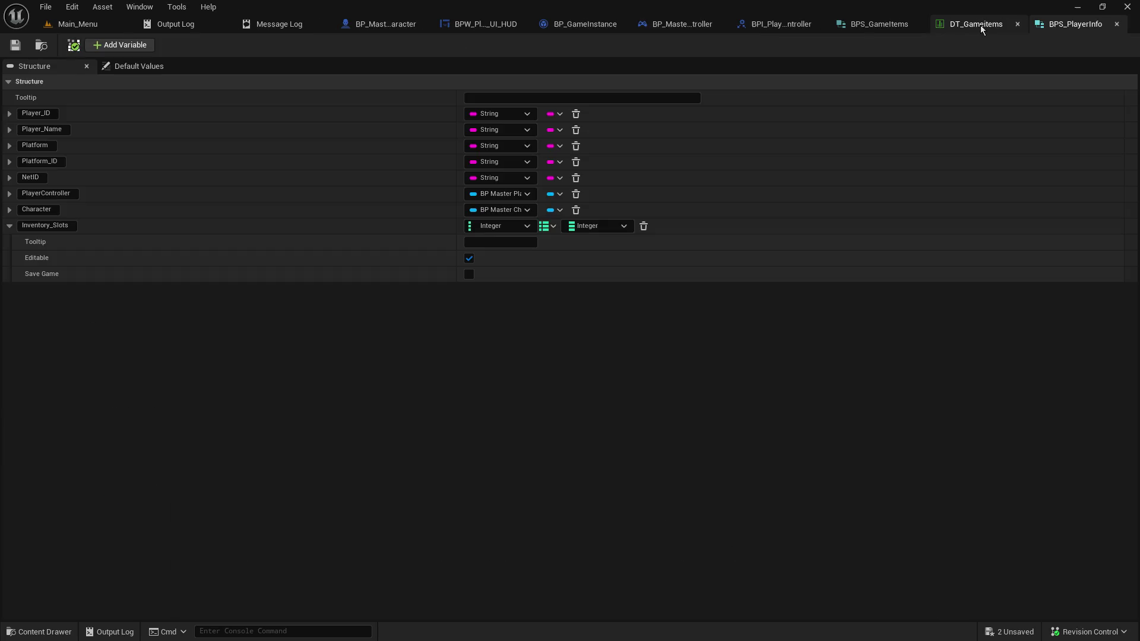
Set BPS_PlayerInfo's Inventory_Slots value type to BPS Game Items via the type search
{"action": "left_click", "coordinate": [614, 227]}
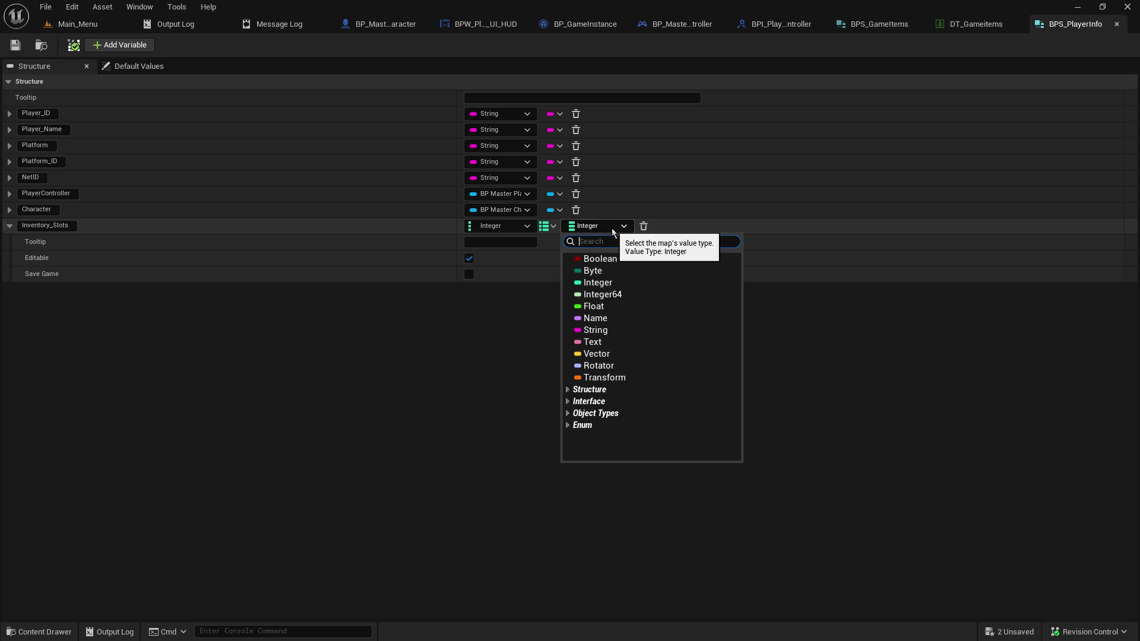
{"action": "type", "text": "bps+"}
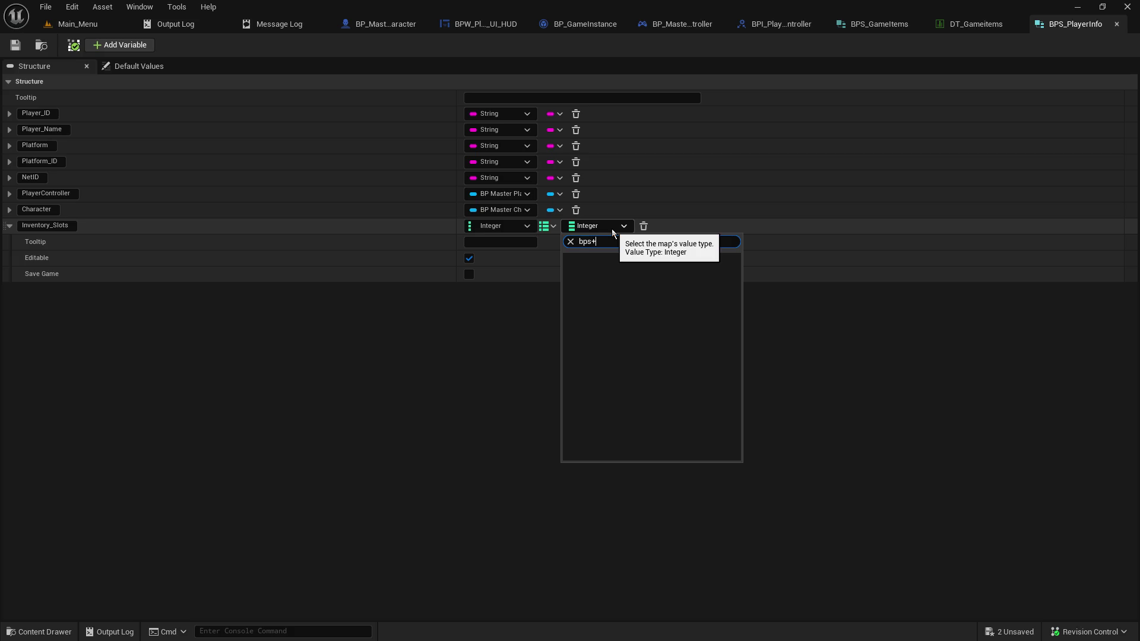
{"action": "key", "text": "BackSpace"}
{"action": "type", "text": "_g"}
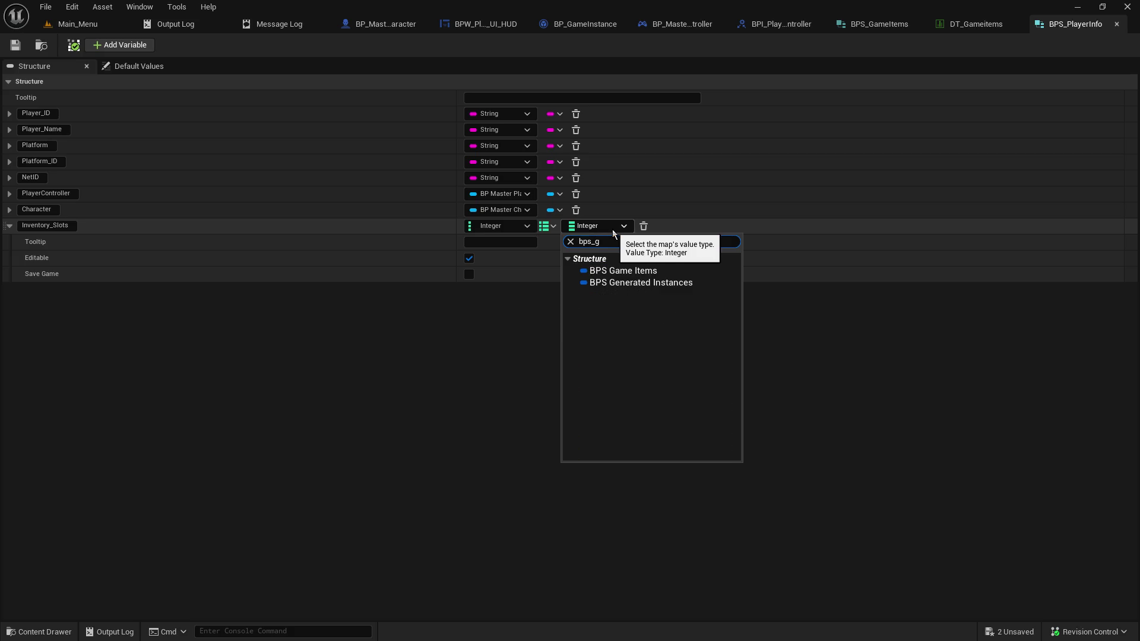
{"action": "left_click", "coordinate": [630, 272]}
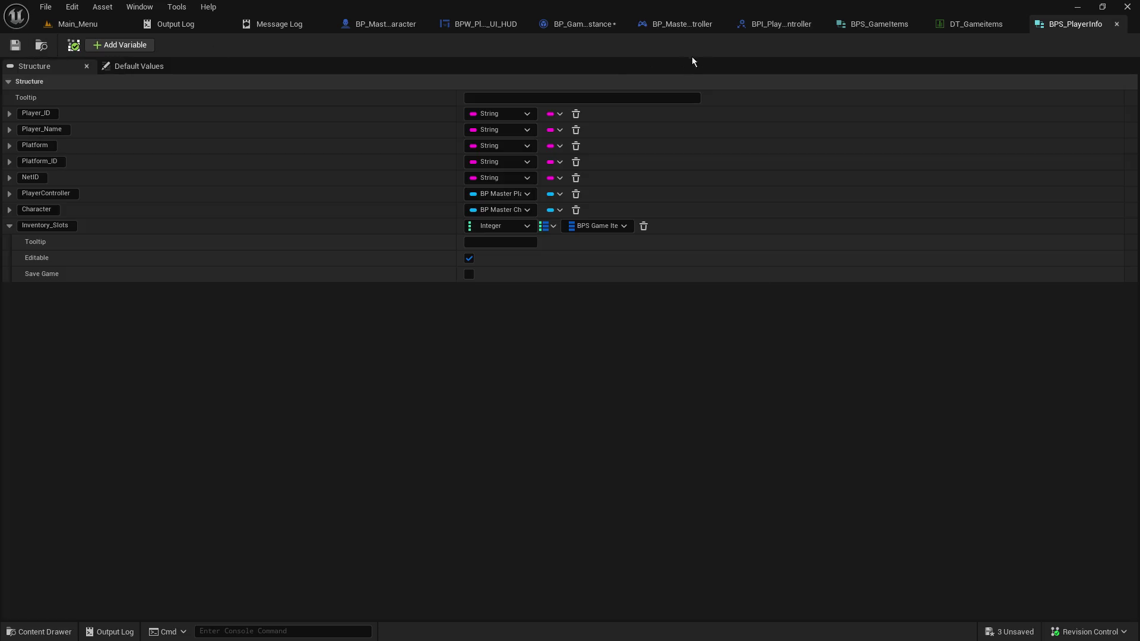
{"action": "left_click", "coordinate": [585, 24]}
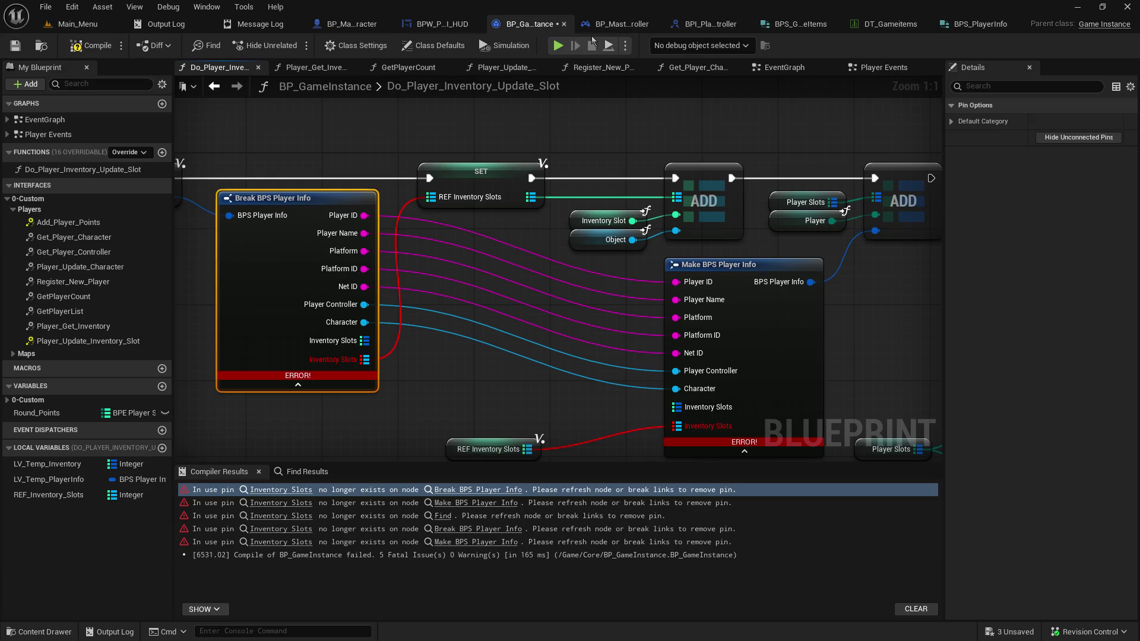
In Player_Update_Character, wire Find's Inventory Slots into Make BPS Player Info and compile
{"action": "mouse_move", "coordinate": [404, 384]}
{"action": "left_mouse_down"}
{"action": "mouse_move", "coordinate": [463, 285]}
{"action": "mouse_move", "coordinate": [384, 409]}
{"action": "mouse_move", "coordinate": [386, 382]}
{"action": "mouse_move", "coordinate": [432, 361]}
{"action": "left_mouse_up"}
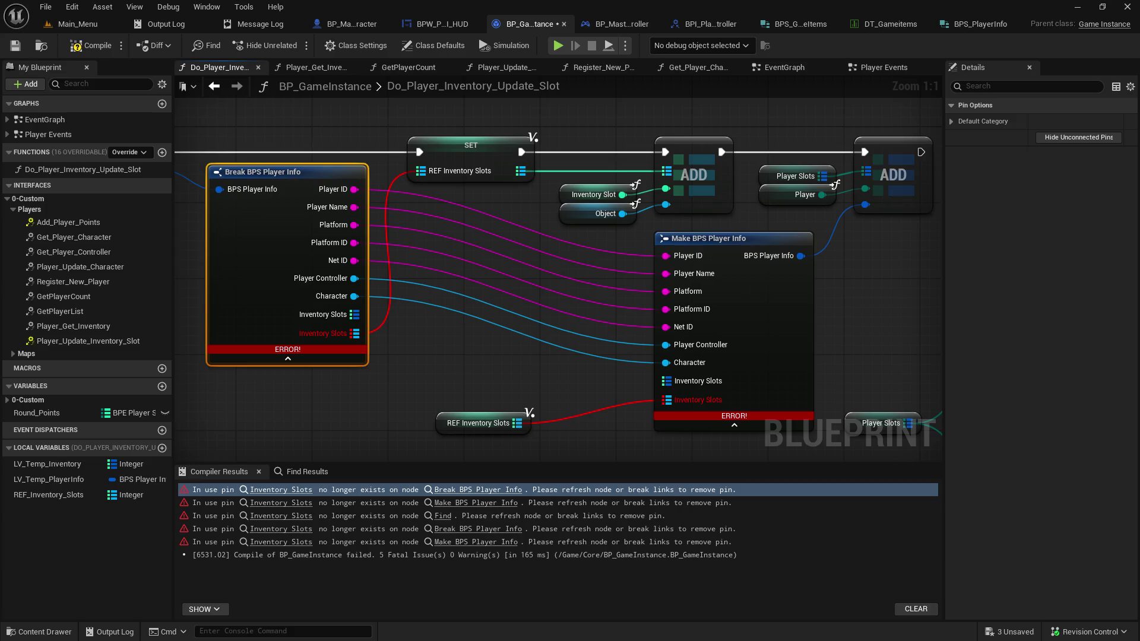
{"action": "left_click", "coordinate": [502, 67]}
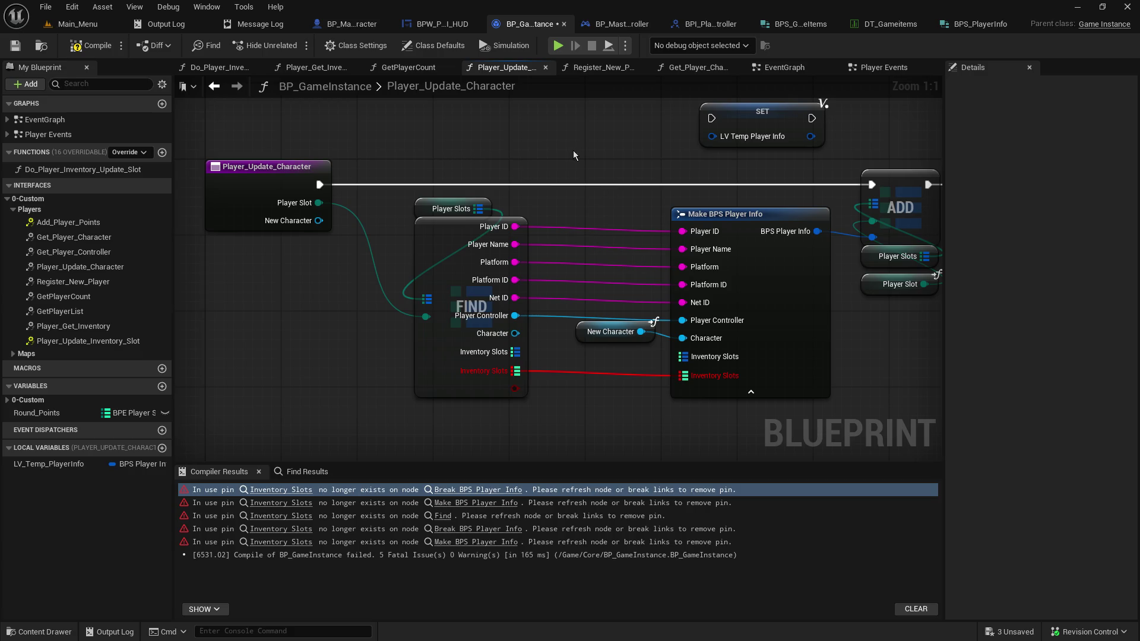
{"action": "left_click_drag", "start_coordinate": [573, 155], "coordinate": [536, 154]}
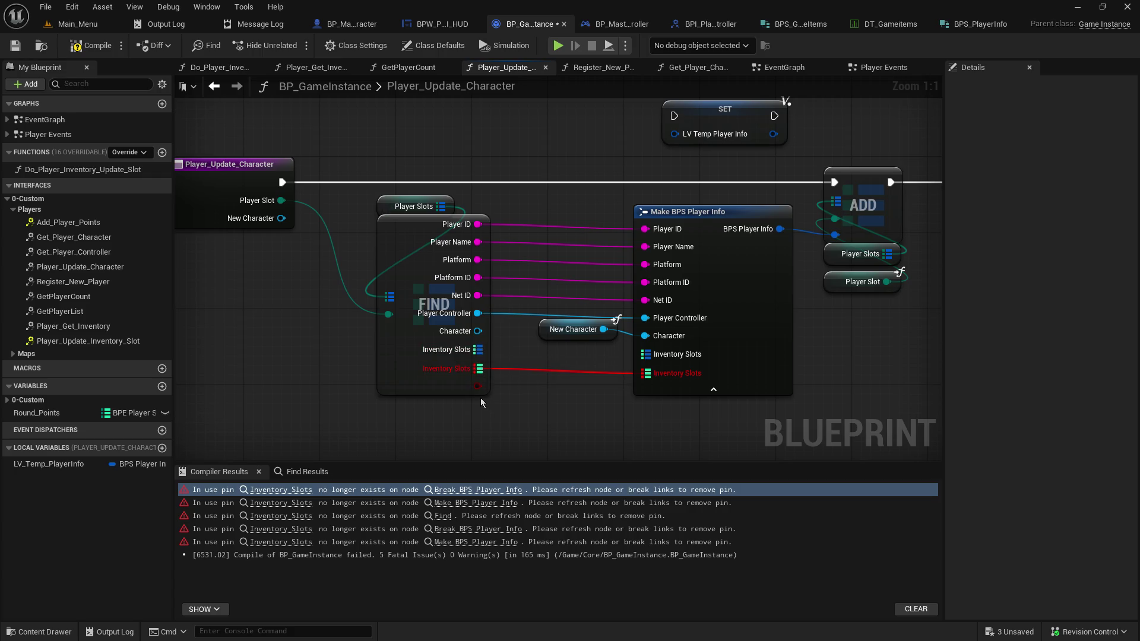
{"action": "left_click_drag", "start_coordinate": [478, 349], "coordinate": [653, 358]}
{"action": "mouse_move", "coordinate": [866, 371]}
{"action": "left_mouse_down"}
{"action": "mouse_move", "coordinate": [589, 426]}
{"action": "mouse_move", "coordinate": [776, 351]}
{"action": "left_mouse_up"}
{"action": "left_click", "coordinate": [17, 47]}
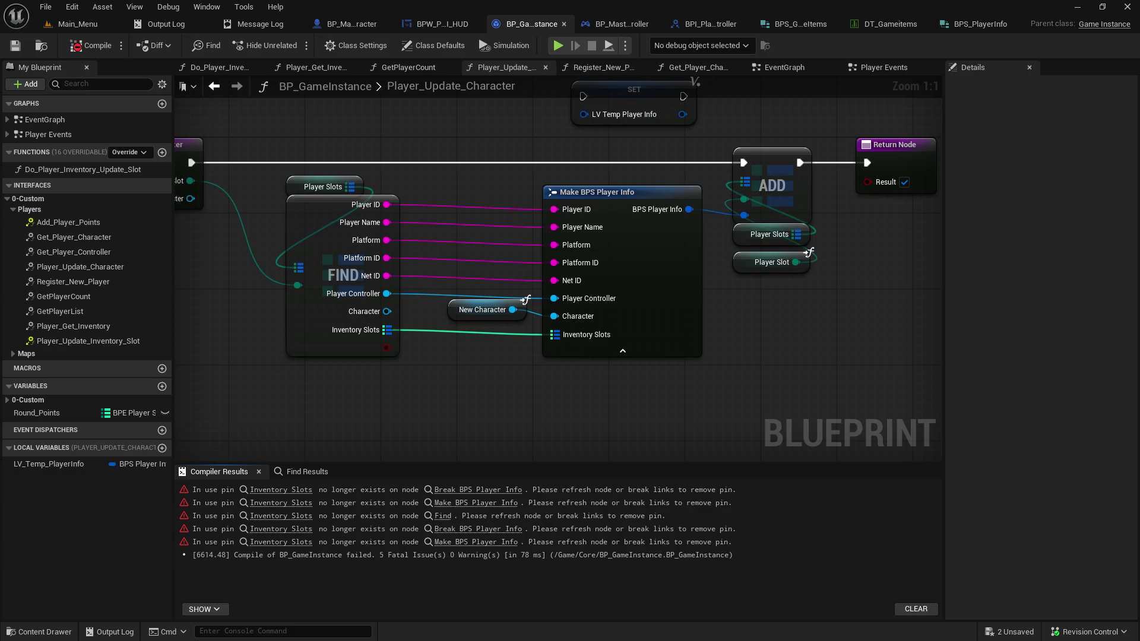
Back in Do_Player_Inventory_Update_Slot, find Break BPS Player Info and drag off its Inventory Slots output
{"action": "key", "text": "alt+Left"}
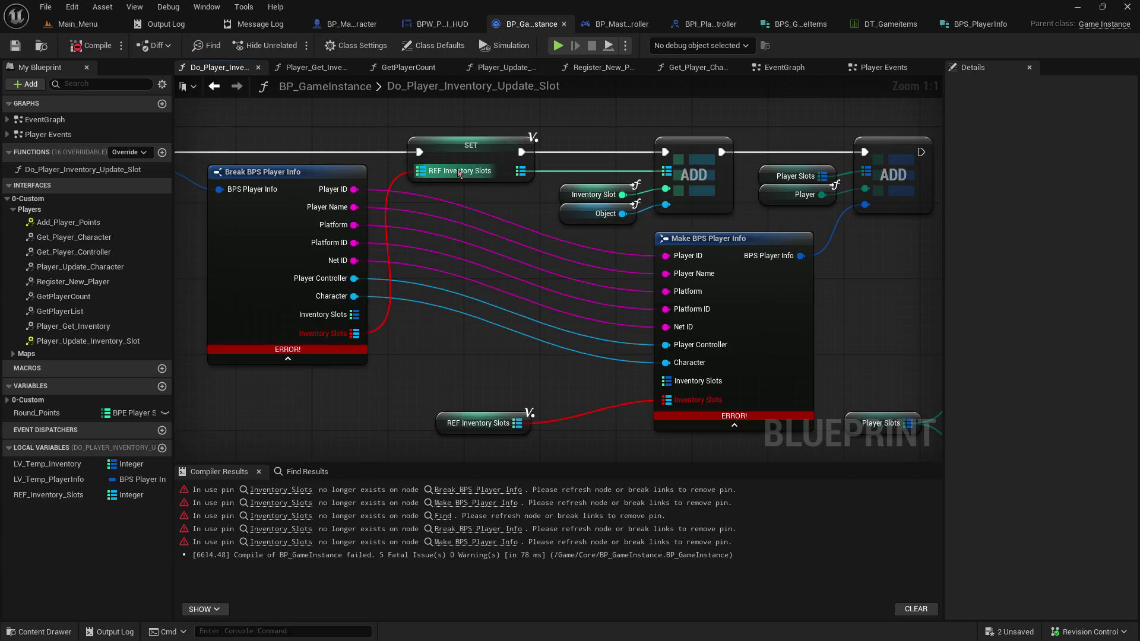
{"action": "mouse_move", "coordinate": [382, 138]}
{"action": "left_mouse_down"}
{"action": "mouse_move", "coordinate": [543, 173]}
{"action": "mouse_move", "coordinate": [546, 196]}
{"action": "left_mouse_up"}
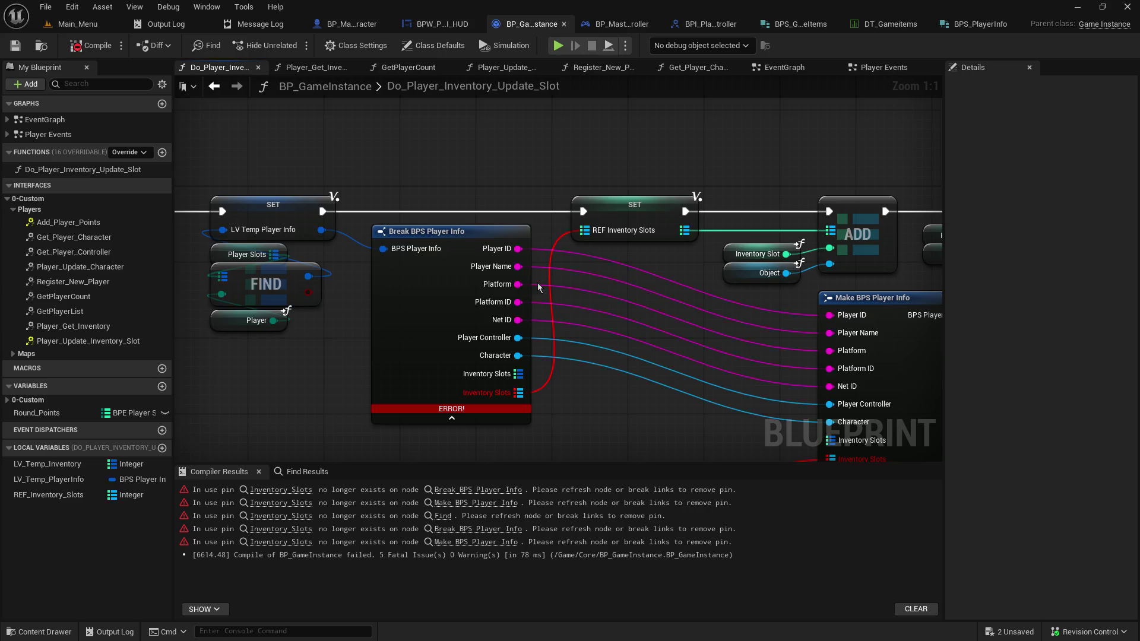
{"action": "left_click_drag", "start_coordinate": [564, 390], "coordinate": [519, 408]}
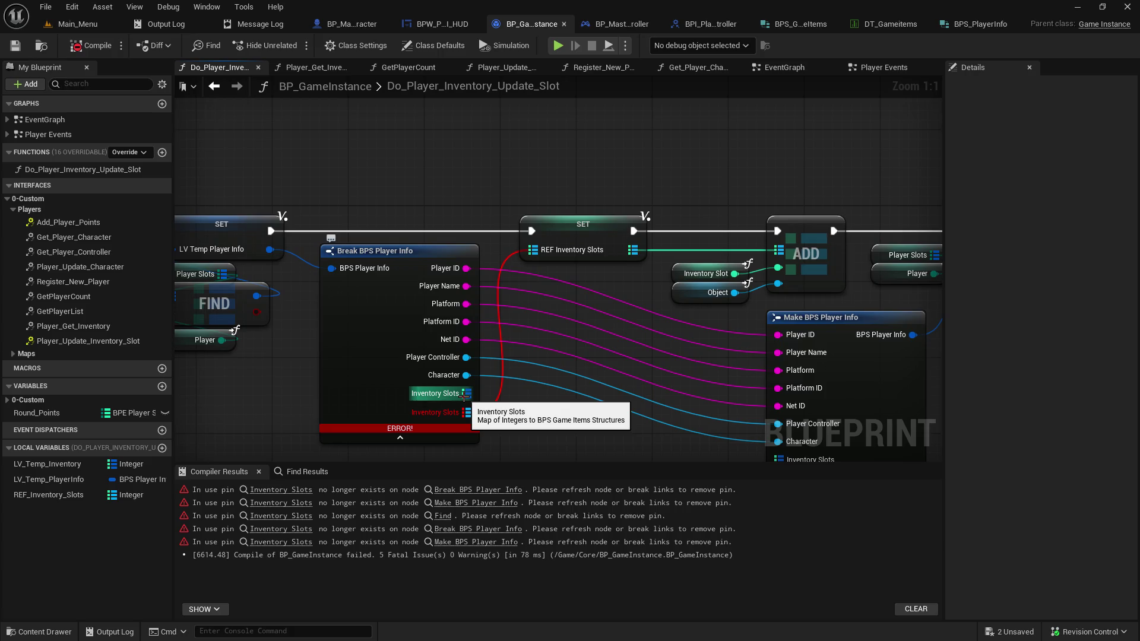
{"action": "left_click_drag", "start_coordinate": [290, 319], "coordinate": [562, 312]}
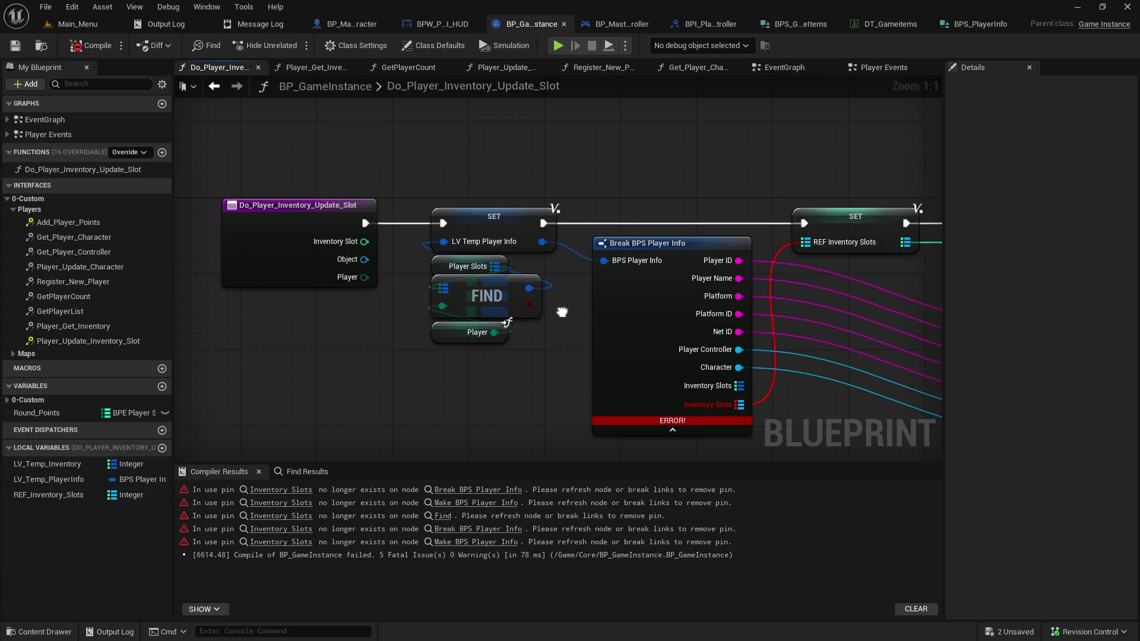
{"action": "left_click_drag", "start_coordinate": [502, 361], "coordinate": [225, 339]}
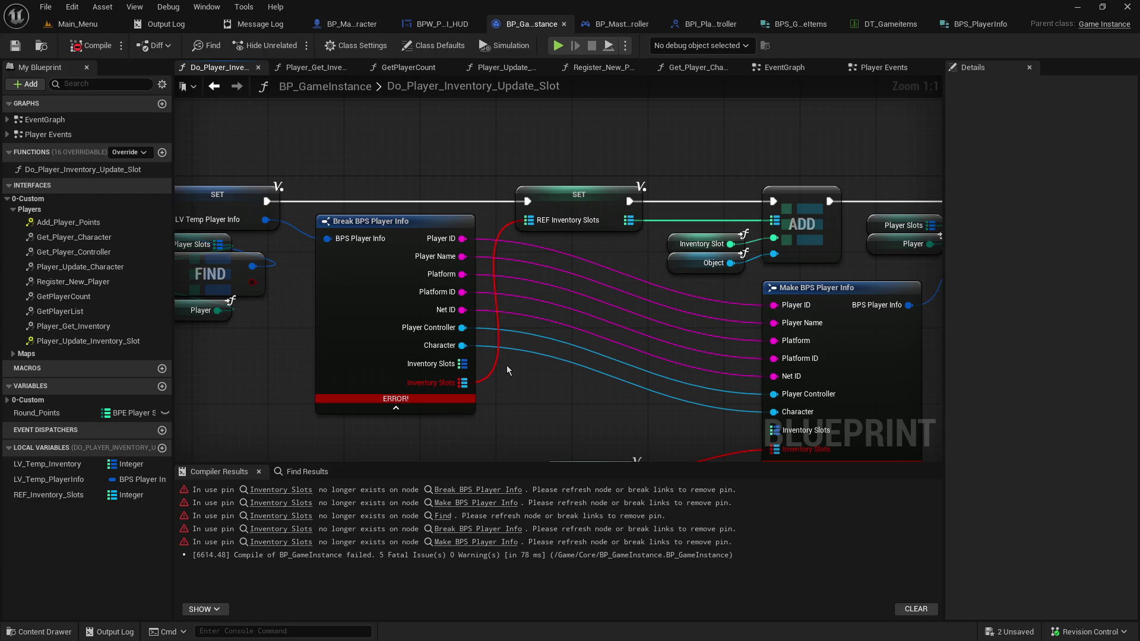
{"action": "left_click_drag", "start_coordinate": [462, 363], "coordinate": [512, 131]}
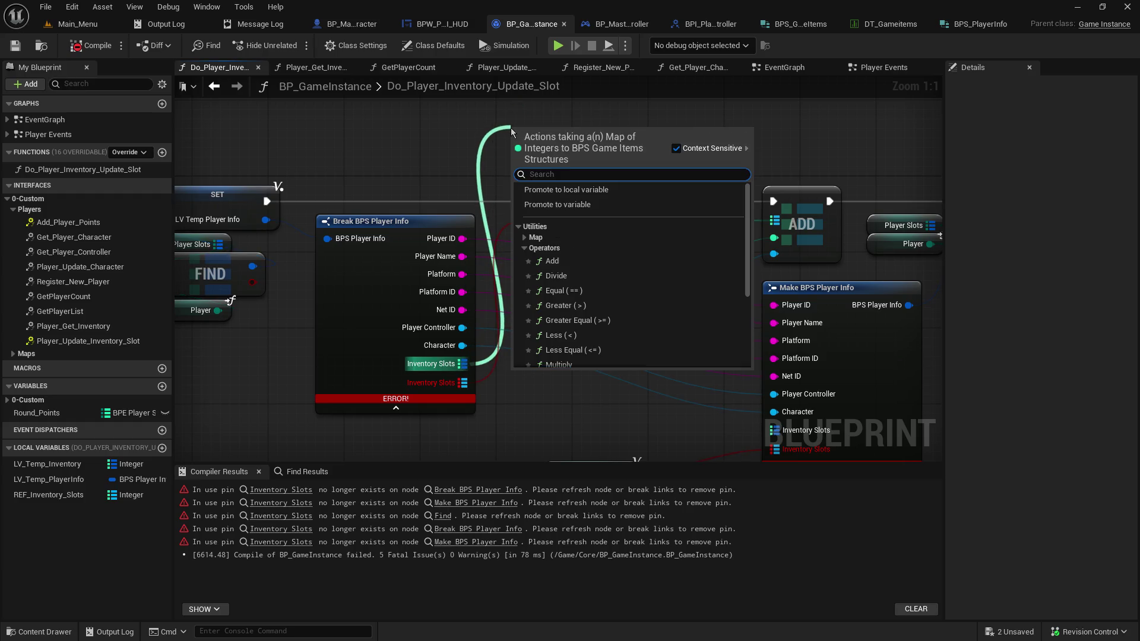
Promote Break's Inventory Slots to a new local variable named REF_QuickSlots
{"action": "left_click", "coordinate": [558, 190]}
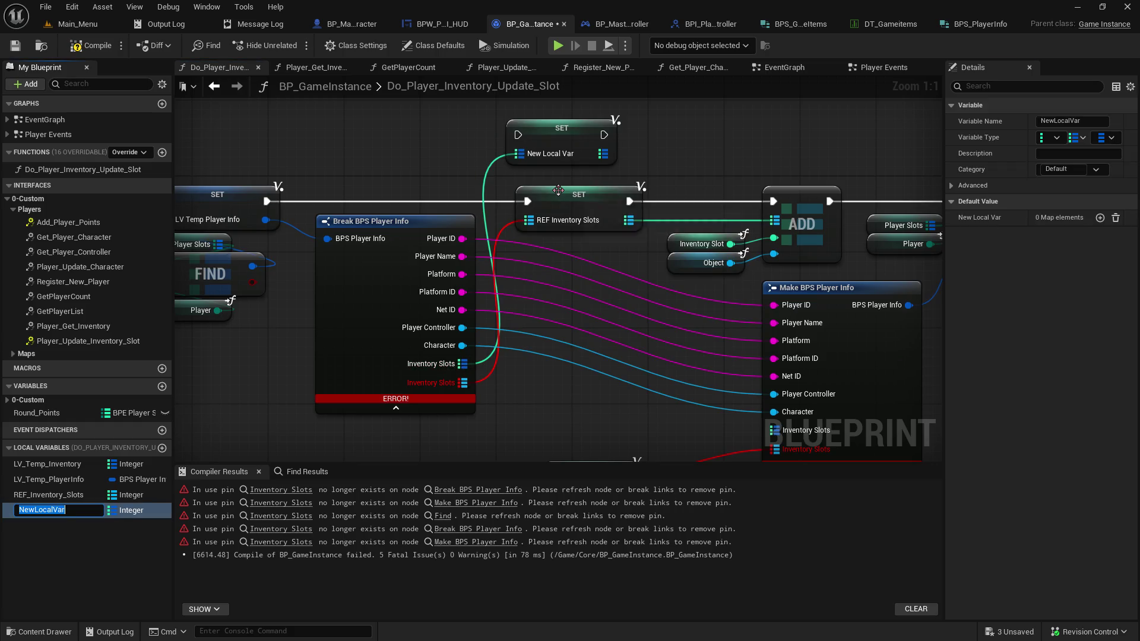
{"action": "type", "text": "REF_"}
{"action": "type", "text": "GameITem"}
{"action": "key", "text": "BackSpace"}
{"action": "key", "text": "BackSpace"}
{"action": "key", "text": "BackSpace"}
{"action": "type", "text": "Item_S"}
{"action": "key", "text": "BackSpace"}
{"action": "key", "text": "BackSpace"}
{"action": "key", "text": "BackSpace"}
{"action": "type", "text": "Quick"}
{"action": "type", "text": "Slots"}
{"action": "key", "text": "Return"}
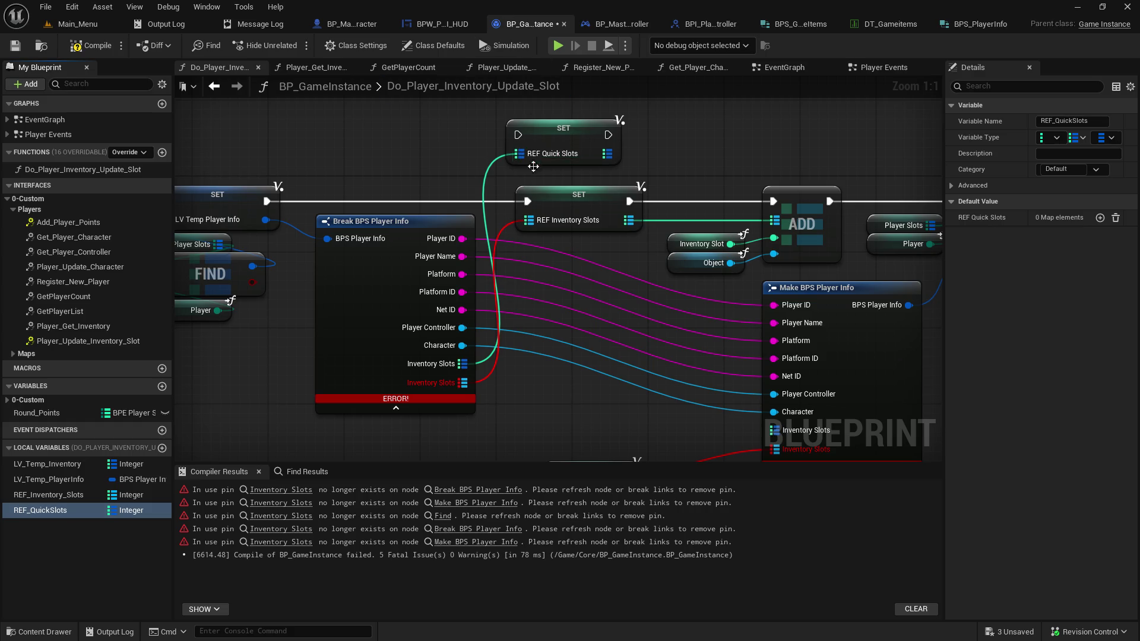
Disconnect the old REF Inventory Slots setter from the execution chain and the ADD node
{"action": "left_click", "coordinate": [527, 202], "text": "alt"}
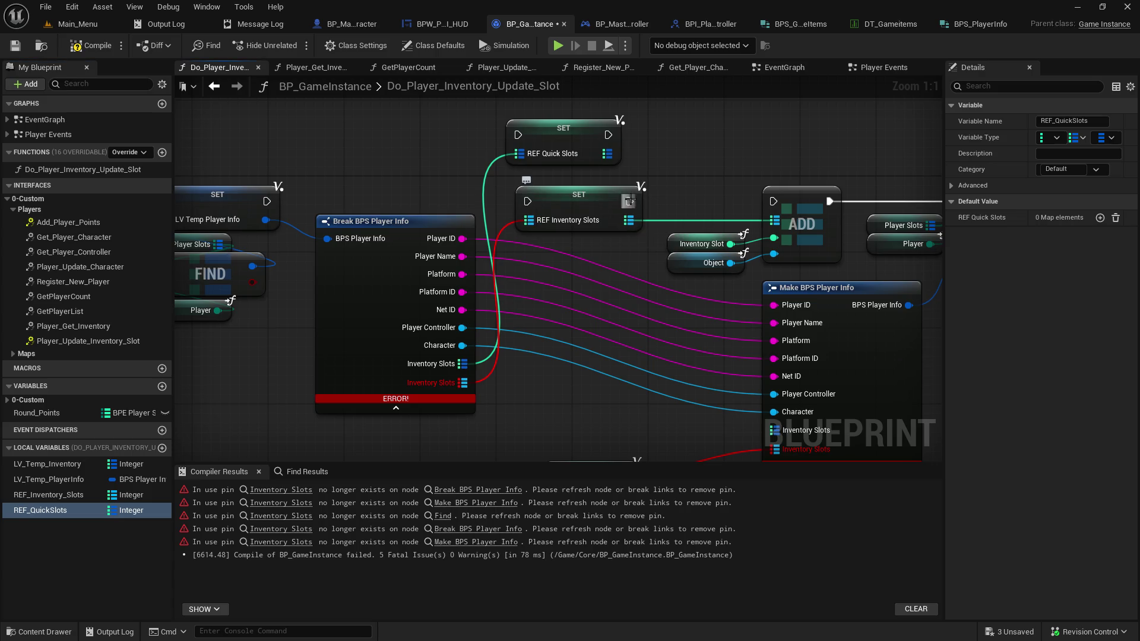
{"action": "mouse_move", "coordinate": [592, 193]}
{"action": "left_mouse_down"}
{"action": "mouse_move", "coordinate": [500, 427]}
{"action": "mouse_move", "coordinate": [507, 378]}
{"action": "mouse_move", "coordinate": [431, 349]}
{"action": "left_mouse_up"}
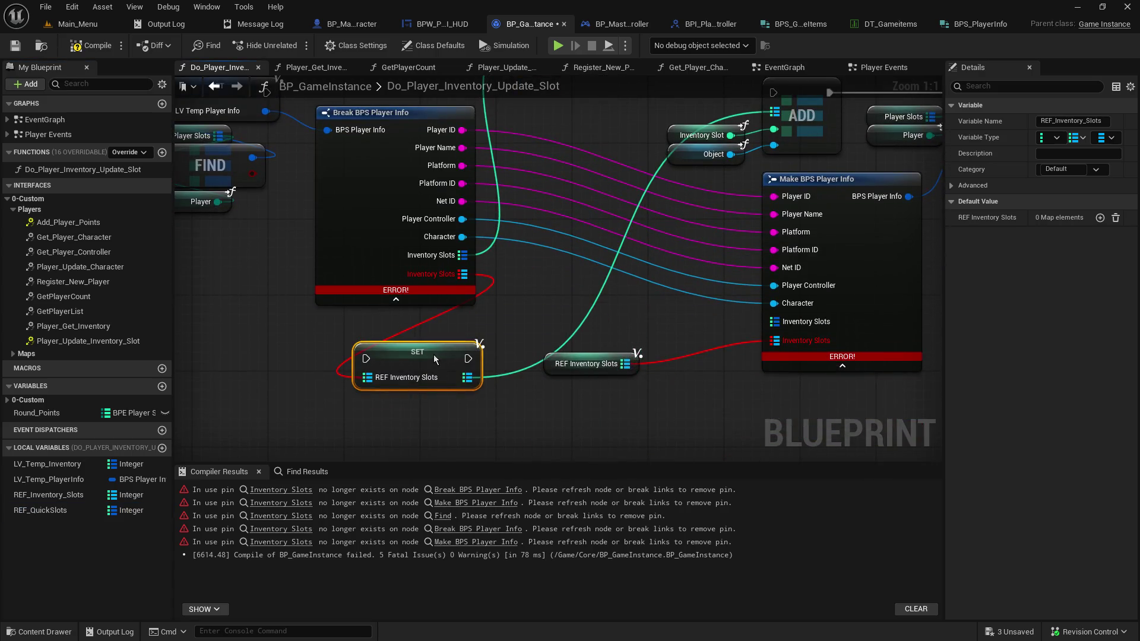
{"action": "left_click", "coordinate": [472, 376], "text": "alt"}
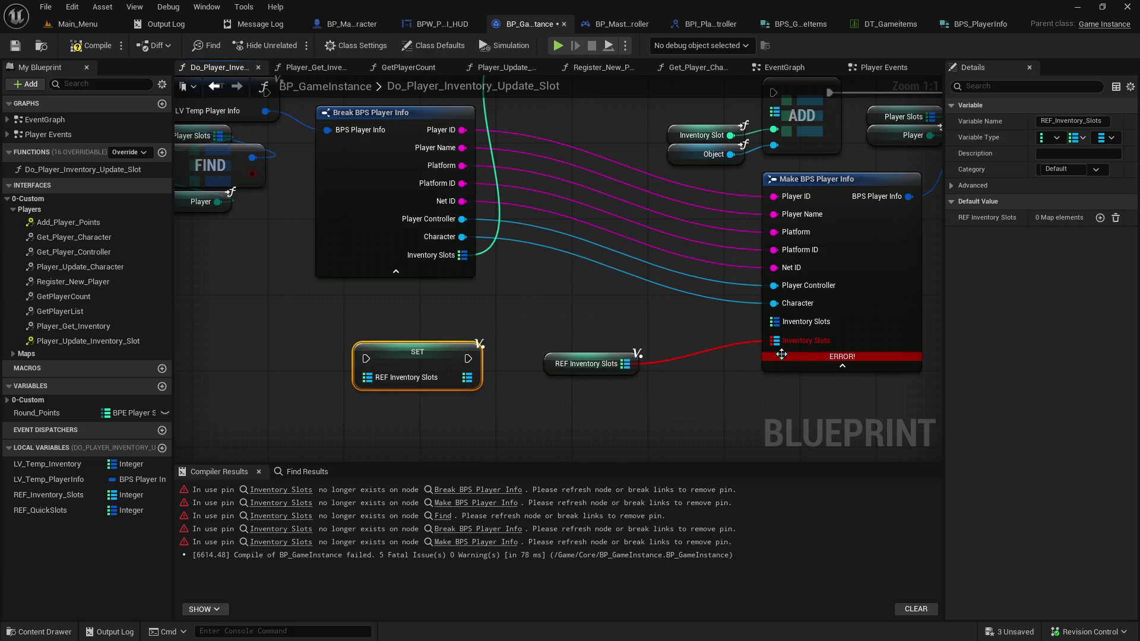
{"action": "mouse_move", "coordinate": [605, 131]}
{"action": "left_mouse_down"}
{"action": "mouse_move", "coordinate": [479, 339]}
{"action": "mouse_move", "coordinate": [486, 123]}
{"action": "left_mouse_up"}
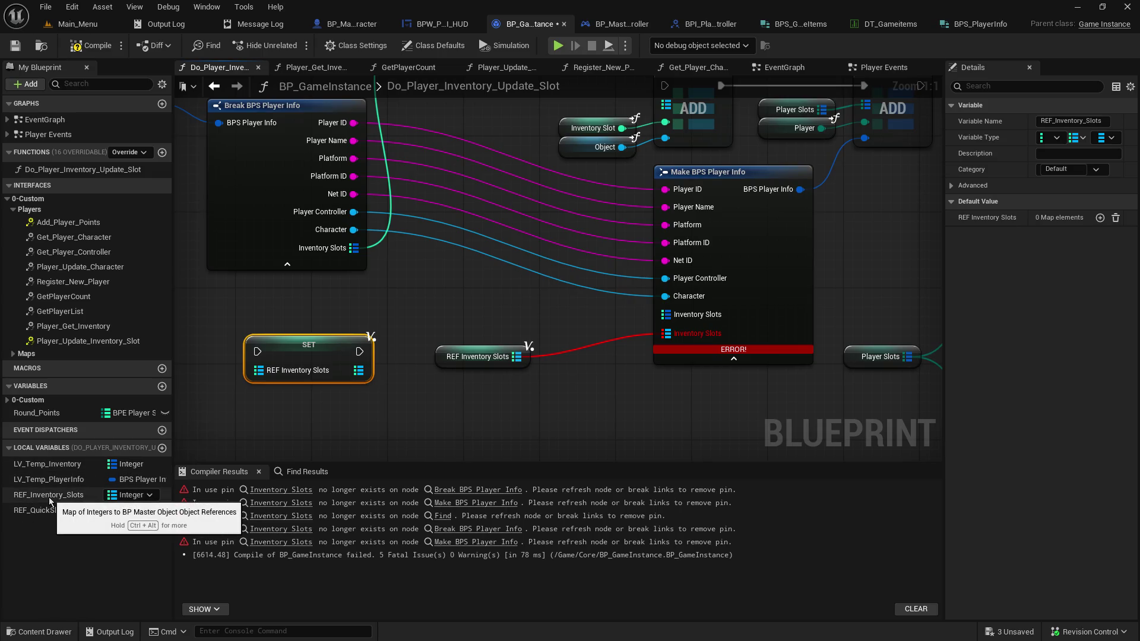
Swap the old REF Inventory Slots getter for a REF_QuickSlots getter and line up its setter
{"action": "mouse_move", "coordinate": [48, 509]}
{"action": "left_mouse_down"}
{"action": "mouse_move", "coordinate": [512, 422]}
{"action": "mouse_move", "coordinate": [528, 397]}
{"action": "mouse_move", "coordinate": [653, 363]}
{"action": "mouse_move", "coordinate": [666, 315]}
{"action": "left_mouse_up"}
{"action": "left_click", "coordinate": [568, 414]}
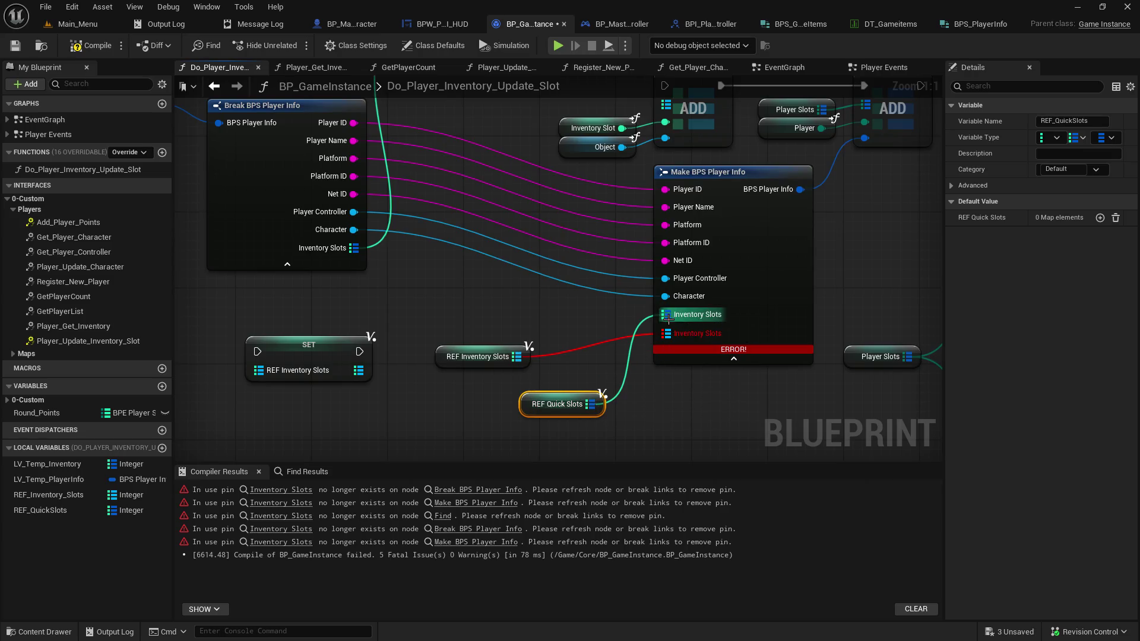
{"action": "left_click", "coordinate": [479, 357]}
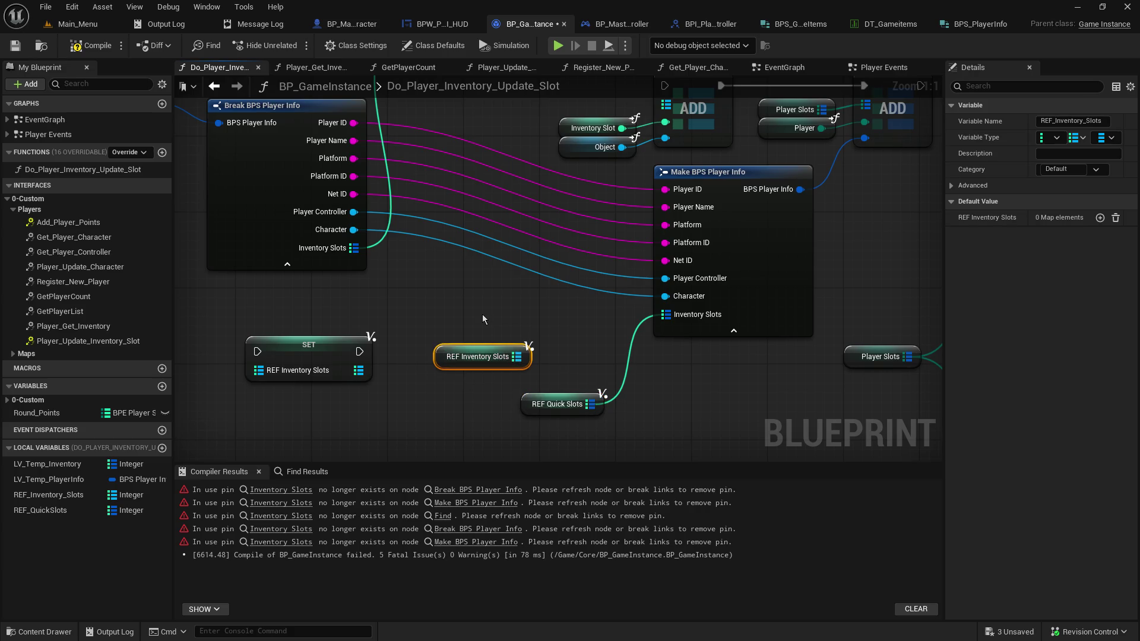
{"action": "key", "text": "Delete"}
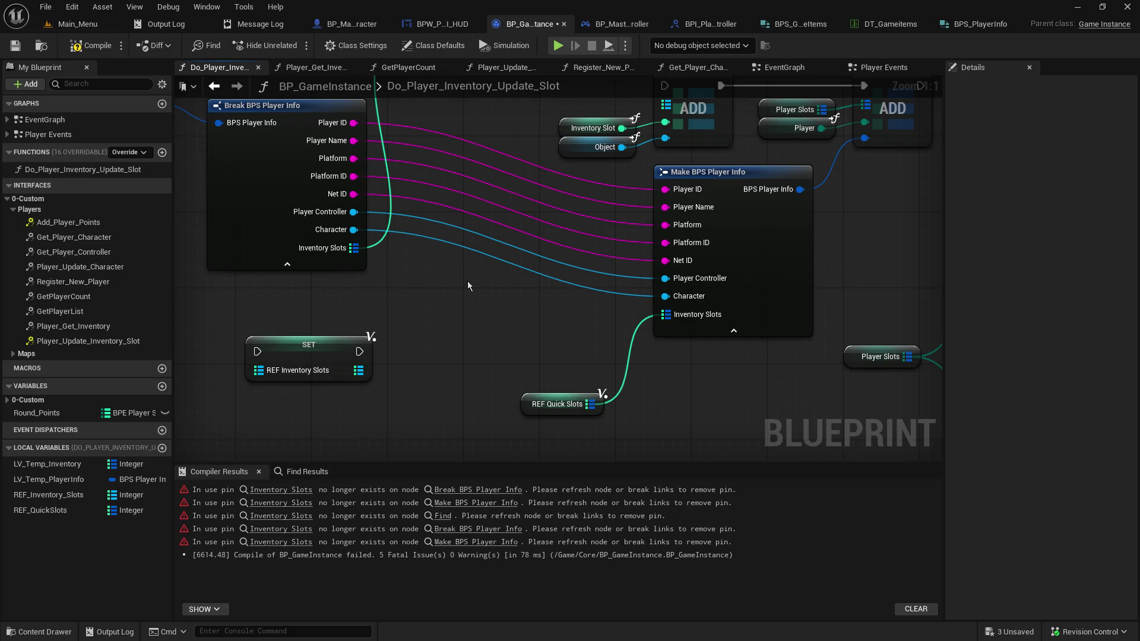
{"action": "left_click_drag", "start_coordinate": [529, 402], "coordinate": [547, 336]}
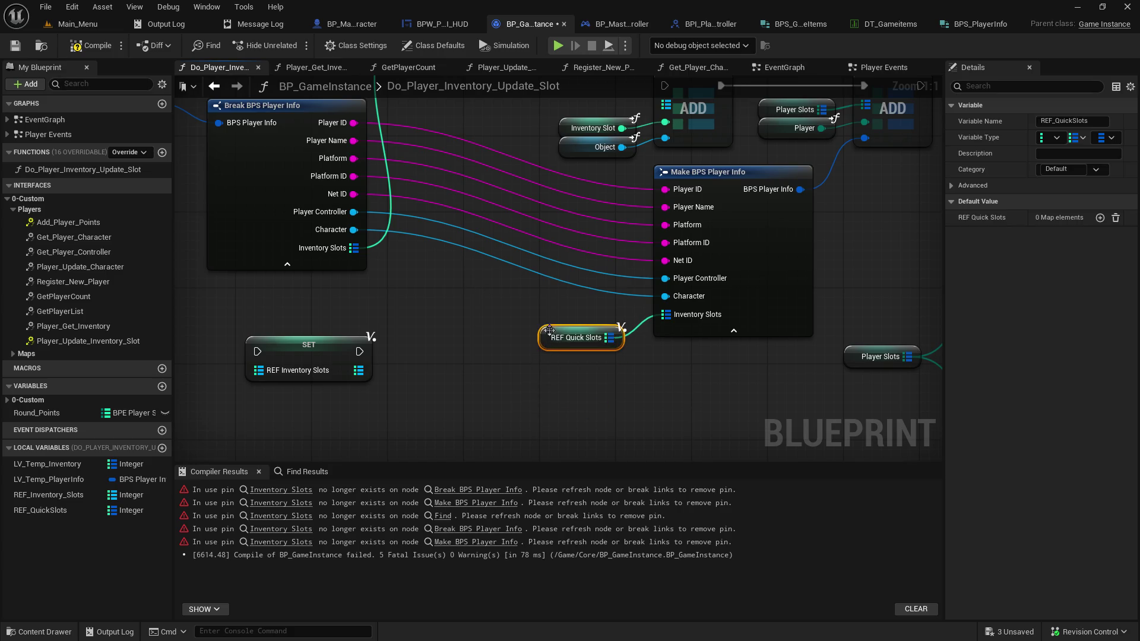
{"action": "mouse_move", "coordinate": [518, 125]}
{"action": "left_mouse_down"}
{"action": "mouse_move", "coordinate": [529, 323]}
{"action": "mouse_move", "coordinate": [546, 275]}
{"action": "left_mouse_up"}
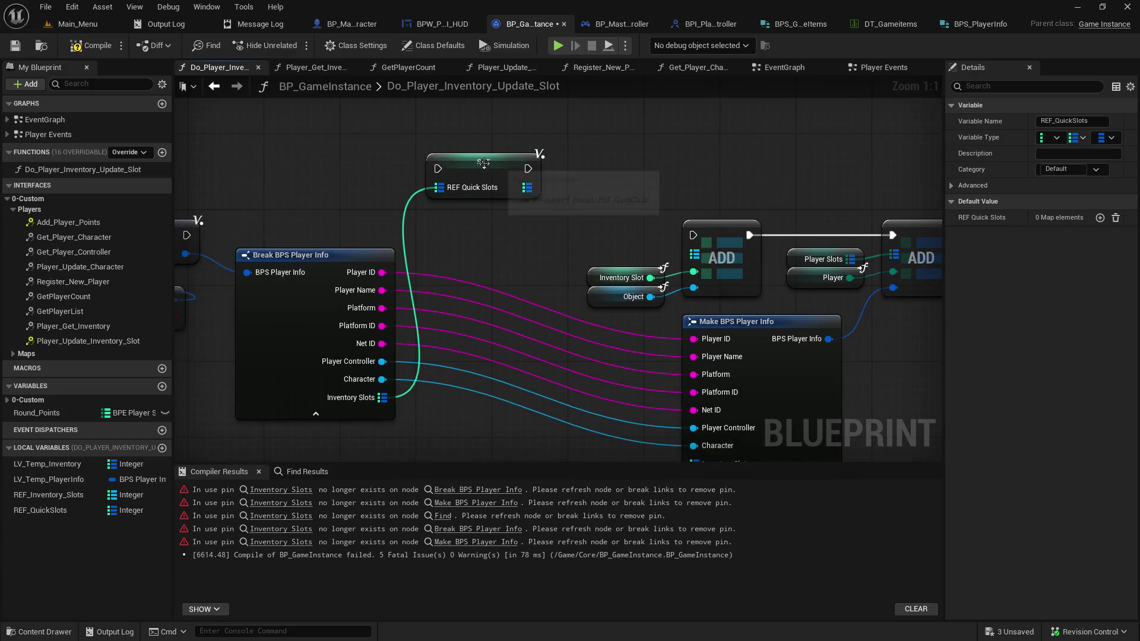
{"action": "left_click", "coordinate": [476, 190]}
{"action": "mouse_move", "coordinate": [476, 190]}
{"action": "left_mouse_down"}
{"action": "mouse_move", "coordinate": [476, 209]}
{"action": "mouse_move", "coordinate": [494, 212]}
{"action": "left_mouse_up"}
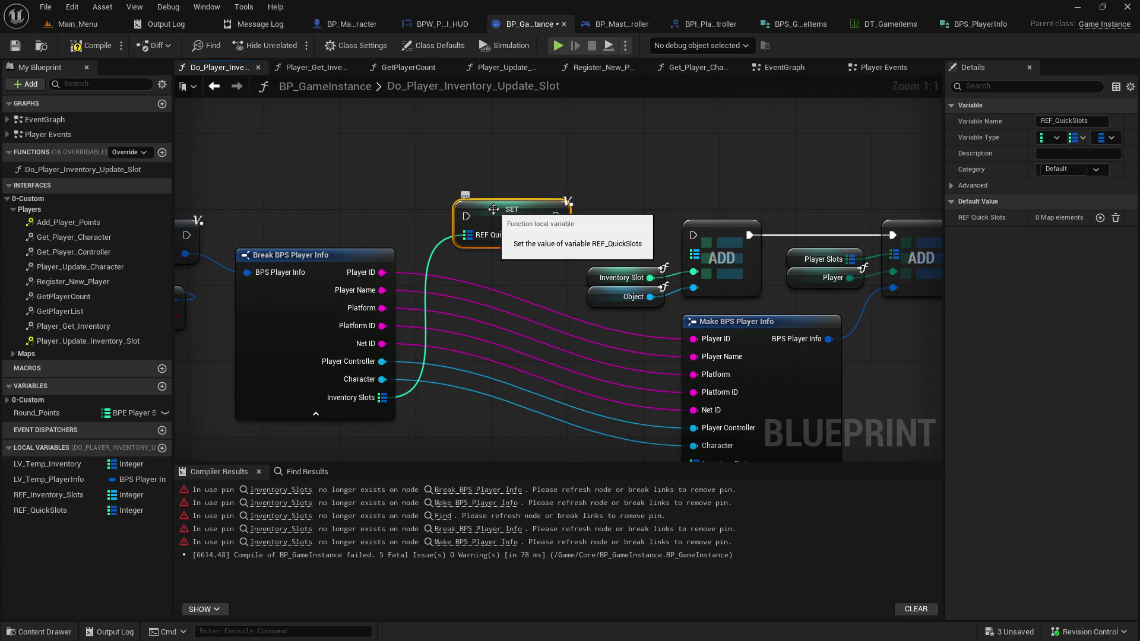
{"action": "left_click_drag", "start_coordinate": [343, 203], "coordinate": [802, 223]}
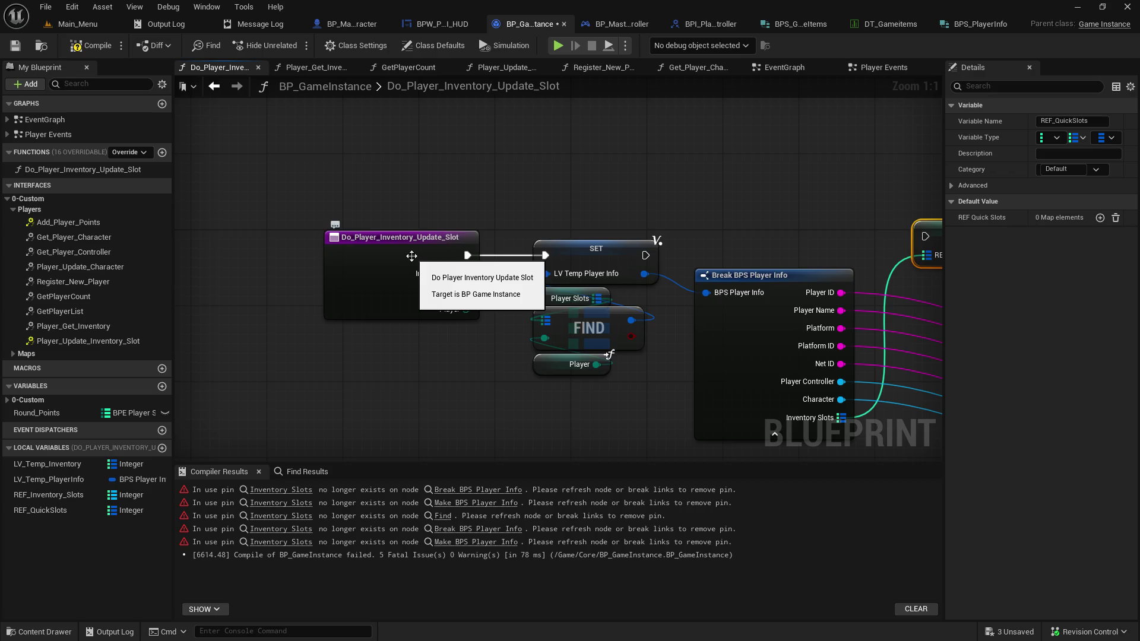
{"action": "mouse_move", "coordinate": [785, 213]}
{"action": "left_mouse_down"}
{"action": "mouse_move", "coordinate": [389, 154]}
{"action": "mouse_move", "coordinate": [361, 131]}
{"action": "left_mouse_up"}
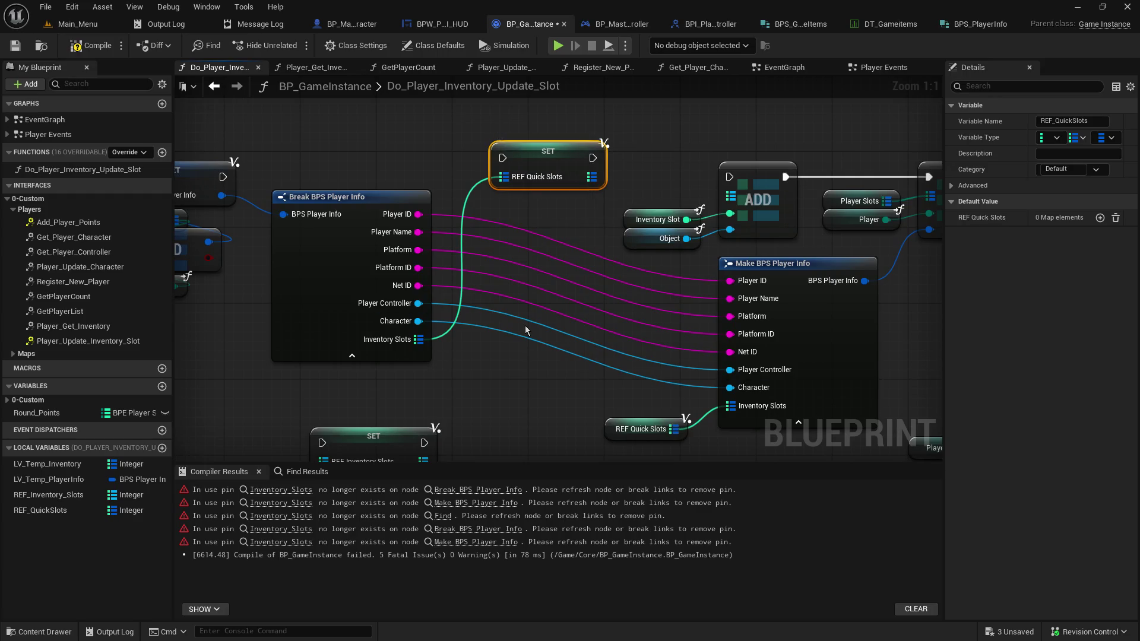
{"action": "left_click", "coordinate": [55, 495]}
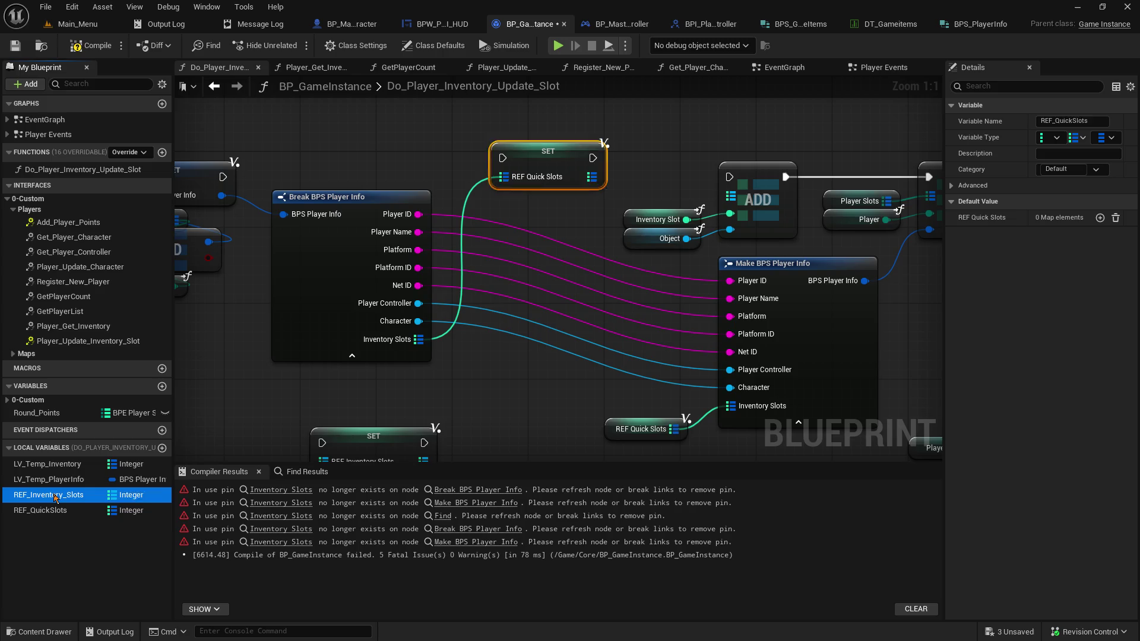
Find the remaining REF_Inventory_Slots reference and delete the leftover setter
{"action": "right_click", "coordinate": [55, 497]}
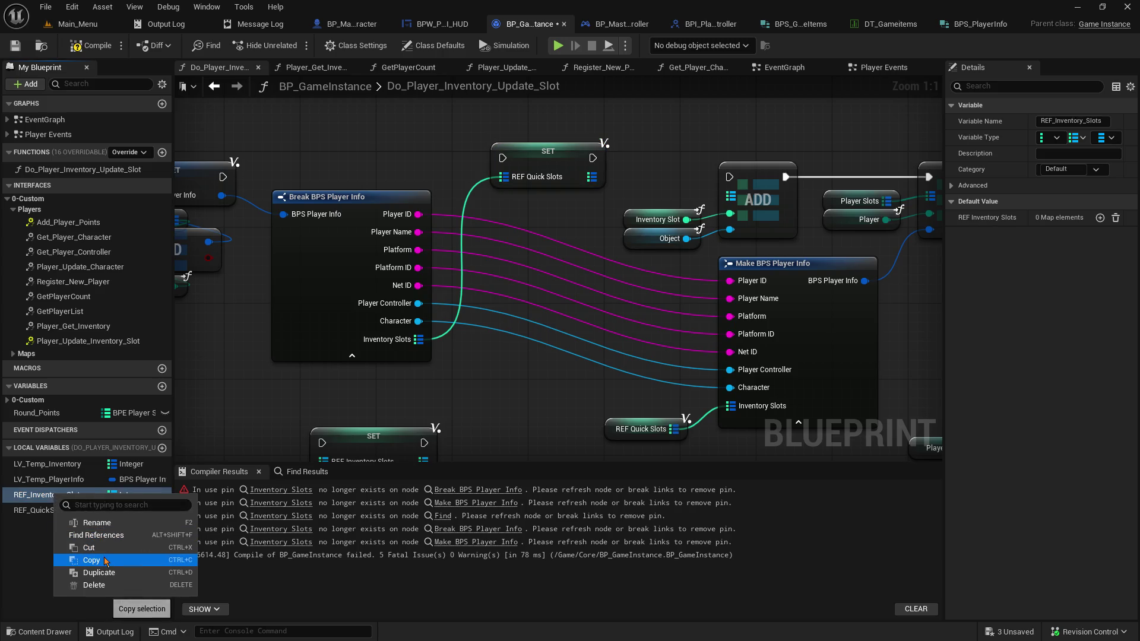
{"action": "left_click", "coordinate": [104, 536]}
{"action": "left_click", "coordinate": [290, 526]}
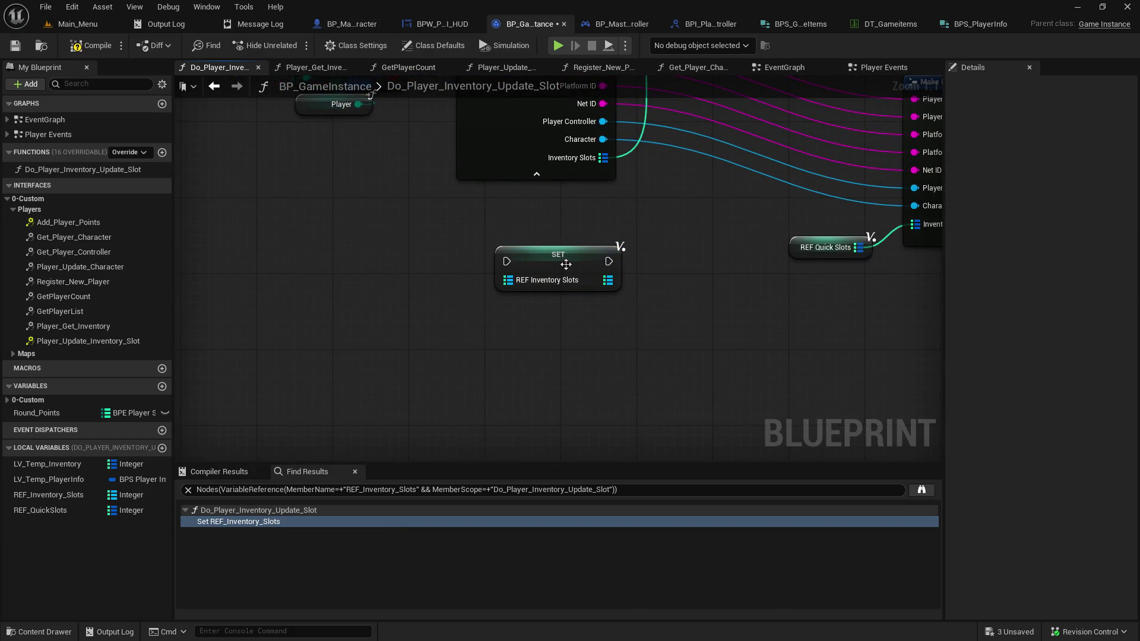
{"action": "left_click", "coordinate": [564, 264]}
{"action": "key", "text": "Delete"}
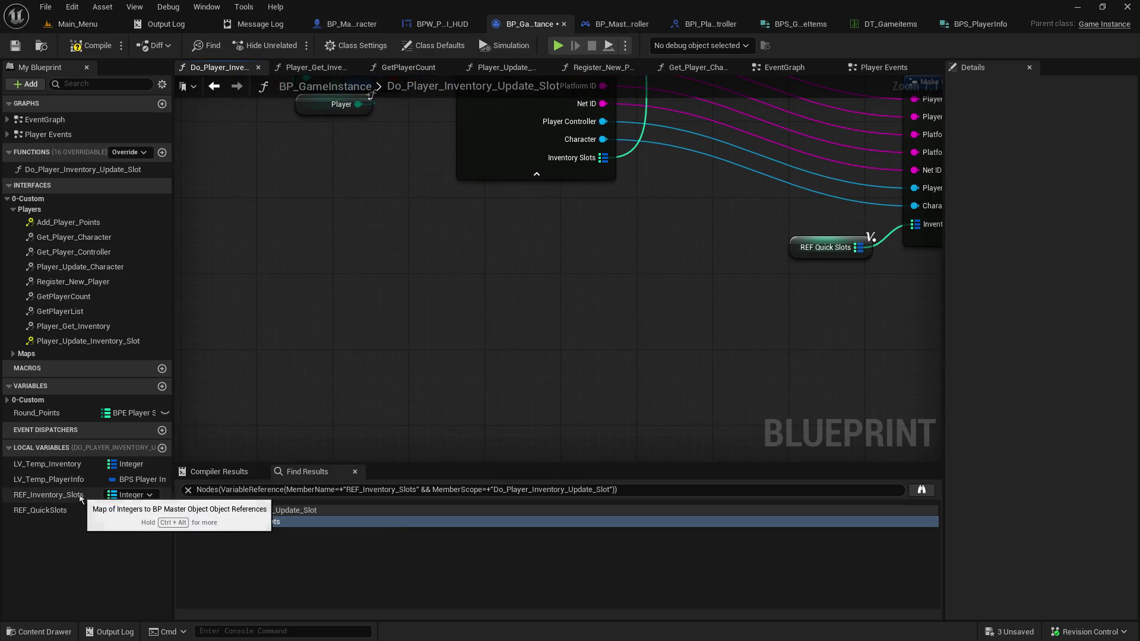
Delete the old REF_Inventory_Slots local variable
{"action": "right_click", "coordinate": [70, 507]}
{"action": "left_click", "coordinate": [72, 496]}
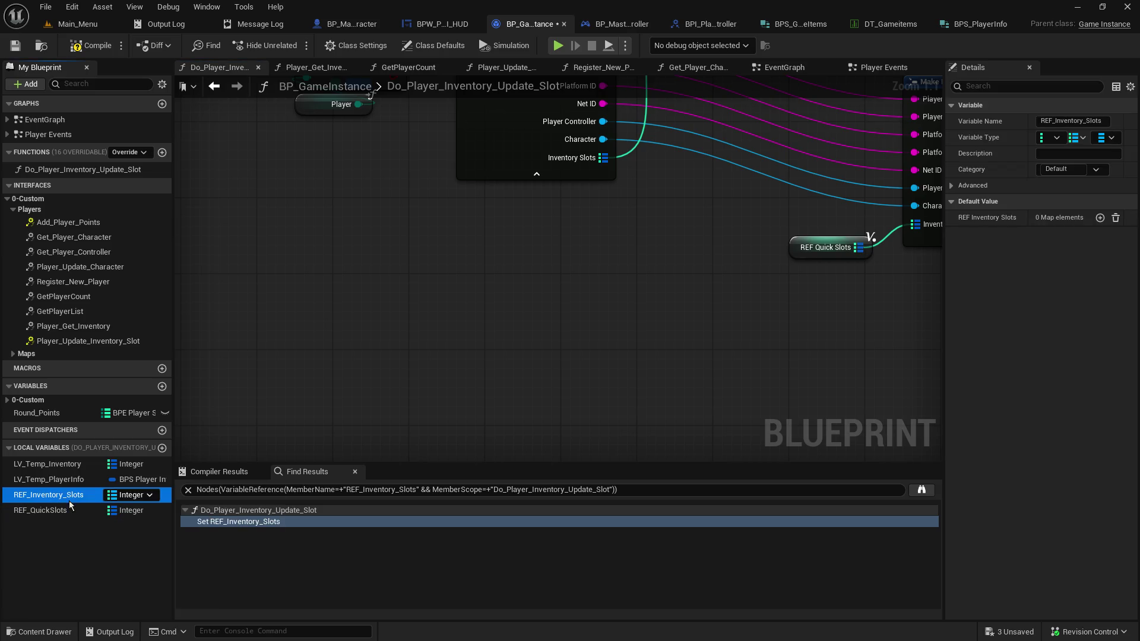
{"action": "right_click", "coordinate": [73, 497]}
{"action": "left_click", "coordinate": [117, 525]}
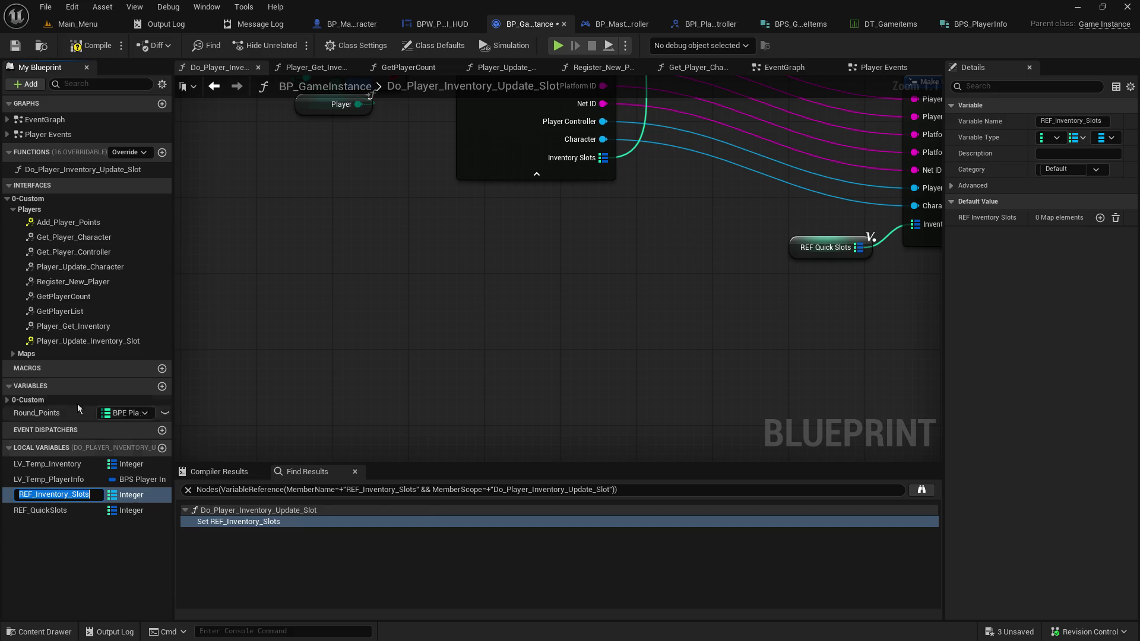
{"action": "left_click", "coordinate": [67, 508]}
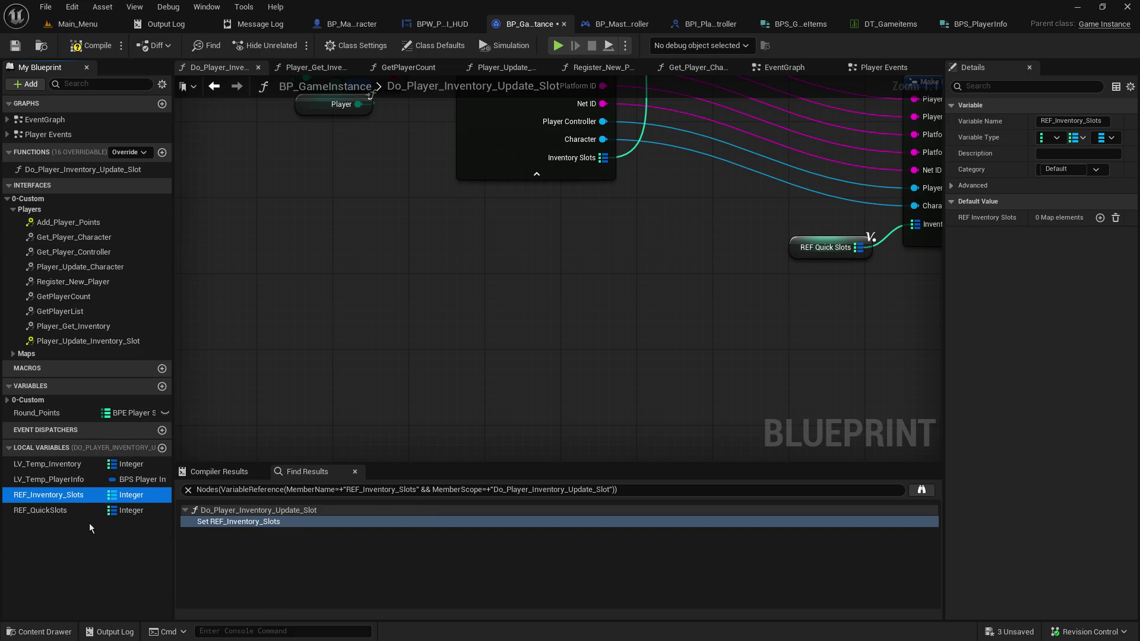
{"action": "right_click", "coordinate": [72, 497]}
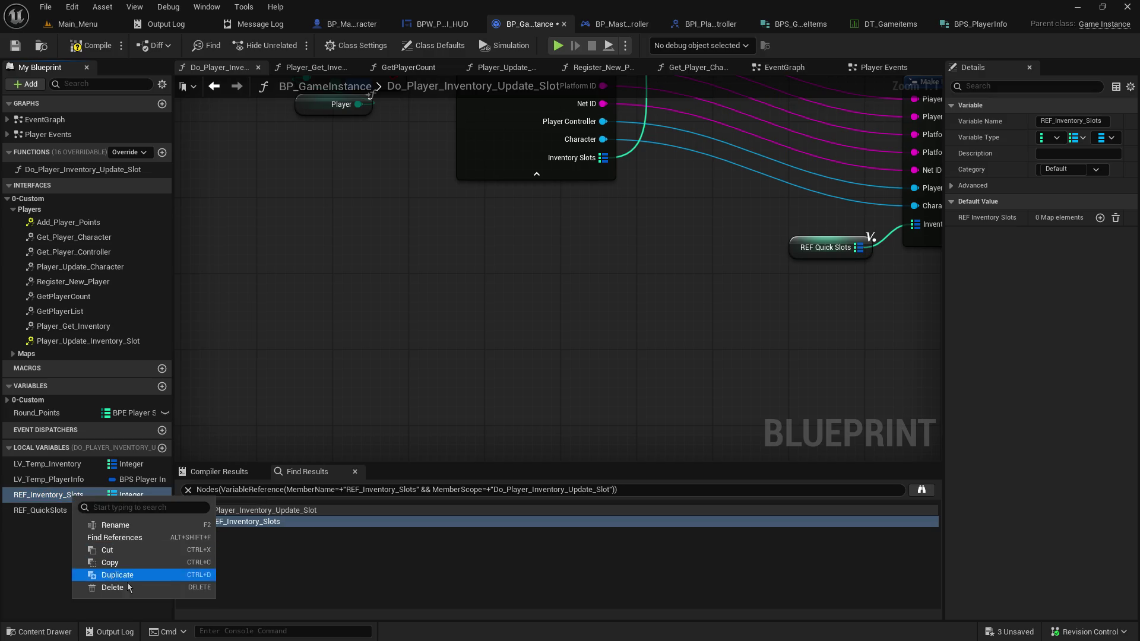
{"action": "left_click", "coordinate": [110, 587]}
Rename REF_QuickSlots to REF_Inventory_Slots and wire its SET node into the execution chain
{"action": "right_click", "coordinate": [59, 498]}
{"action": "left_click", "coordinate": [114, 536]}
{"action": "type", "text": "REF_Inventory_Slots"}
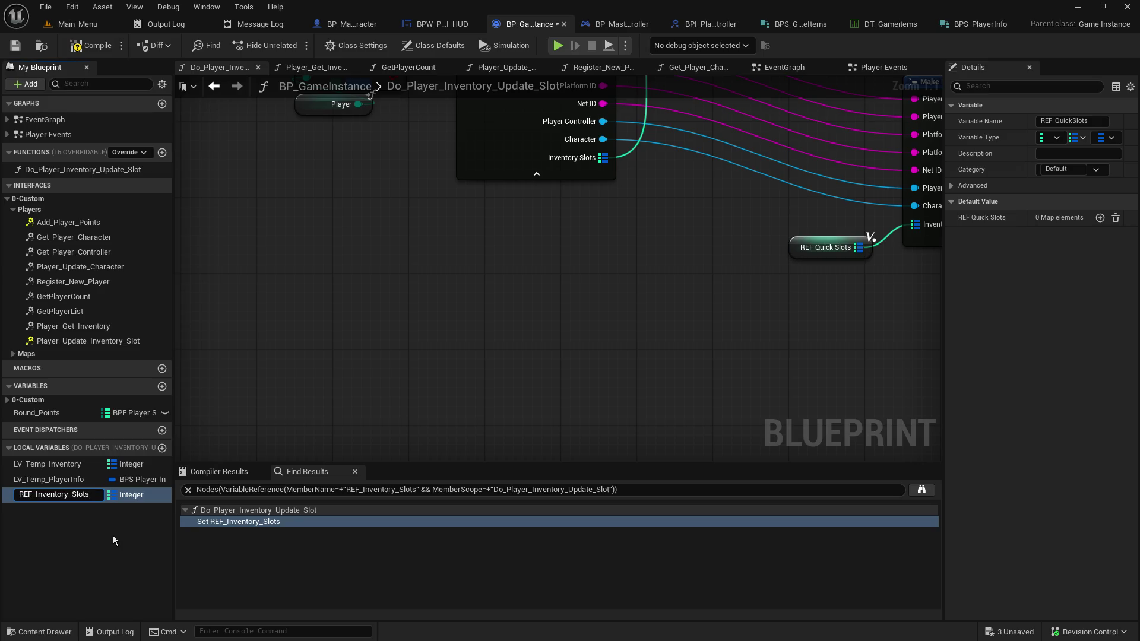
{"action": "key", "text": "Return"}
{"action": "mouse_move", "coordinate": [701, 221]}
{"action": "left_mouse_down"}
{"action": "mouse_move", "coordinate": [518, 366]}
{"action": "mouse_move", "coordinate": [502, 387]}
{"action": "mouse_move", "coordinate": [522, 411]}
{"action": "left_mouse_up"}
{"action": "mouse_move", "coordinate": [199, 186]}
{"action": "left_mouse_down"}
{"action": "mouse_move", "coordinate": [478, 168]}
{"action": "mouse_move", "coordinate": [531, 182]}
{"action": "left_mouse_up"}
{"action": "left_click_drag", "start_coordinate": [649, 157], "coordinate": [501, 131]}
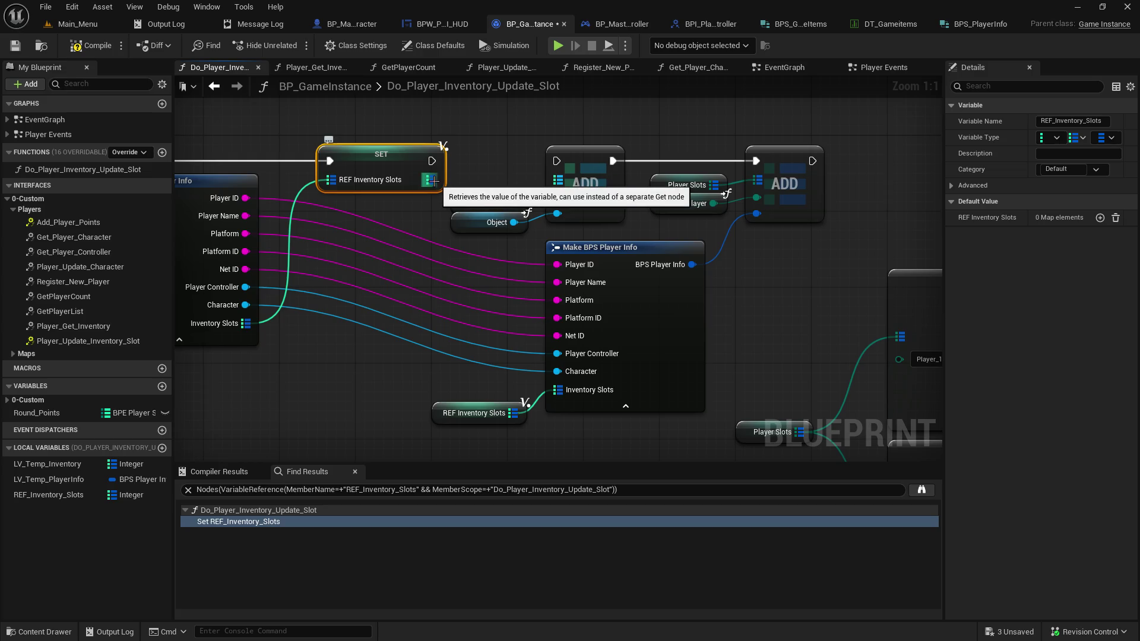
{"action": "left_click", "coordinate": [155, 46]}
{"action": "left_click", "coordinate": [160, 107]}
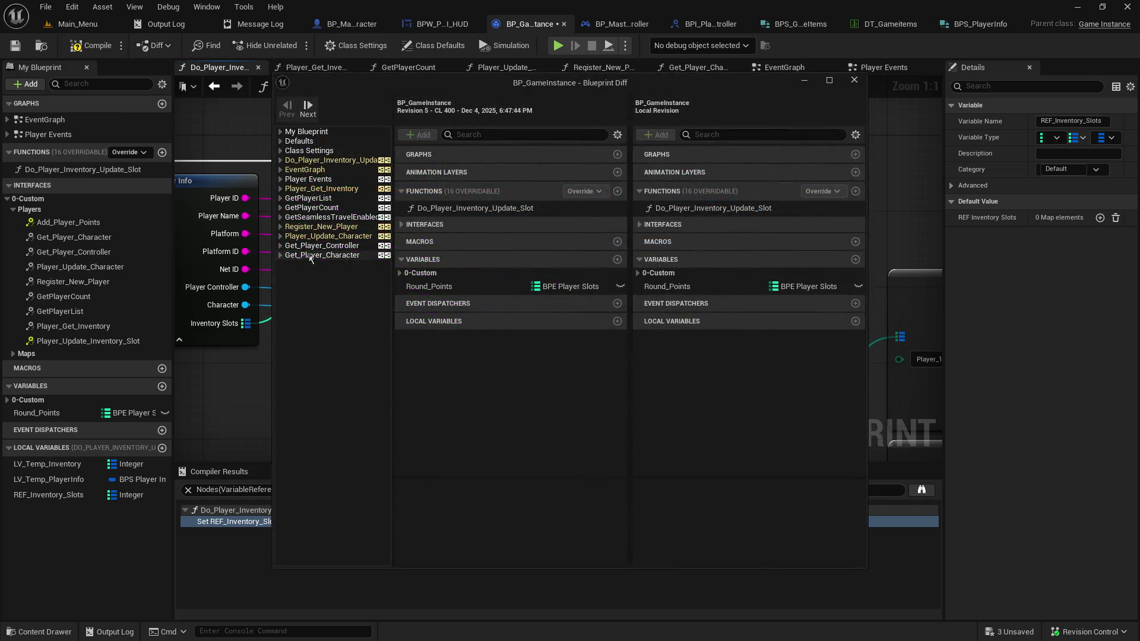
{"action": "left_click", "coordinate": [310, 171]}
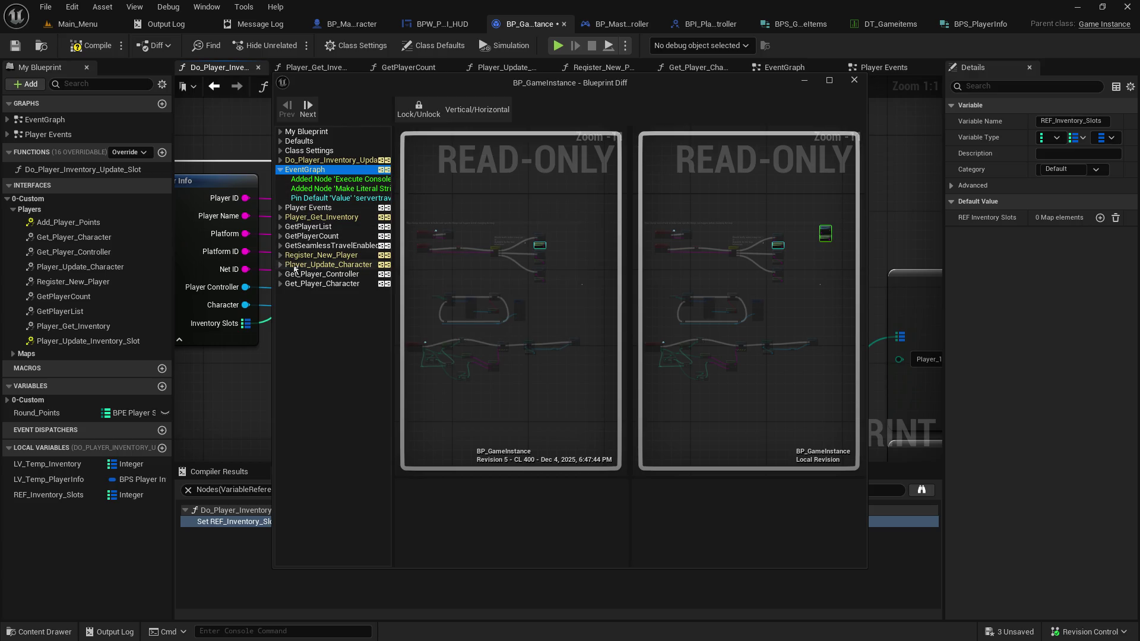
{"action": "left_click", "coordinate": [307, 162]}
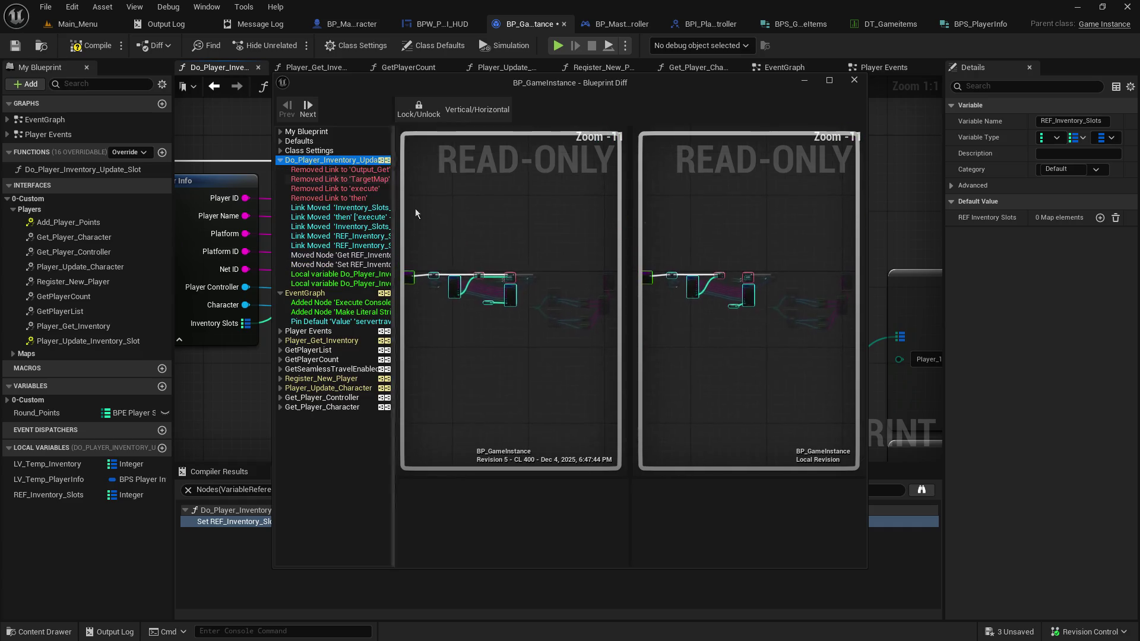
{"action": "right_click", "coordinate": [534, 191]}
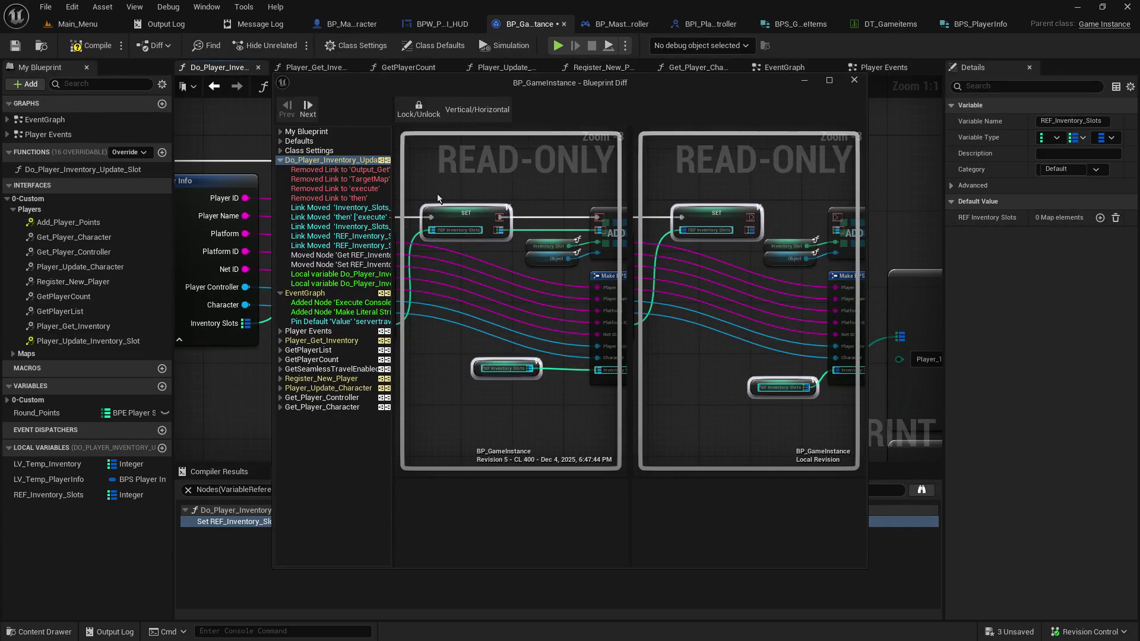
{"action": "left_click", "coordinate": [855, 81]}
{"action": "mouse_move", "coordinate": [439, 182]}
{"action": "left_mouse_down"}
{"action": "mouse_move", "coordinate": [588, 193]}
{"action": "mouse_move", "coordinate": [516, 179]}
{"action": "left_mouse_up"}
{"action": "left_click", "coordinate": [576, 154]}
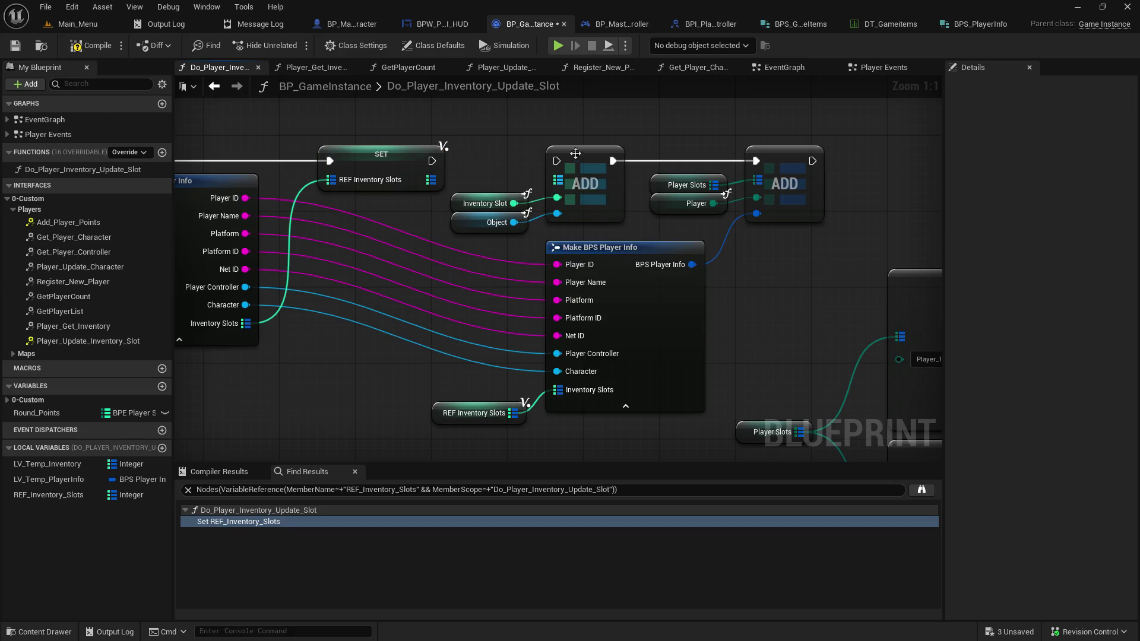
Break the ADD node's Inventory Slot and Object links, wire in the REF Inventory Slots map, and move Object aside
{"action": "left_click", "coordinate": [557, 198], "text": "alt"}
{"action": "left_click", "coordinate": [557, 218], "text": "alt"}
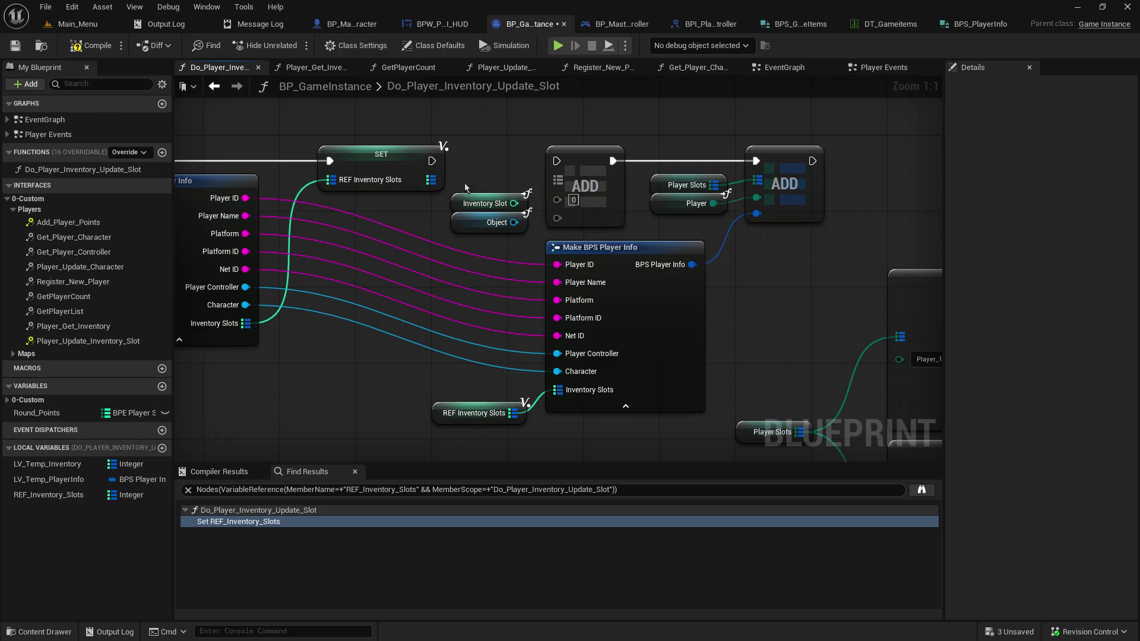
{"action": "mouse_move", "coordinate": [428, 179]}
{"action": "left_mouse_down"}
{"action": "mouse_move", "coordinate": [579, 175]}
{"action": "mouse_move", "coordinate": [558, 179]}
{"action": "mouse_move", "coordinate": [557, 200]}
{"action": "left_mouse_up"}
{"action": "left_click_drag", "start_coordinate": [461, 222], "coordinate": [470, 118]}
{"action": "left_click_drag", "start_coordinate": [462, 174], "coordinate": [458, 150]}
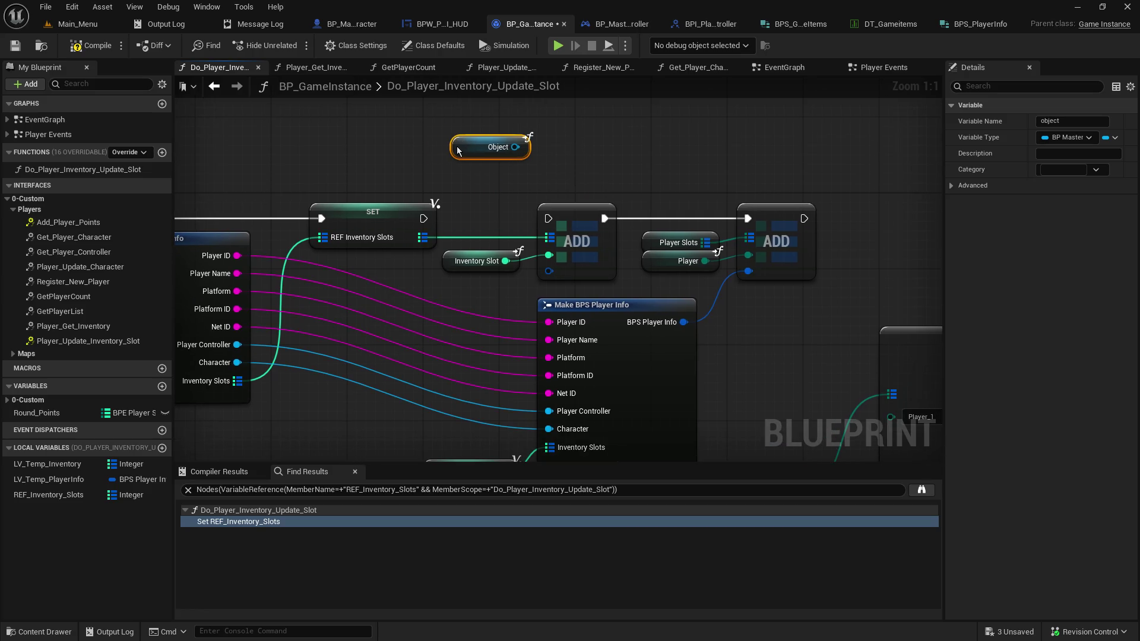
{"action": "left_click_drag", "start_coordinate": [371, 148], "coordinate": [747, 156]}
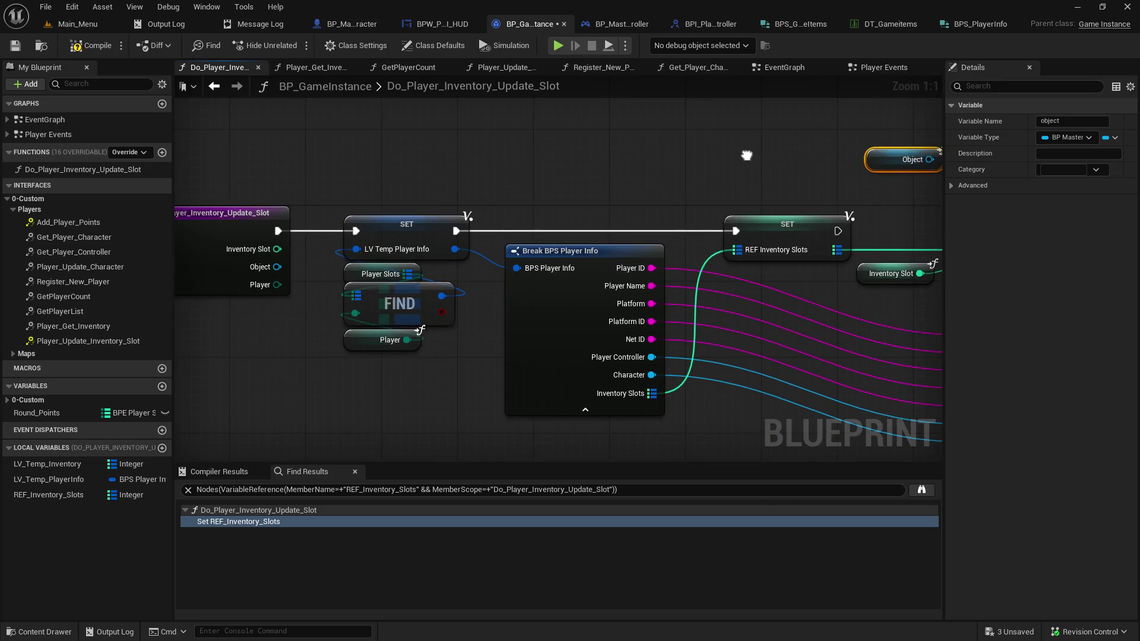
{"action": "mouse_move", "coordinate": [747, 155]}
{"action": "left_mouse_down"}
{"action": "mouse_move", "coordinate": [398, 172]}
{"action": "mouse_move", "coordinate": [784, 129]}
{"action": "mouse_move", "coordinate": [492, 187]}
{"action": "left_mouse_up"}
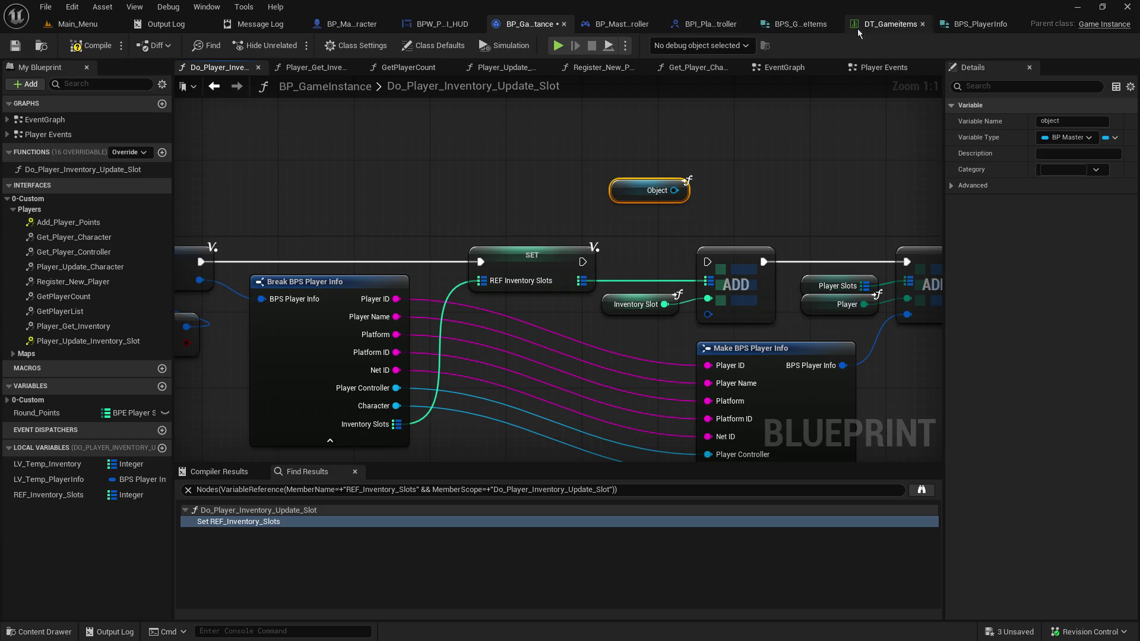
{"action": "left_click", "coordinate": [876, 27]}
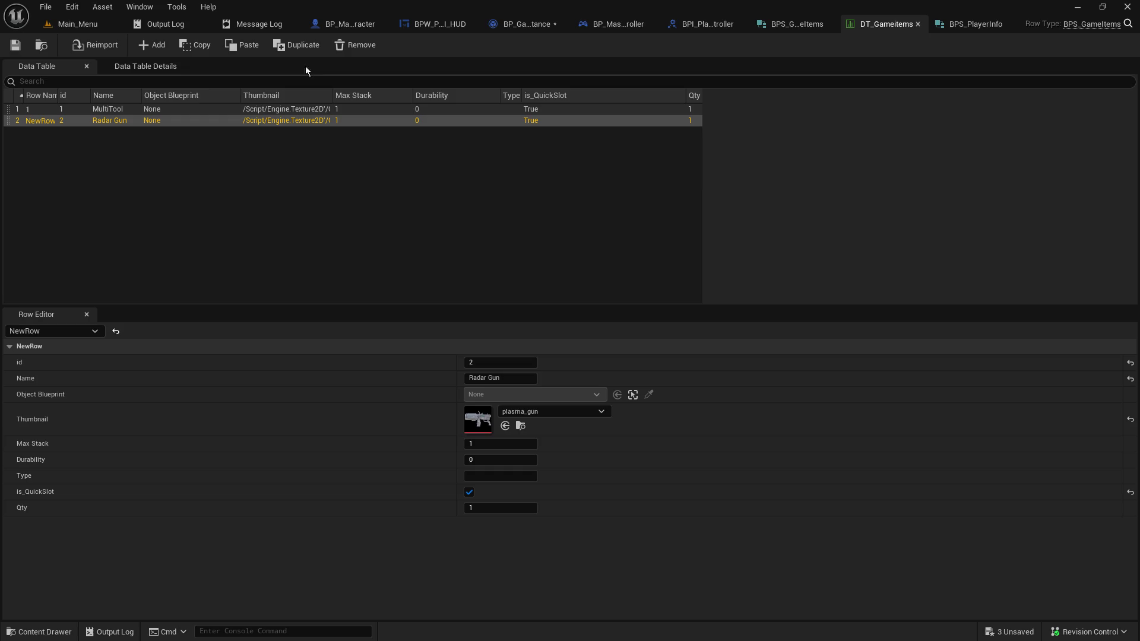
From the Main_Menu Content Browser, open BP_Master_Object in the Player_Objects folder
{"action": "left_click", "coordinate": [83, 23]}
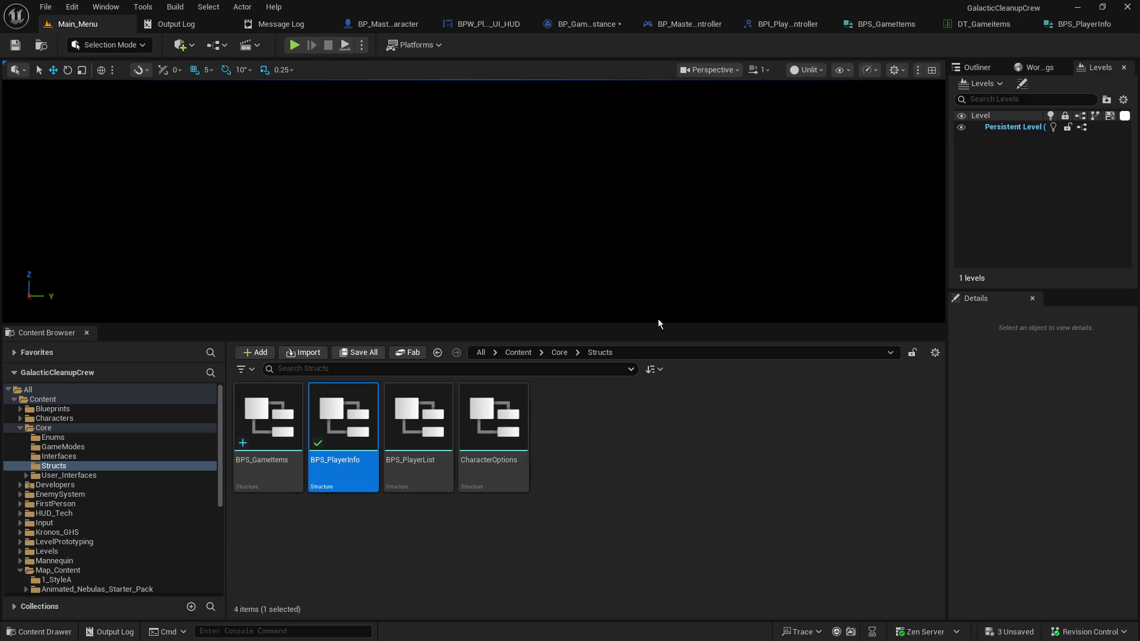
{"action": "scroll", "coordinate": [76, 526], "scroll_direction": "down", "scroll_amount": 6}
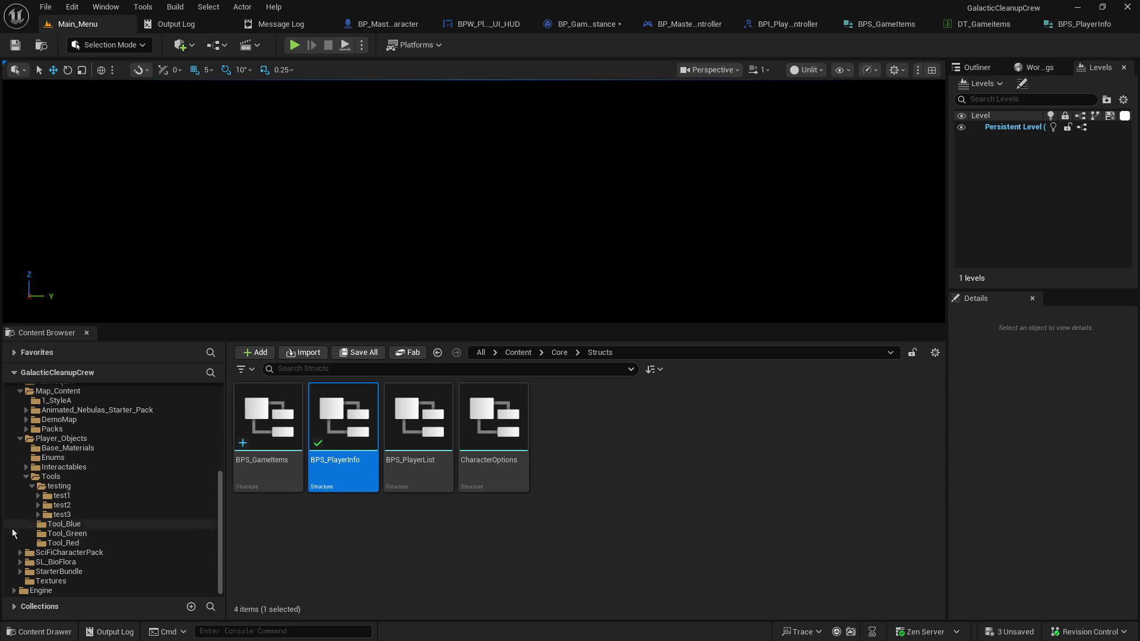
{"action": "left_click", "coordinate": [46, 440]}
{"action": "left_click", "coordinate": [568, 409]}
{"action": "double_click", "coordinate": [569, 410]}
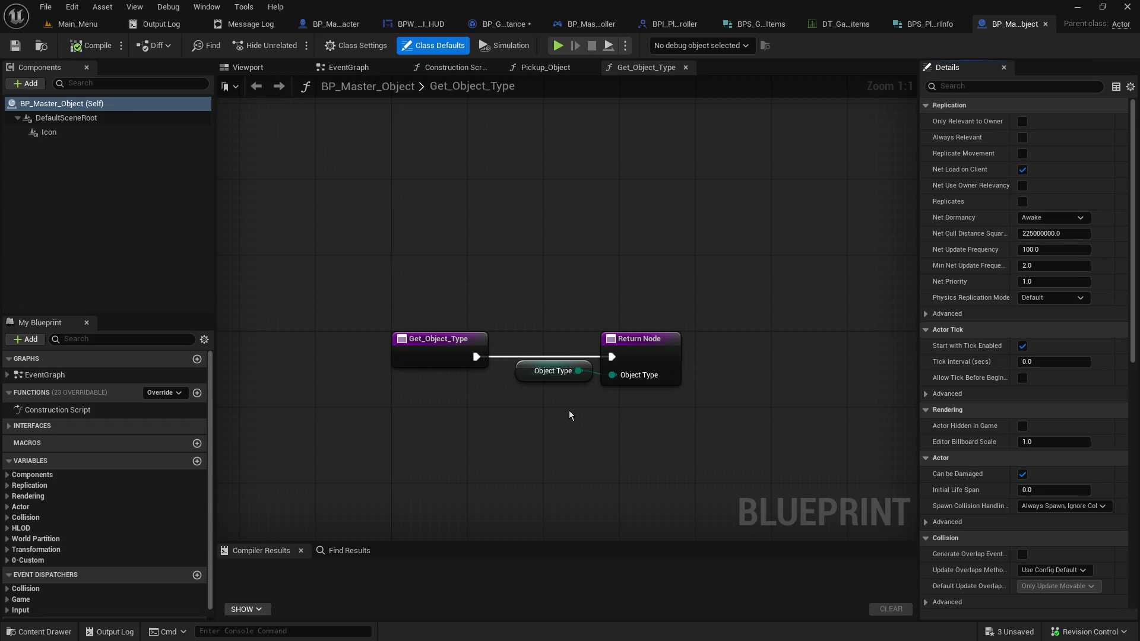
Add a GameItem_ID variable under the 0-Custom|Objects category and save, checking out the asset
{"action": "scroll", "coordinate": [119, 545], "scroll_direction": "down", "scroll_amount": 1}
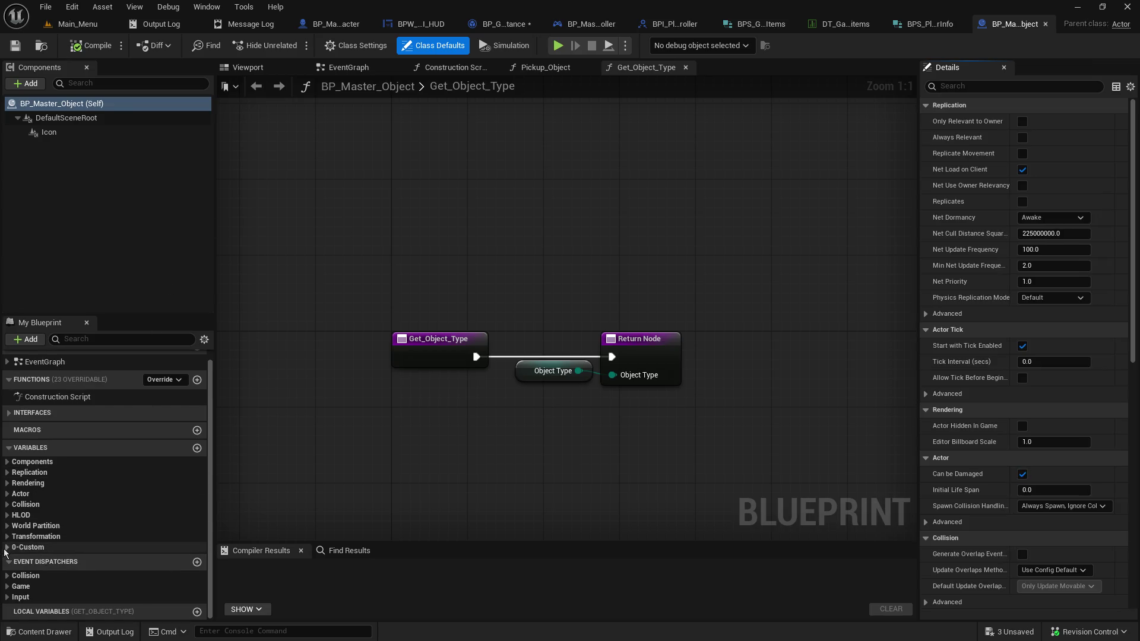
{"action": "left_click", "coordinate": [8, 550]}
{"action": "left_click", "coordinate": [12, 560]}
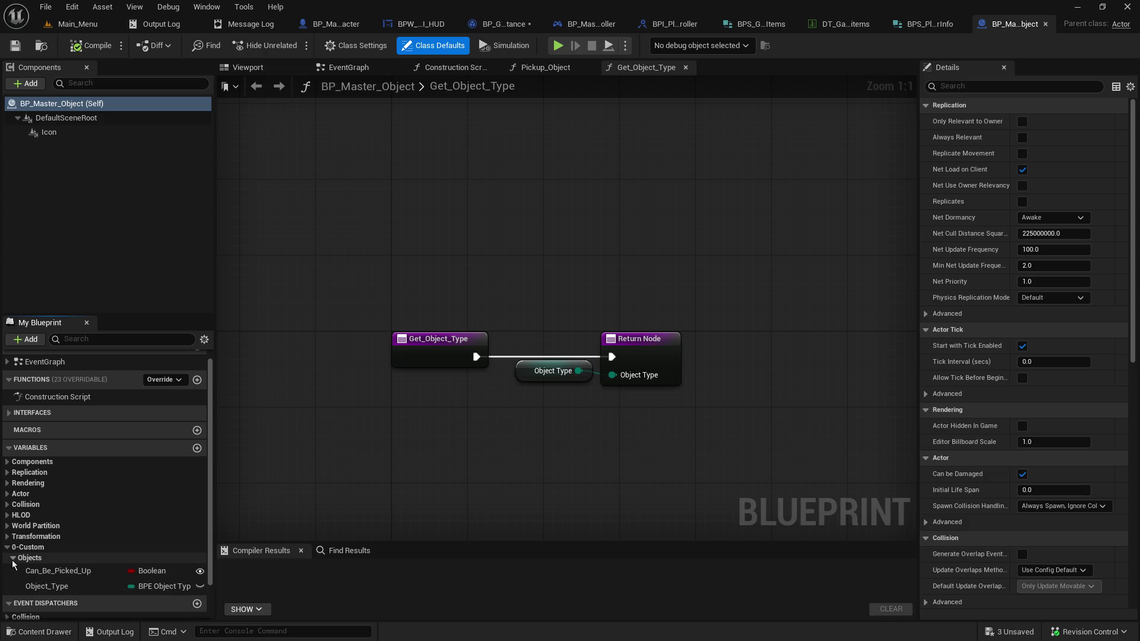
{"action": "scroll", "coordinate": [13, 563], "scroll_direction": "down", "scroll_amount": 1}
{"action": "left_click", "coordinate": [92, 529]}
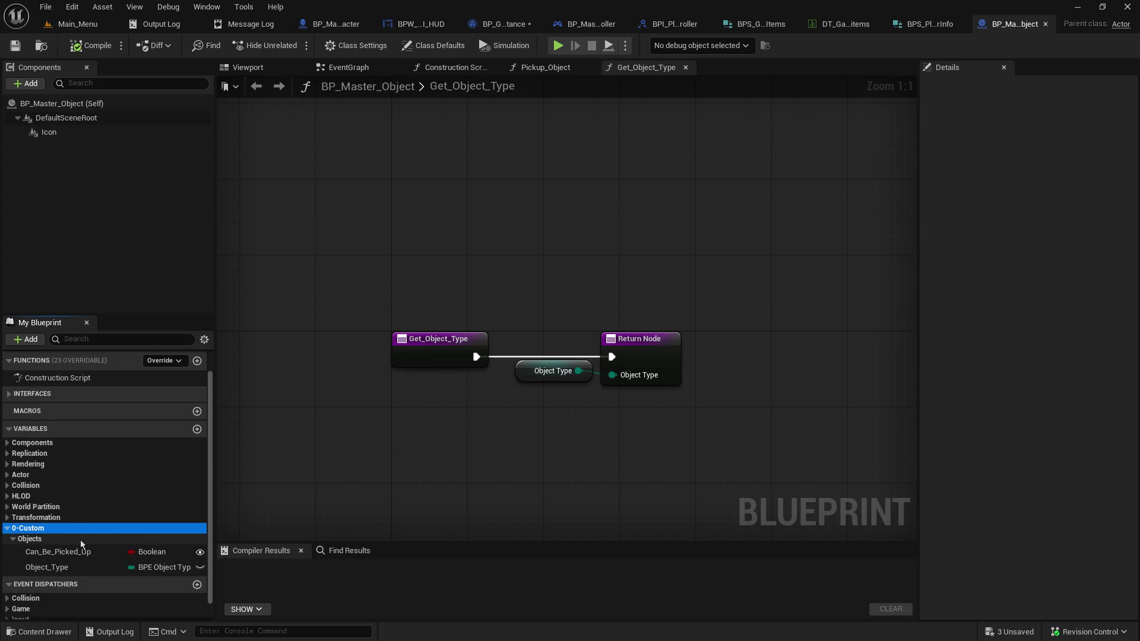
{"action": "left_click", "coordinate": [81, 539]}
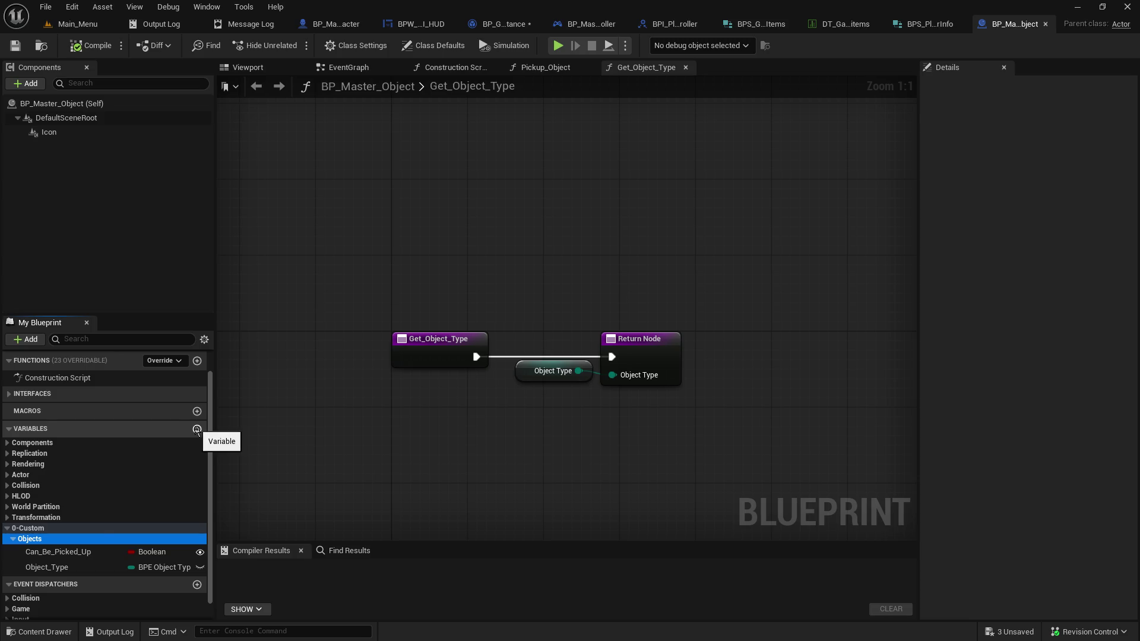
{"action": "right_click", "coordinate": [88, 537]}
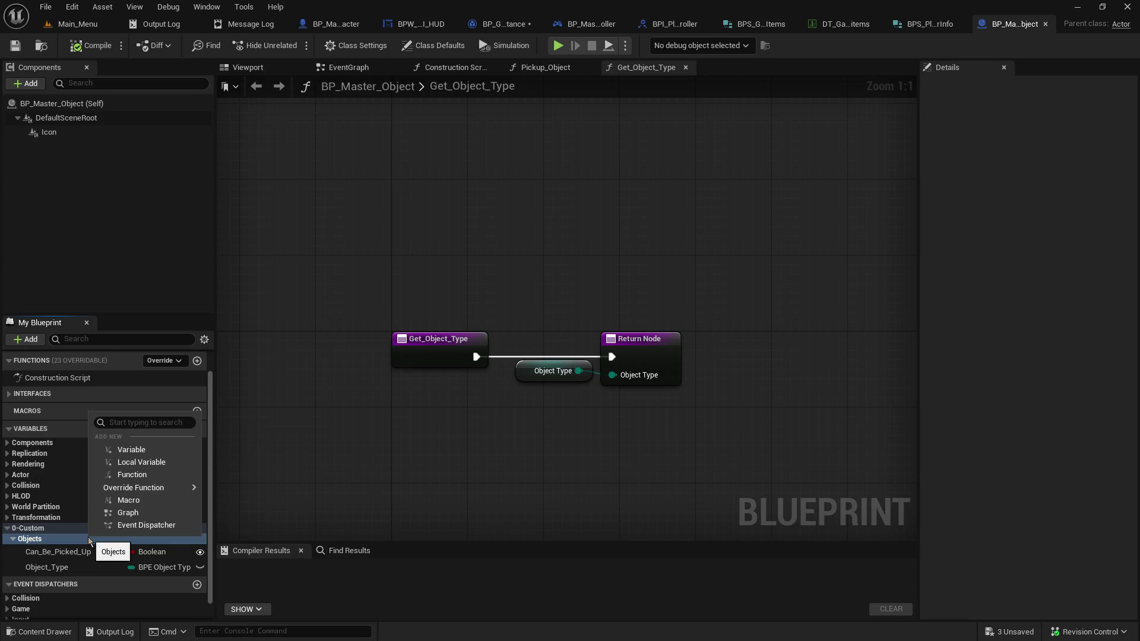
{"action": "left_click", "coordinate": [155, 451]}
{"action": "type", "text": "GameItem_ID"}
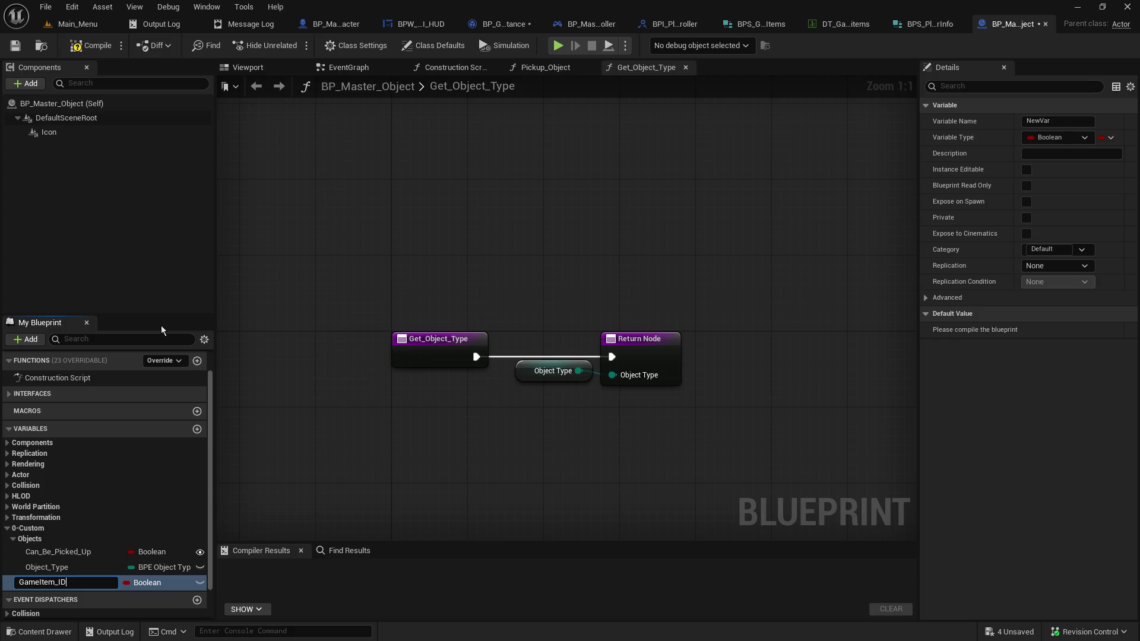
{"action": "key", "text": "Return"}
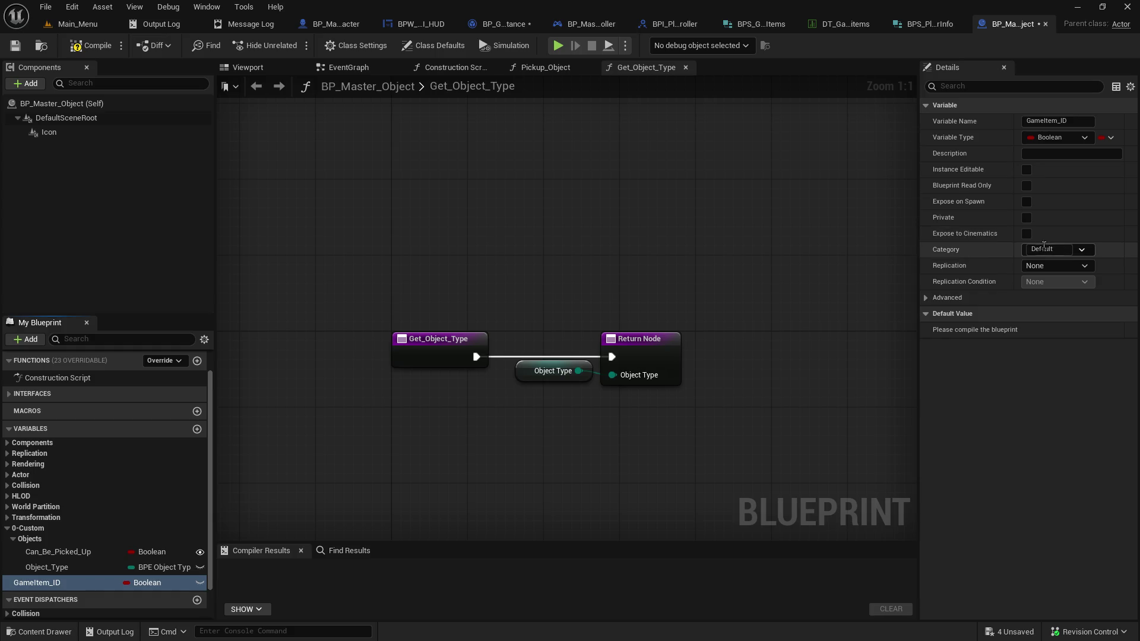
{"action": "left_click", "coordinate": [1083, 250]}
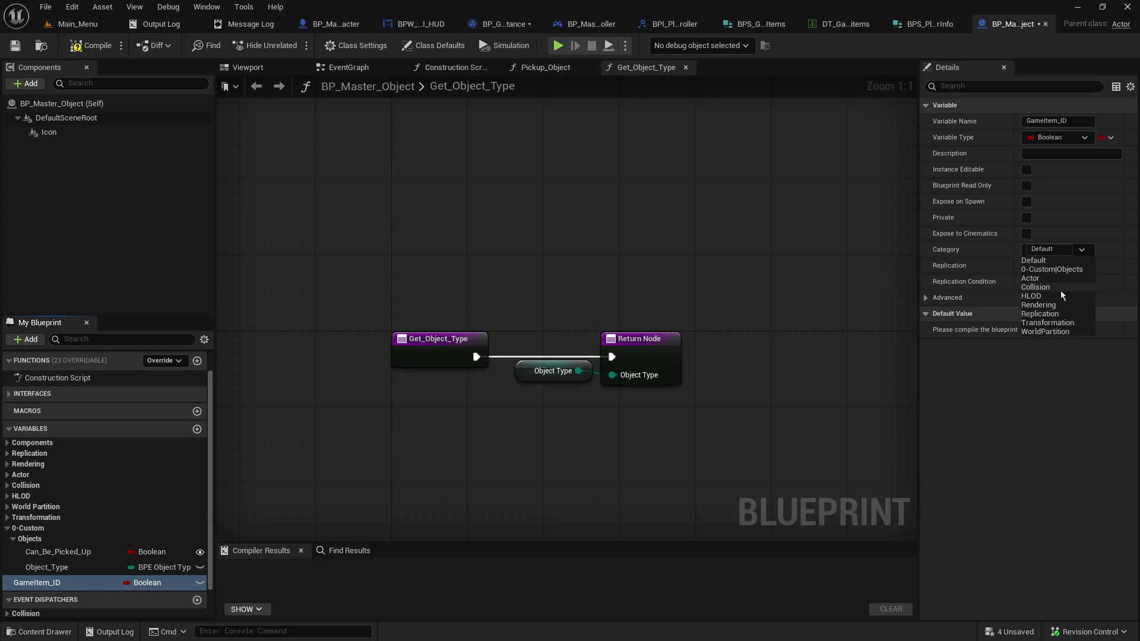
{"action": "left_click", "coordinate": [1064, 271]}
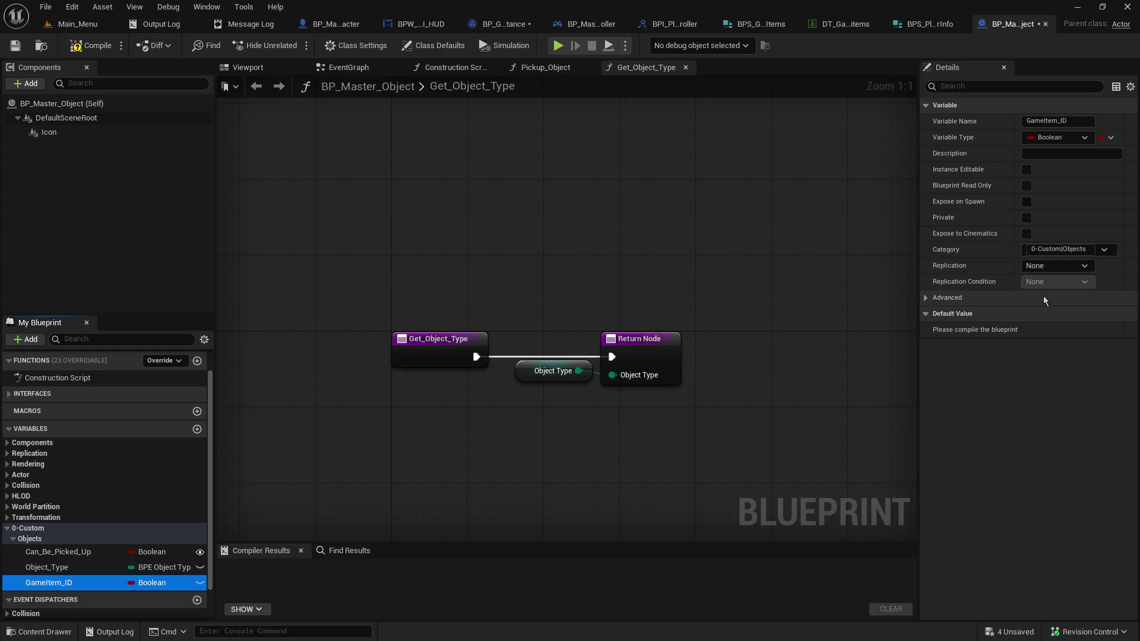
{"action": "left_click", "coordinate": [15, 46]}
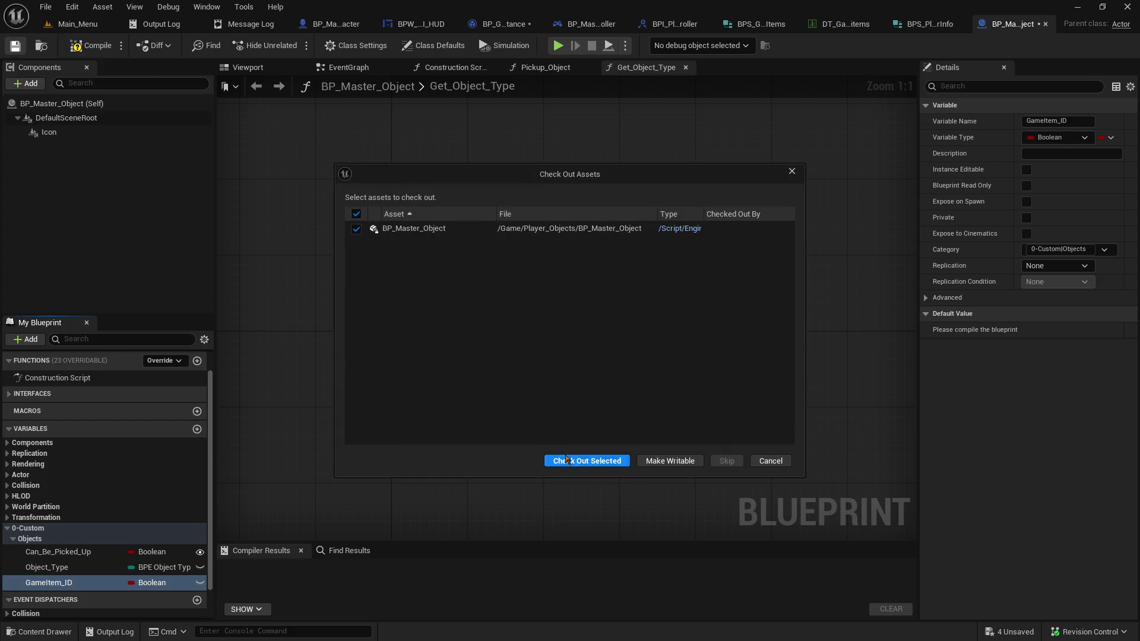
{"action": "left_click", "coordinate": [566, 459]}
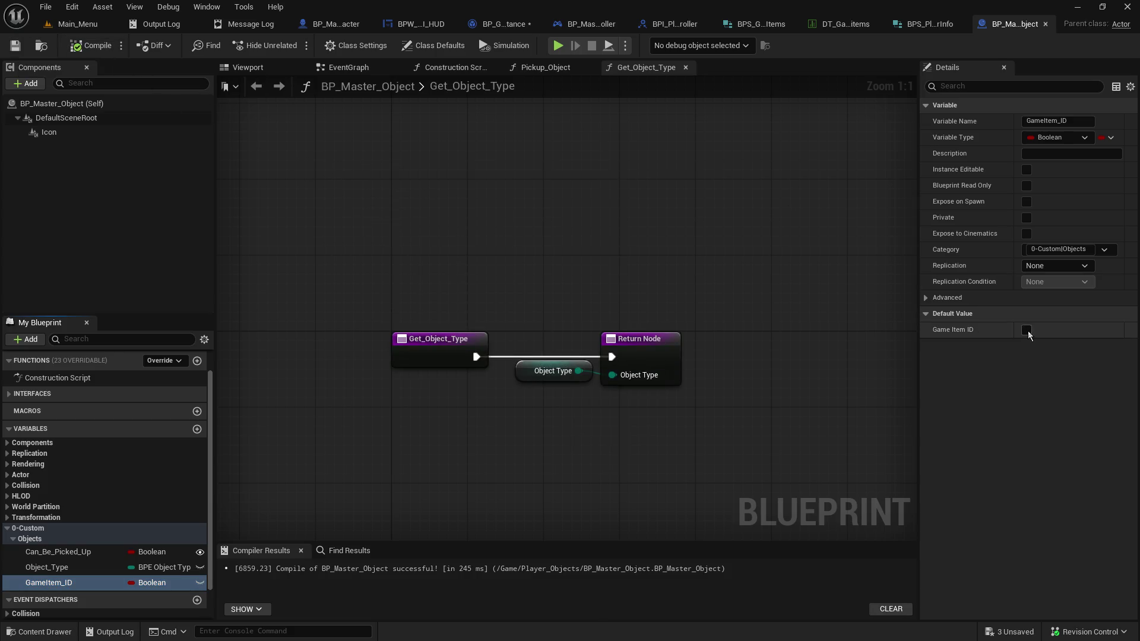
Make GameItem_ID an Integer, then save and compile the Blueprint
{"action": "left_click", "coordinate": [1069, 137]}
{"action": "left_click", "coordinate": [1030, 195]}
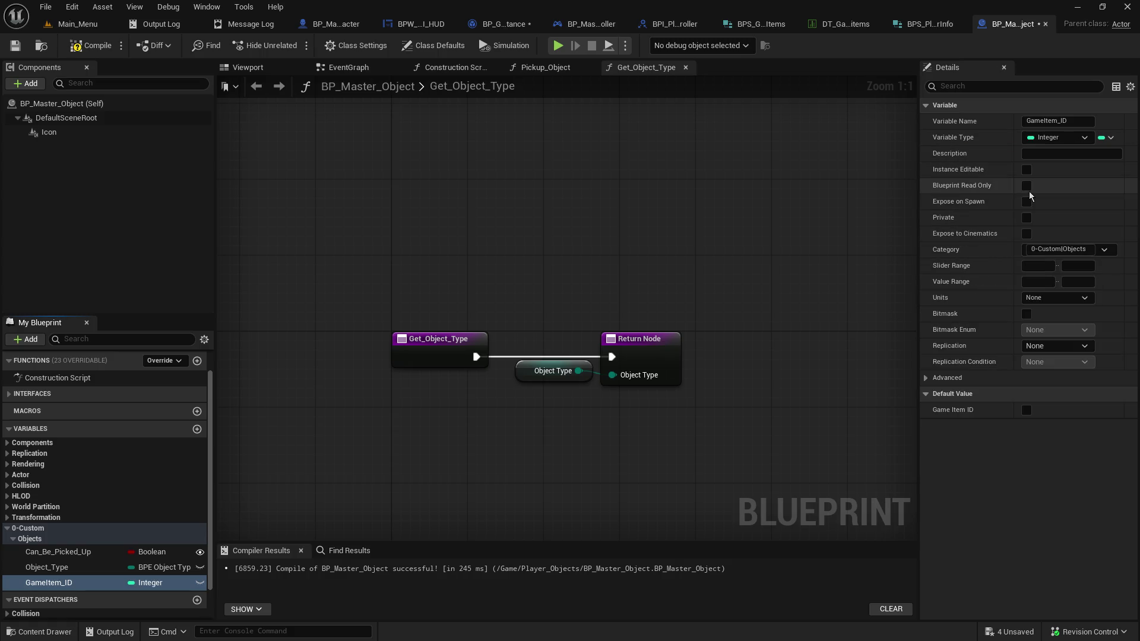
{"action": "left_click", "coordinate": [16, 46]}
{"action": "left_click", "coordinate": [76, 47]}
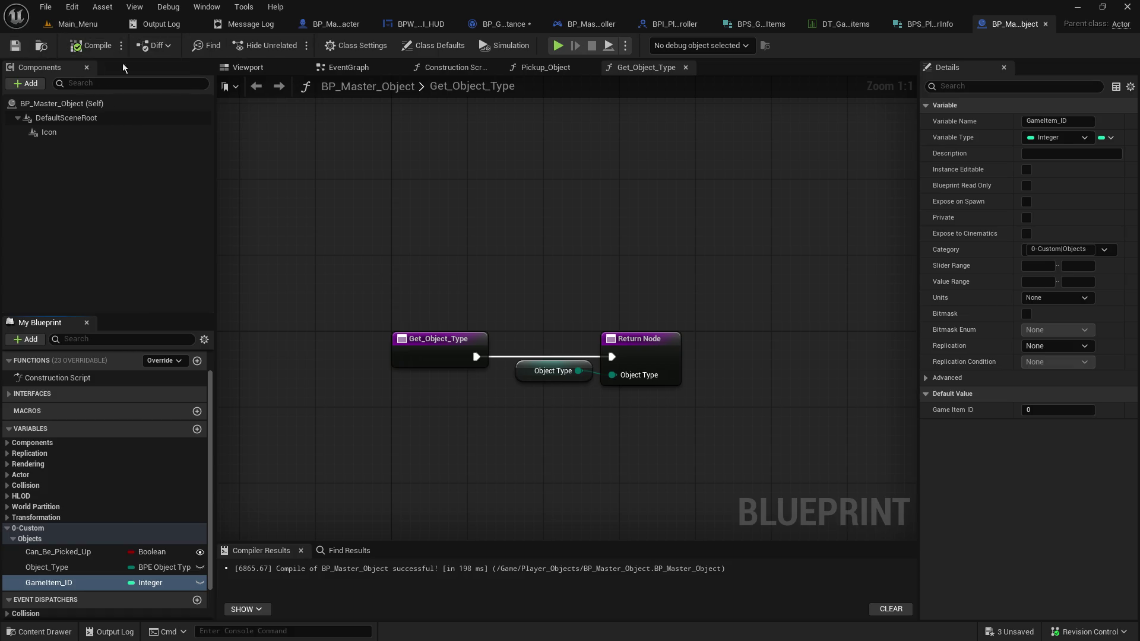
{"action": "left_click", "coordinate": [838, 27]}
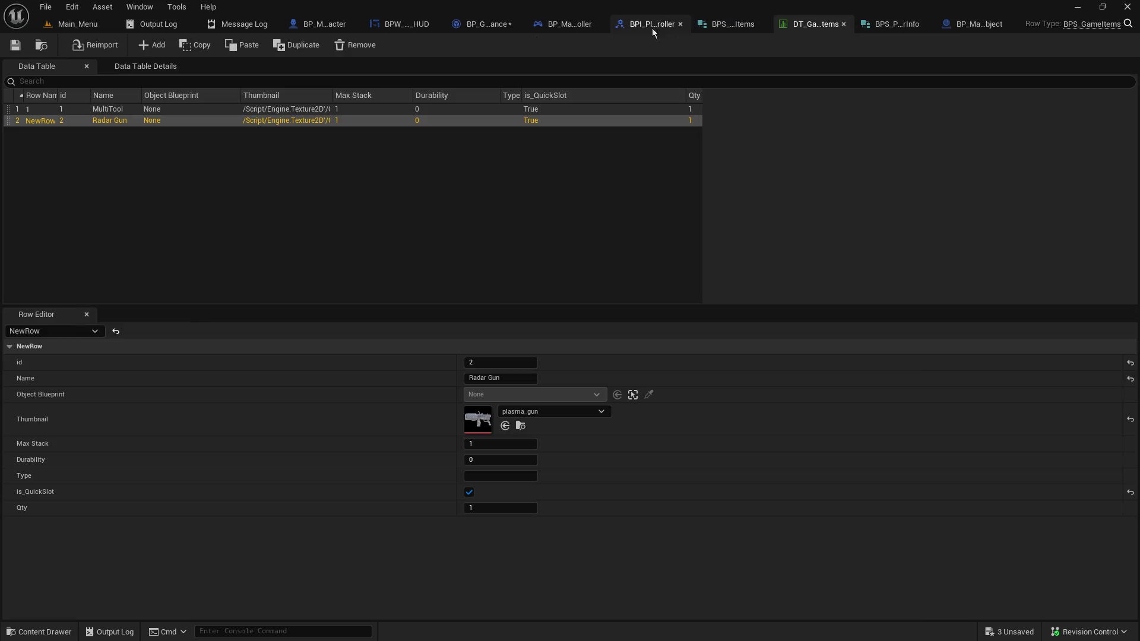
In Do_Player_Inventory_Update_Slot, start searching for a node off the Object output
{"action": "left_click", "coordinate": [588, 24]}
{"action": "left_click", "coordinate": [490, 24]}
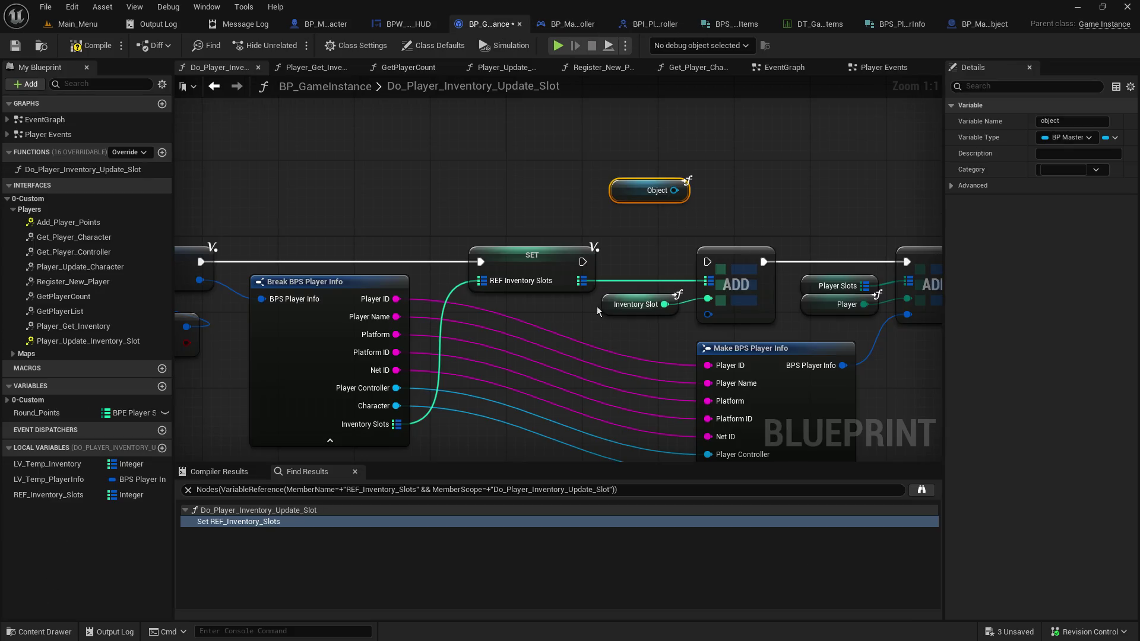
{"action": "left_click_drag", "start_coordinate": [491, 229], "coordinate": [601, 224]}
{"action": "type", "text": "g"}
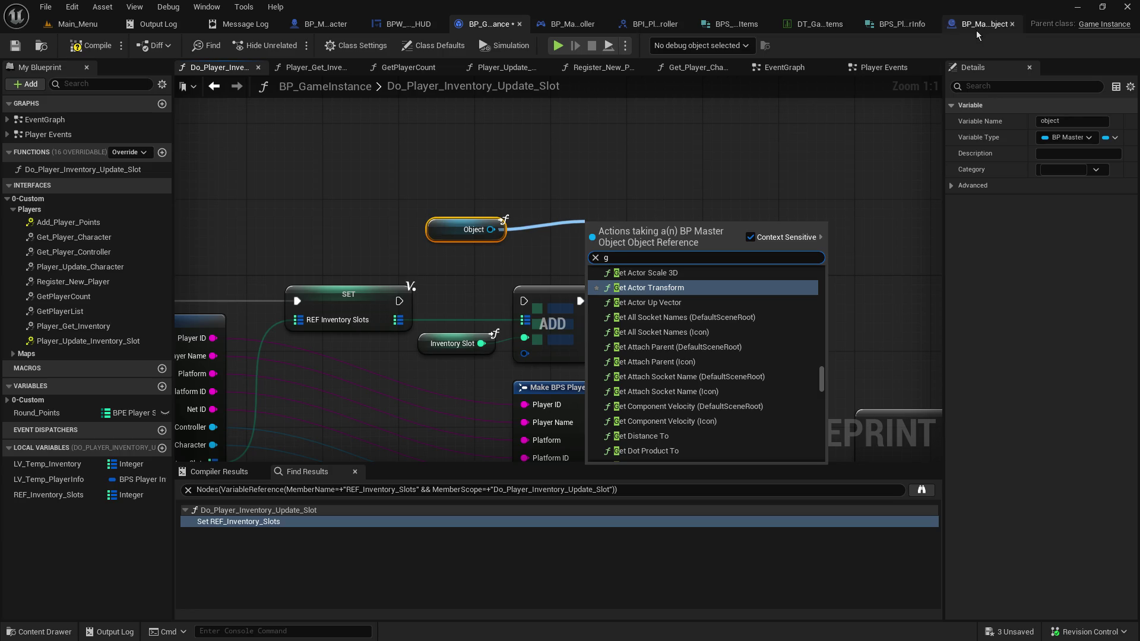
In BP_Master_Object, make GameItem_ID and Object_Type instance editable, expose GameItem_ID on spawn, and save
{"action": "left_click", "coordinate": [977, 25]}
{"action": "left_click", "coordinate": [200, 583]}
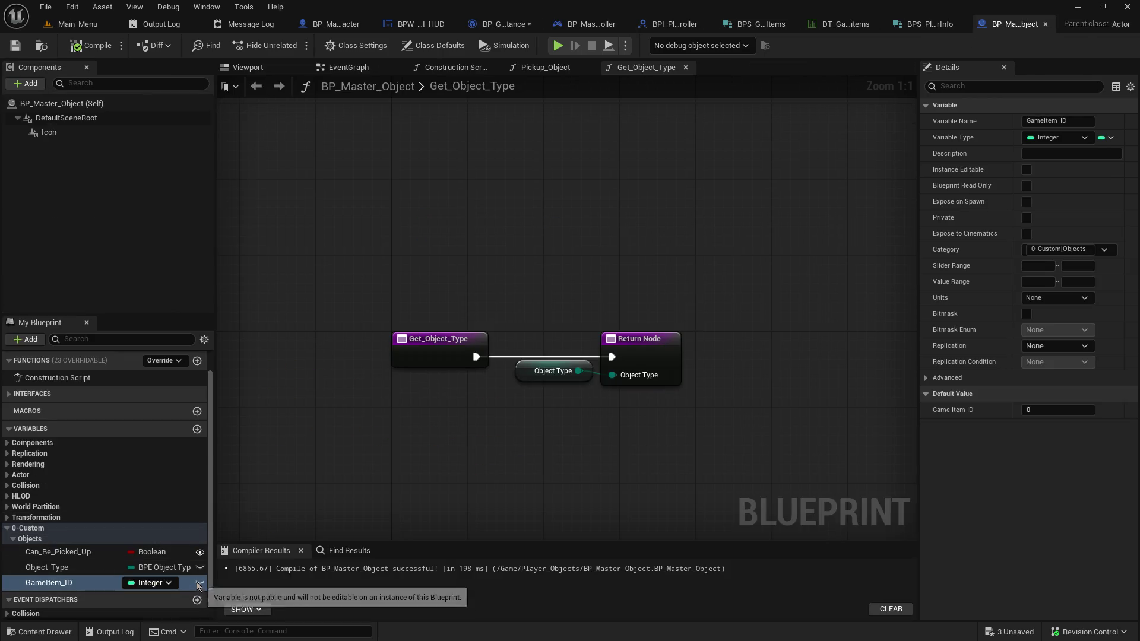
{"action": "left_click", "coordinate": [205, 570]}
{"action": "left_click", "coordinate": [200, 567]}
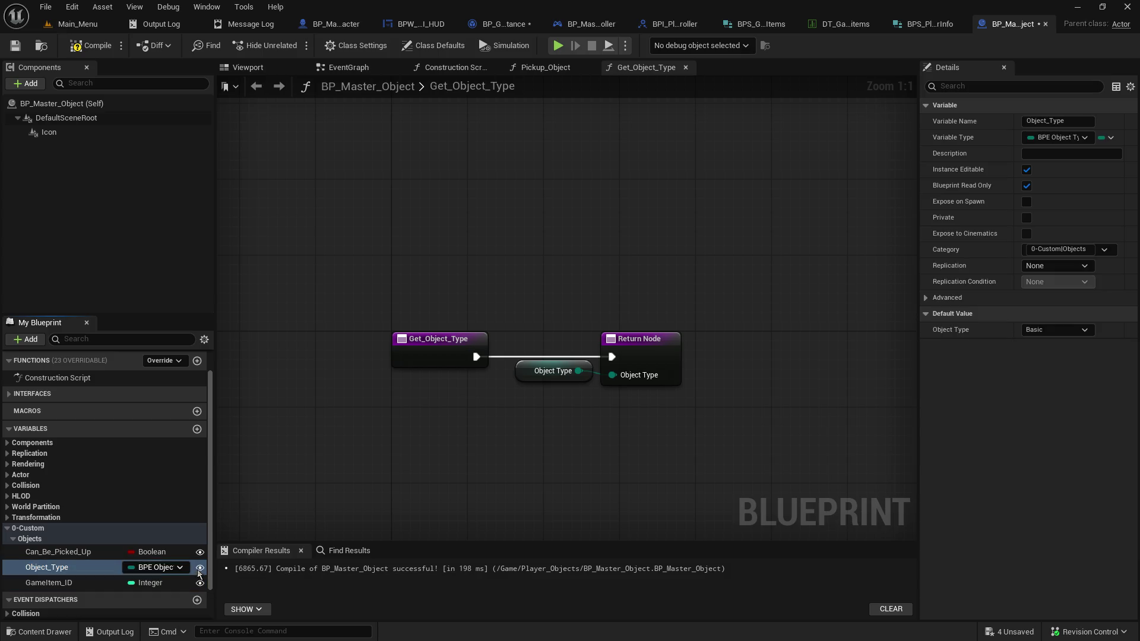
{"action": "left_click", "coordinate": [68, 585]}
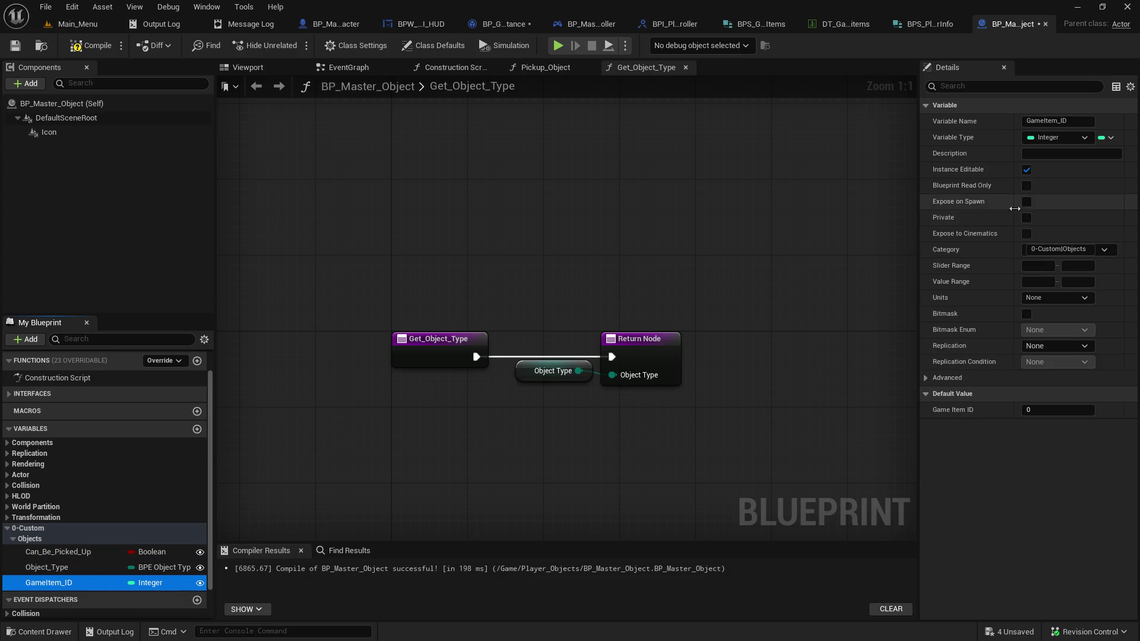
{"action": "left_click", "coordinate": [1027, 202]}
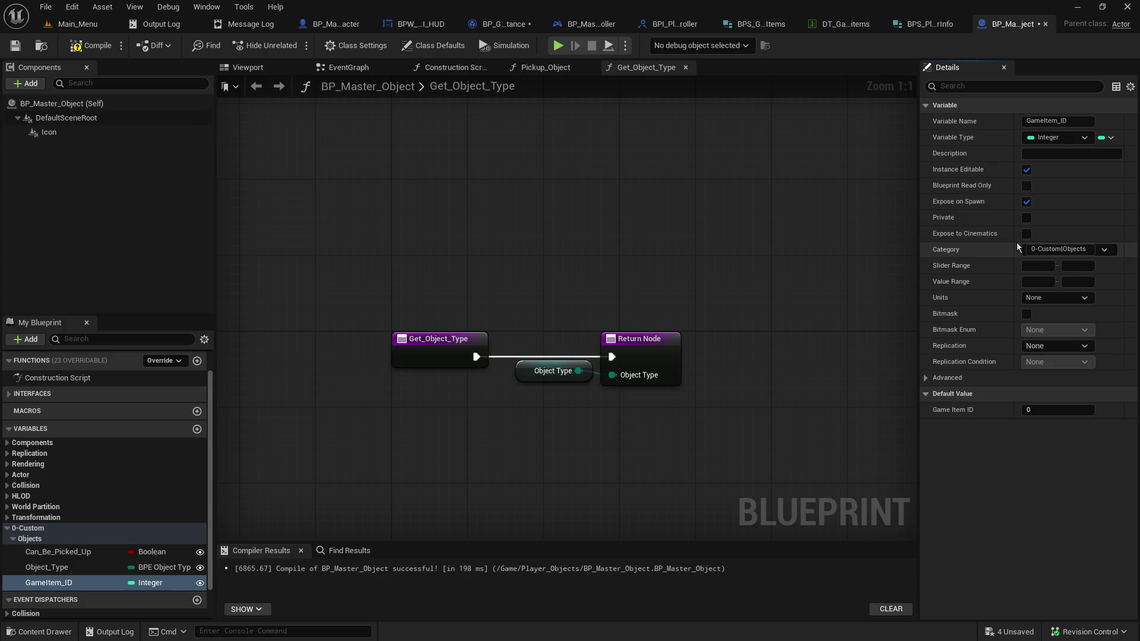
{"action": "left_click", "coordinate": [53, 570]}
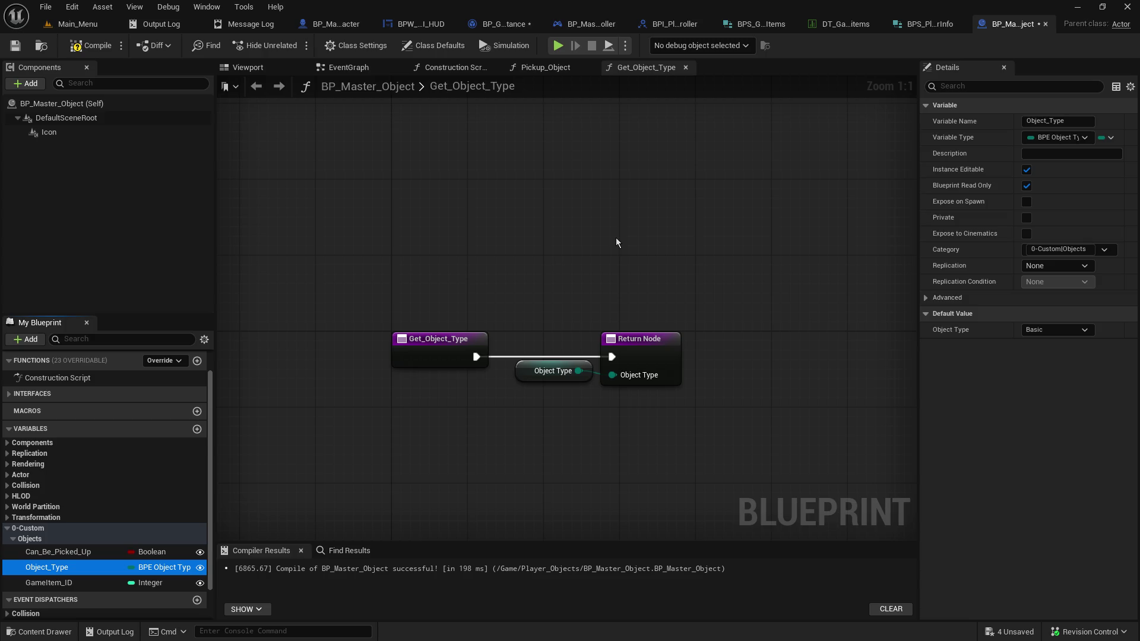
{"action": "left_click", "coordinate": [15, 45]}
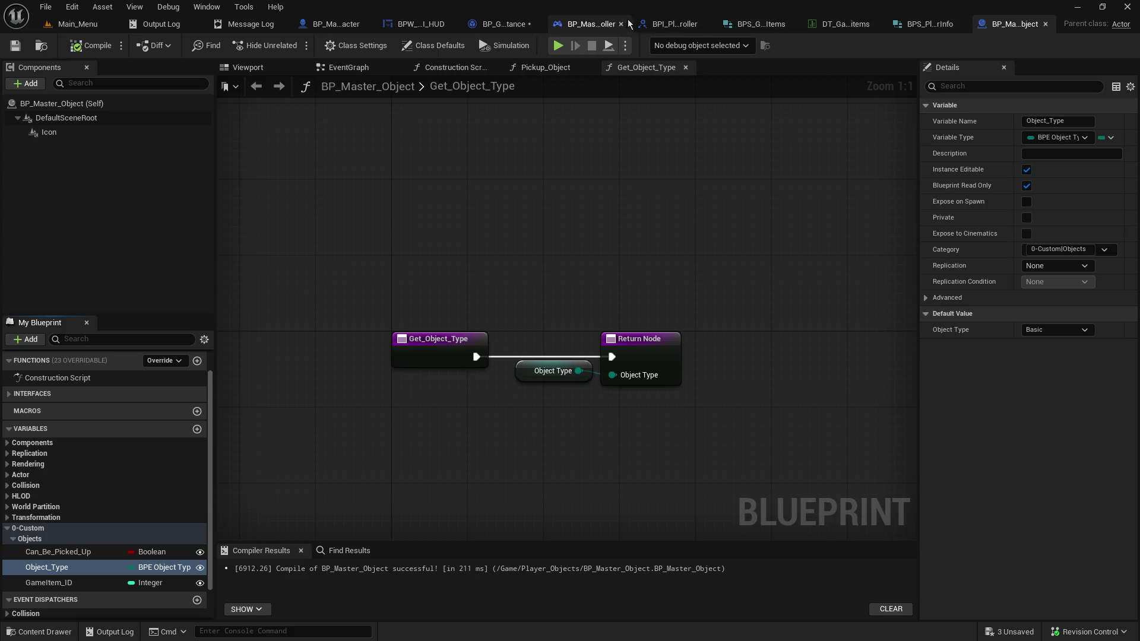
{"action": "left_click", "coordinate": [595, 26]}
Add a Get Game Item ID node off the Object reference
{"action": "left_click", "coordinate": [488, 24]}
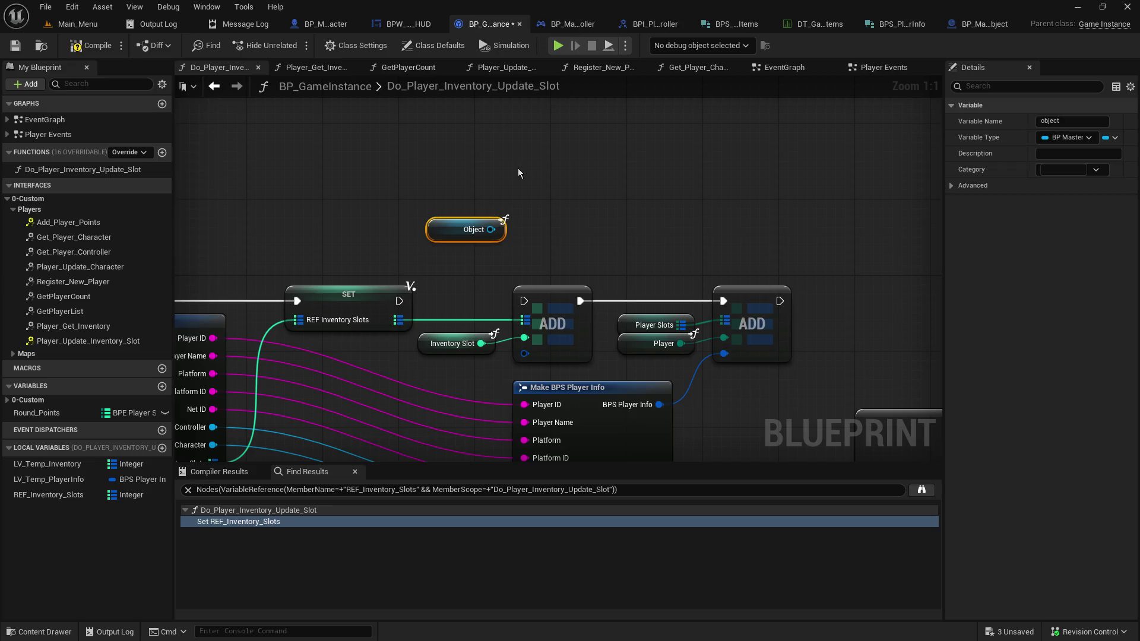
{"action": "left_click_drag", "start_coordinate": [491, 229], "coordinate": [579, 226]}
{"action": "type", "text": "get "}
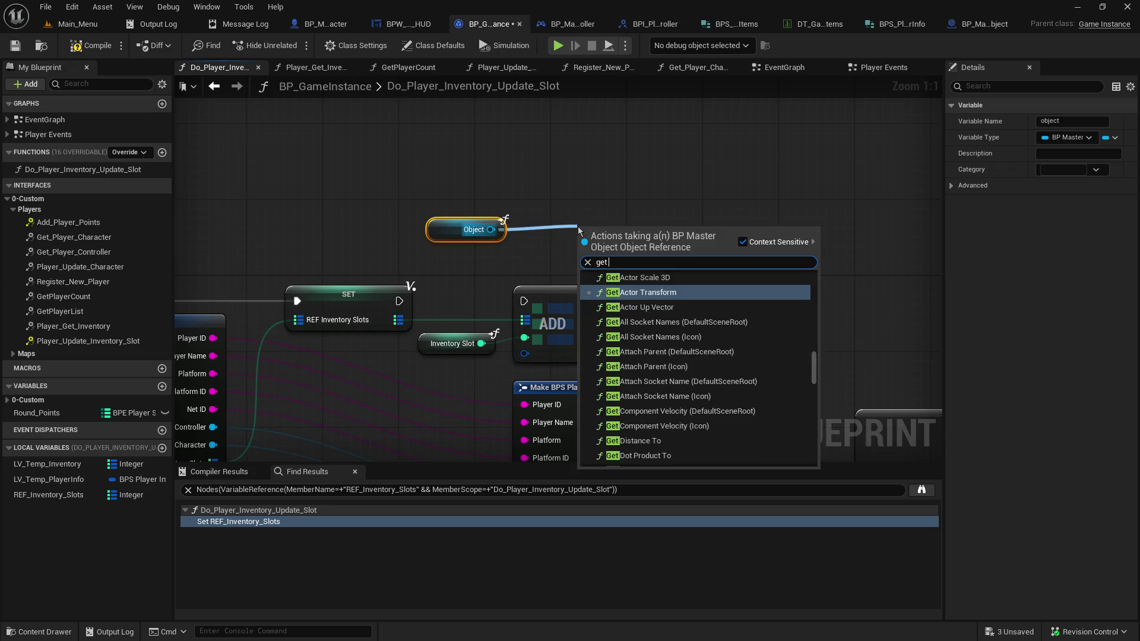
{"action": "type", "text": "game item"}
{"action": "key", "text": "Return"}
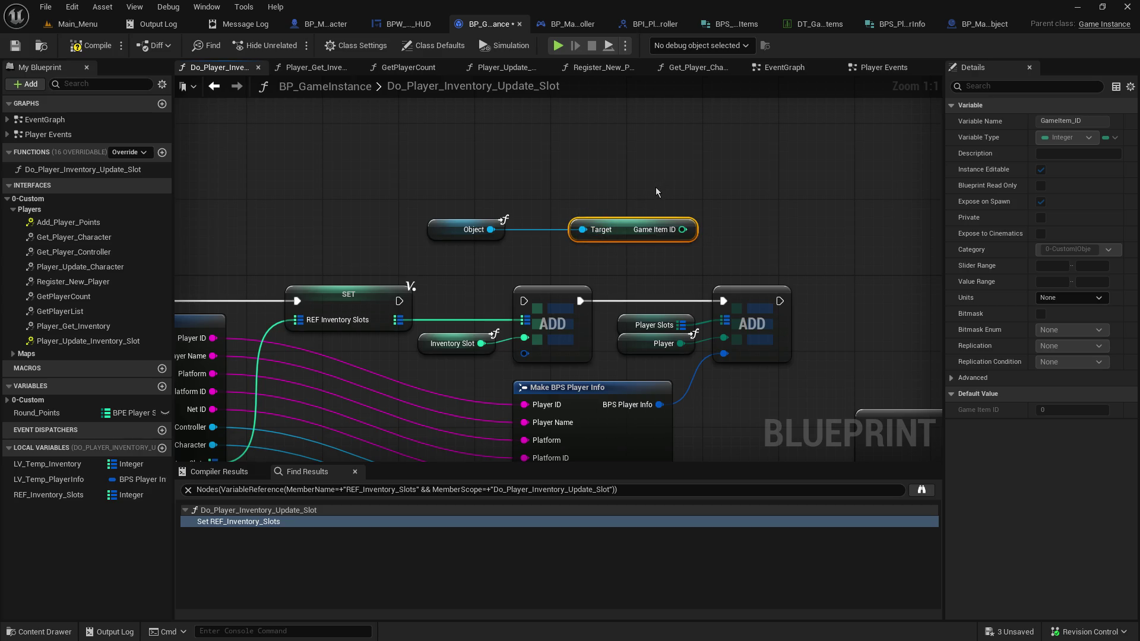
Shift the ADD nodes right and create a Make BPS Game Items node from ADD's item pin
{"action": "left_click_drag", "start_coordinate": [656, 187], "coordinate": [745, 139]}
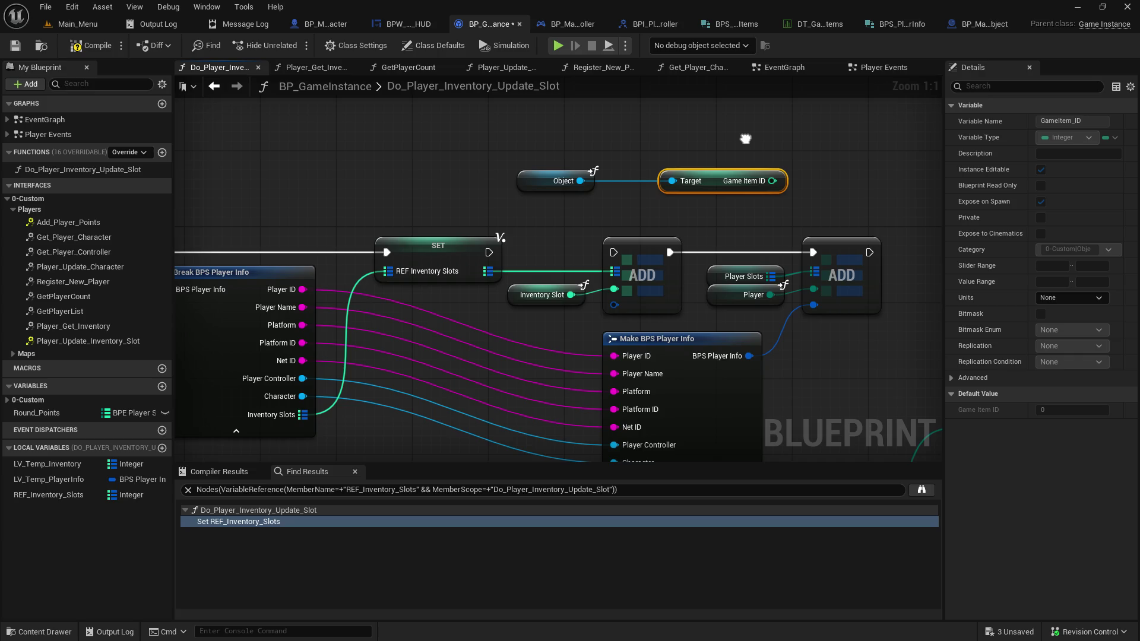
{"action": "left_click_drag", "start_coordinate": [569, 242], "coordinate": [868, 315]}
{"action": "left_click_drag", "start_coordinate": [538, 300], "coordinate": [691, 302]}
{"action": "mouse_move", "coordinate": [766, 290]}
{"action": "left_mouse_down"}
{"action": "mouse_move", "coordinate": [558, 292]}
{"action": "mouse_move", "coordinate": [588, 233]}
{"action": "left_mouse_up"}
{"action": "left_click", "coordinate": [575, 417]}
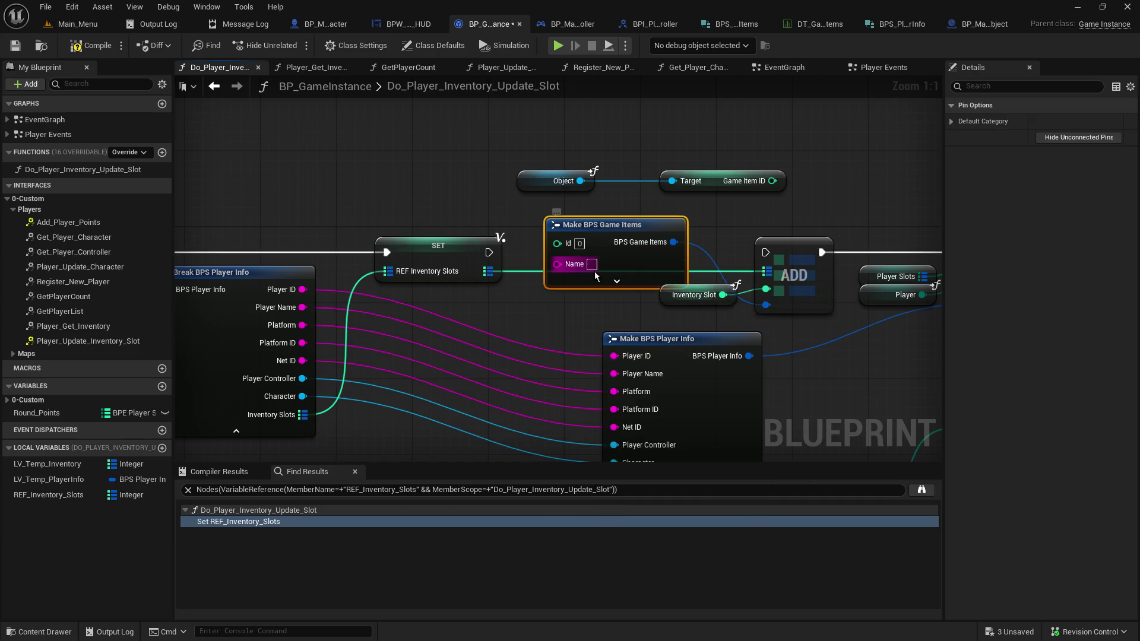
{"action": "left_click", "coordinate": [617, 281]}
Arrange the nodes and connect Game Item ID to Make BPS Game Items' Id
{"action": "left_click_drag", "start_coordinate": [735, 208], "coordinate": [615, 280]}
{"action": "mouse_move", "coordinate": [534, 281]}
{"action": "left_mouse_down"}
{"action": "mouse_move", "coordinate": [636, 72]}
{"action": "mouse_move", "coordinate": [557, 255]}
{"action": "mouse_move", "coordinate": [624, 54]}
{"action": "left_mouse_up"}
{"action": "mouse_move", "coordinate": [484, 240]}
{"action": "left_mouse_down"}
{"action": "mouse_move", "coordinate": [764, 315]}
{"action": "mouse_move", "coordinate": [405, 255]}
{"action": "left_mouse_up"}
{"action": "left_click_drag", "start_coordinate": [691, 287], "coordinate": [685, 359]}
{"action": "left_click_drag", "start_coordinate": [845, 223], "coordinate": [812, 292]}
{"action": "left_click_drag", "start_coordinate": [646, 148], "coordinate": [647, 264]}
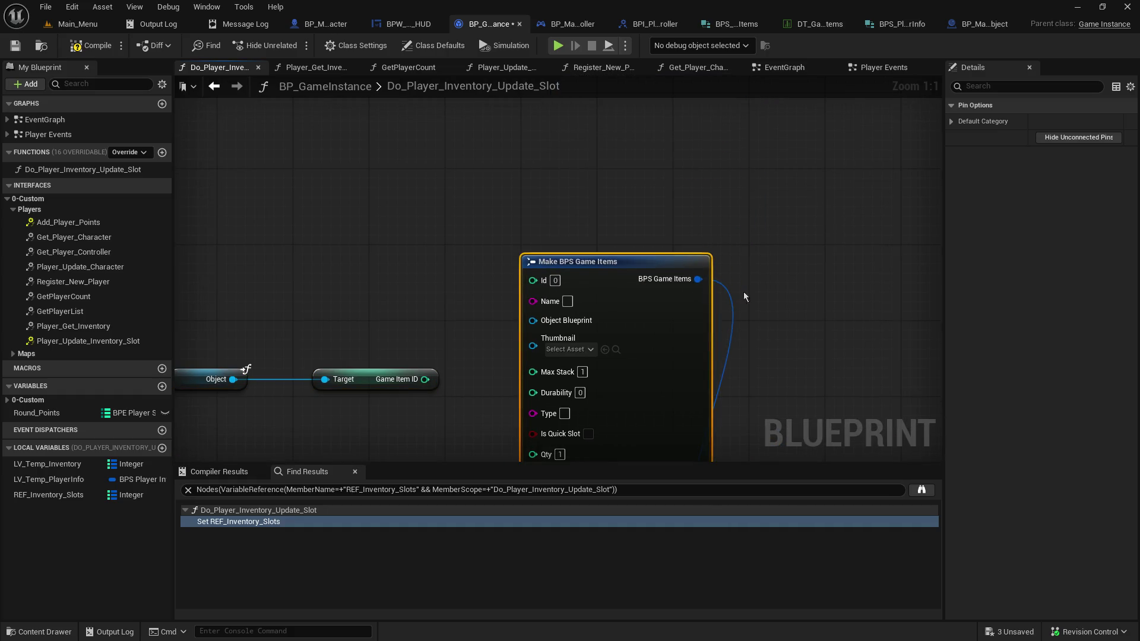
{"action": "left_click_drag", "start_coordinate": [774, 329], "coordinate": [820, 151]}
{"action": "mouse_move", "coordinate": [500, 210]}
{"action": "left_mouse_down"}
{"action": "mouse_move", "coordinate": [503, 244]}
{"action": "mouse_move", "coordinate": [575, 140]}
{"action": "left_mouse_up"}
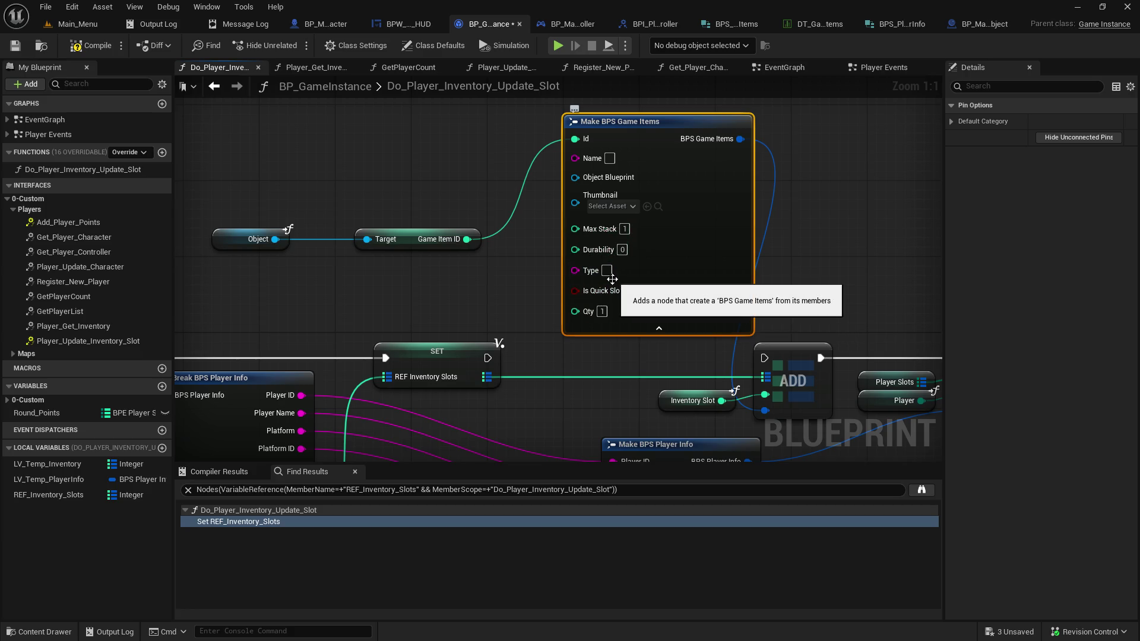
In Content > Core > Structs, add a new Blueprint Structure named BPS_GameItem_Data
{"action": "left_click", "coordinate": [73, 25]}
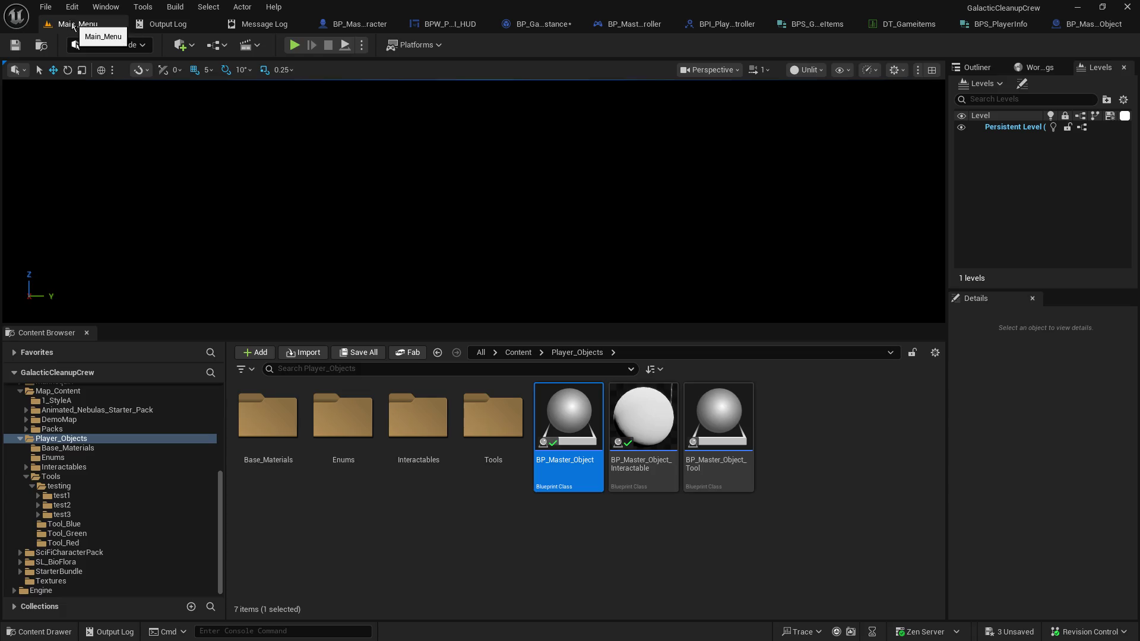
{"action": "scroll", "coordinate": [144, 425], "scroll_direction": "up", "scroll_amount": 6}
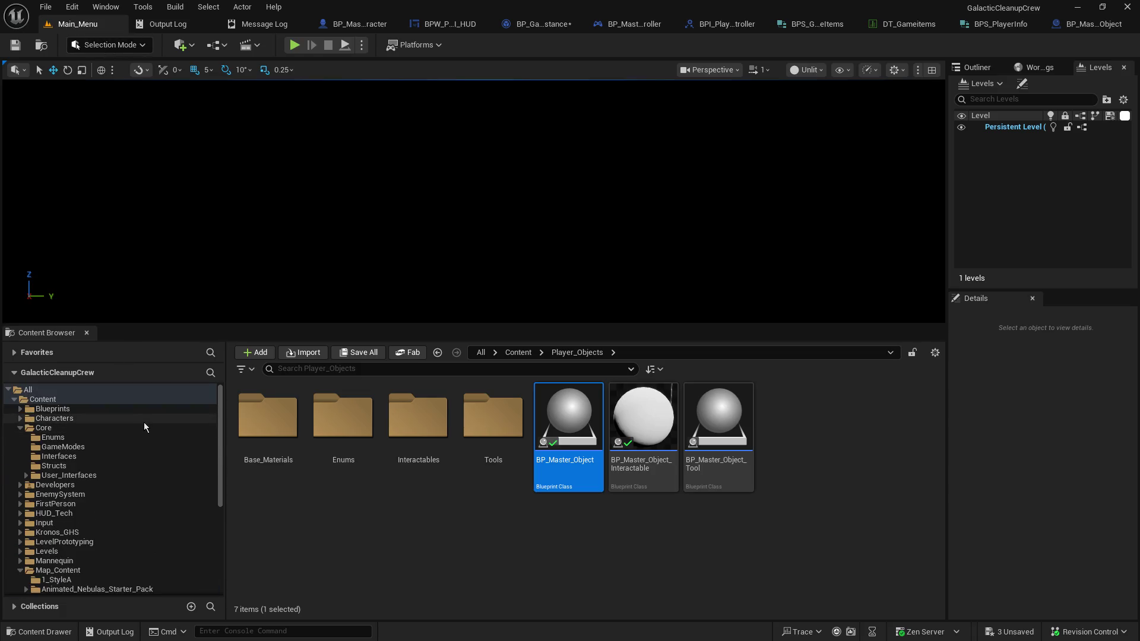
{"action": "left_click", "coordinate": [120, 429]}
{"action": "left_click", "coordinate": [95, 466]}
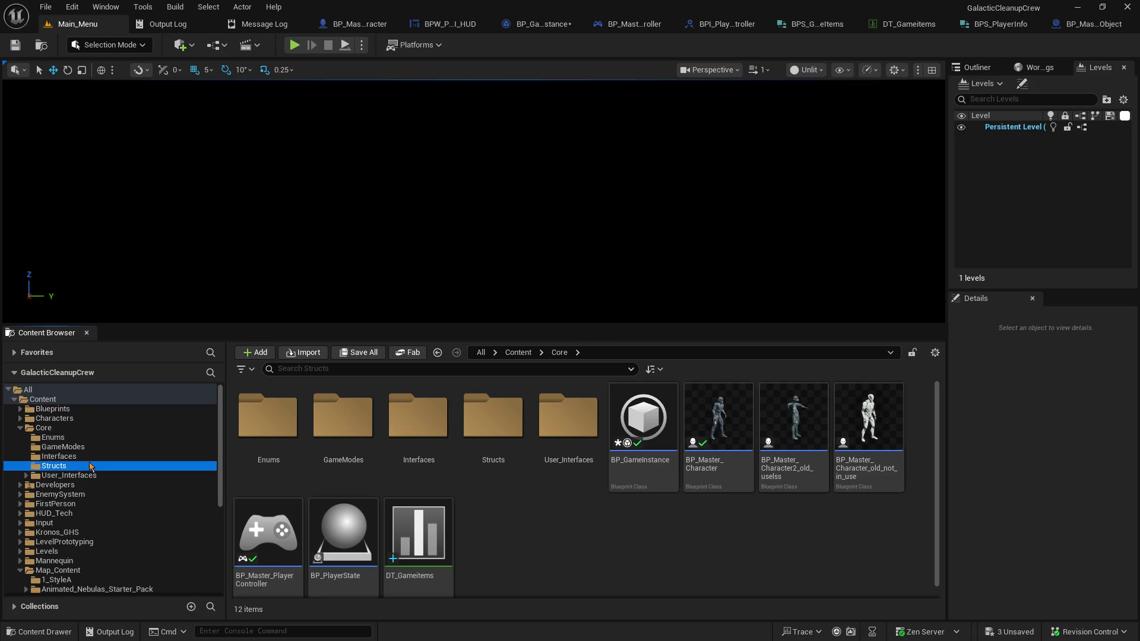
{"action": "left_click", "coordinate": [470, 550]}
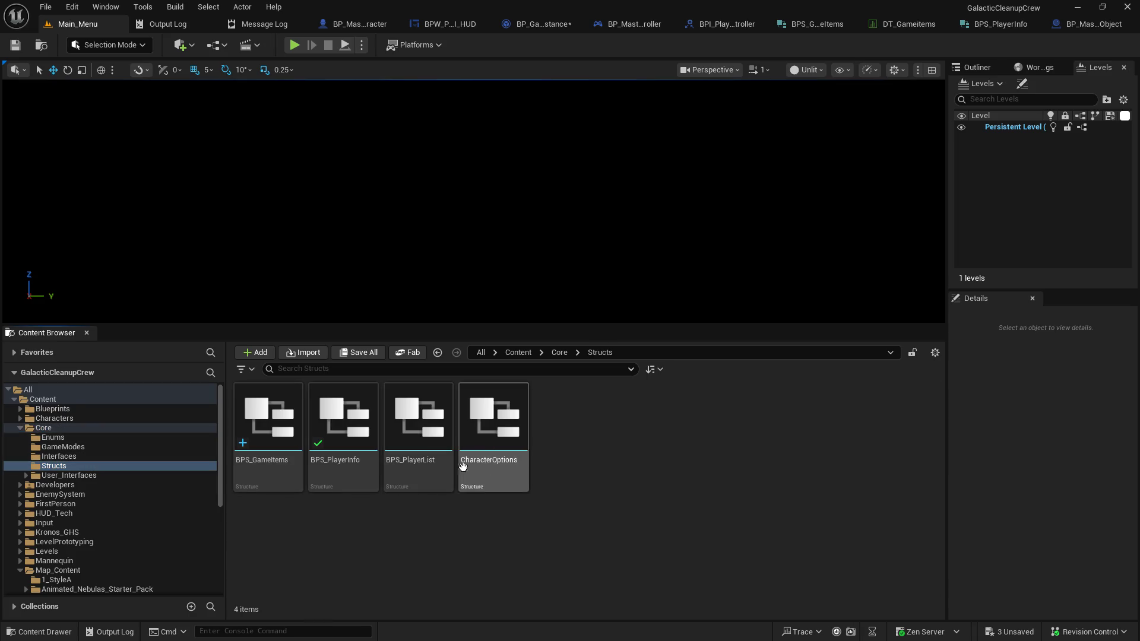
{"action": "right_click", "coordinate": [586, 446]}
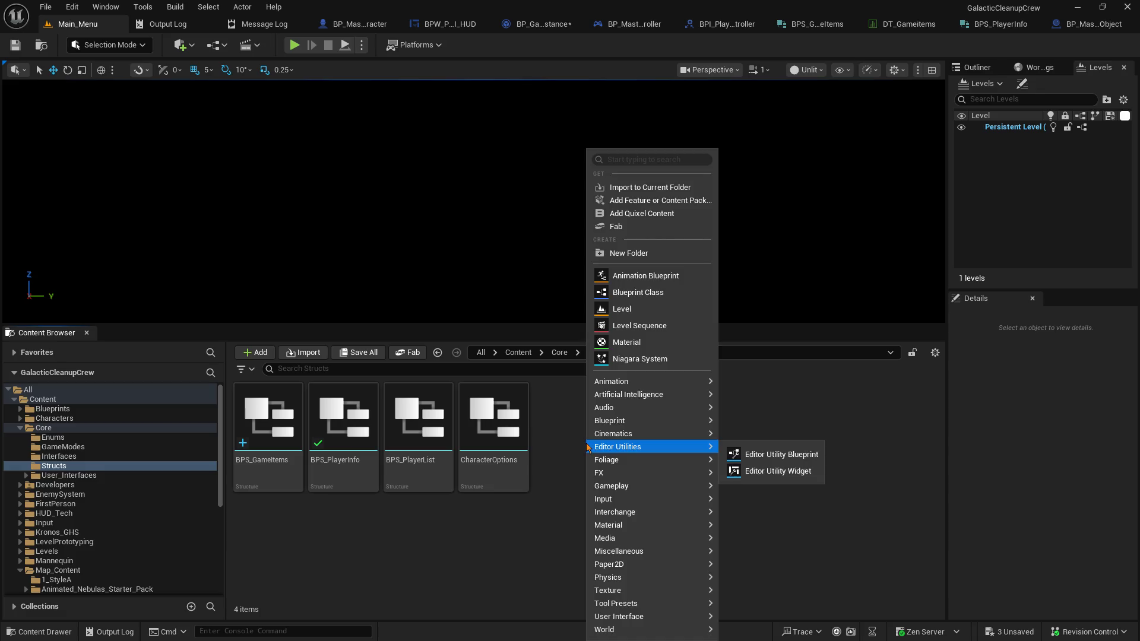
{"action": "type", "text": "struct"}
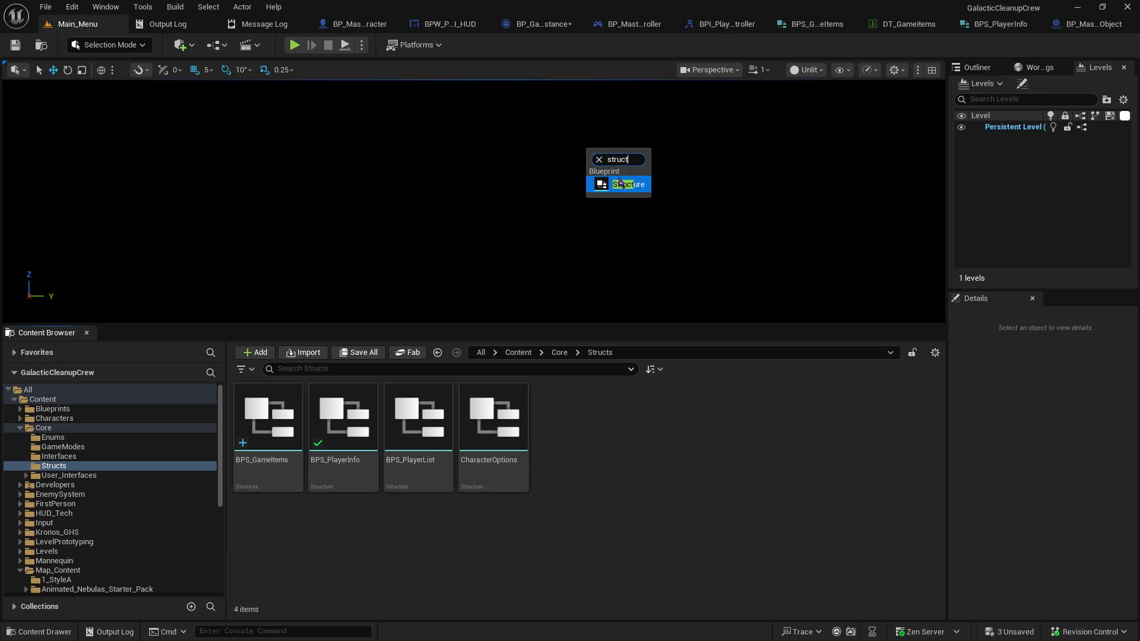
{"action": "left_click", "coordinate": [617, 184]}
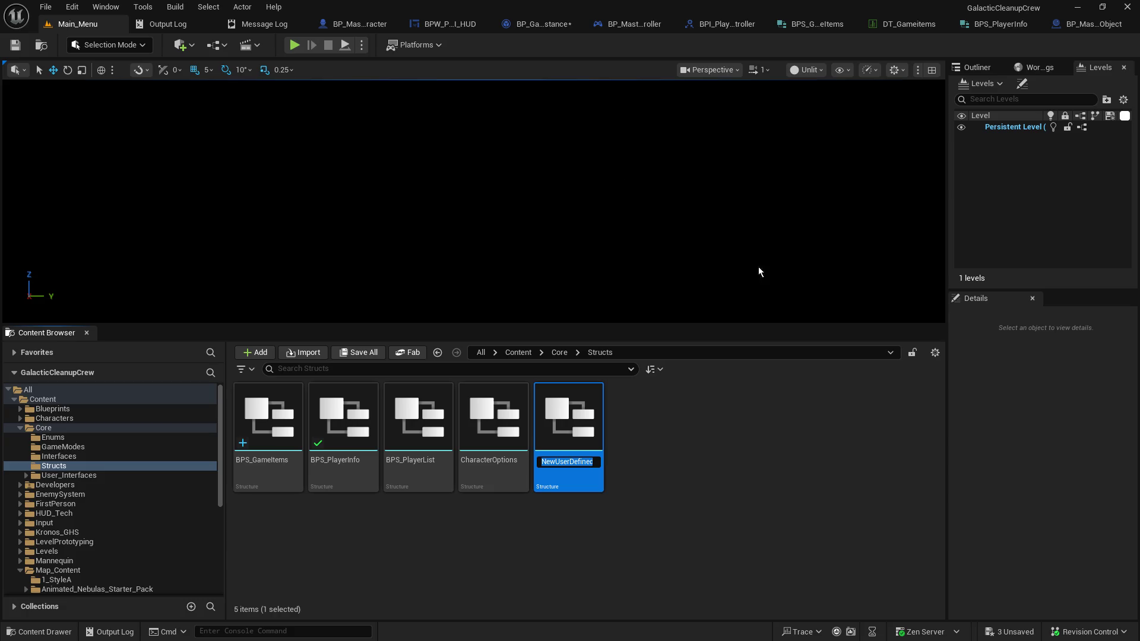
{"action": "type", "text": "B"}
{"action": "type", "text": "_Data"}
{"action": "key", "text": "Return"}
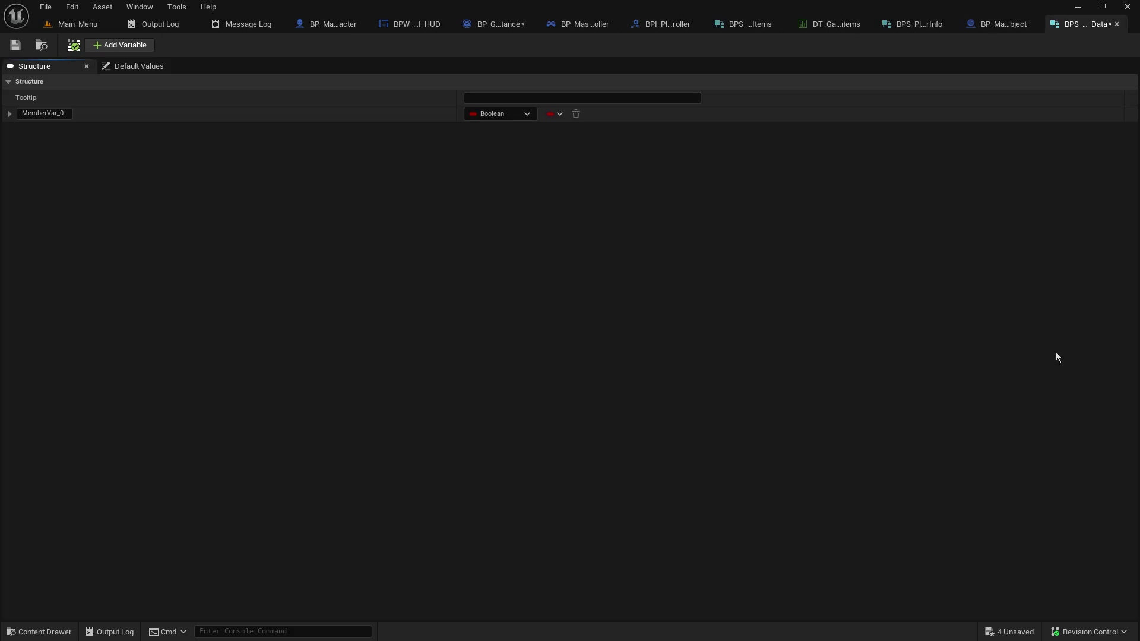
Close the BPS_PlayerInfo structure and view the BPS_GameItems default values
{"action": "left_click", "coordinate": [920, 25]}
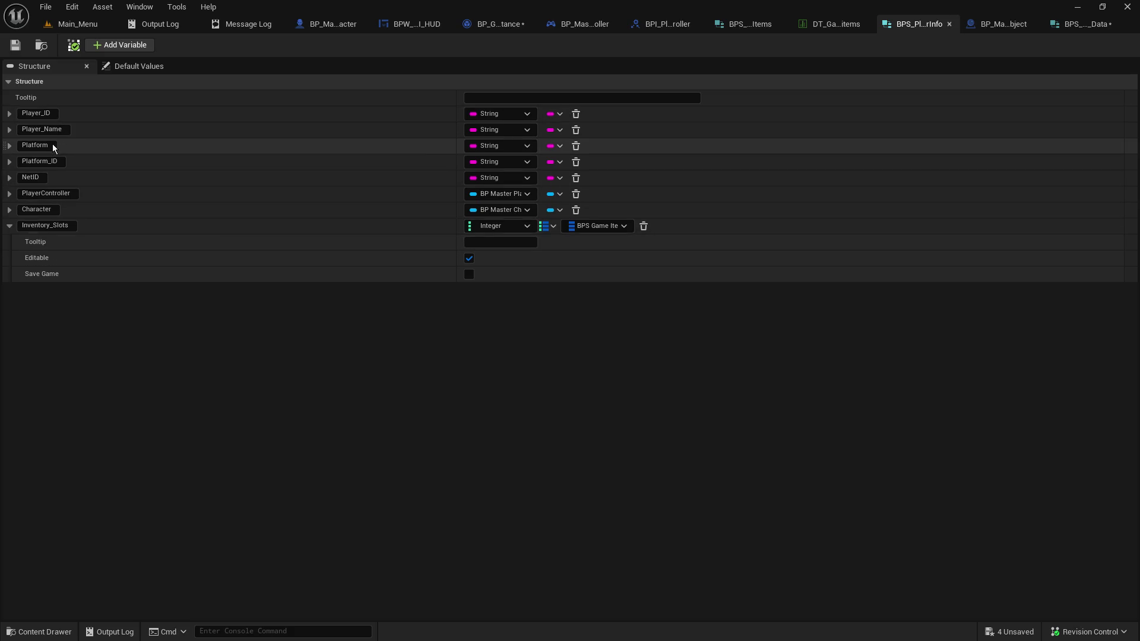
{"action": "left_click", "coordinate": [949, 24]}
{"action": "left_click", "coordinate": [740, 27]}
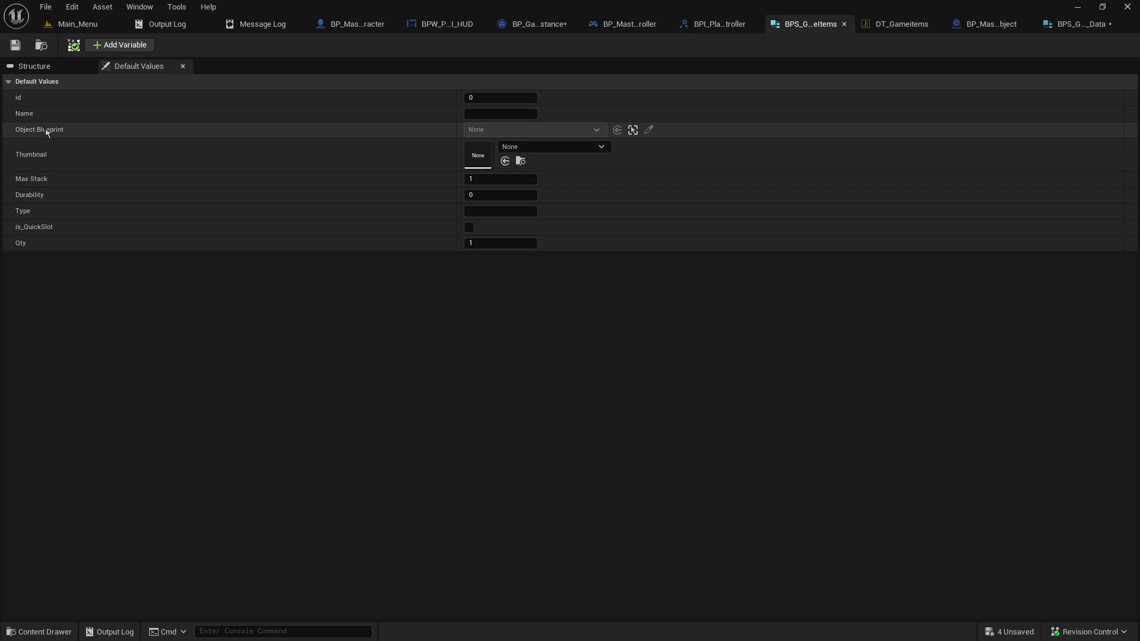
{"action": "right_click", "coordinate": [38, 194]}
{"action": "left_click", "coordinate": [115, 319]}
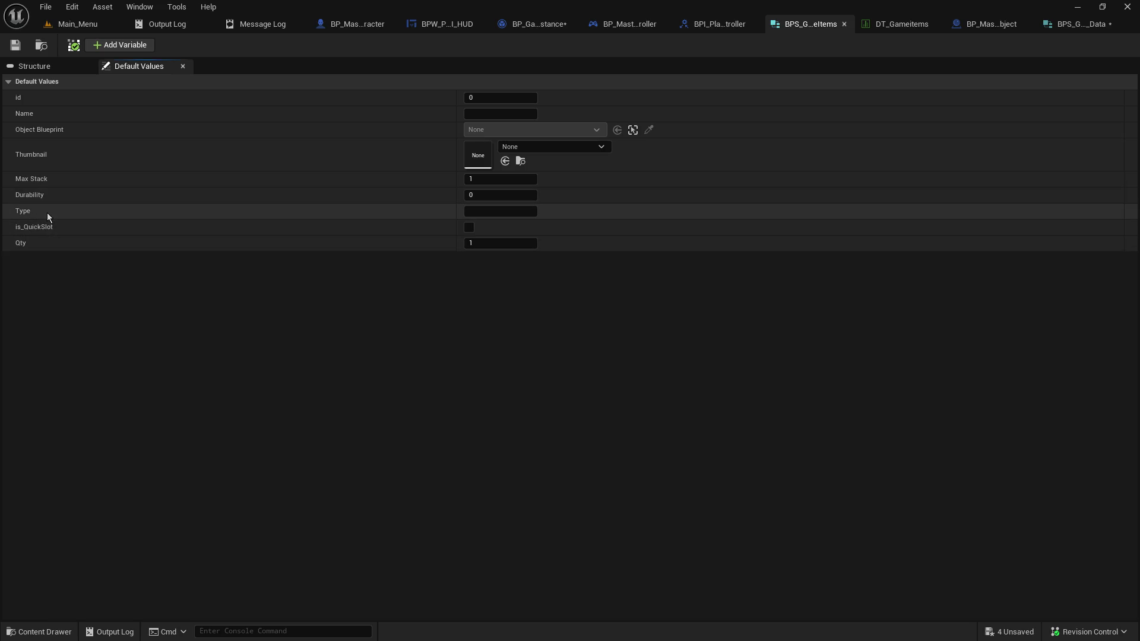
Move the Durability member below Qty in the BPS_GameItems member list
{"action": "left_click", "coordinate": [37, 65]}
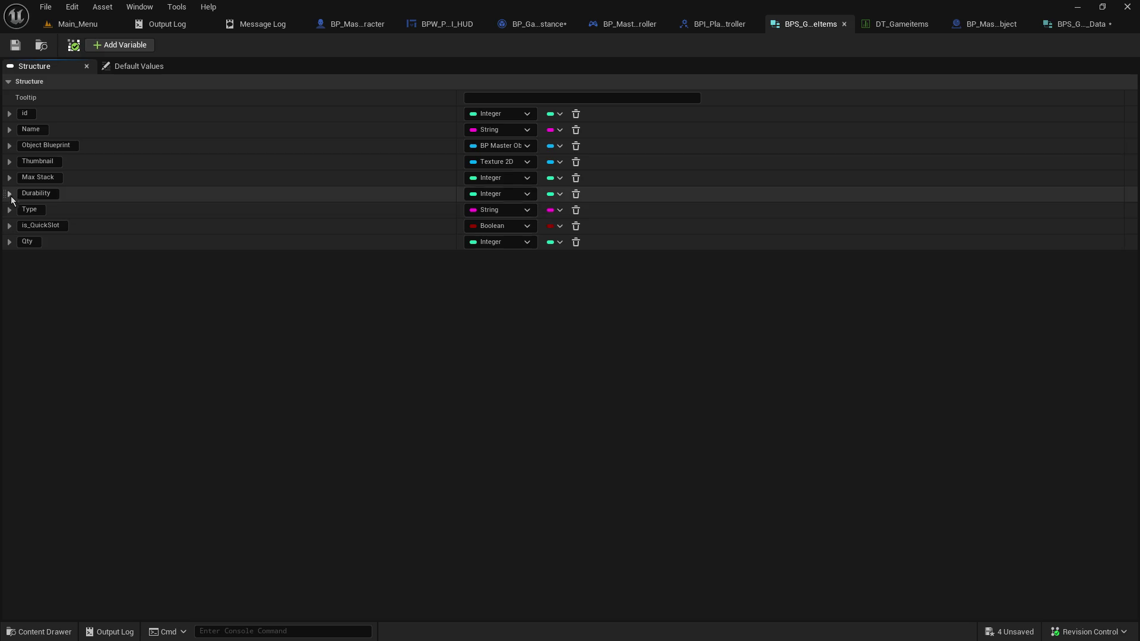
{"action": "left_click", "coordinate": [9, 194]}
{"action": "left_click", "coordinate": [7, 196]}
{"action": "left_click_drag", "start_coordinate": [4, 196], "coordinate": [2, 245]}
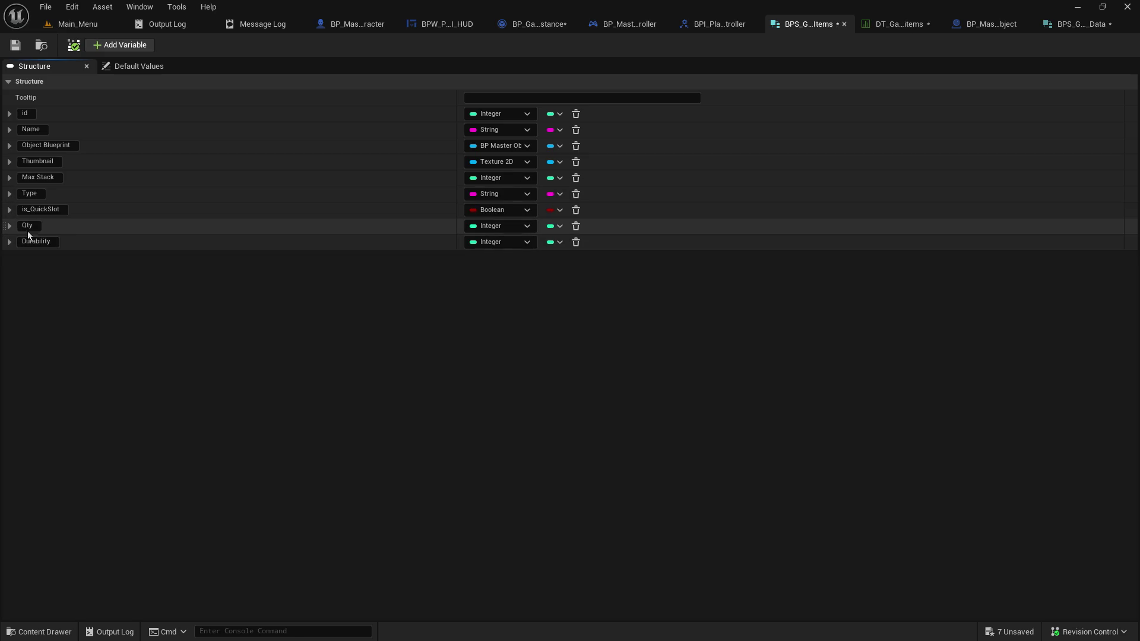
Open and dismiss context menus on the BPS_GameItems member rows
{"action": "right_click", "coordinate": [77, 224]}
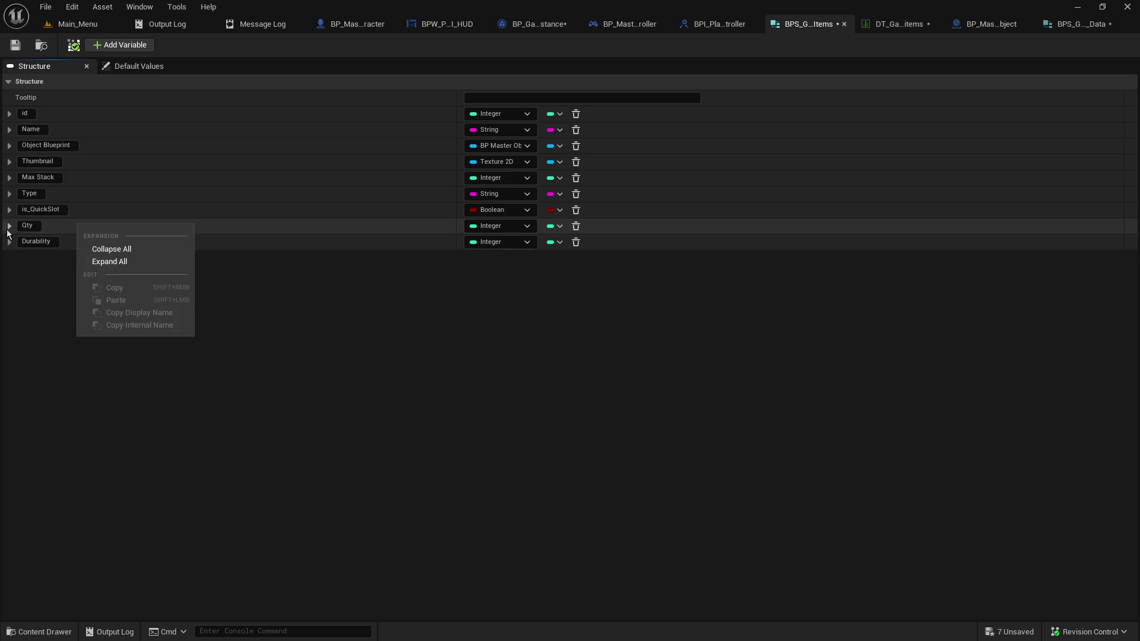
{"action": "right_click", "coordinate": [9, 229]}
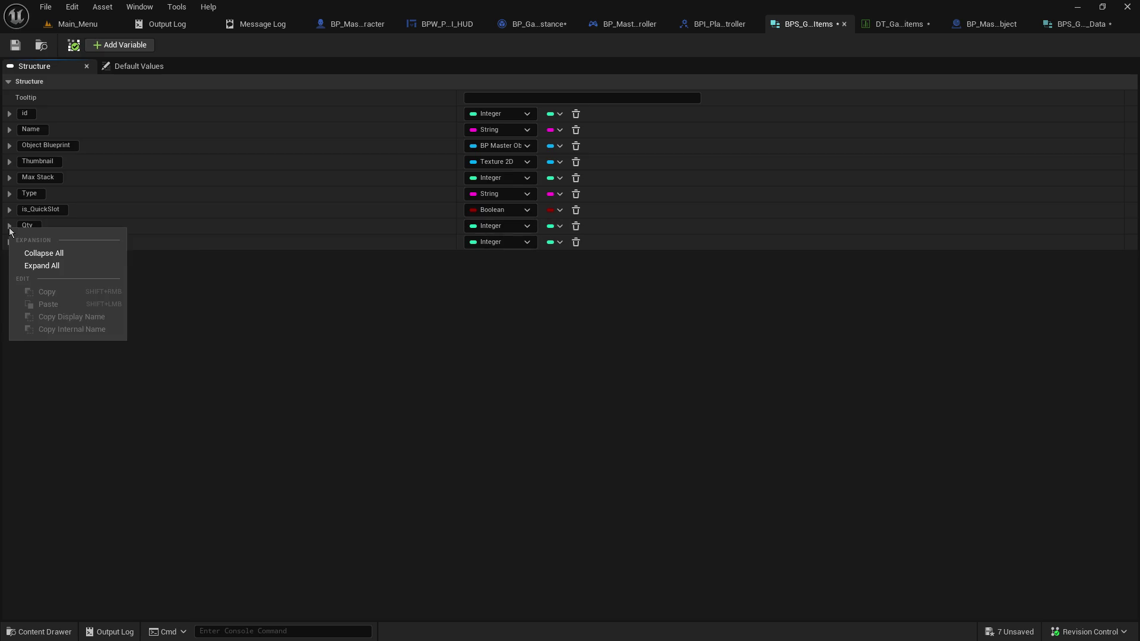
{"action": "right_click", "coordinate": [184, 226]}
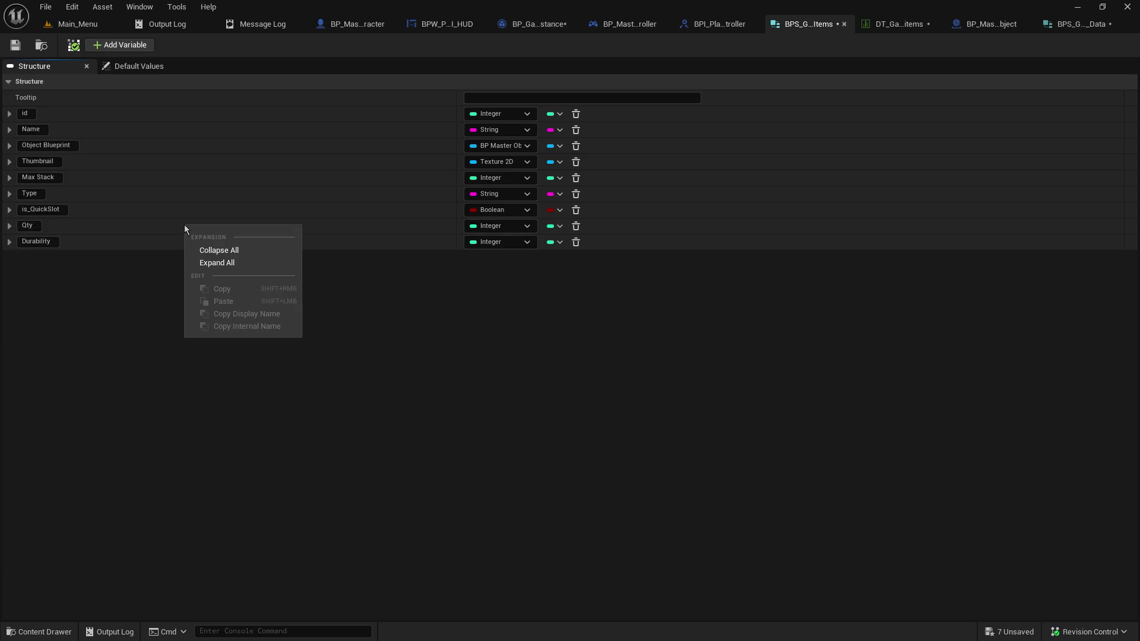
{"action": "right_click", "coordinate": [5, 229]}
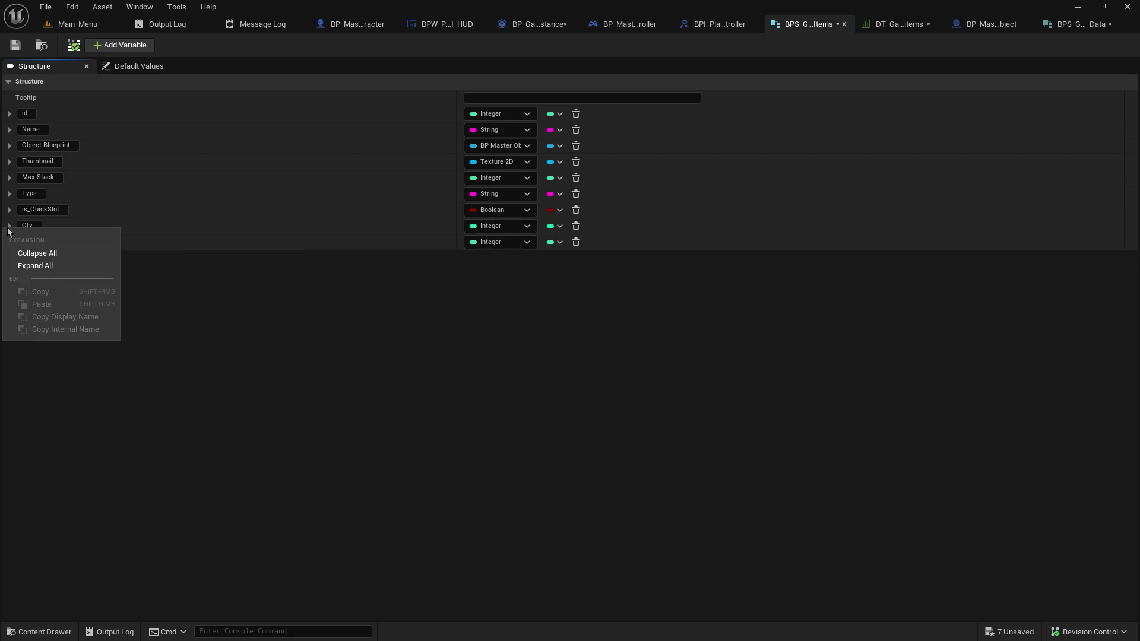
{"action": "left_click", "coordinate": [222, 318]}
{"action": "left_click", "coordinate": [8, 242]}
{"action": "left_click", "coordinate": [6, 242]}
{"action": "right_click", "coordinate": [4, 242]}
{"action": "left_click", "coordinate": [723, 267]}
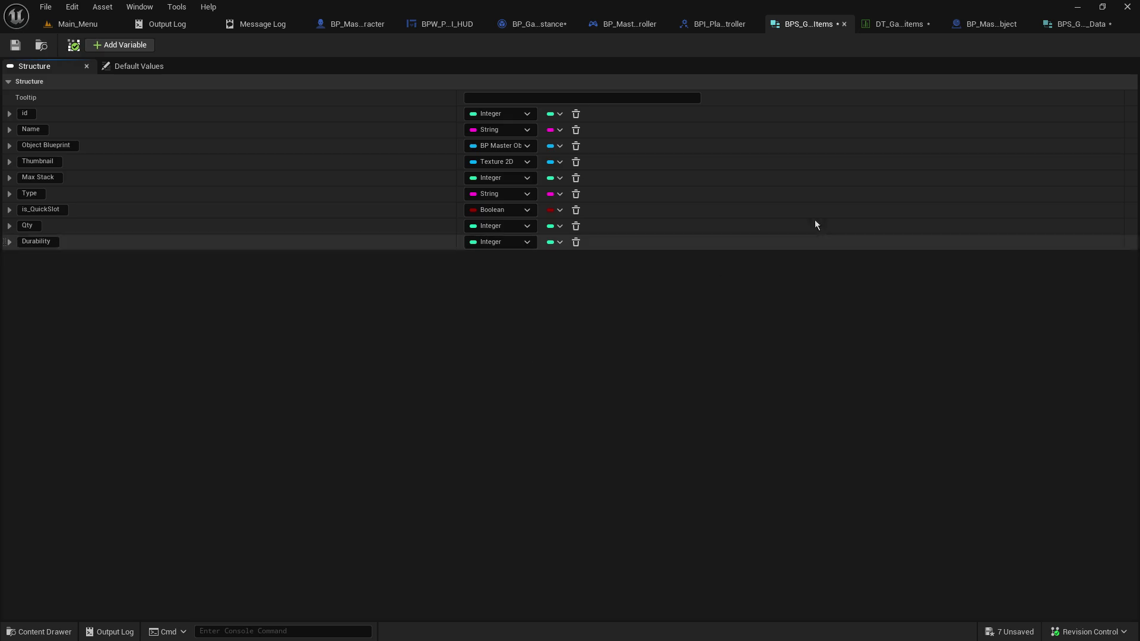
{"action": "left_click", "coordinate": [1078, 24]}
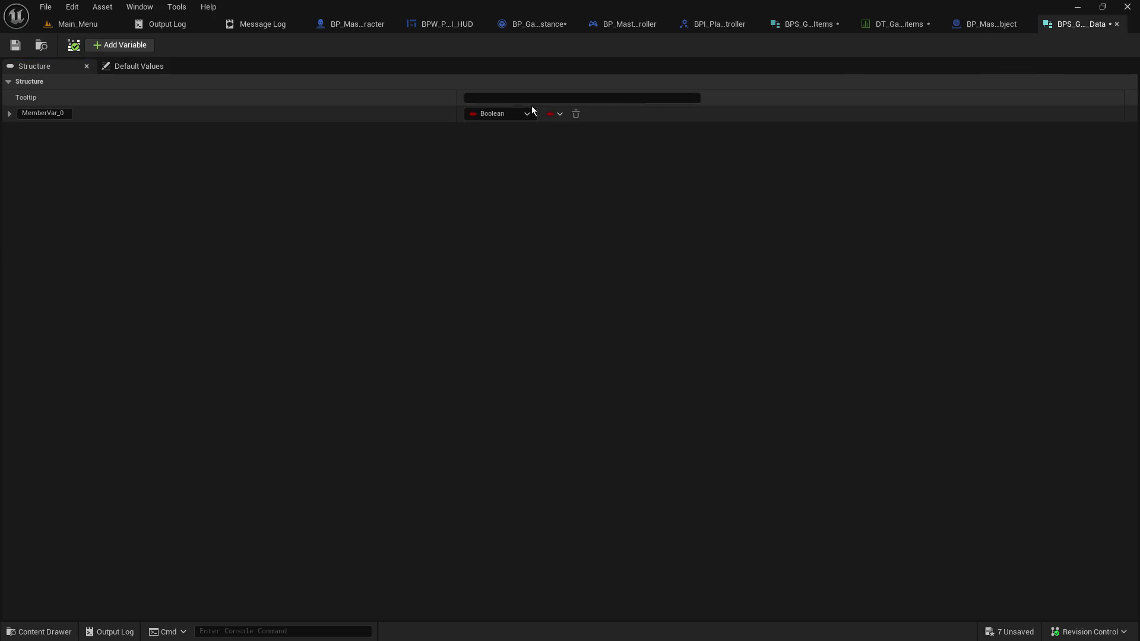
Rename MemberVar_0 in BPS_GameItem_Data to Qty and make it an Integer
{"action": "left_click", "coordinate": [66, 113]}
{"action": "key", "text": "ctrl+a"}
{"action": "type", "text": "Qty"}
{"action": "key", "text": "Return"}
{"action": "left_click", "coordinate": [519, 117]}
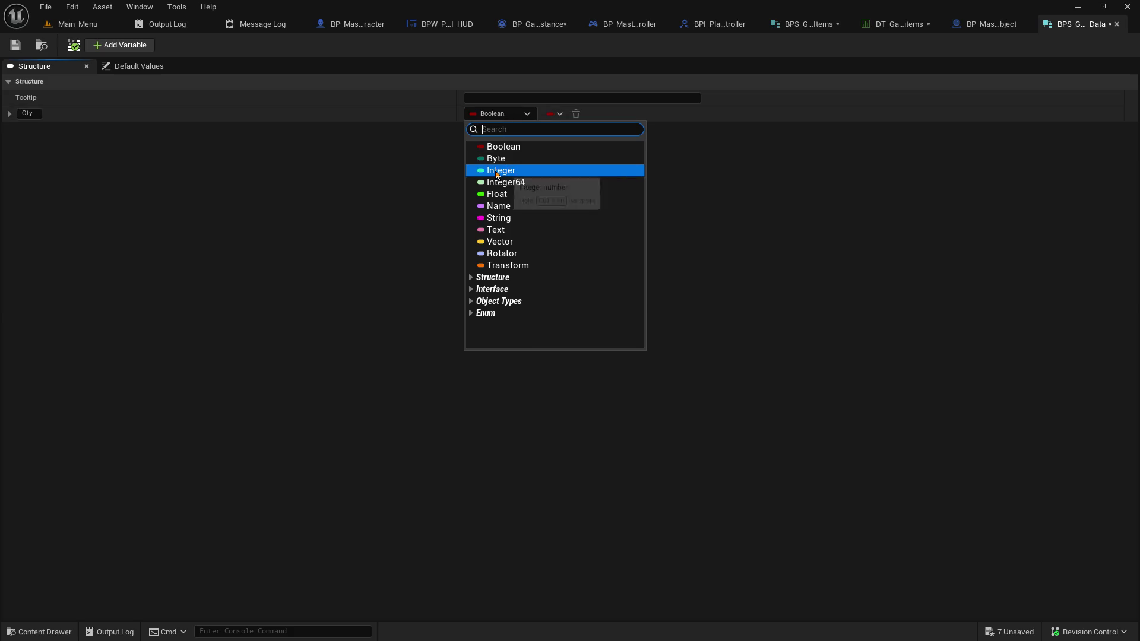
{"action": "left_click", "coordinate": [497, 171]}
Add a Durability member and save BPS_GameItem_Data
{"action": "left_click", "coordinate": [116, 46]}
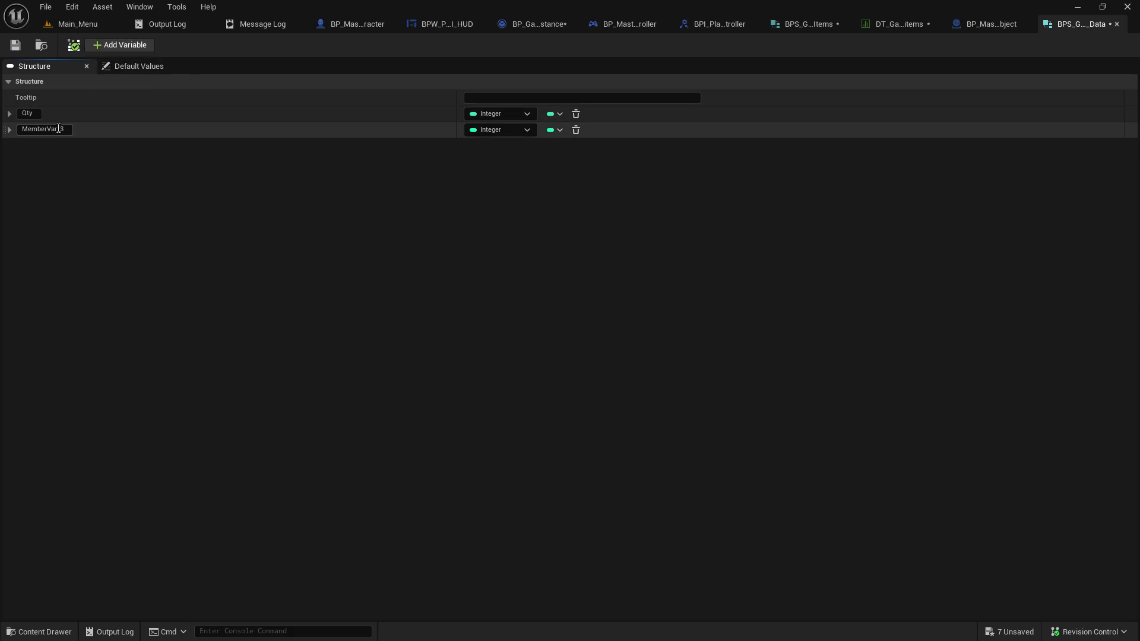
{"action": "type", "text": "Durability"}
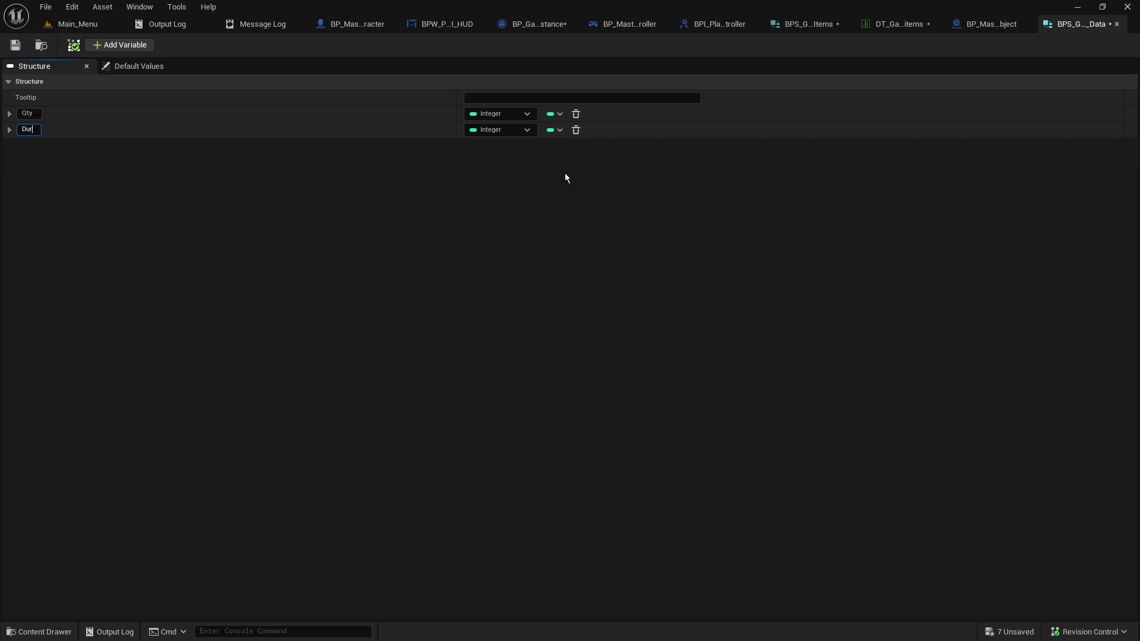
{"action": "key", "text": "Return"}
{"action": "left_click", "coordinate": [15, 45]}
Remove the Durability and Qty fields from BPS_GameItems and save it
{"action": "left_click", "coordinate": [1008, 28]}
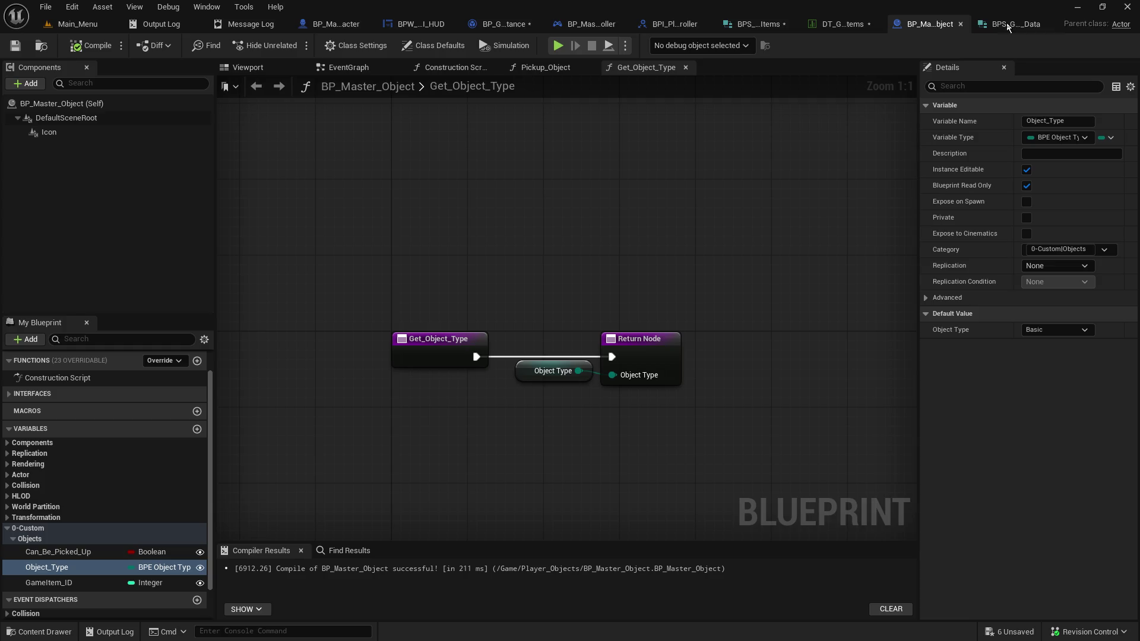
{"action": "left_click", "coordinate": [816, 27]}
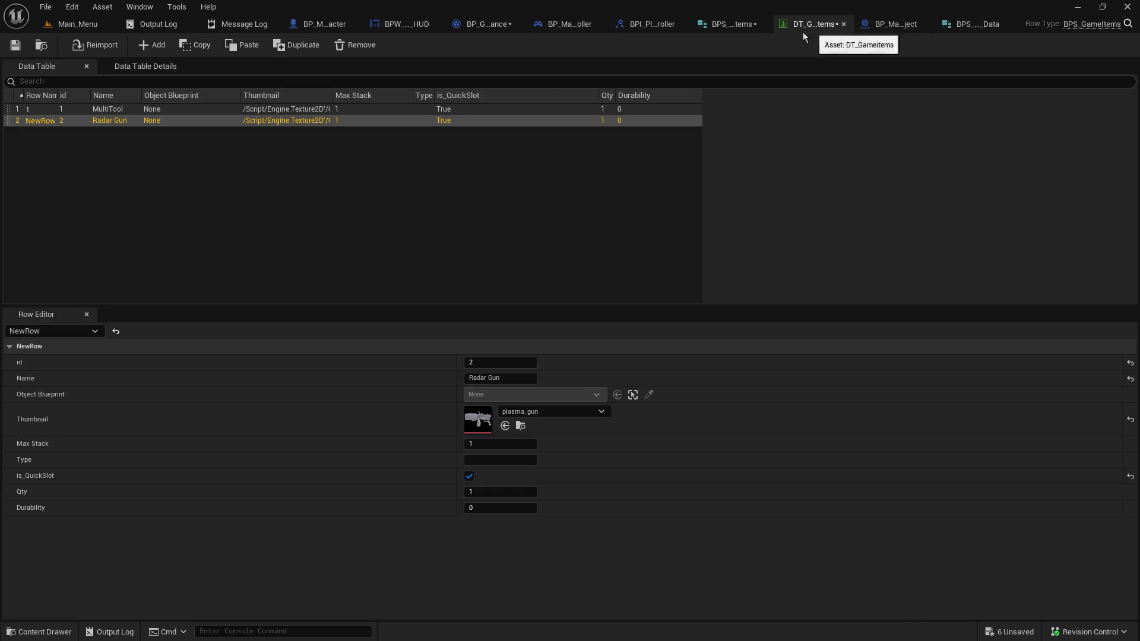
{"action": "left_click", "coordinate": [719, 28]}
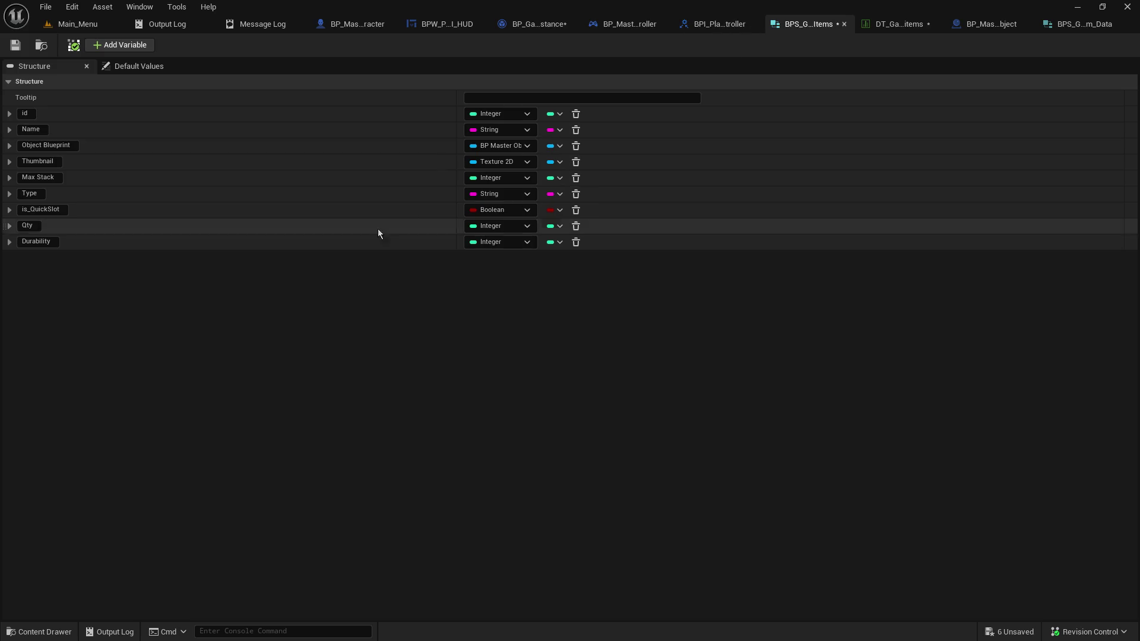
{"action": "left_click", "coordinate": [575, 244]}
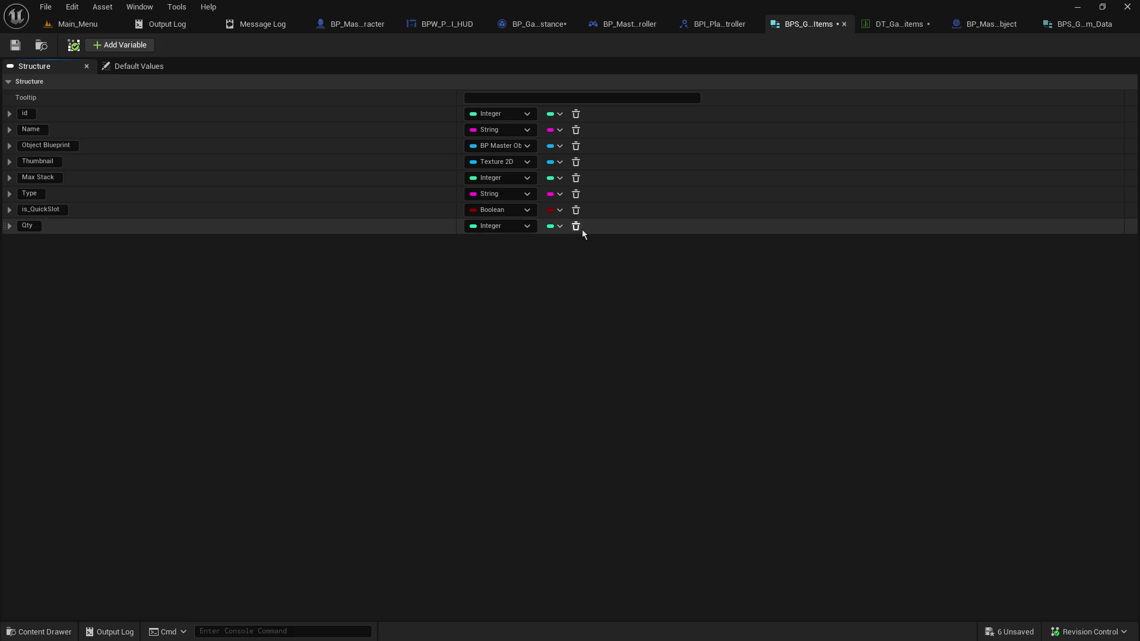
{"action": "left_click", "coordinate": [576, 227]}
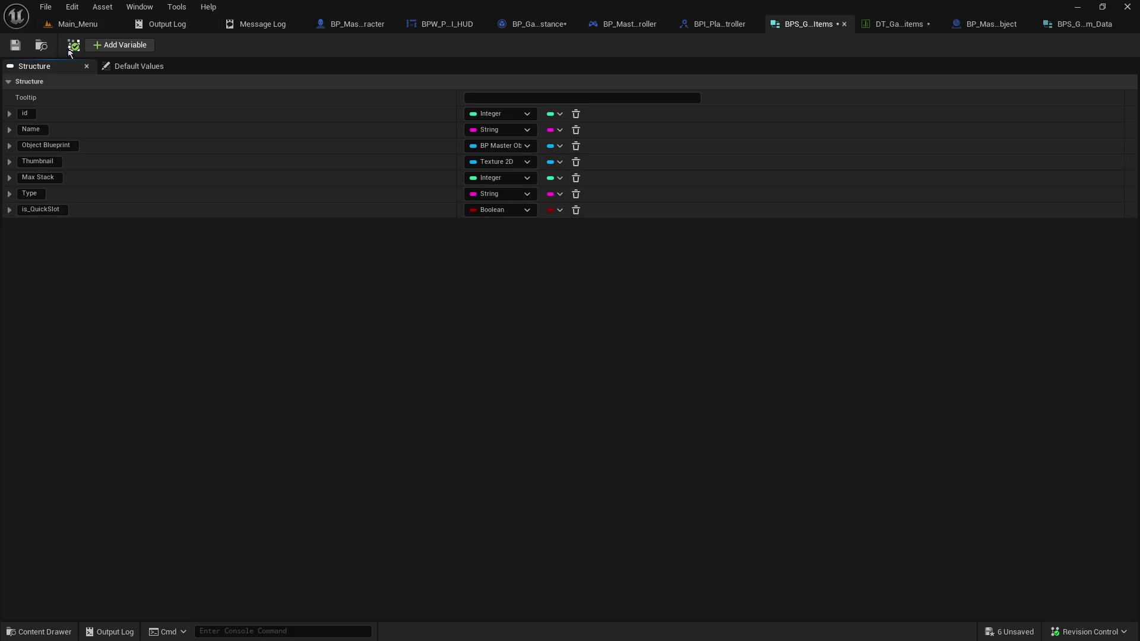
{"action": "left_click", "coordinate": [16, 45]}
Save the DT_GameItems data table and return to BPS_GameItem_Data
{"action": "left_click", "coordinate": [898, 24]}
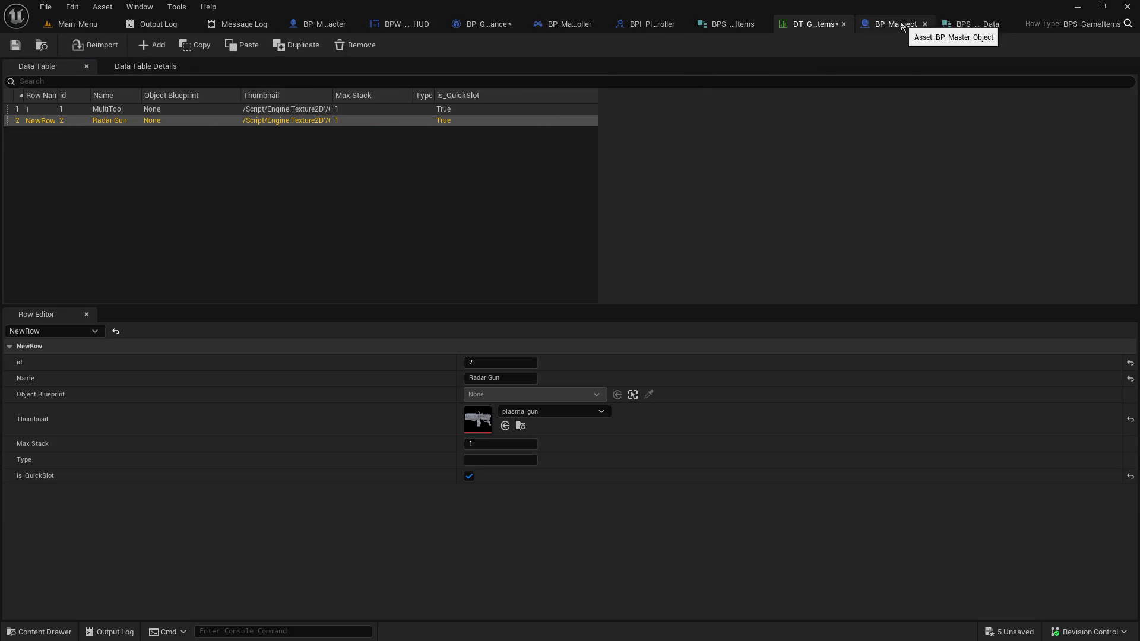
{"action": "left_click", "coordinate": [15, 46]}
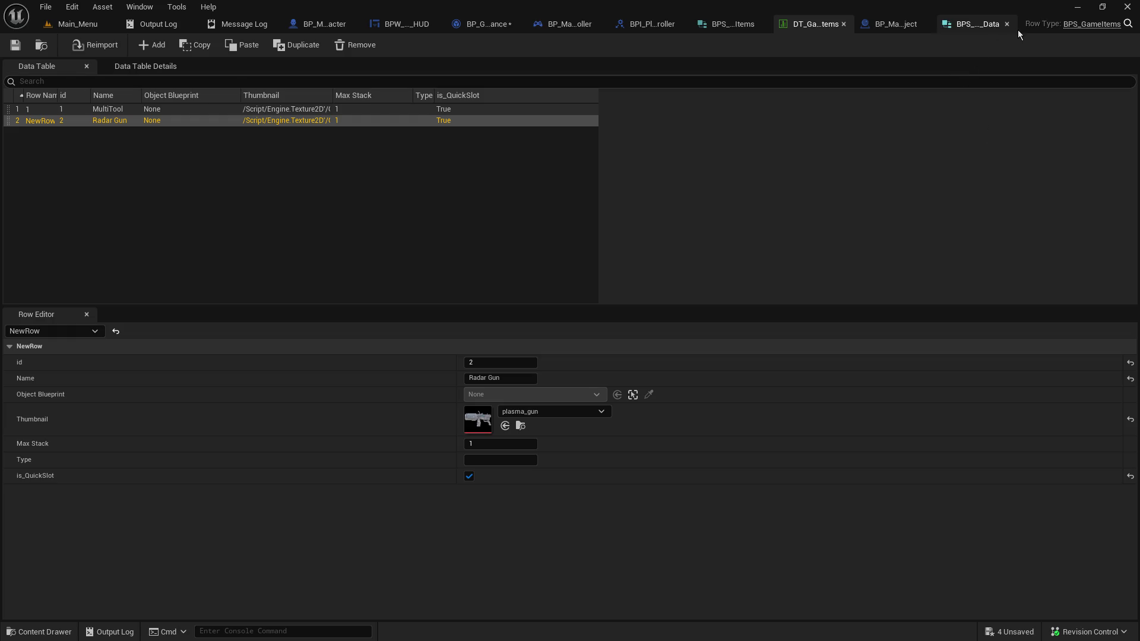
{"action": "left_click", "coordinate": [974, 27]}
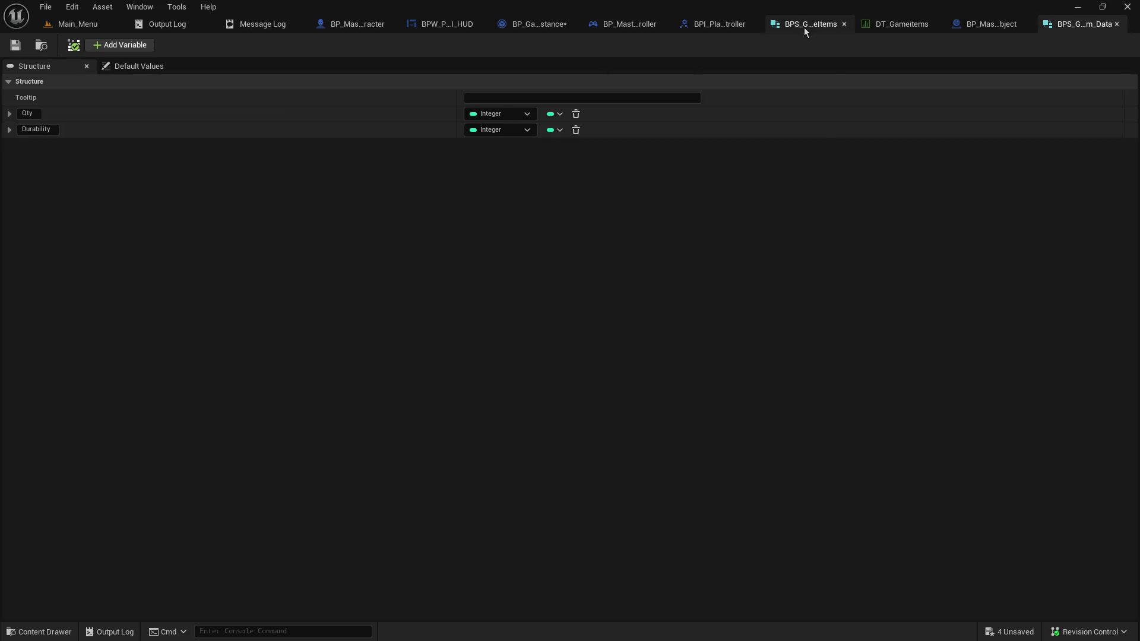
{"action": "left_click", "coordinate": [542, 23]}
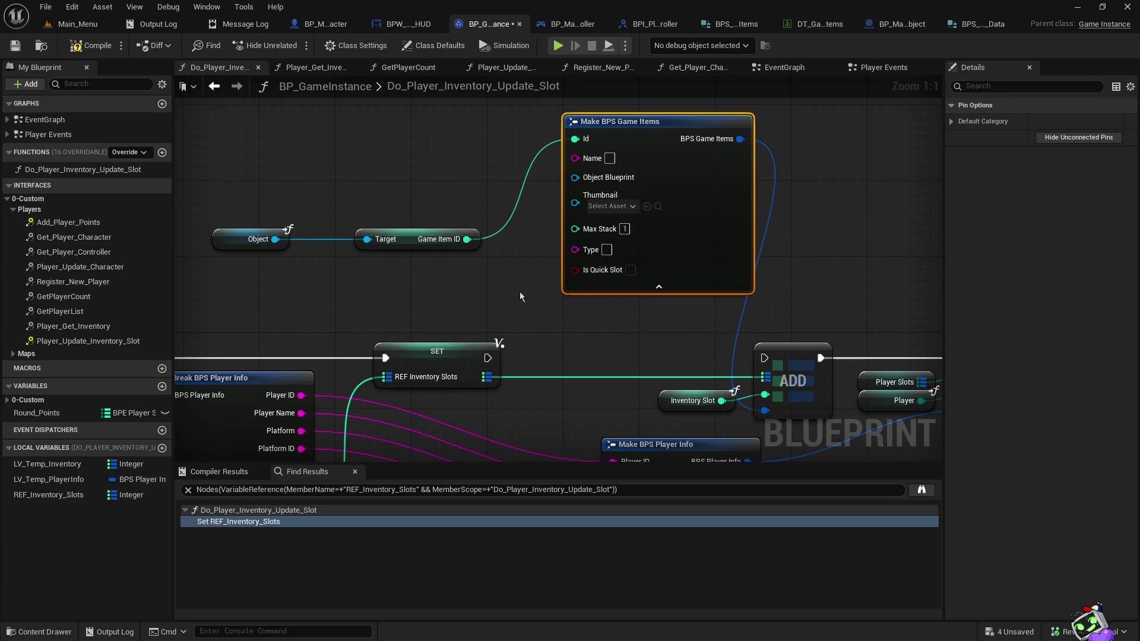
{"action": "left_click", "coordinate": [993, 29]}
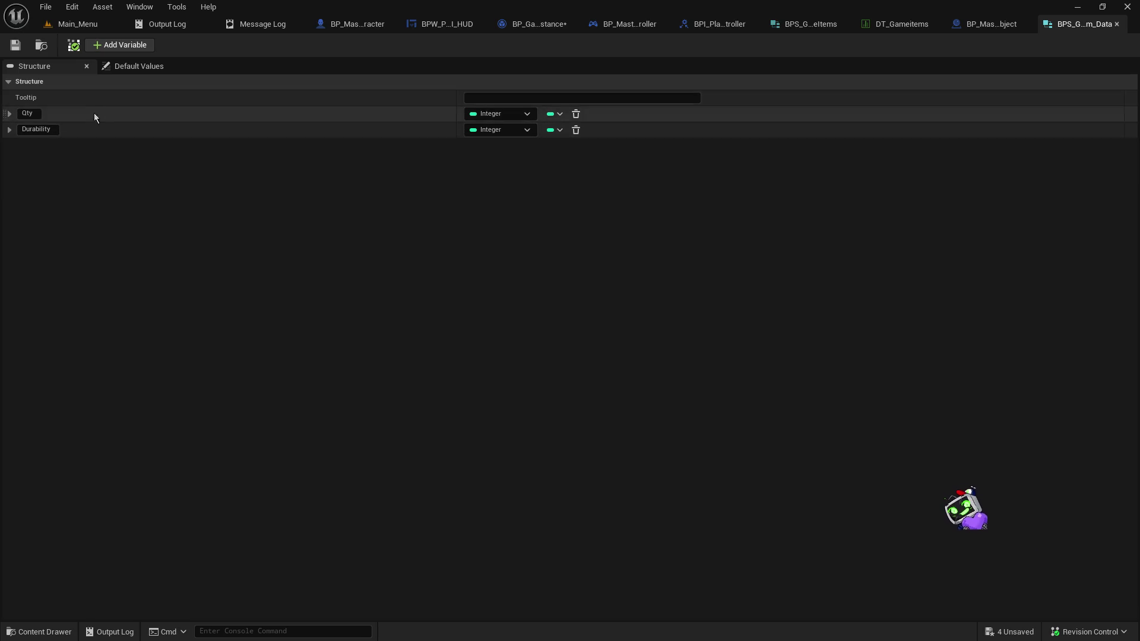
Add a GameItem ID member as the first field of BPS_GameItem_Data and save the structure
{"action": "left_click", "coordinate": [122, 46]}
{"action": "left_click_drag", "start_coordinate": [6, 147], "coordinate": [7, 108]}
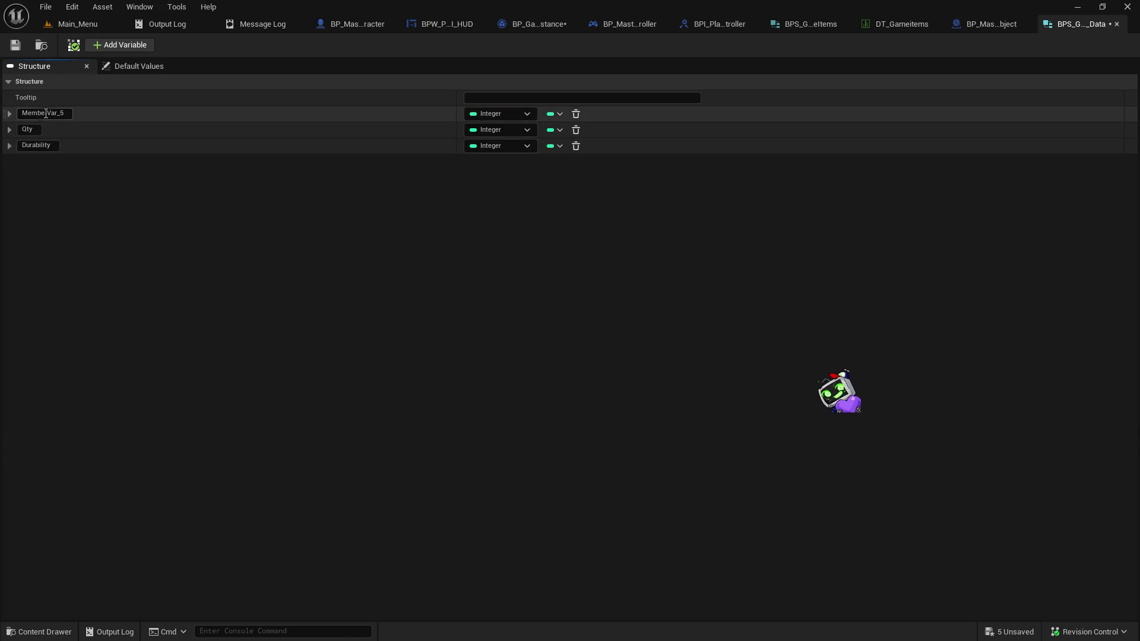
{"action": "type", "text": "GameItem"}
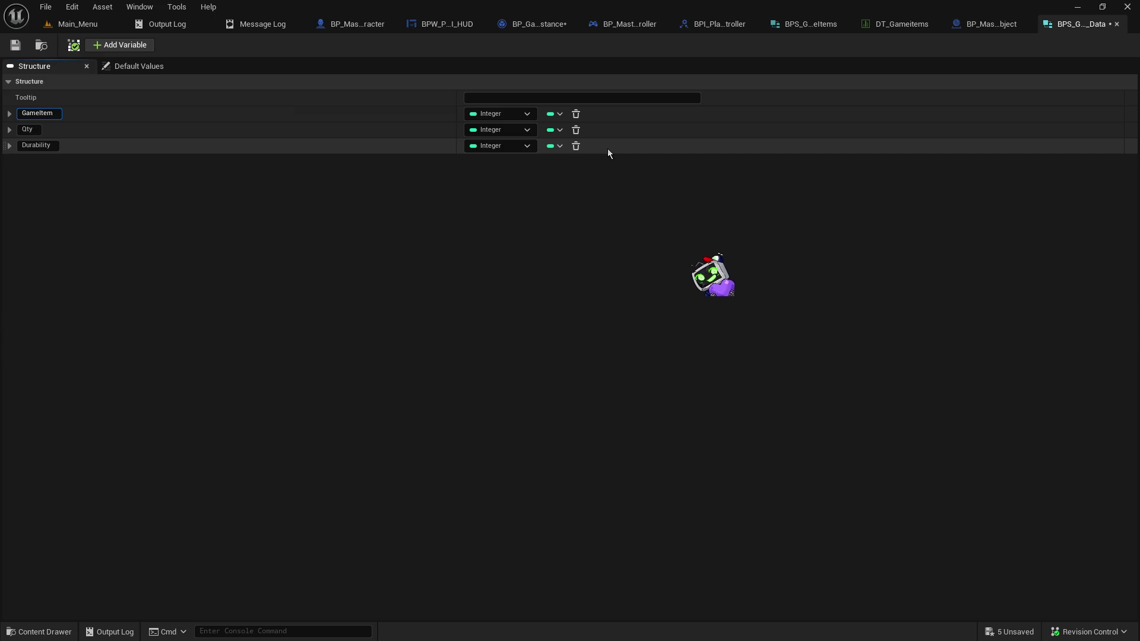
{"action": "type", "text": " ID"}
{"action": "key", "text": "Return"}
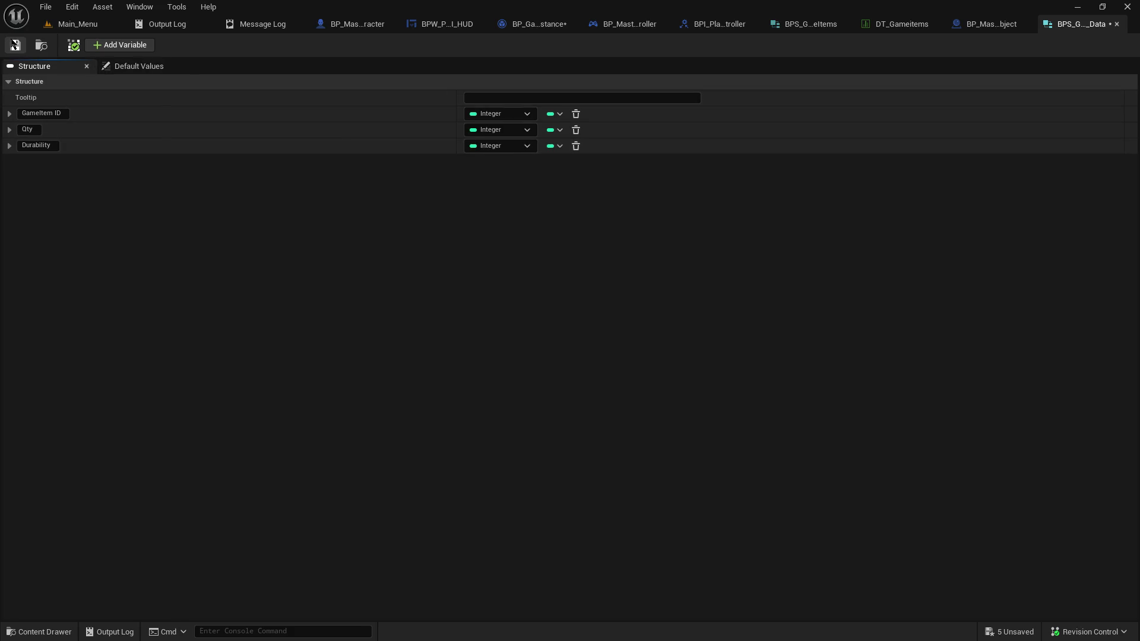
{"action": "left_click", "coordinate": [15, 45]}
{"action": "left_click", "coordinate": [977, 25]}
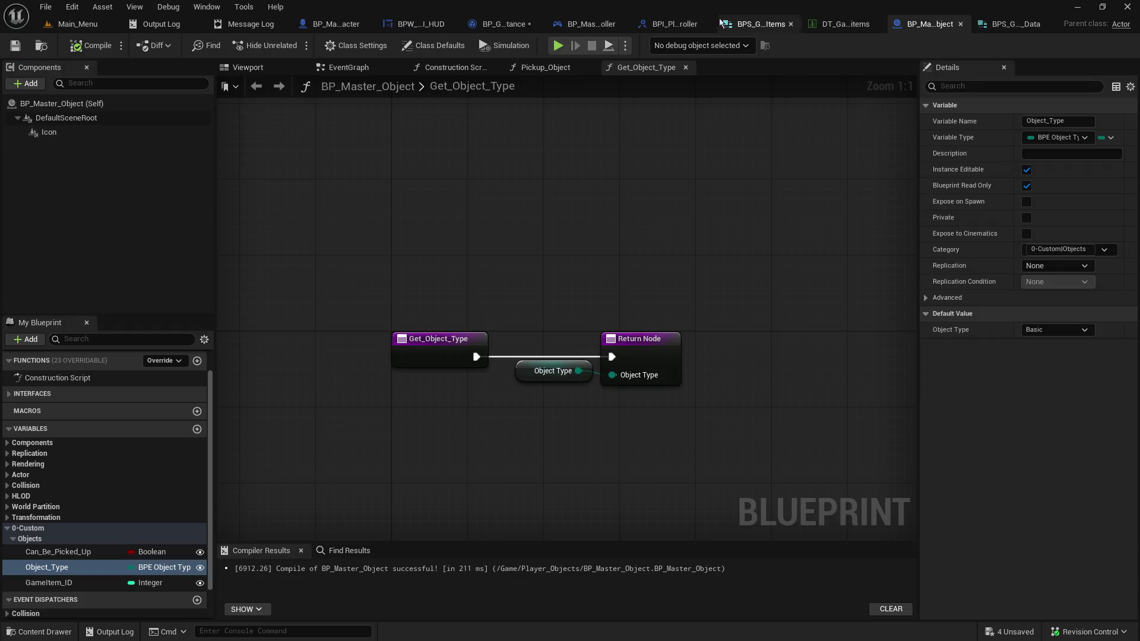
Open BPS_PlayerInfo from the Content Browser, set Inventory_Slots values to BPS Game Item Data, and save
{"action": "left_click", "coordinate": [774, 25]}
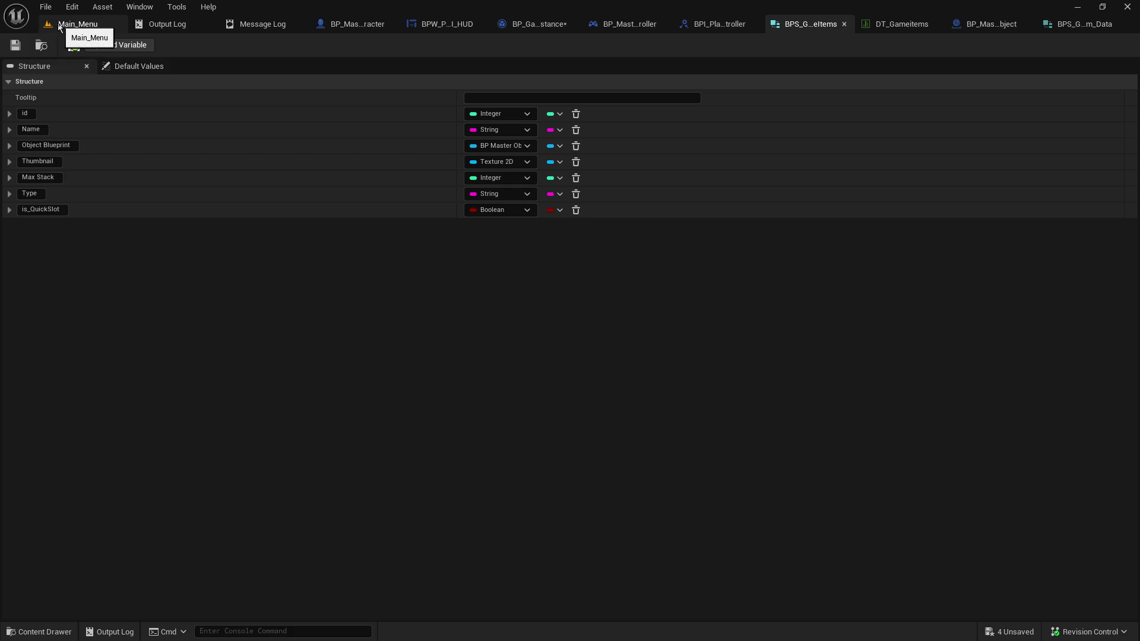
{"action": "left_click", "coordinate": [70, 24]}
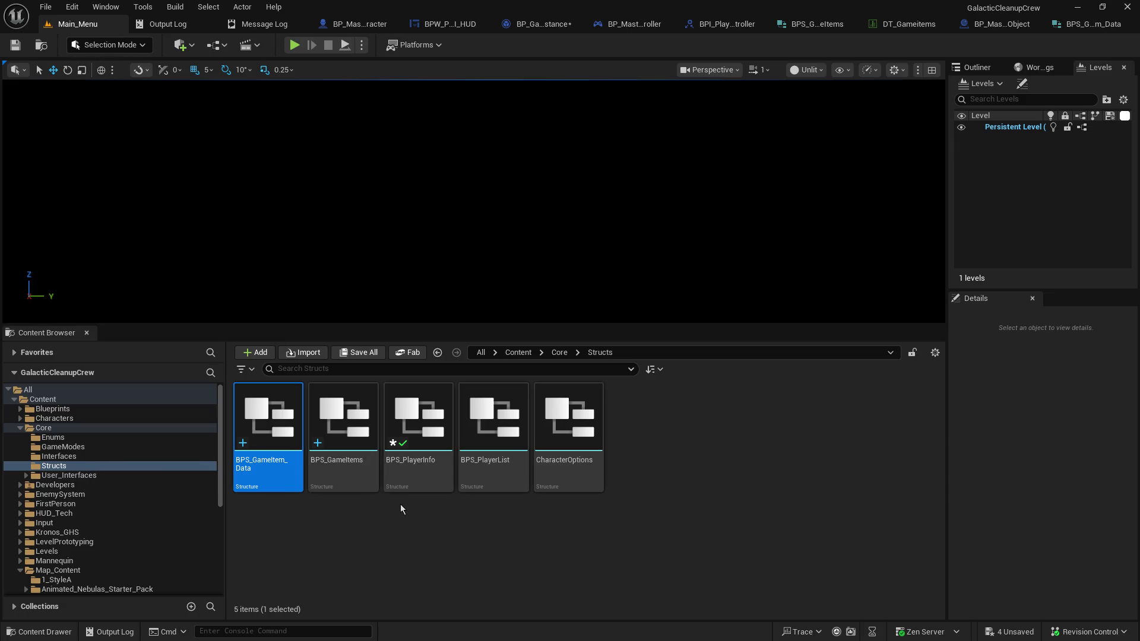
{"action": "double_click", "coordinate": [408, 419]}
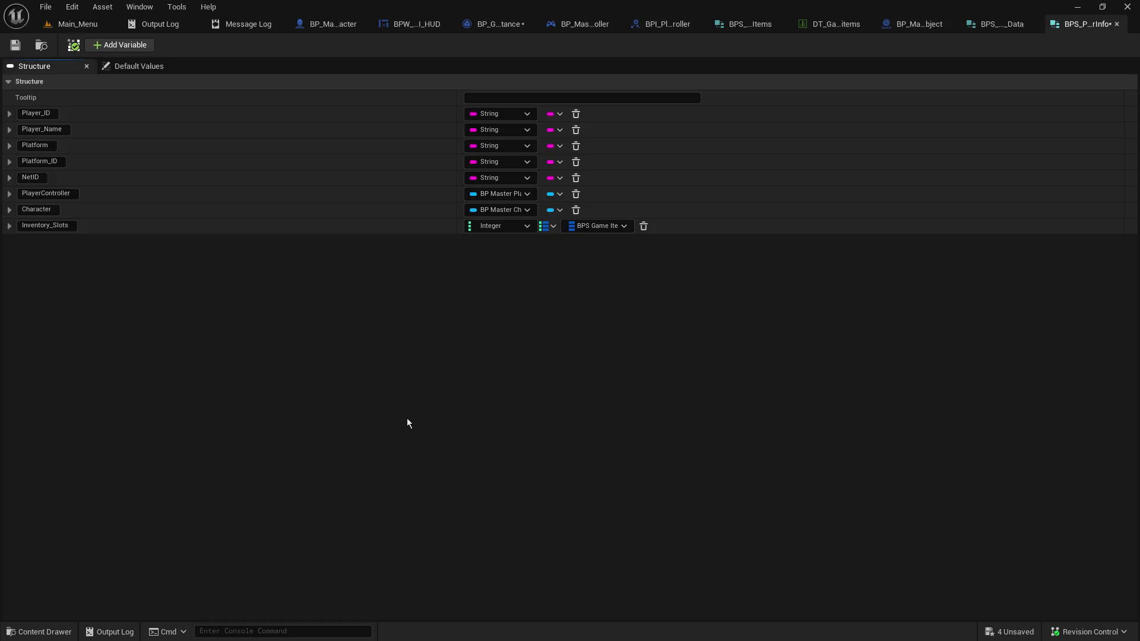
{"action": "left_click", "coordinate": [599, 226]}
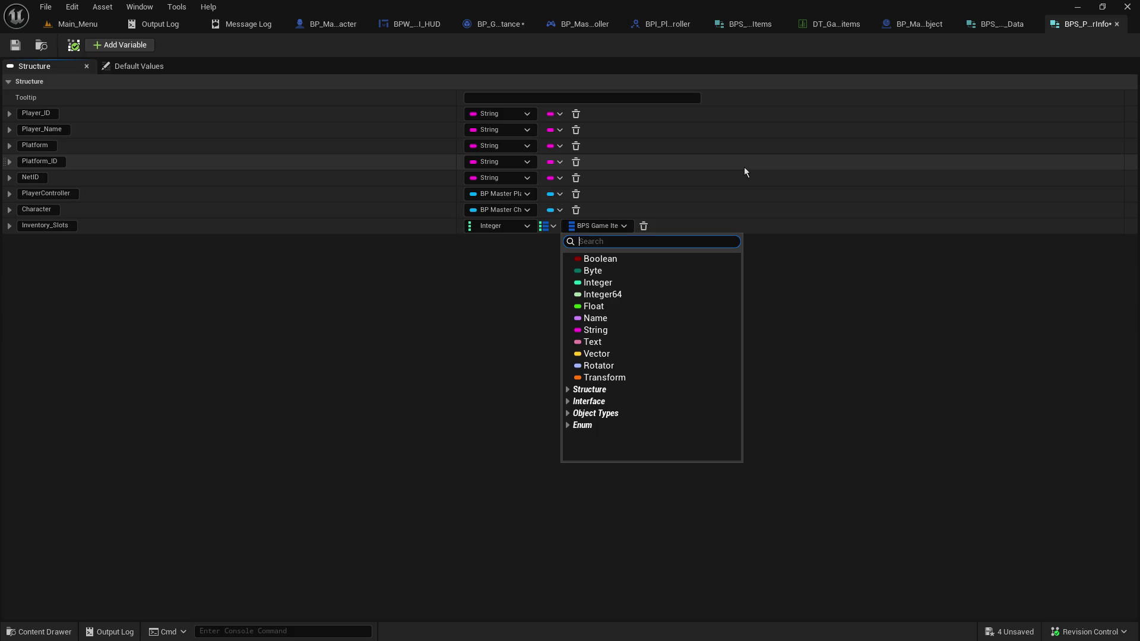
{"action": "type", "text": "bps"}
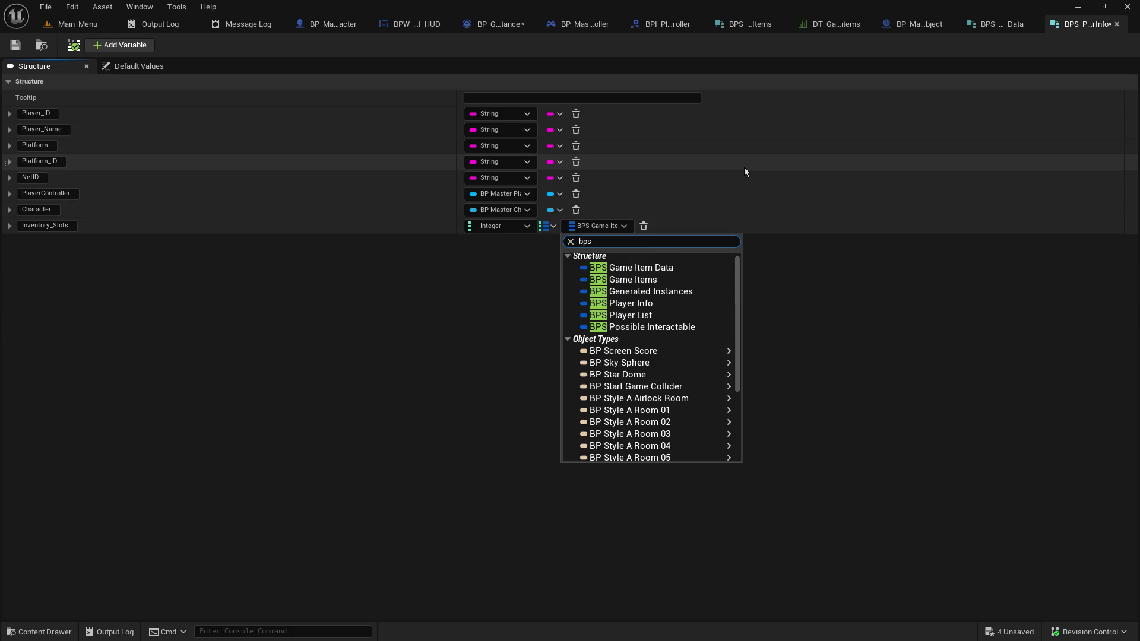
{"action": "type", "text": "_"}
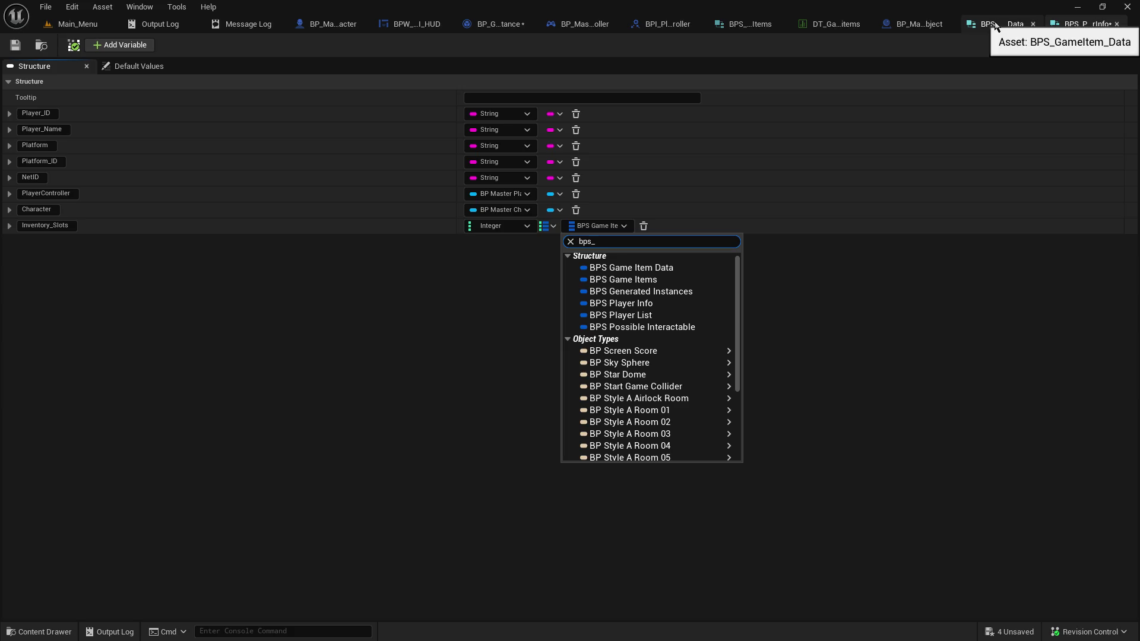
{"action": "type", "text": "eitem"}
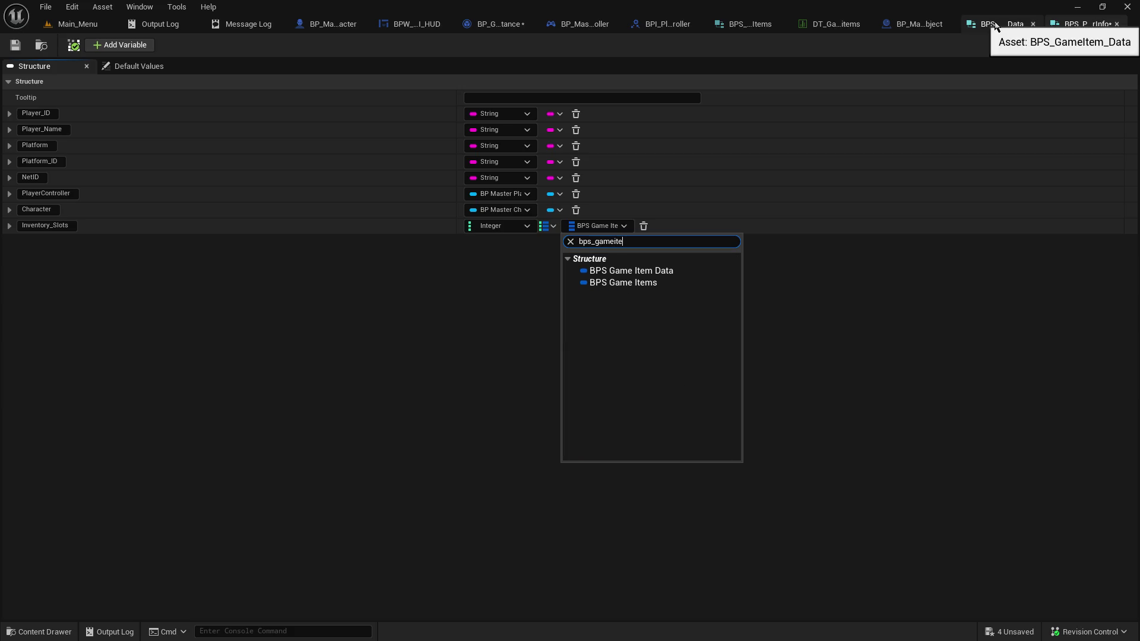
{"action": "left_click", "coordinate": [642, 270]}
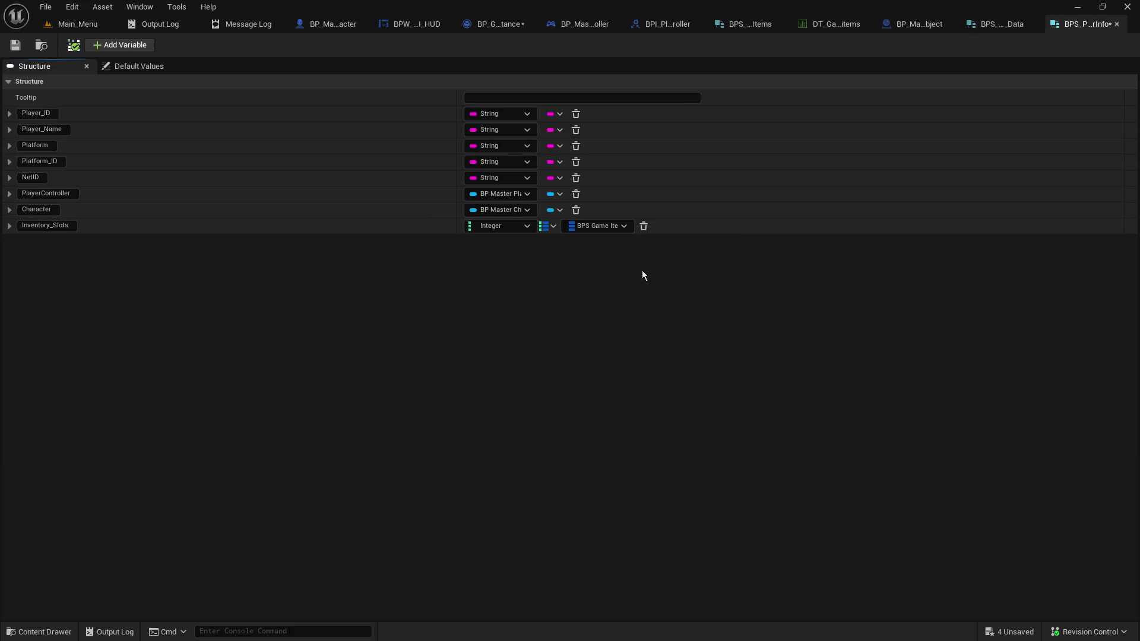
{"action": "left_click", "coordinate": [15, 45]}
In BP_GameInstance, retype the REF_Inventory_Slots map values to BPS Game Item Data
{"action": "left_click", "coordinate": [341, 25]}
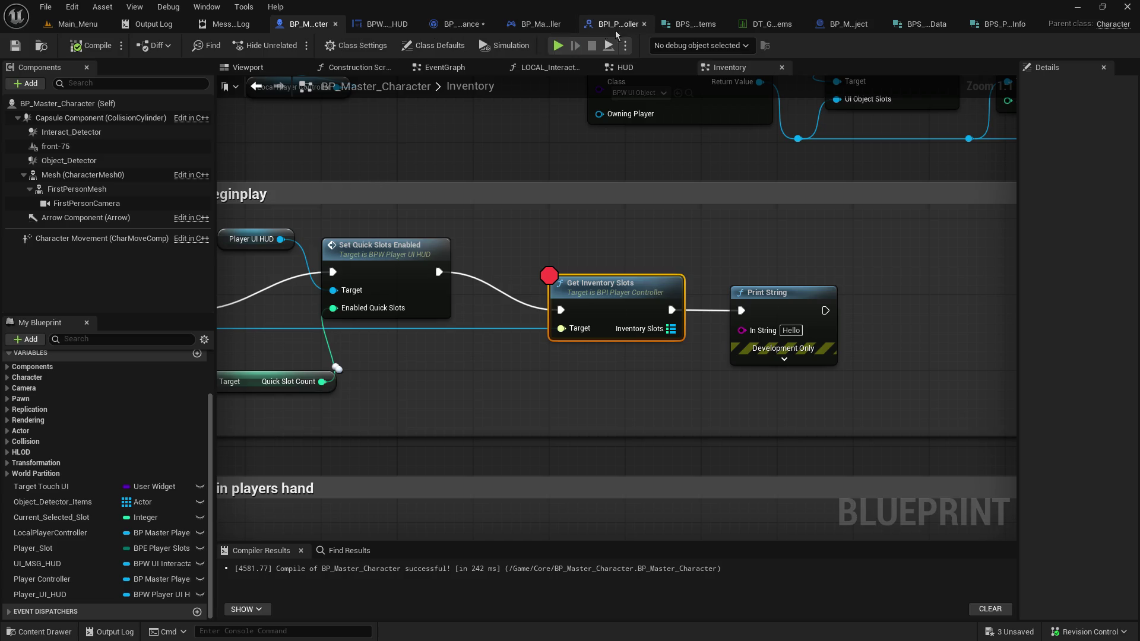
{"action": "left_click", "coordinate": [380, 24]}
{"action": "left_click", "coordinate": [439, 24]}
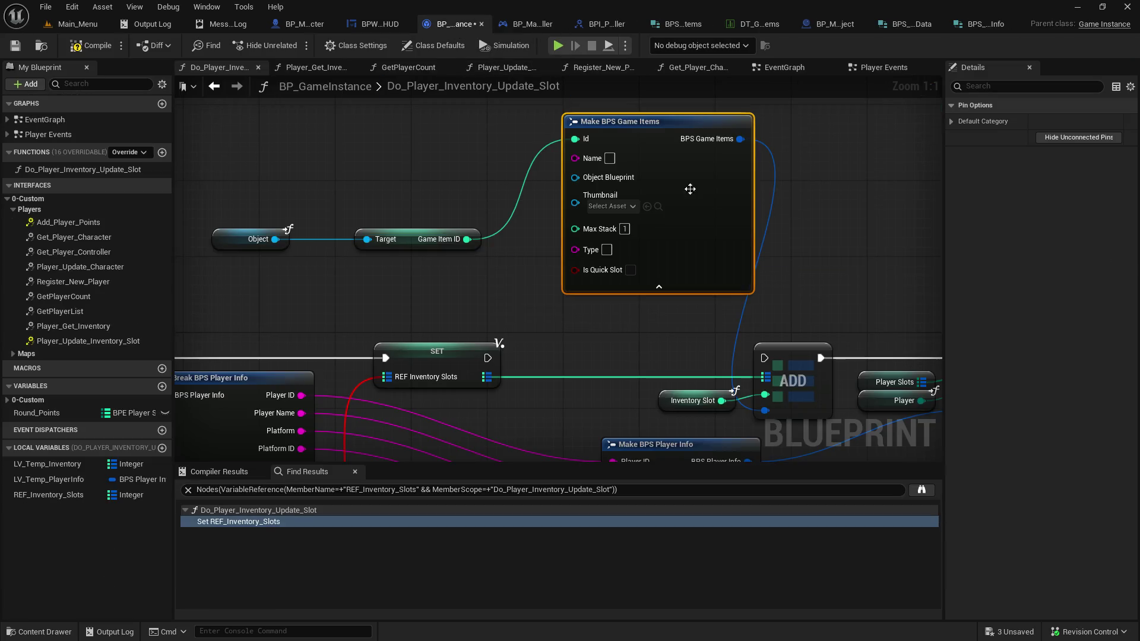
{"action": "left_click_drag", "start_coordinate": [261, 463], "coordinate": [361, 258]}
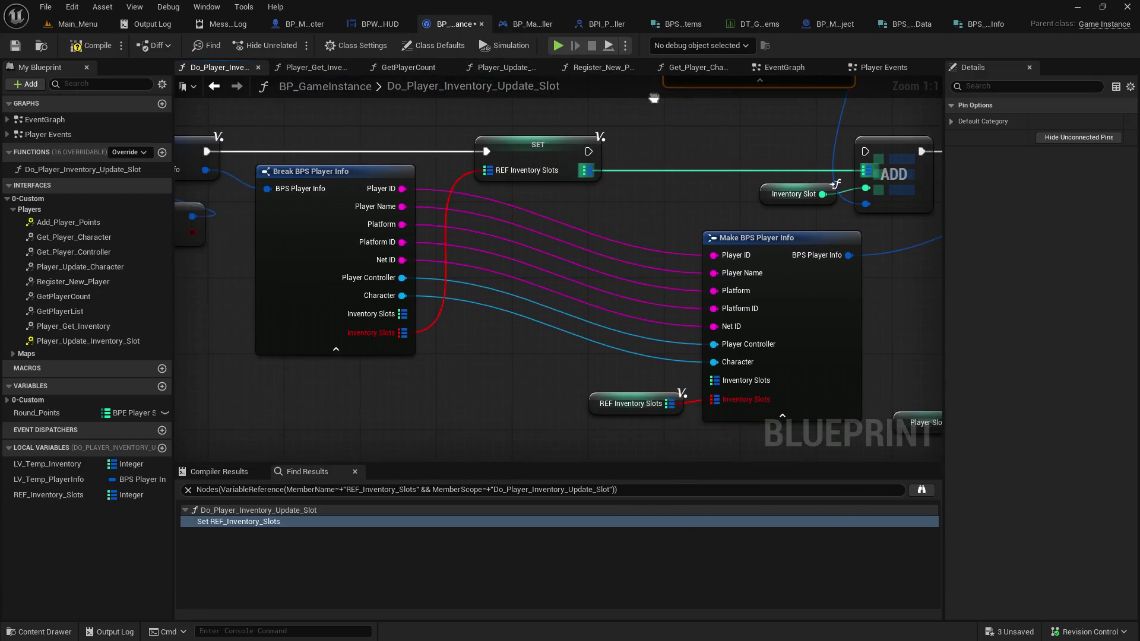
{"action": "left_click", "coordinate": [48, 495]}
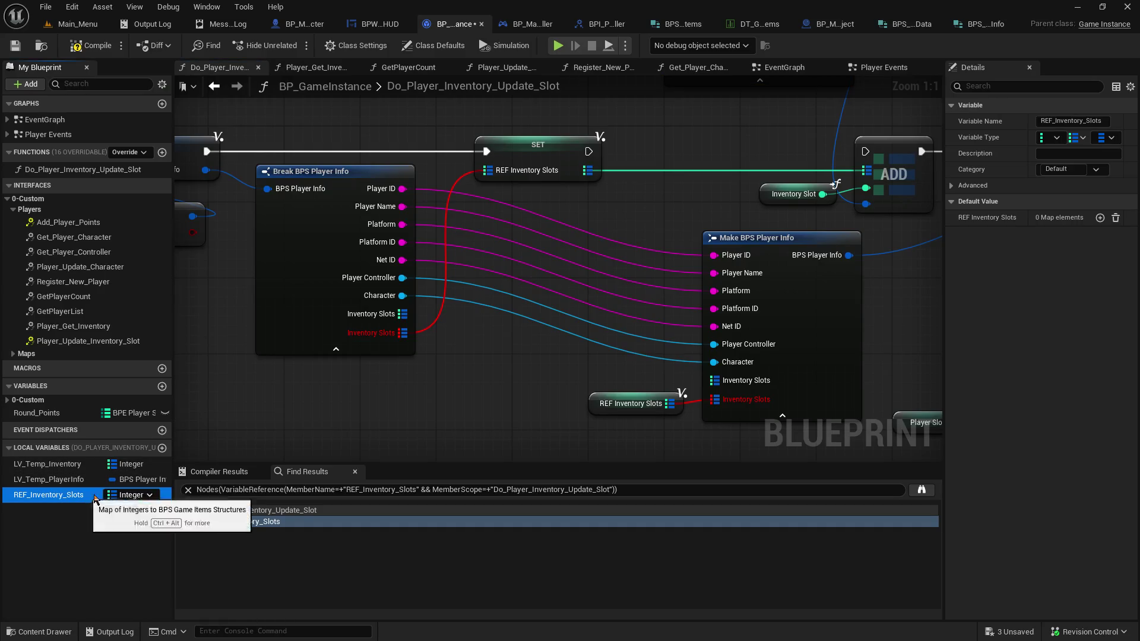
{"action": "left_click", "coordinate": [1105, 137]}
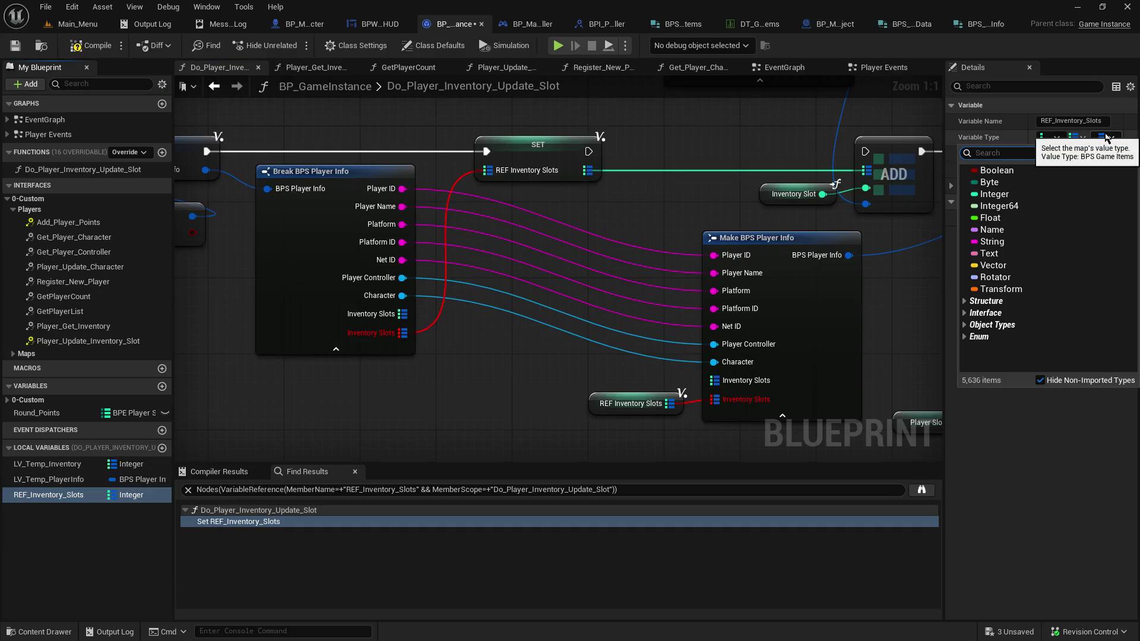
{"action": "type", "text": "gameitem_"}
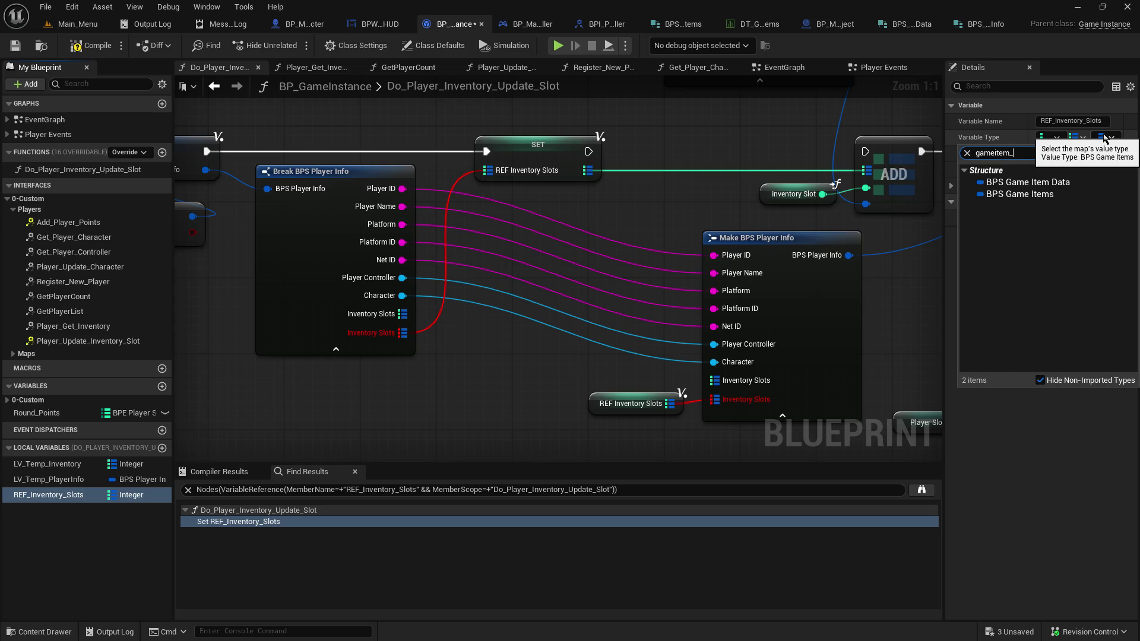
{"action": "left_click", "coordinate": [1047, 183]}
{"action": "left_click", "coordinate": [640, 355]}
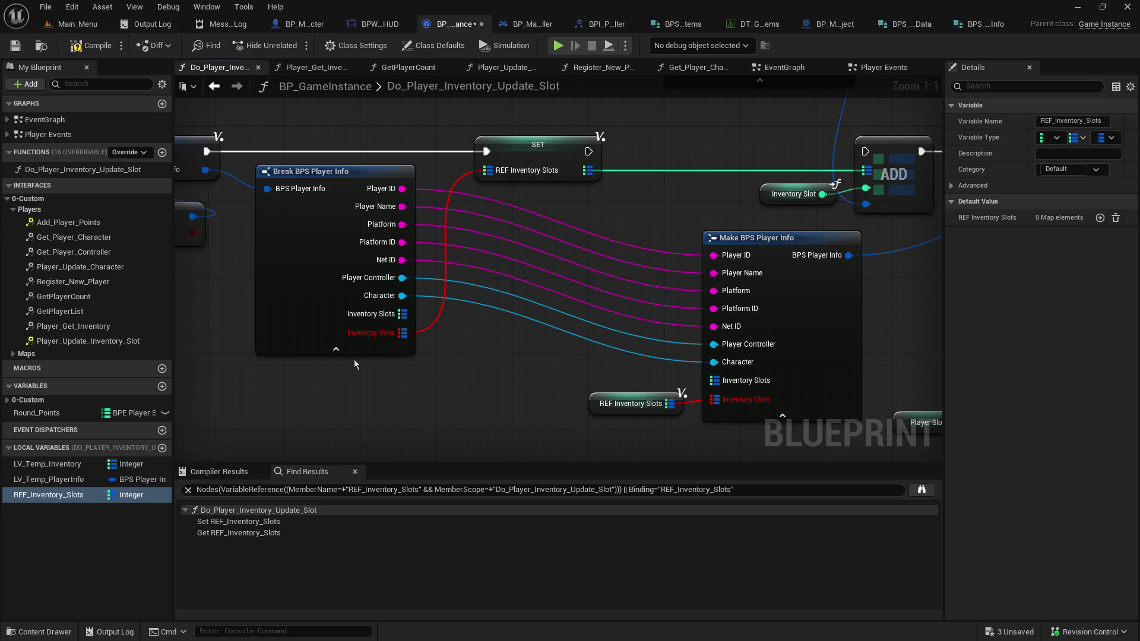
Refresh the Break and Make BPS Player Info nodes and reconnect their Inventory Slots wires
{"action": "right_click", "coordinate": [279, 325]}
{"action": "left_click", "coordinate": [308, 413]}
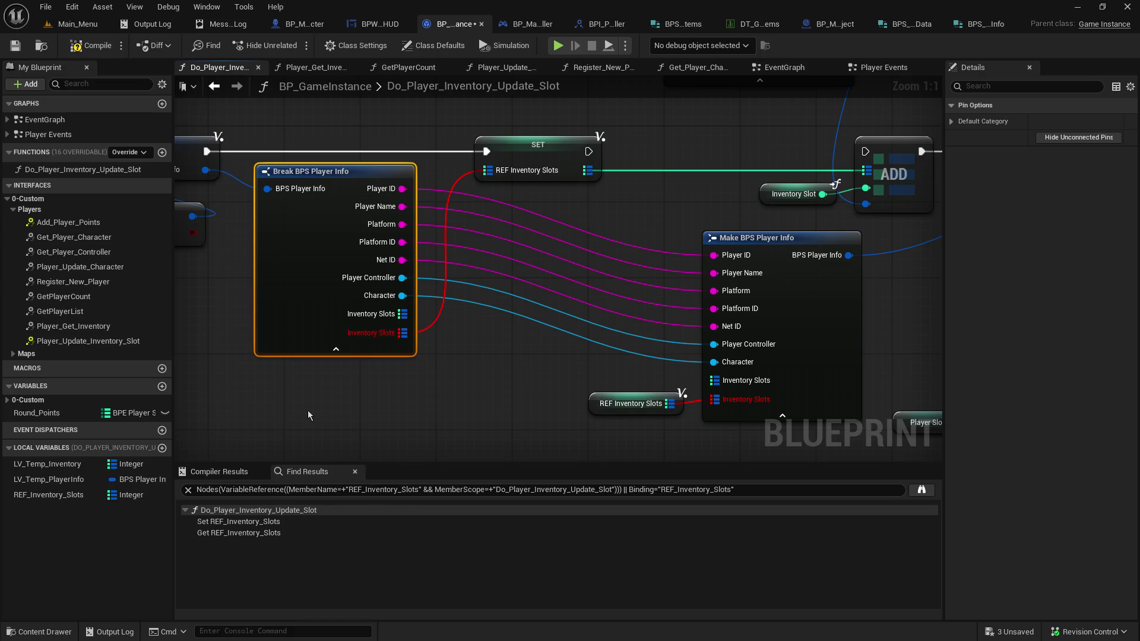
{"action": "right_click", "coordinate": [818, 379]}
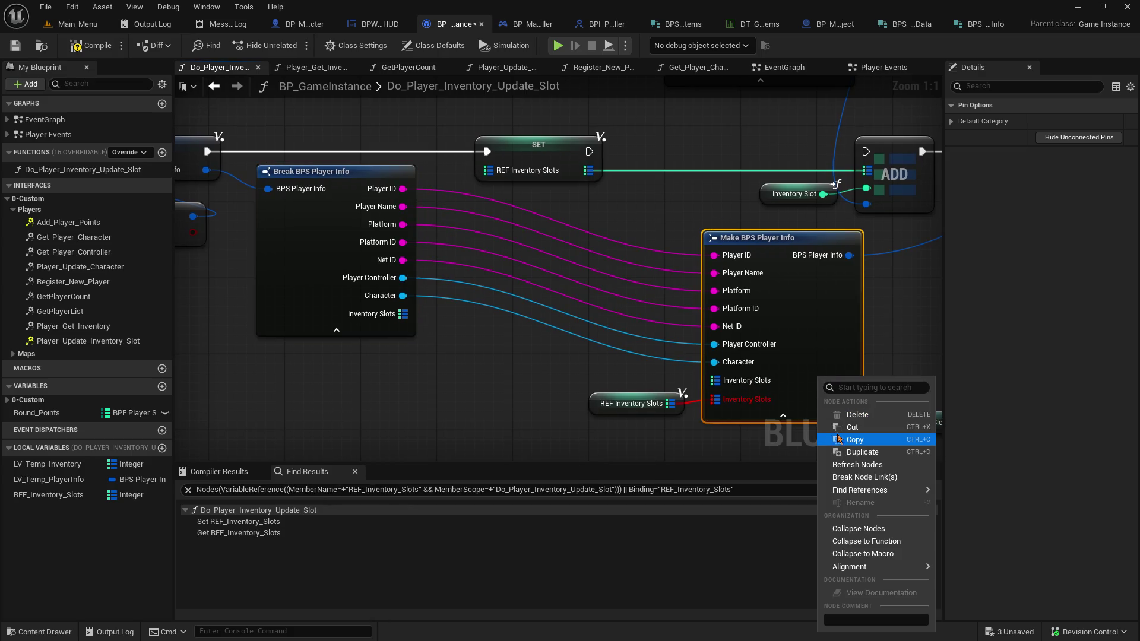
{"action": "left_click", "coordinate": [841, 466]}
{"action": "left_click_drag", "start_coordinate": [670, 404], "coordinate": [717, 383]}
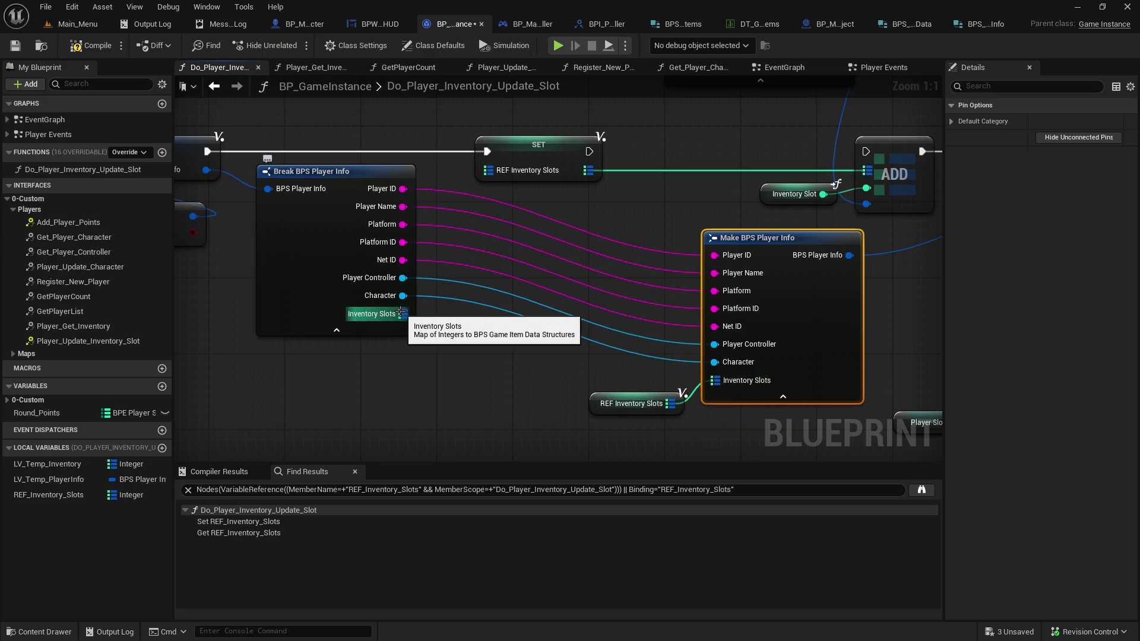
{"action": "left_click_drag", "start_coordinate": [404, 314], "coordinate": [487, 171]}
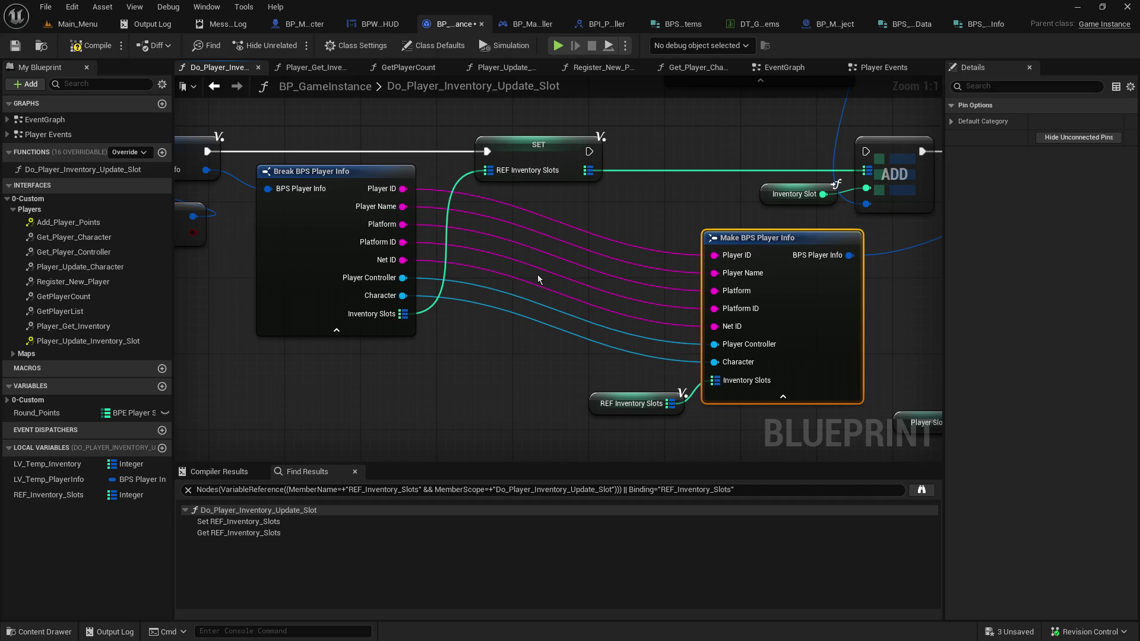
{"action": "mouse_move", "coordinate": [702, 207]}
{"action": "left_mouse_down"}
{"action": "mouse_move", "coordinate": [594, 297]}
{"action": "mouse_move", "coordinate": [565, 369]}
{"action": "mouse_move", "coordinate": [550, 354]}
{"action": "left_mouse_up"}
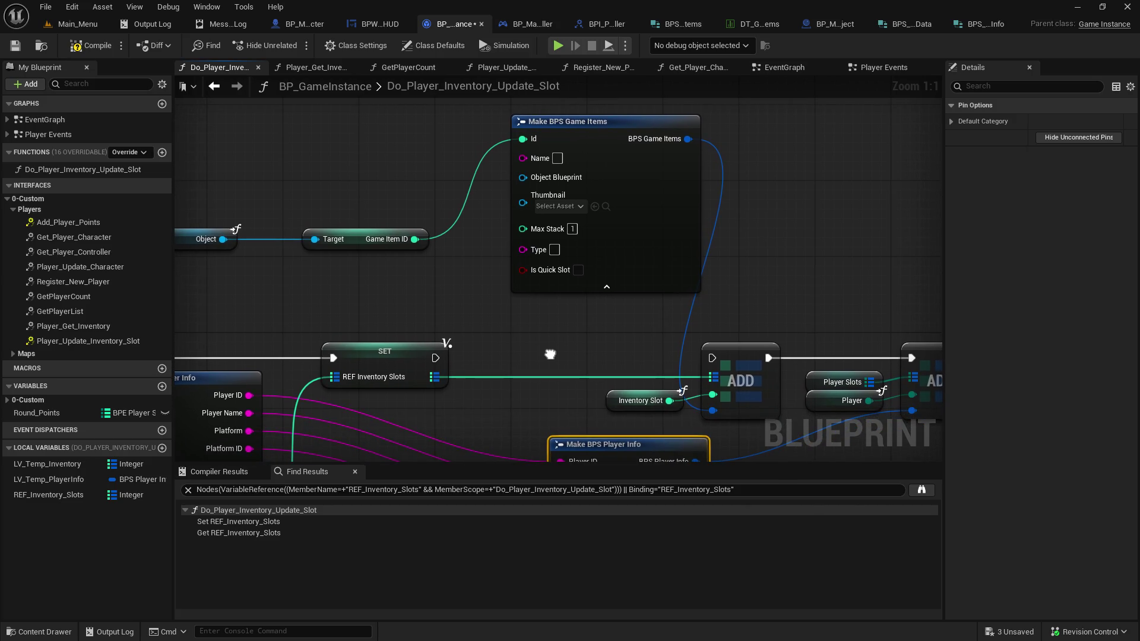
Refresh and then delete the outdated Make BPS Game Items node
{"action": "right_click", "coordinate": [689, 207]}
{"action": "mouse_move", "coordinate": [733, 318]}
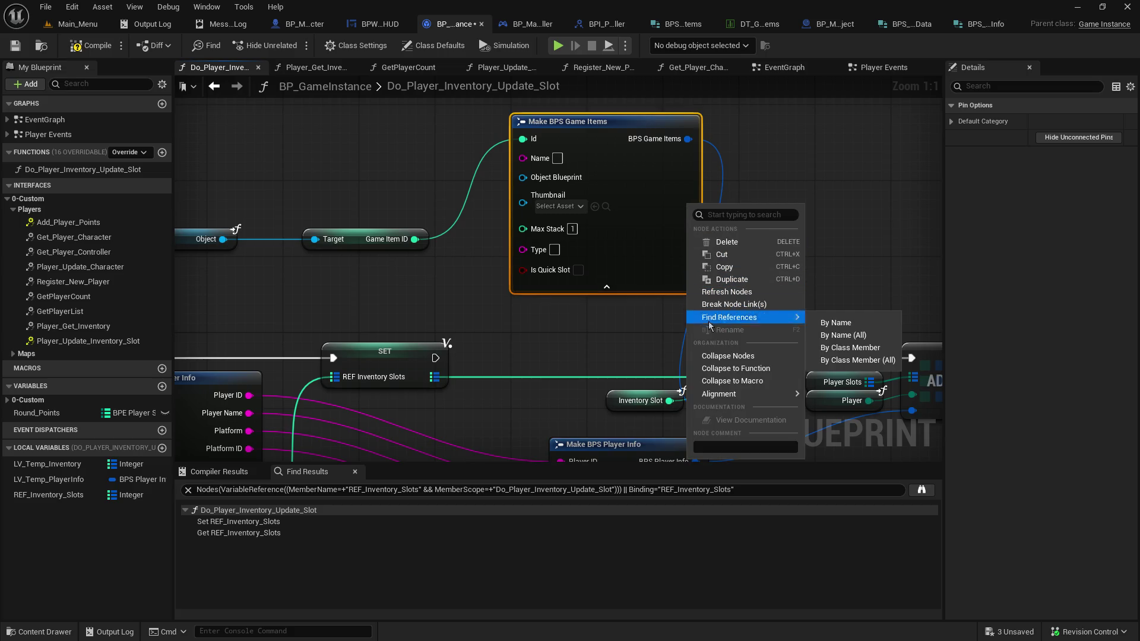
{"action": "left_click", "coordinate": [742, 293]}
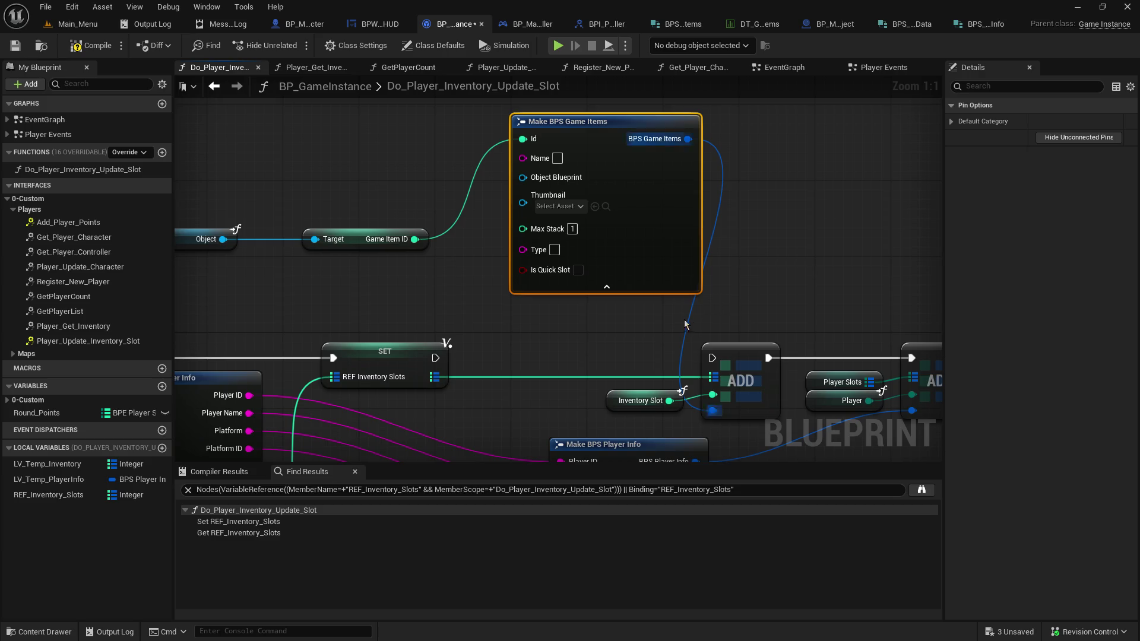
{"action": "left_click_drag", "start_coordinate": [664, 326], "coordinate": [622, 254]}
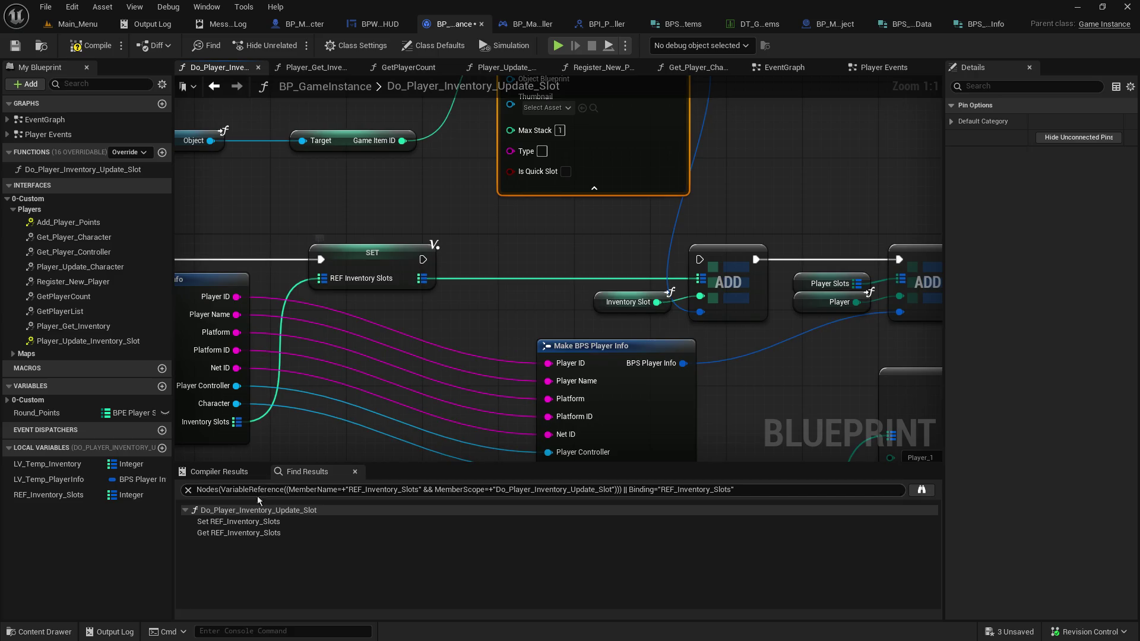
{"action": "left_click", "coordinate": [48, 496]}
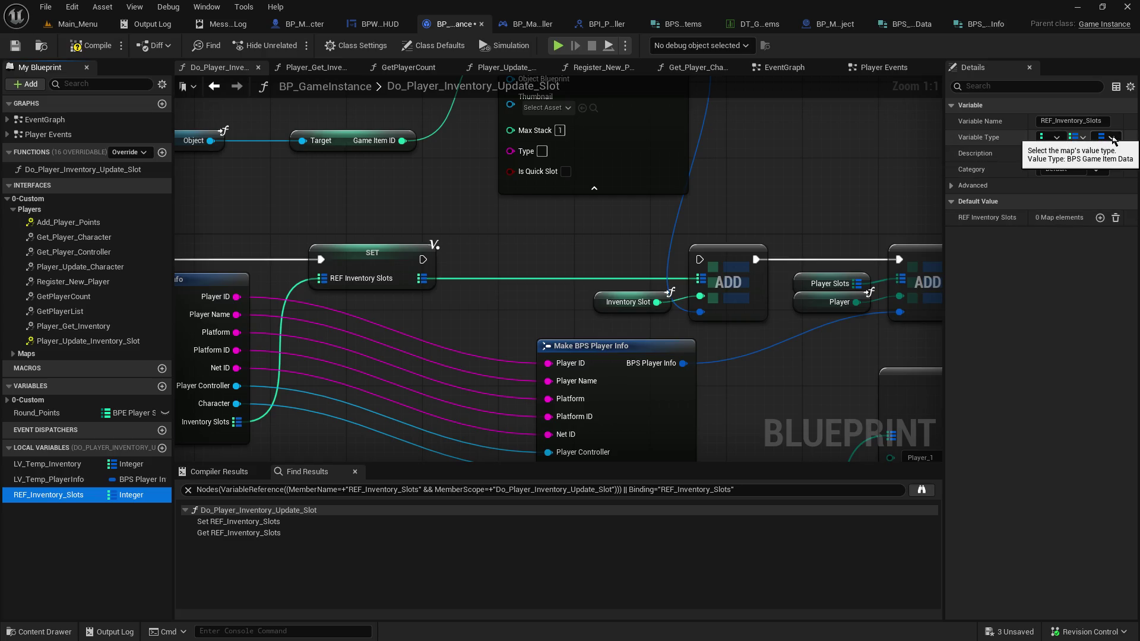
{"action": "left_click_drag", "start_coordinate": [726, 233], "coordinate": [735, 377]}
{"action": "left_click", "coordinate": [682, 229]}
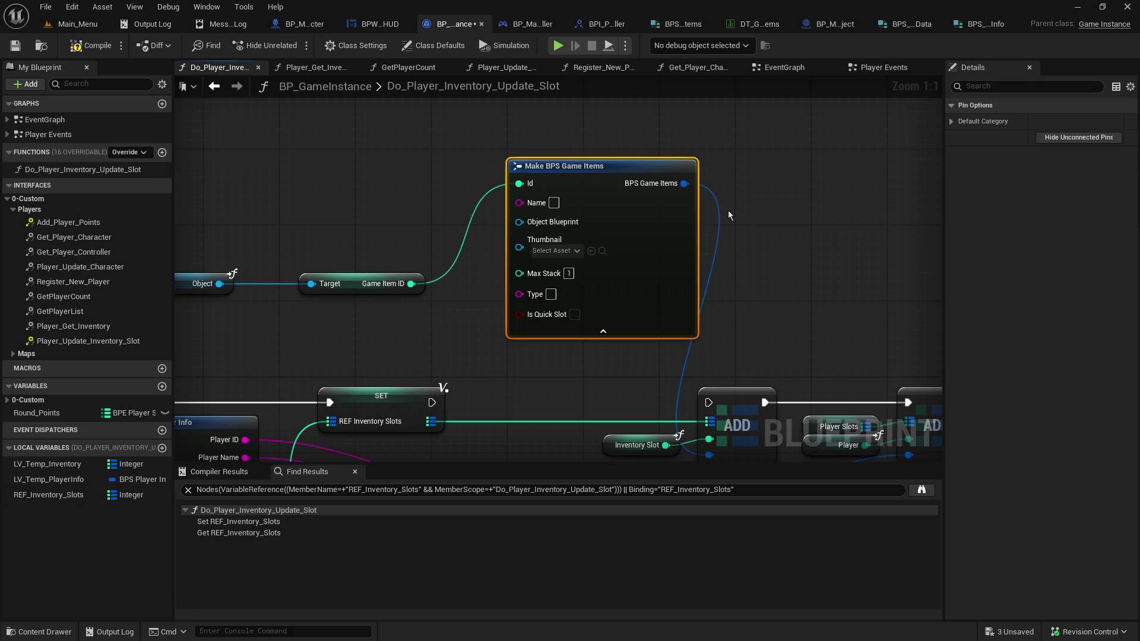
{"action": "key", "text": "Delete"}
{"action": "left_click_drag", "start_coordinate": [718, 226], "coordinate": [717, 184]}
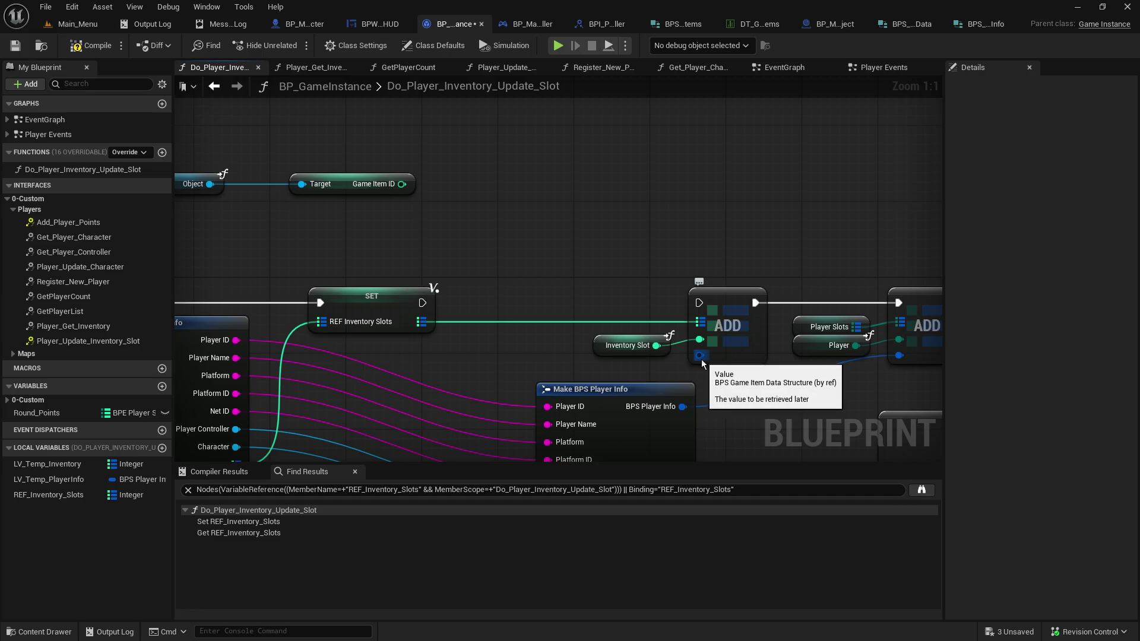
Create a Make BPS Game Item Data node feeding ADD, wired to Game Item ID, with Qty 1 and Durability 100
{"action": "mouse_move", "coordinate": [701, 356]}
{"action": "left_mouse_down"}
{"action": "mouse_move", "coordinate": [608, 244]}
{"action": "mouse_move", "coordinate": [628, 172]}
{"action": "mouse_move", "coordinate": [600, 147]}
{"action": "mouse_move", "coordinate": [558, 172]}
{"action": "left_mouse_up"}
{"action": "left_click", "coordinate": [653, 362]}
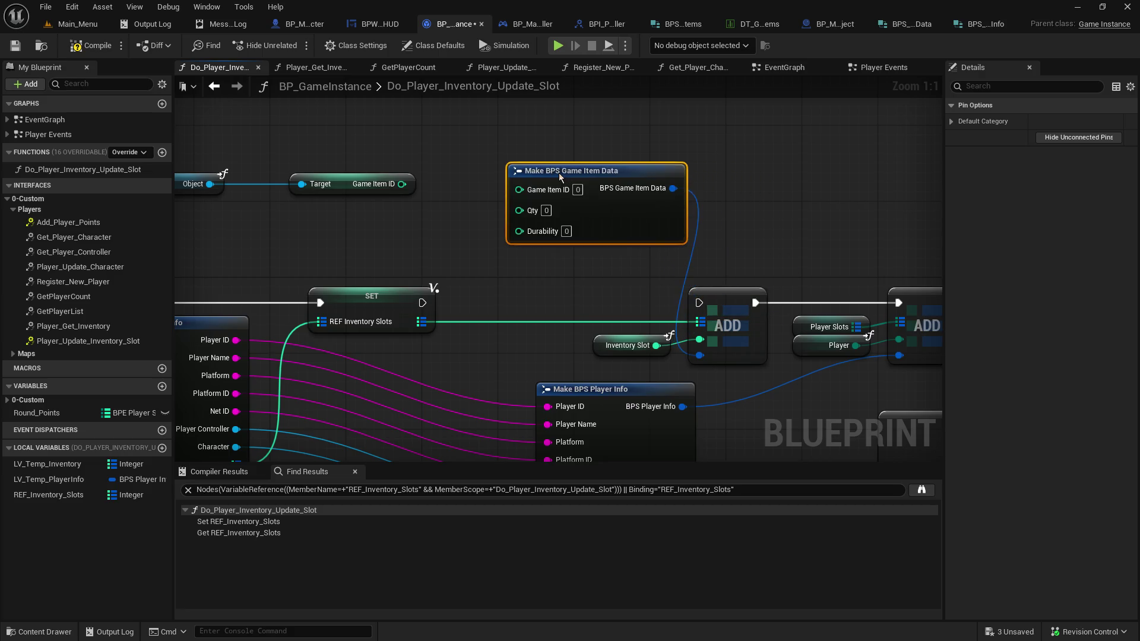
{"action": "left_click_drag", "start_coordinate": [402, 184], "coordinate": [519, 189]}
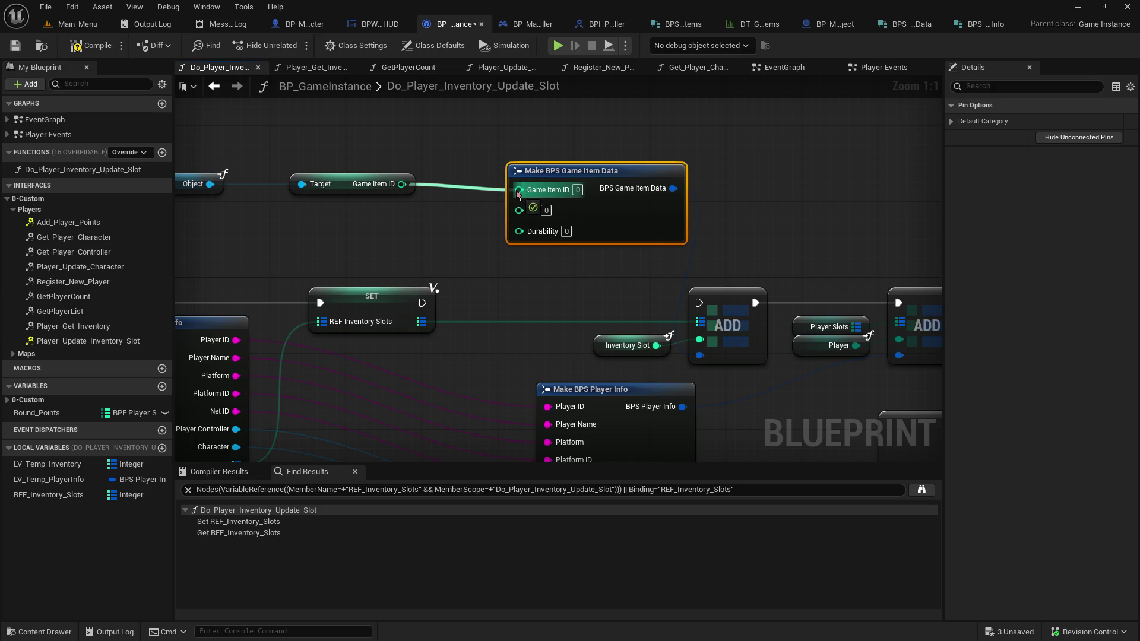
{"action": "left_click_drag", "start_coordinate": [724, 213], "coordinate": [725, 166]}
{"action": "mouse_move", "coordinate": [331, 152]}
{"action": "left_mouse_down"}
{"action": "mouse_move", "coordinate": [396, 200]}
{"action": "mouse_move", "coordinate": [515, 224]}
{"action": "mouse_move", "coordinate": [518, 161]}
{"action": "left_mouse_up"}
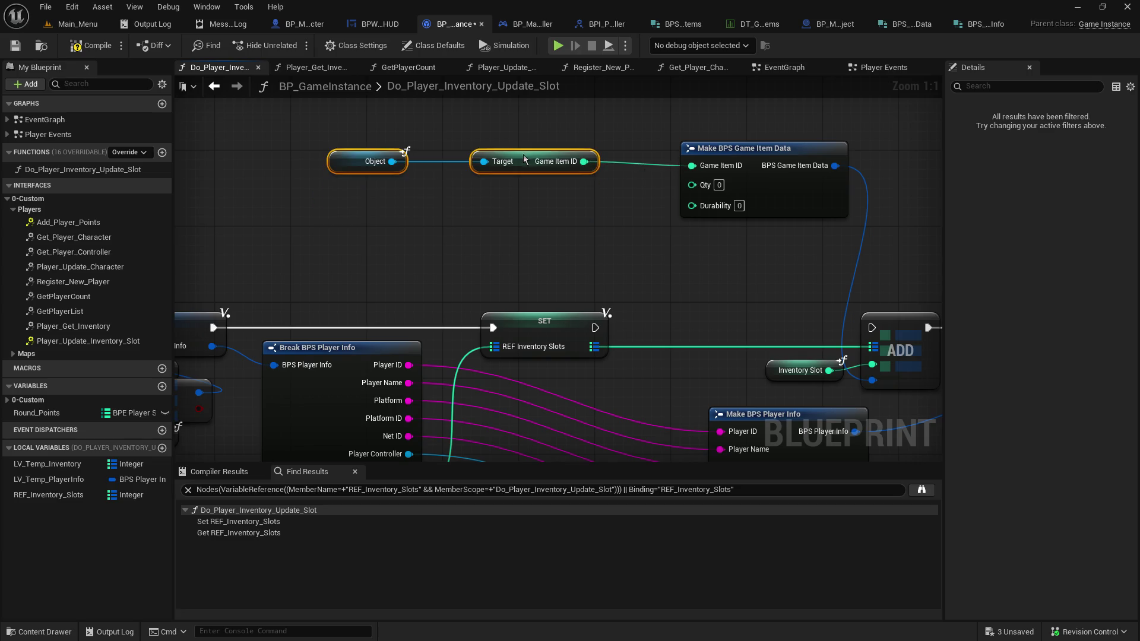
{"action": "left_click", "coordinate": [719, 185]}
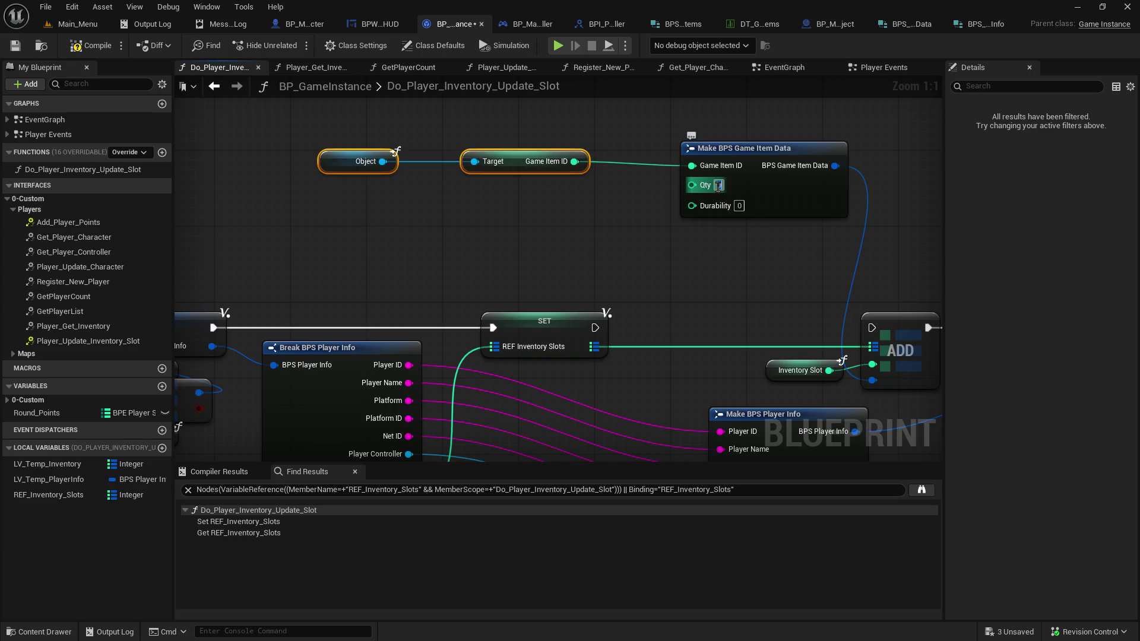
{"action": "type", "text": "1"}
{"action": "key", "text": "Tab"}
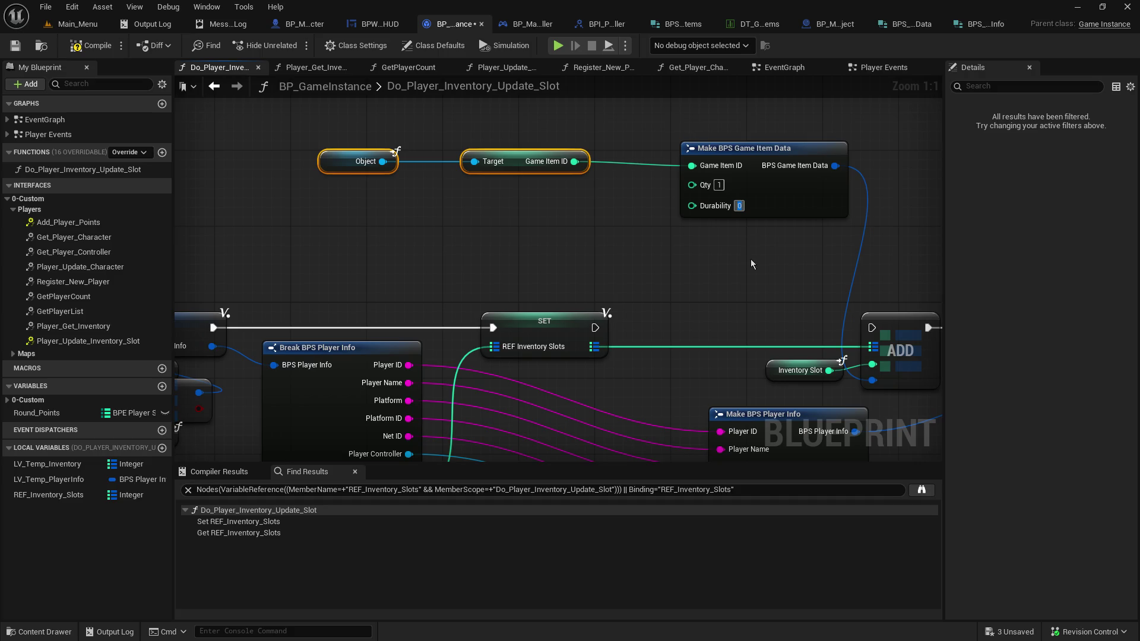
{"action": "type", "text": "100"}
{"action": "left_click", "coordinate": [746, 261]}
Reposition the item data node together with the Object and Target nodes
{"action": "left_click_drag", "start_coordinate": [749, 265], "coordinate": [394, 158]}
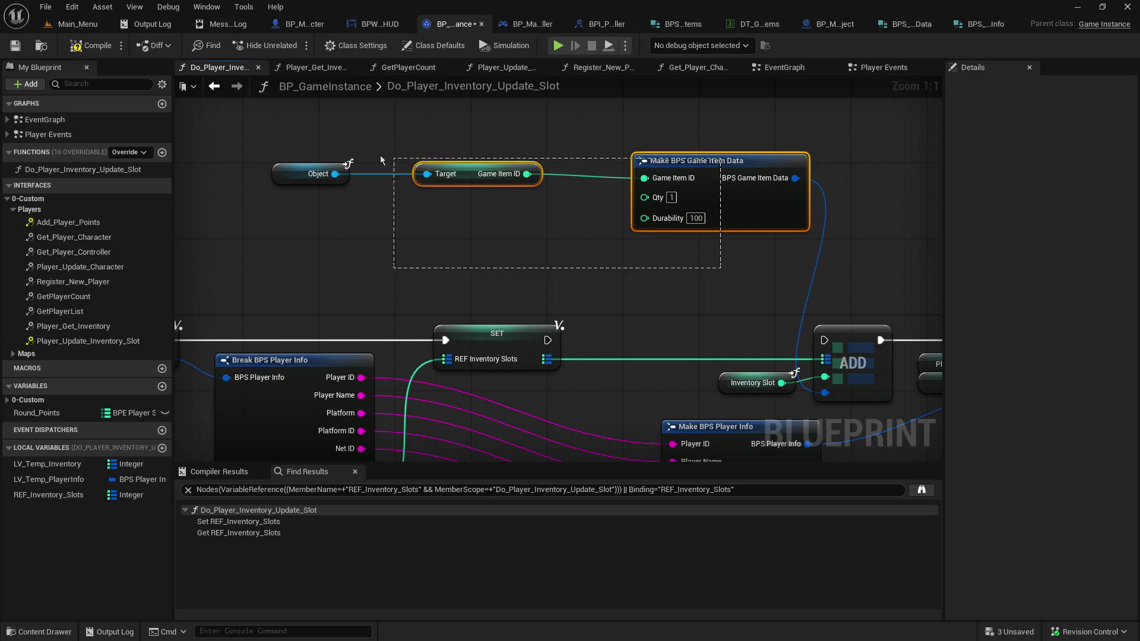
{"action": "left_click", "coordinate": [676, 165]}
{"action": "left_click_drag", "start_coordinate": [675, 165], "coordinate": [619, 165]}
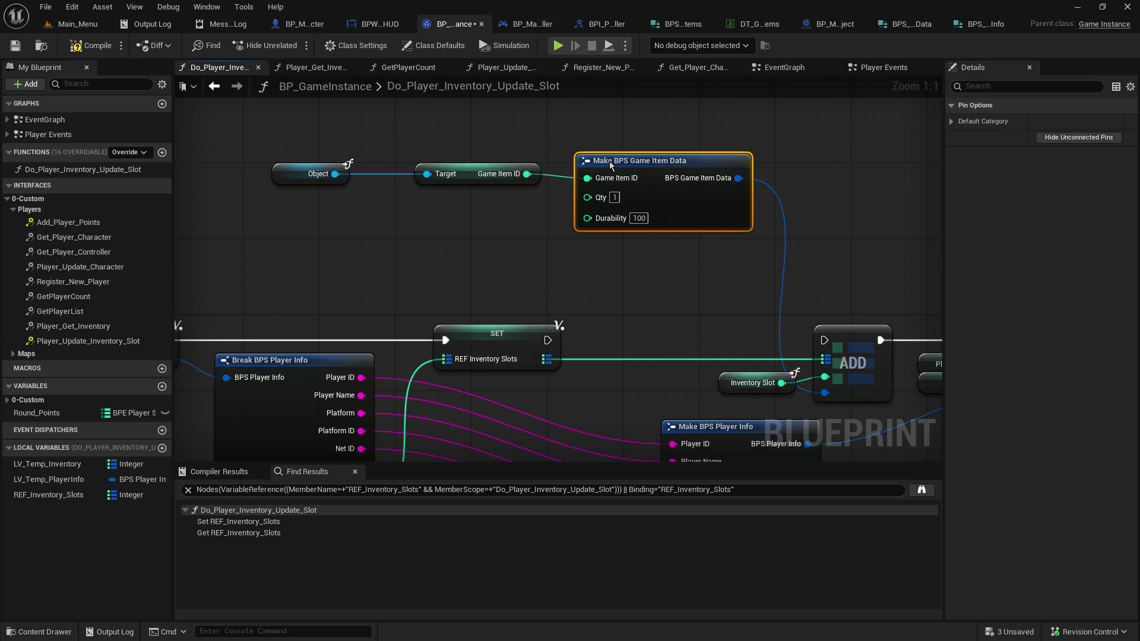
{"action": "mouse_move", "coordinate": [605, 274]}
{"action": "left_mouse_down"}
{"action": "mouse_move", "coordinate": [483, 212]}
{"action": "mouse_move", "coordinate": [596, 295]}
{"action": "left_mouse_up"}
{"action": "mouse_move", "coordinate": [243, 125]}
{"action": "left_mouse_down"}
{"action": "mouse_move", "coordinate": [306, 177]}
{"action": "mouse_move", "coordinate": [292, 172]}
{"action": "mouse_move", "coordinate": [420, 196]}
{"action": "mouse_move", "coordinate": [442, 183]}
{"action": "left_mouse_up"}
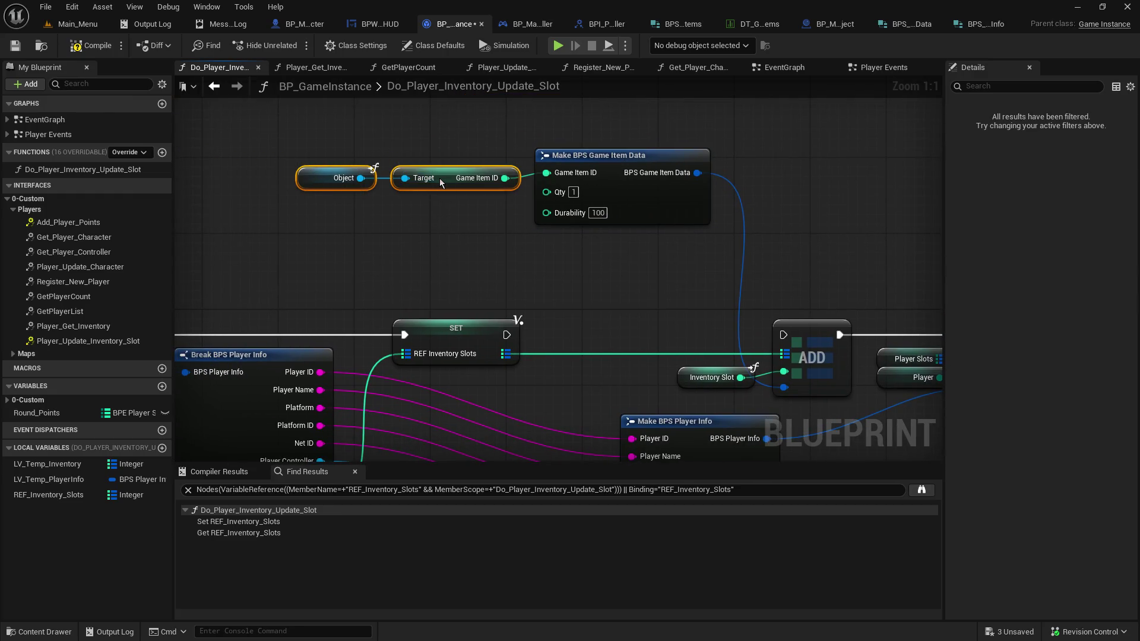
{"action": "left_click", "coordinate": [640, 189], "text": "shift"}
{"action": "mouse_move", "coordinate": [643, 158]}
{"action": "left_mouse_down"}
{"action": "mouse_move", "coordinate": [598, 249]}
{"action": "mouse_move", "coordinate": [653, 243]}
{"action": "left_mouse_up"}
{"action": "left_click", "coordinate": [668, 318]}
Connect SET's execution output to ADD and compile the BP_GameInstance blueprint
{"action": "mouse_move", "coordinate": [667, 318]}
{"action": "left_mouse_down"}
{"action": "mouse_move", "coordinate": [660, 300]}
{"action": "mouse_move", "coordinate": [485, 265]}
{"action": "left_mouse_up"}
{"action": "left_click_drag", "start_coordinate": [322, 261], "coordinate": [599, 263]}
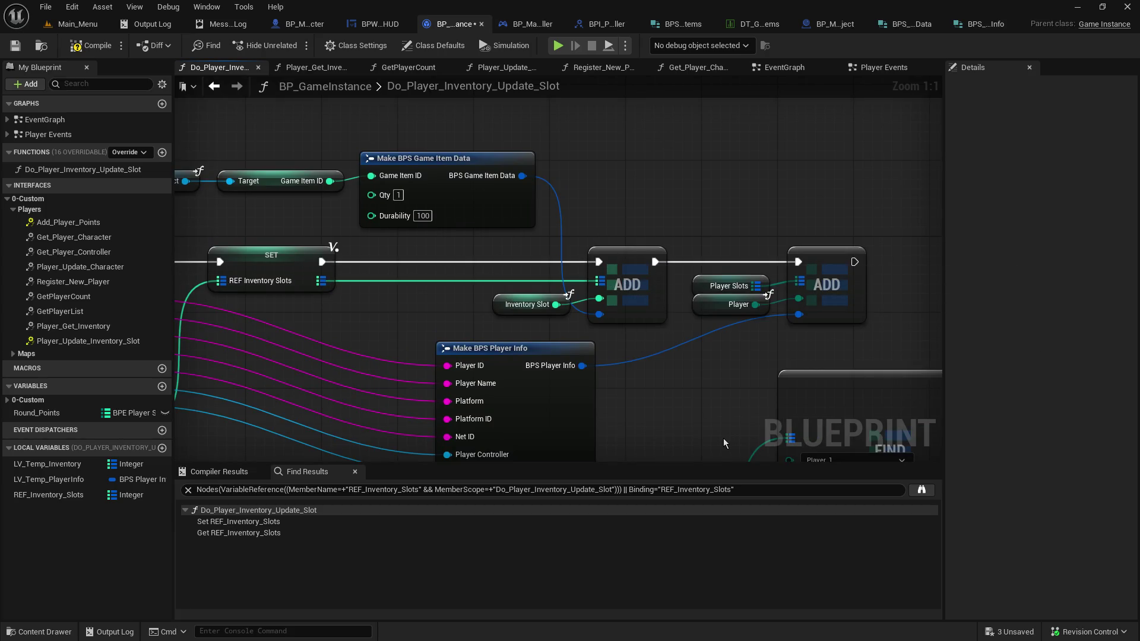
{"action": "mouse_move", "coordinate": [696, 439]}
{"action": "left_mouse_down"}
{"action": "mouse_move", "coordinate": [697, 258]}
{"action": "mouse_move", "coordinate": [659, 237]}
{"action": "mouse_move", "coordinate": [475, 204]}
{"action": "mouse_move", "coordinate": [493, 159]}
{"action": "mouse_move", "coordinate": [397, 99]}
{"action": "mouse_move", "coordinate": [320, 133]}
{"action": "mouse_move", "coordinate": [361, 244]}
{"action": "mouse_move", "coordinate": [269, 76]}
{"action": "left_mouse_up"}
{"action": "left_click", "coordinate": [15, 46]}
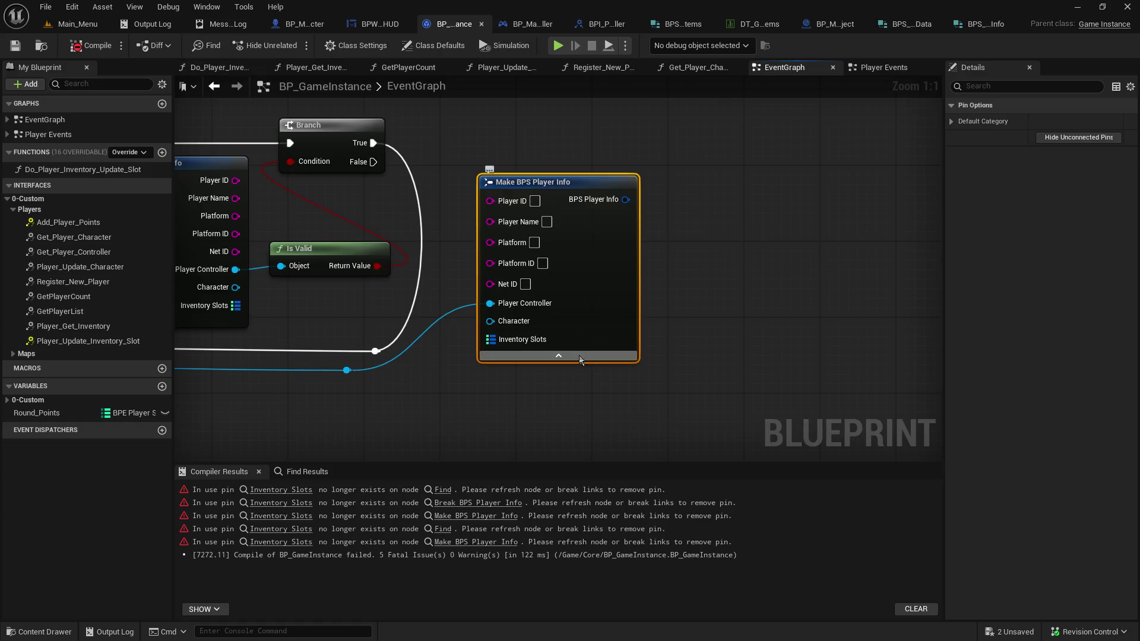
Jump to the first compile error and refresh the Find node in Player_Get_Inventory to drop its stale pin
{"action": "left_click", "coordinate": [251, 493]}
{"action": "left_click", "coordinate": [251, 492]}
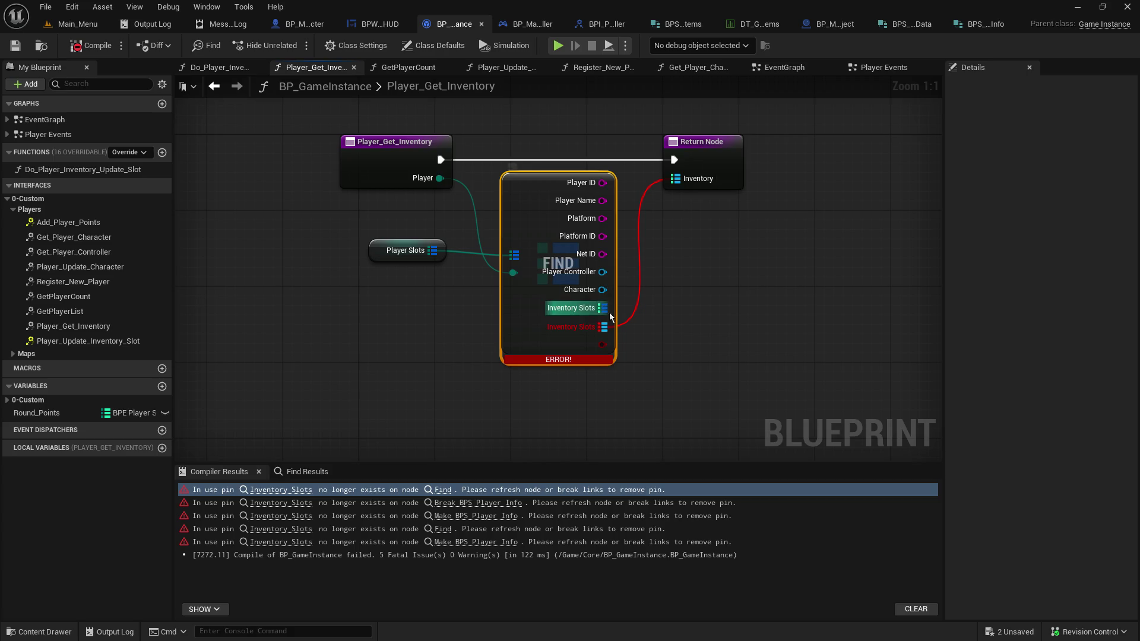
{"action": "left_click", "coordinate": [603, 326], "text": "alt"}
{"action": "left_click", "coordinate": [718, 170]}
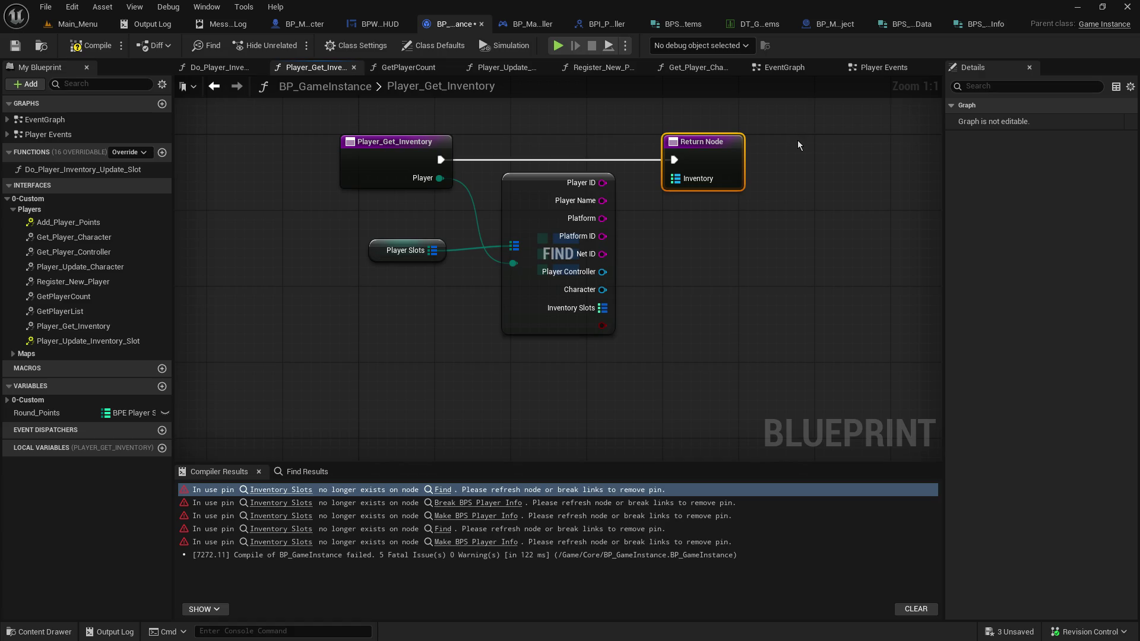
Open and inspect the BPI_Object_Interactions interface from the Interfaces folder, then close it
{"action": "left_click", "coordinate": [78, 27]}
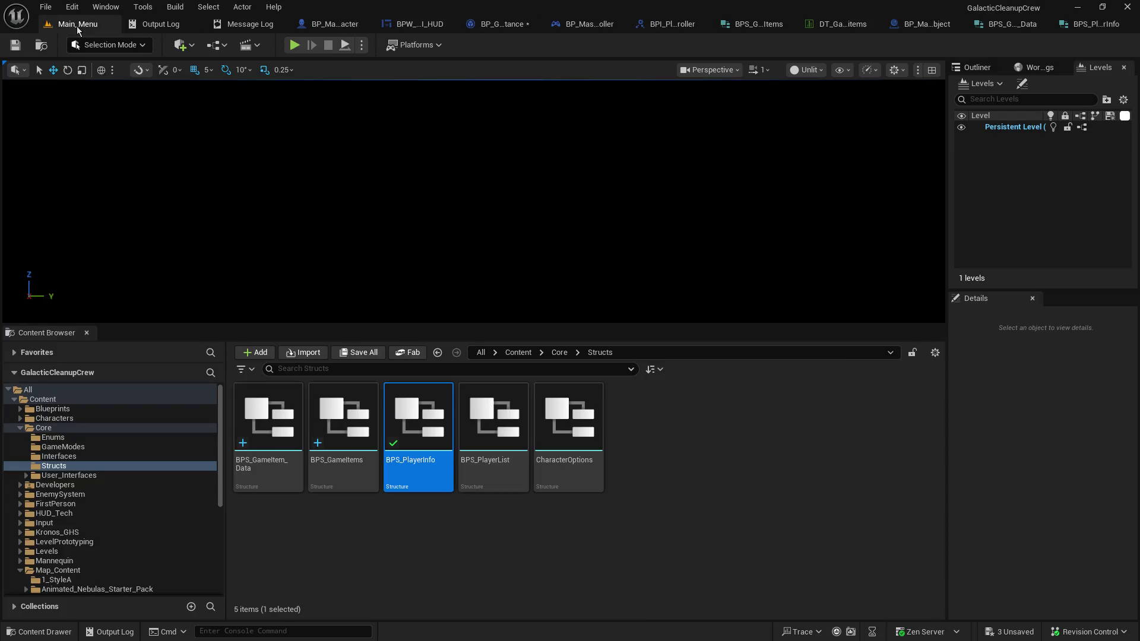
{"action": "left_click", "coordinate": [75, 455]}
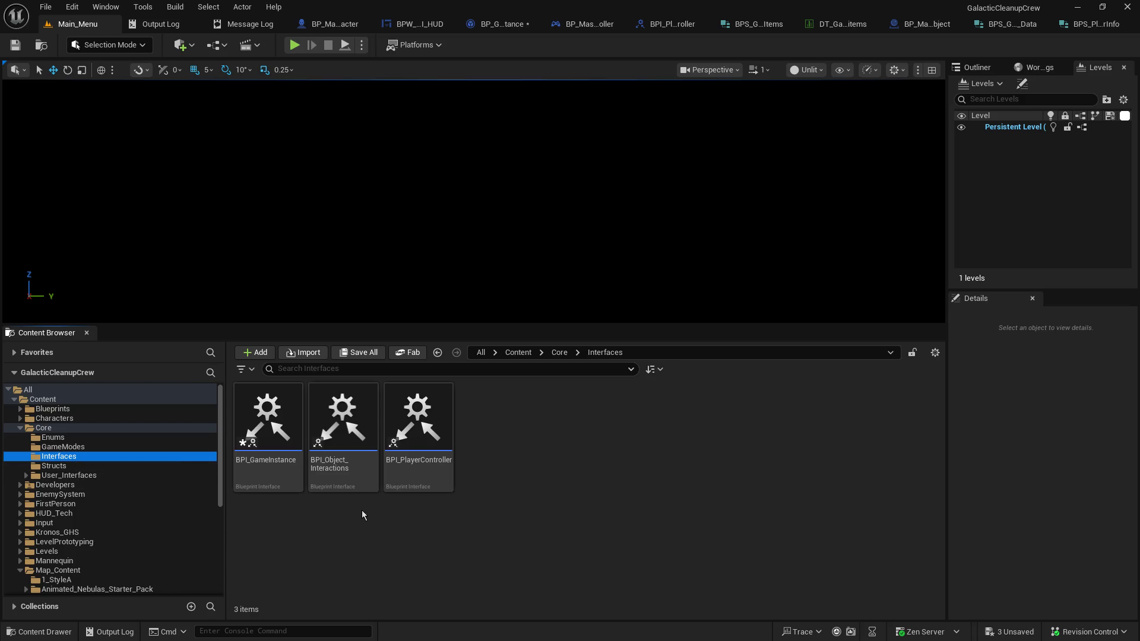
{"action": "double_click", "coordinate": [326, 425]}
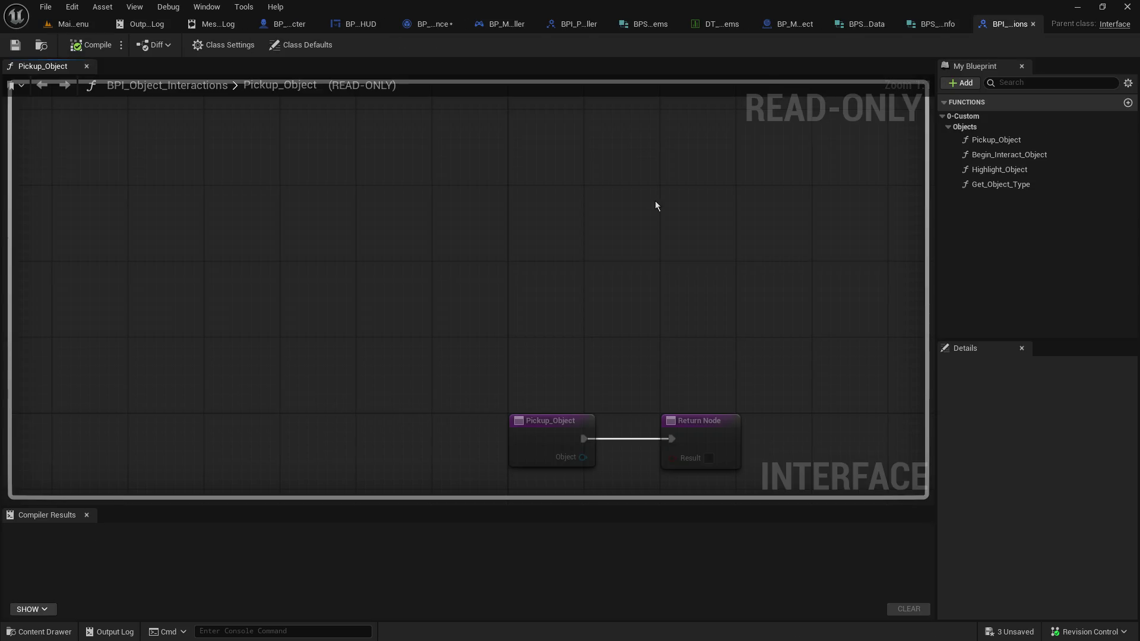
{"action": "scroll", "coordinate": [659, 234], "scroll_direction": "down", "scroll_amount": 2}
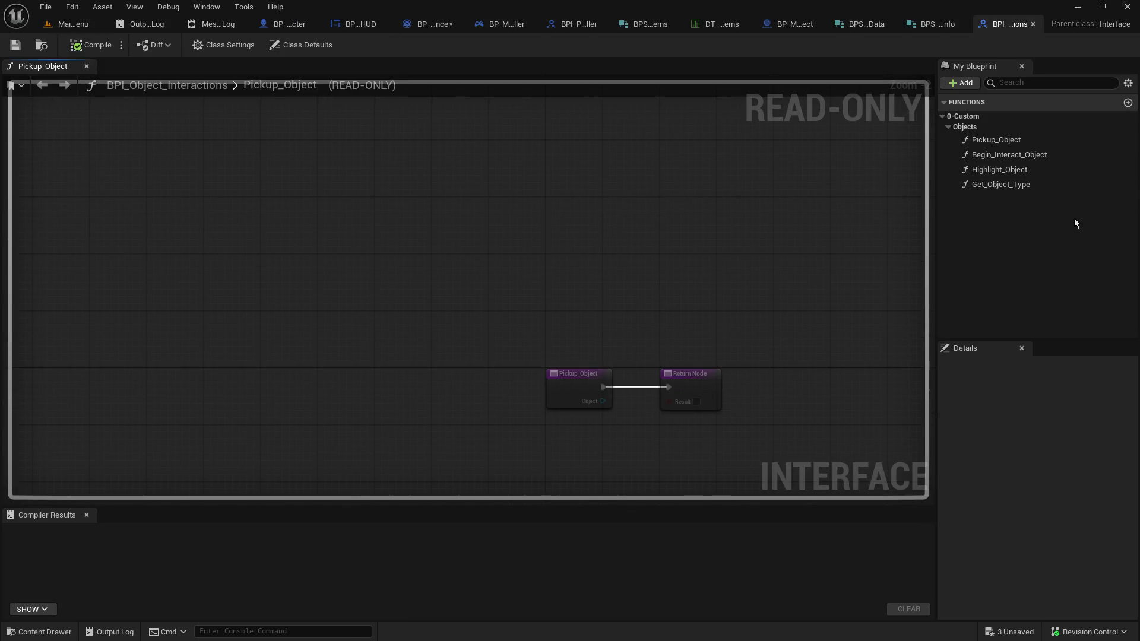
{"action": "left_click", "coordinate": [1033, 24]}
{"action": "left_click", "coordinate": [98, 23]}
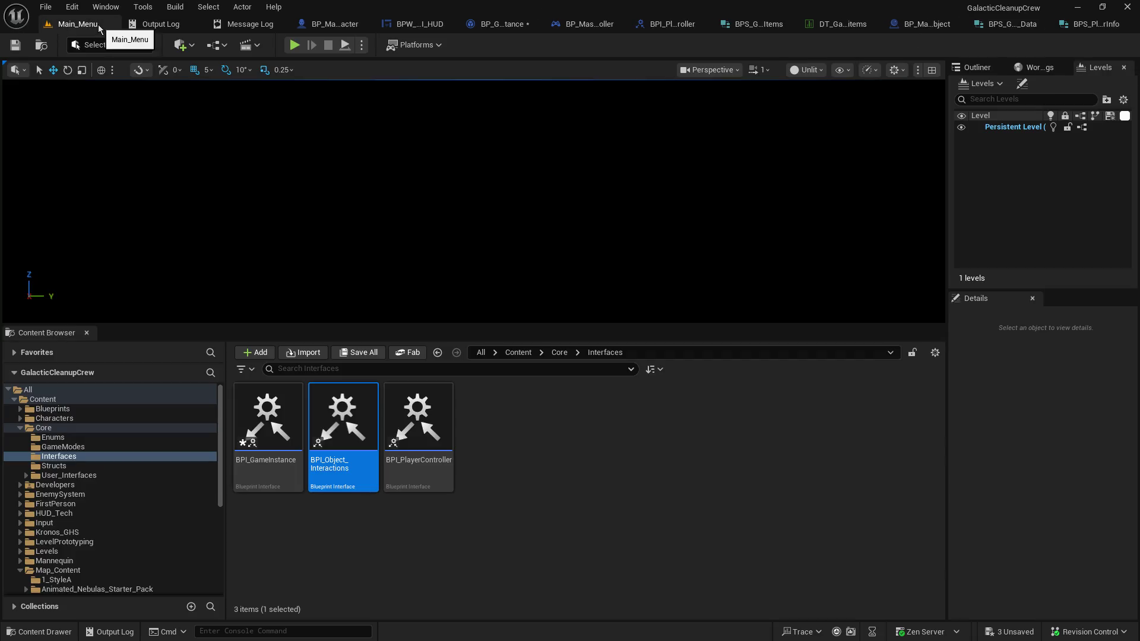
Browse the Core, Enums, GameModes, Structs and User_Interfaces folders in the Content Browser
{"action": "mouse_move", "coordinate": [415, 492]}
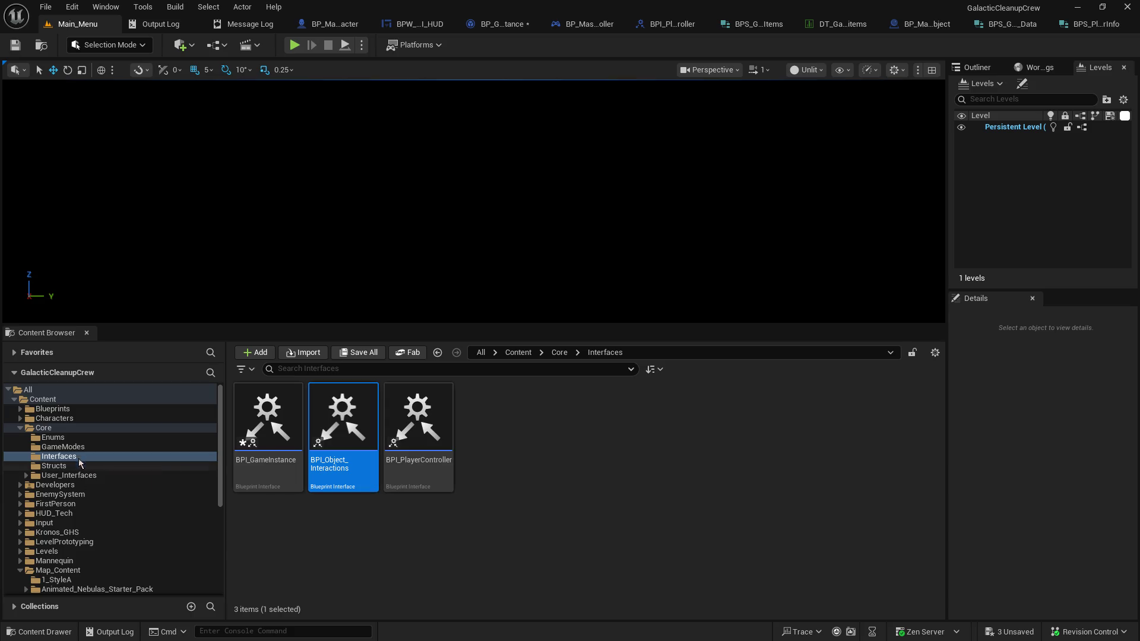
{"action": "left_click", "coordinate": [78, 429]}
{"action": "left_click", "coordinate": [78, 437]}
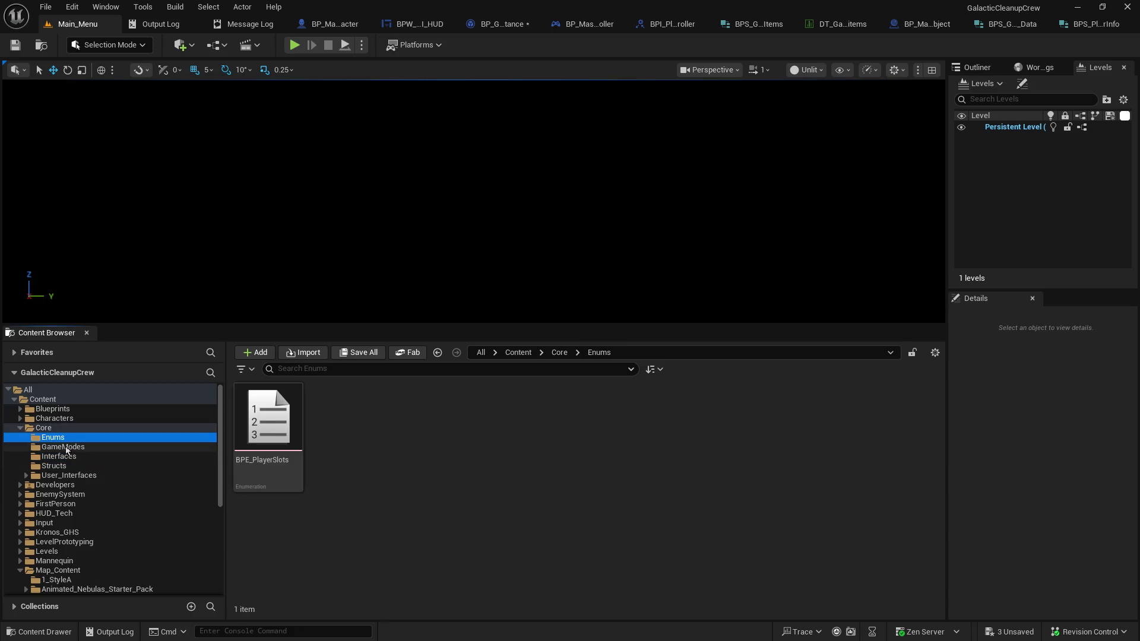
{"action": "left_click", "coordinate": [69, 446]}
{"action": "left_click", "coordinate": [60, 467]}
{"action": "left_click", "coordinate": [65, 476]}
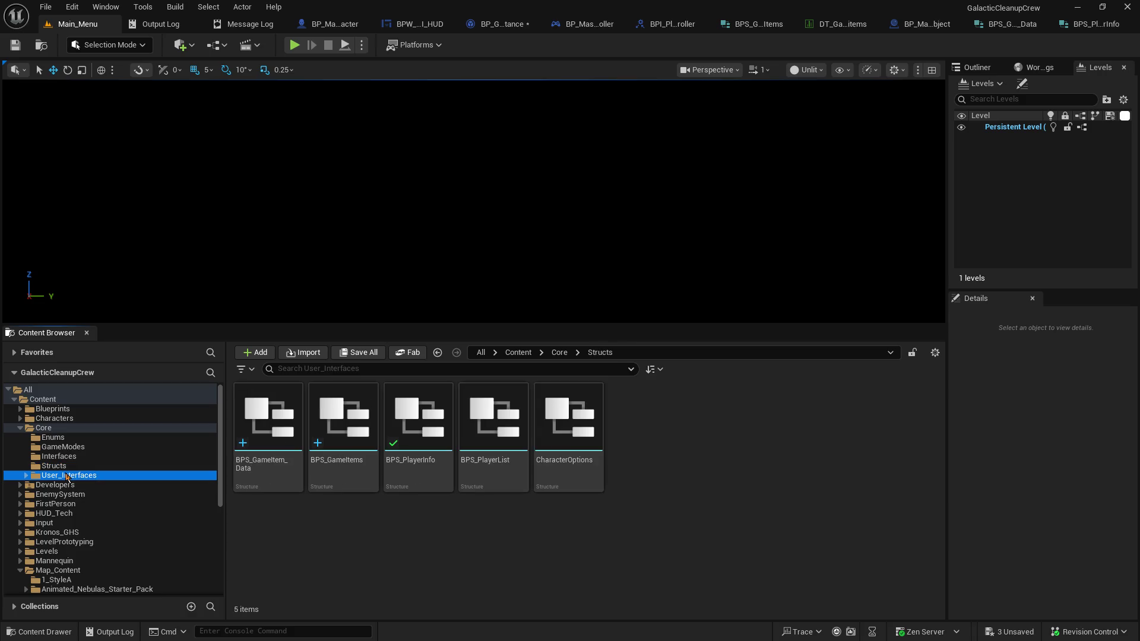
{"action": "left_click", "coordinate": [66, 437]}
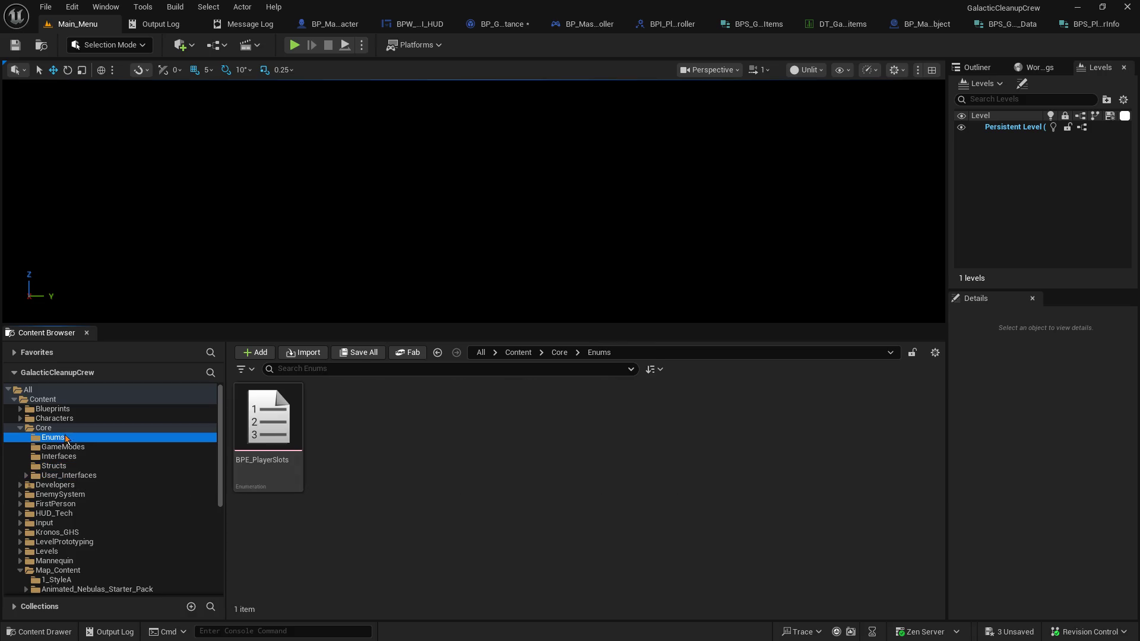
{"action": "left_click", "coordinate": [66, 429]}
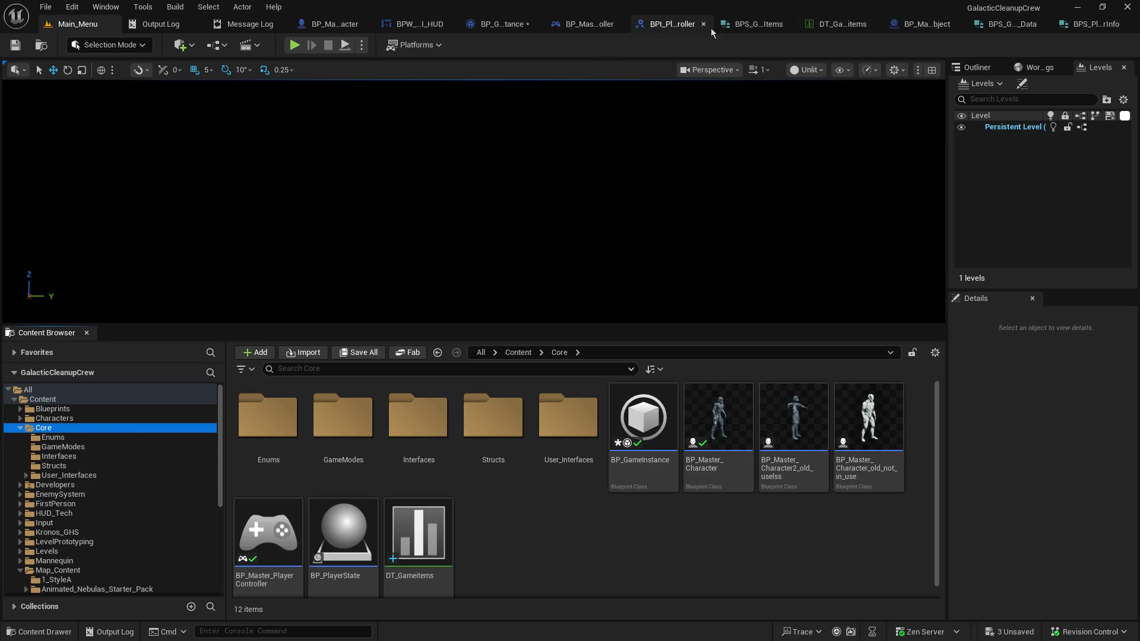
Check the Player_Get_Inventory node in BP_GameInstance, then open the Interfaces folder
{"action": "left_click", "coordinate": [492, 24]}
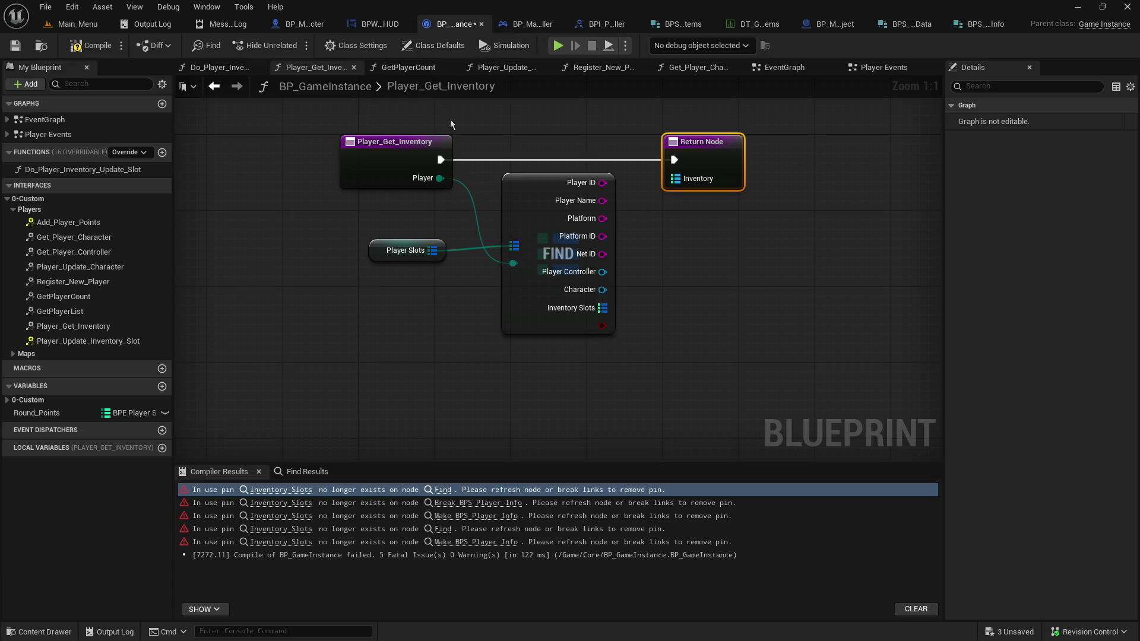
{"action": "left_click", "coordinate": [372, 149]}
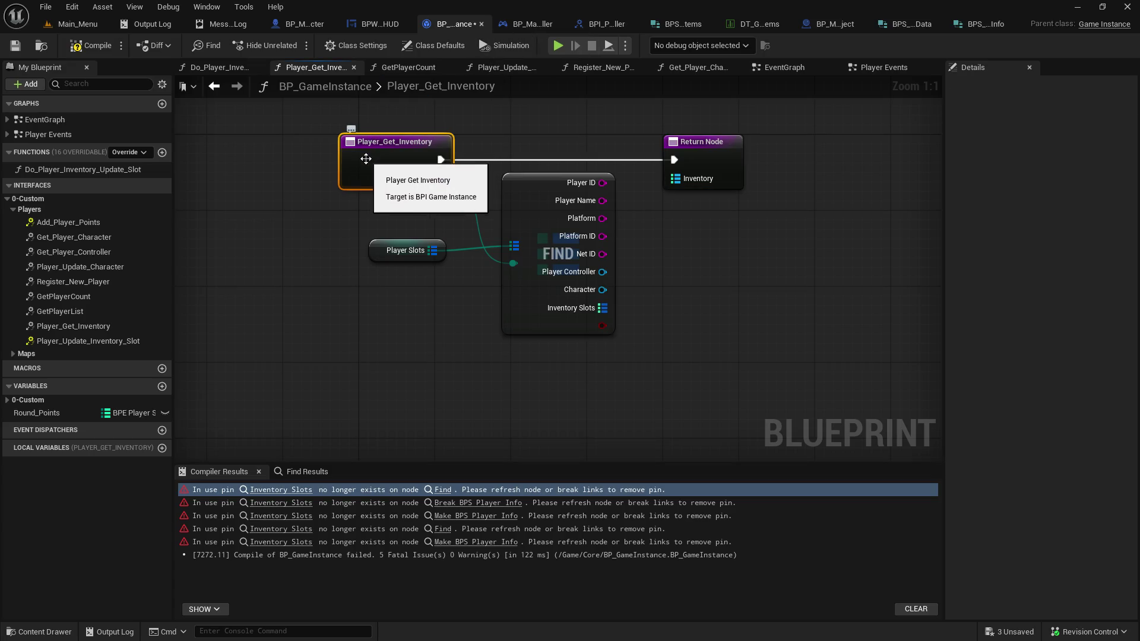
{"action": "left_click", "coordinate": [88, 26]}
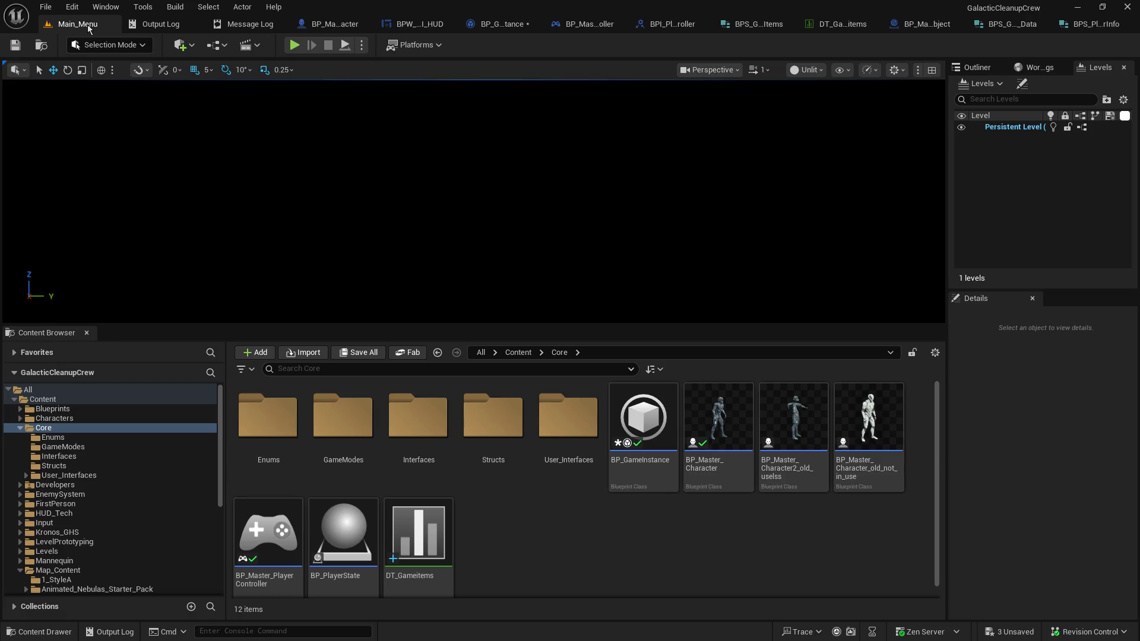
{"action": "double_click", "coordinate": [428, 423]}
In BPI_PlayerController, set GetInventorySlots' Inventory_Slots output map values to BPS Game Item Data
{"action": "double_click", "coordinate": [428, 423]}
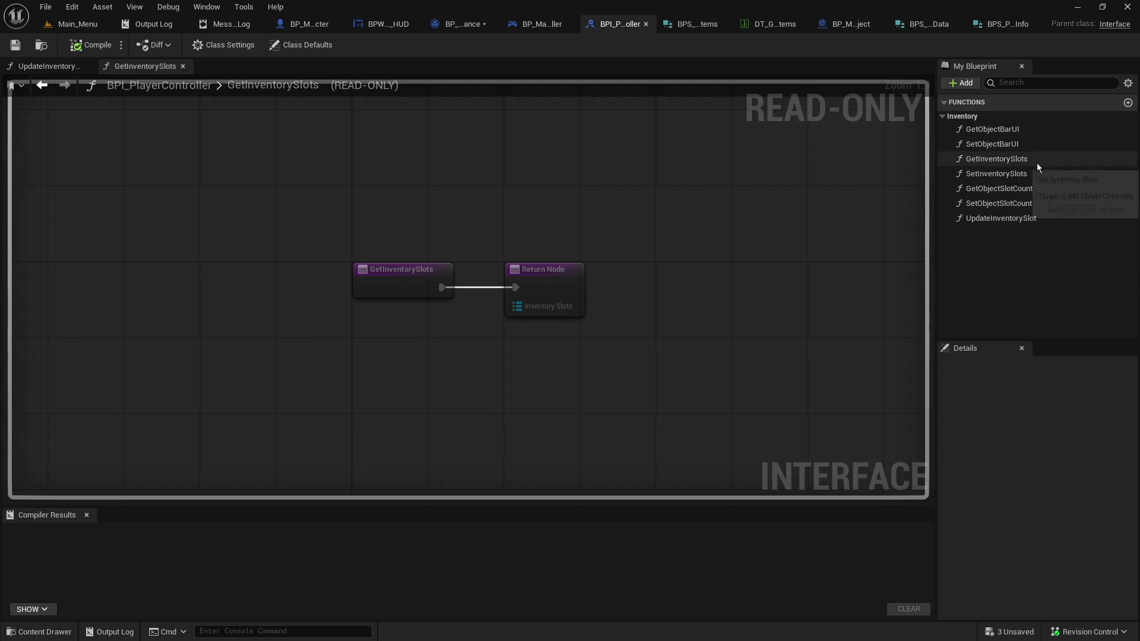
{"action": "left_click", "coordinate": [1016, 221]}
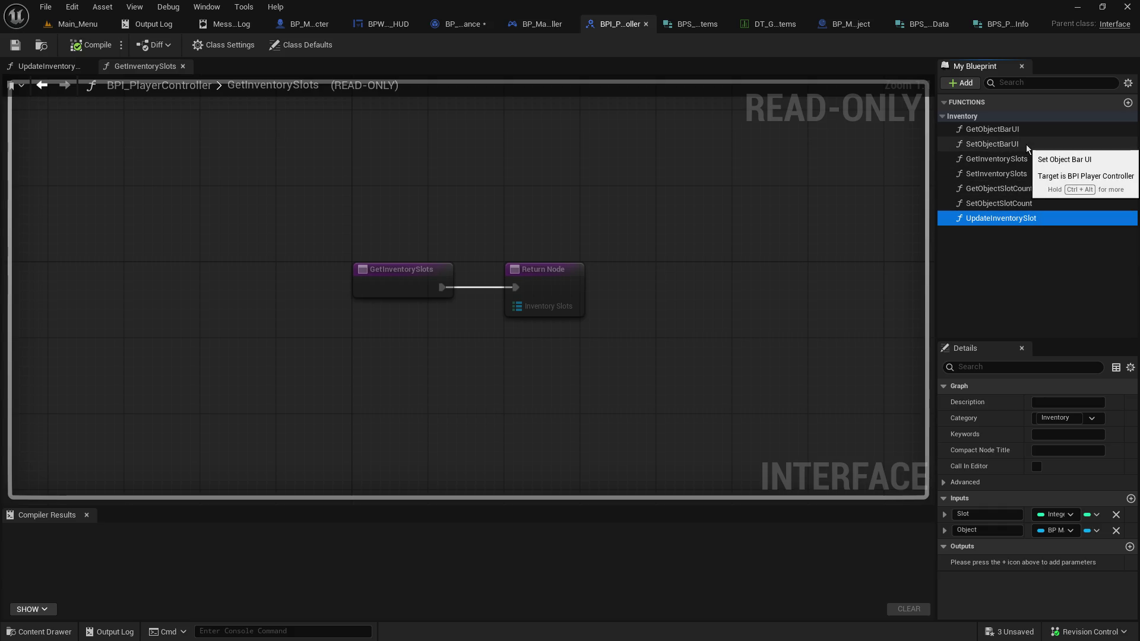
{"action": "left_click", "coordinate": [1034, 160]}
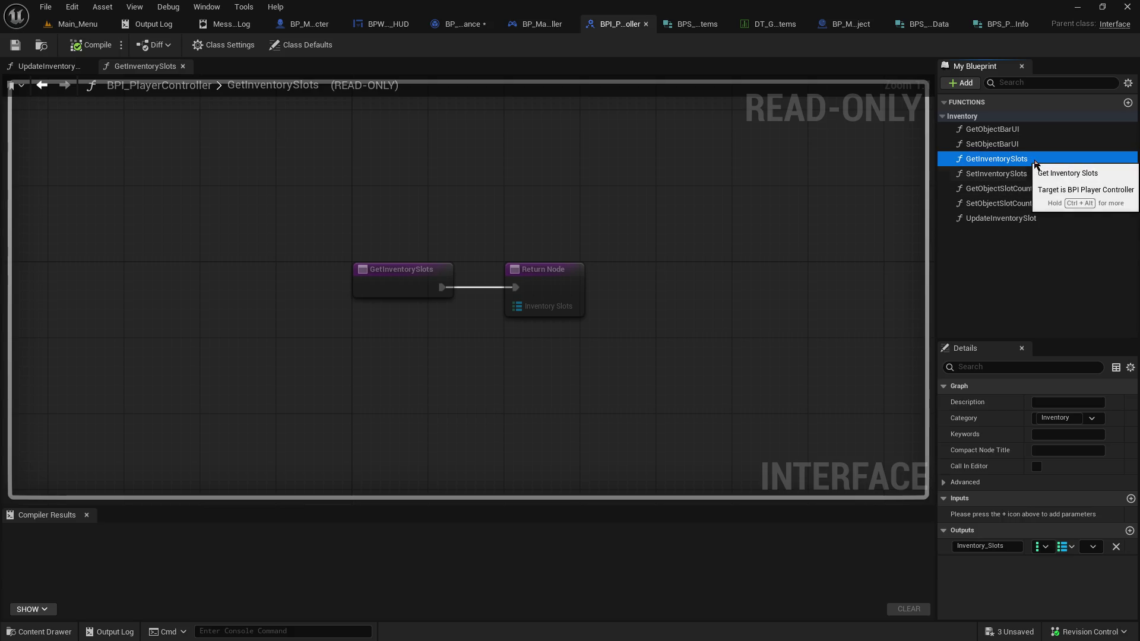
{"action": "left_click", "coordinate": [1066, 553]}
{"action": "left_click", "coordinate": [1066, 552]}
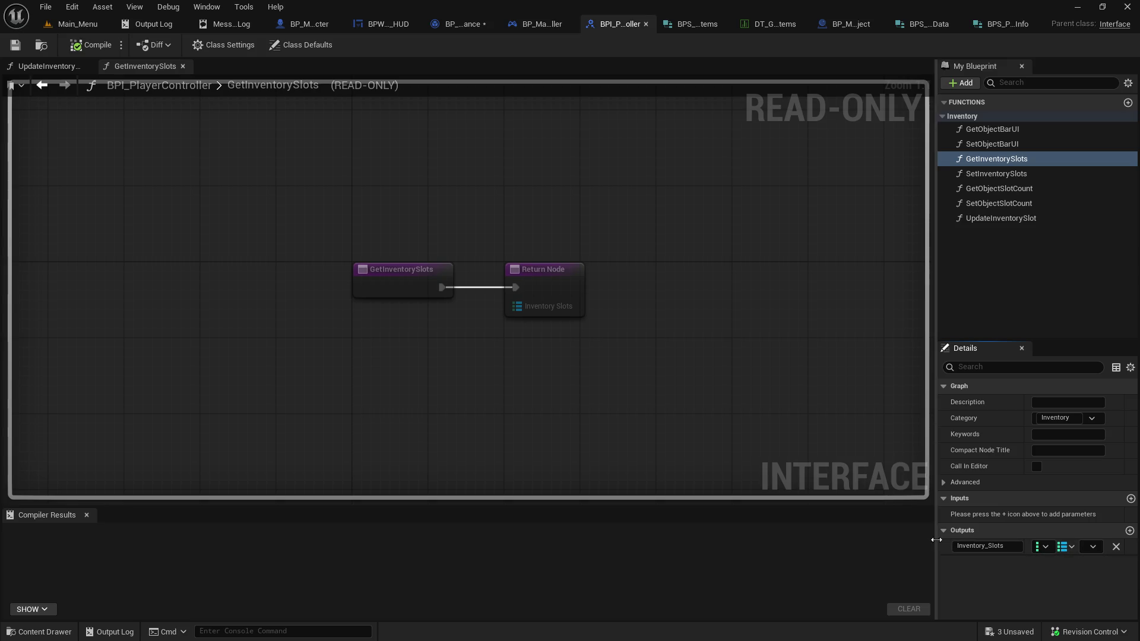
{"action": "left_click_drag", "start_coordinate": [936, 537], "coordinate": [815, 537]}
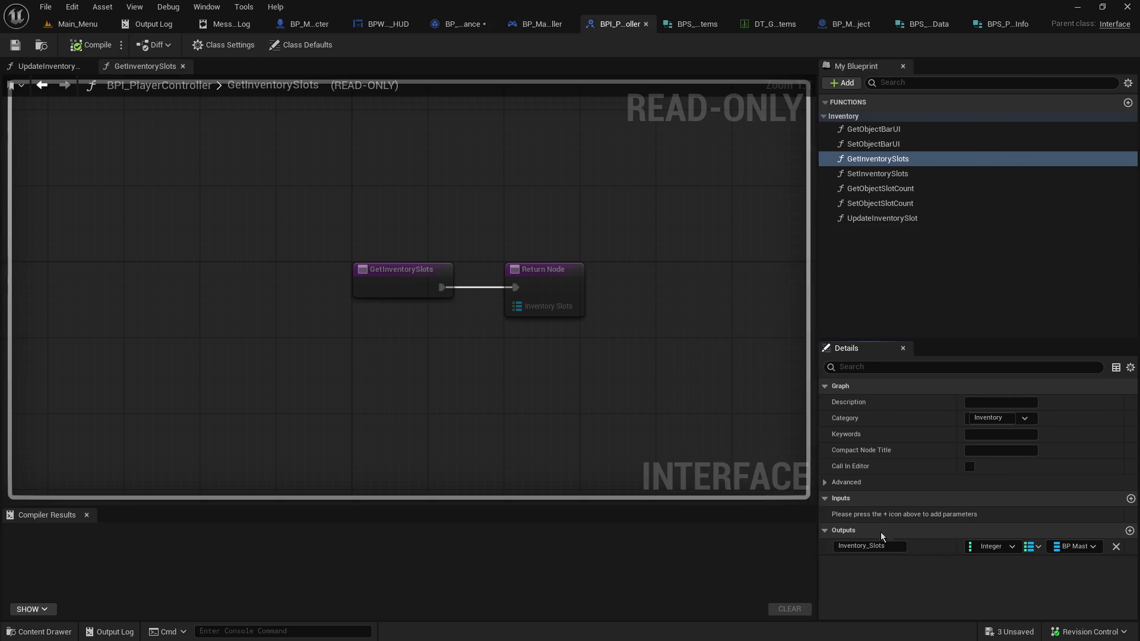
{"action": "left_click", "coordinate": [1084, 547]}
{"action": "type", "text": "gameitem"}
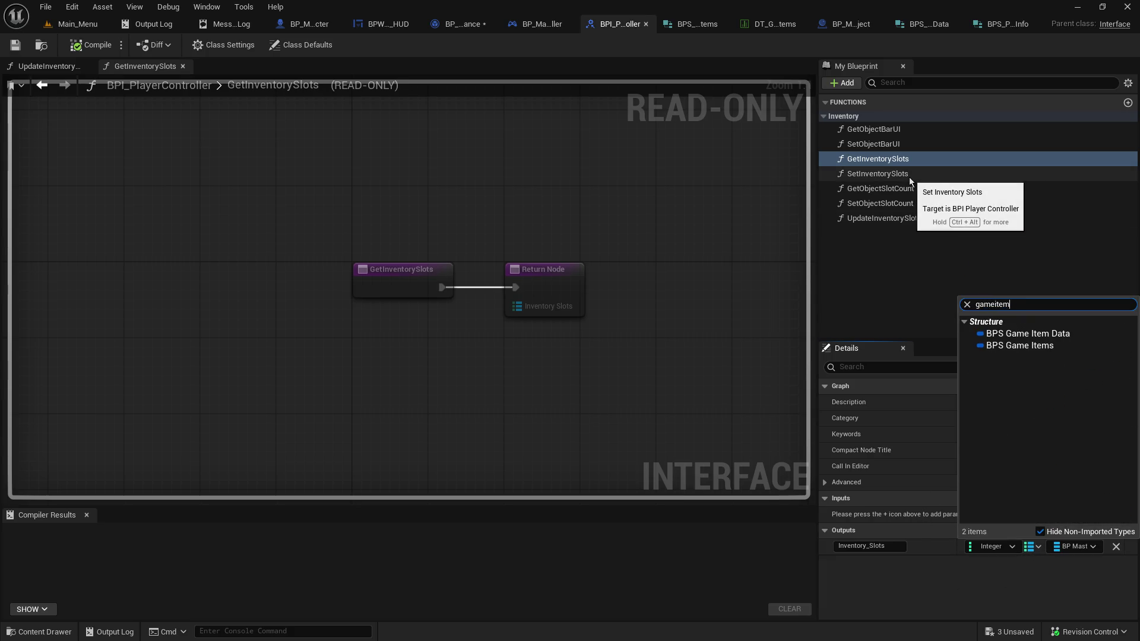
{"action": "left_click", "coordinate": [1042, 335]}
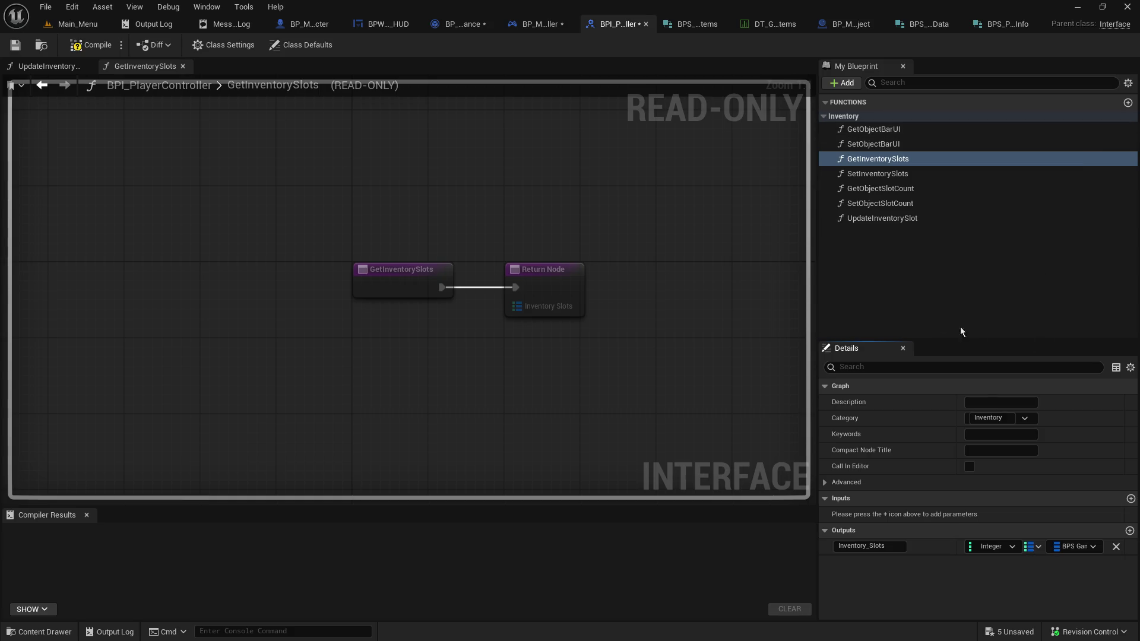
Change SetInventorySlots' Inventory_Slots map value type from Actor to BPS Game Item Data
{"action": "left_click", "coordinate": [933, 173]}
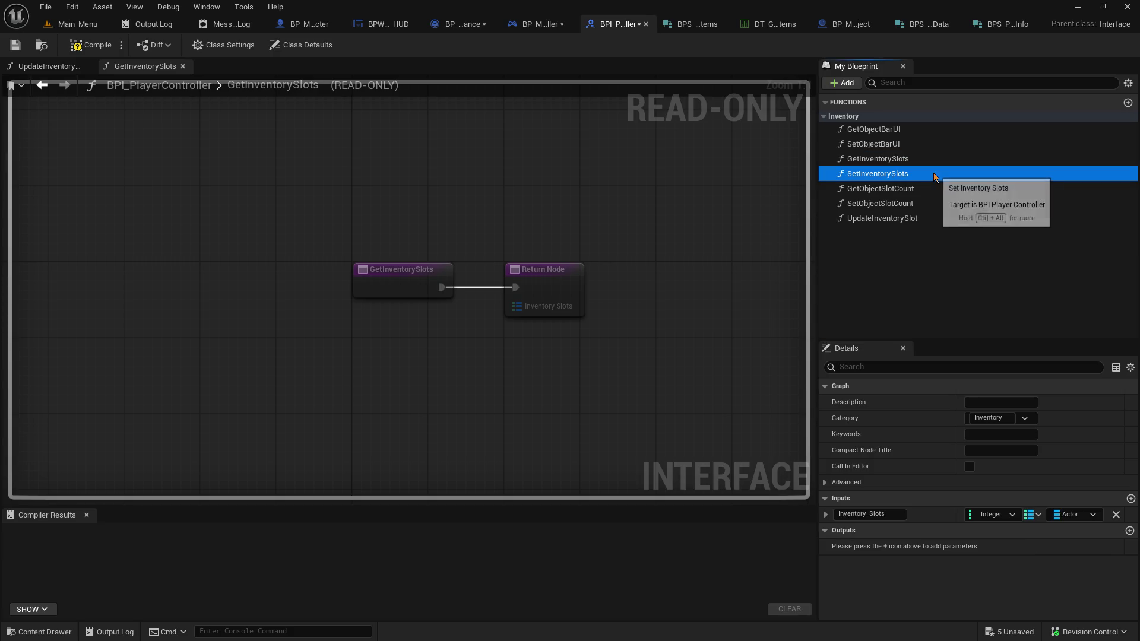
{"action": "left_click", "coordinate": [1070, 516]}
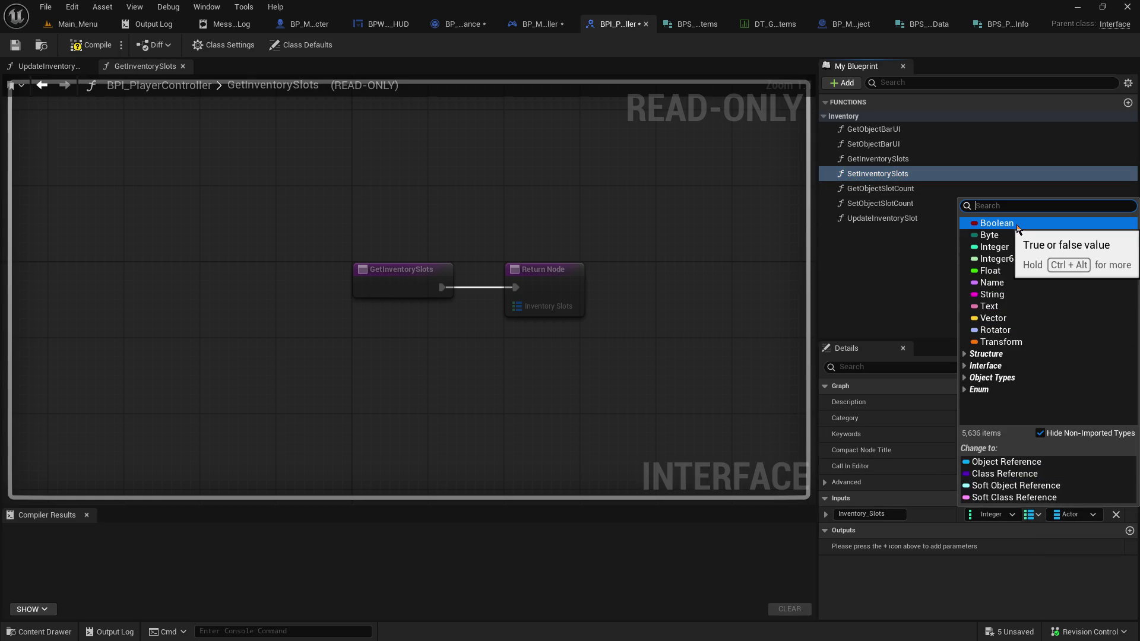
{"action": "type", "text": "gameitem data"}
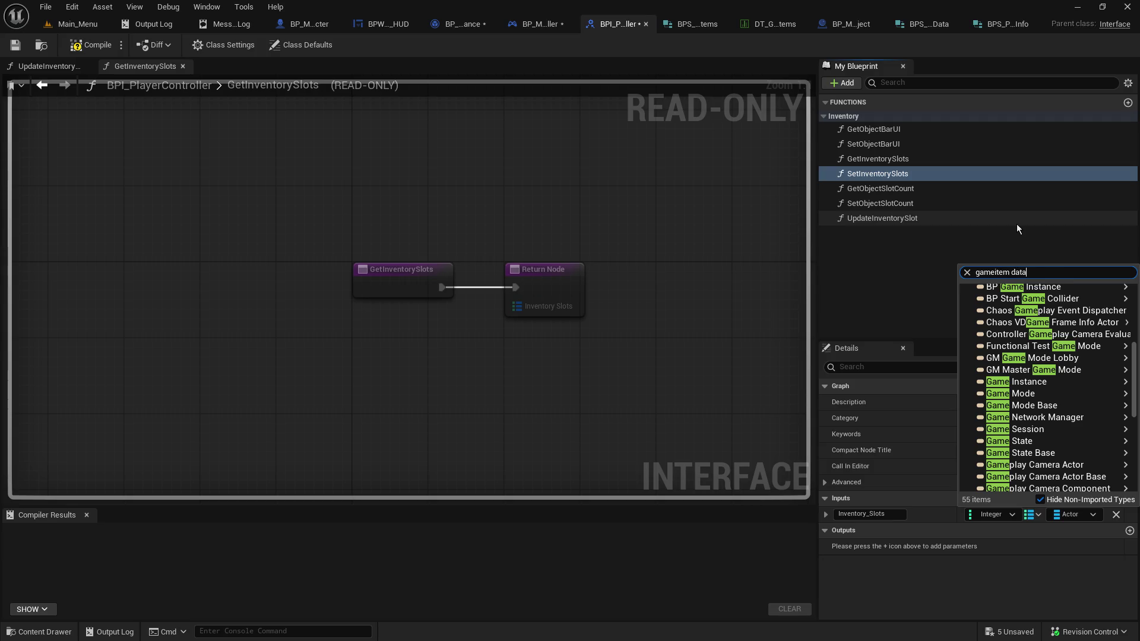
{"action": "left_click", "coordinate": [1036, 307]}
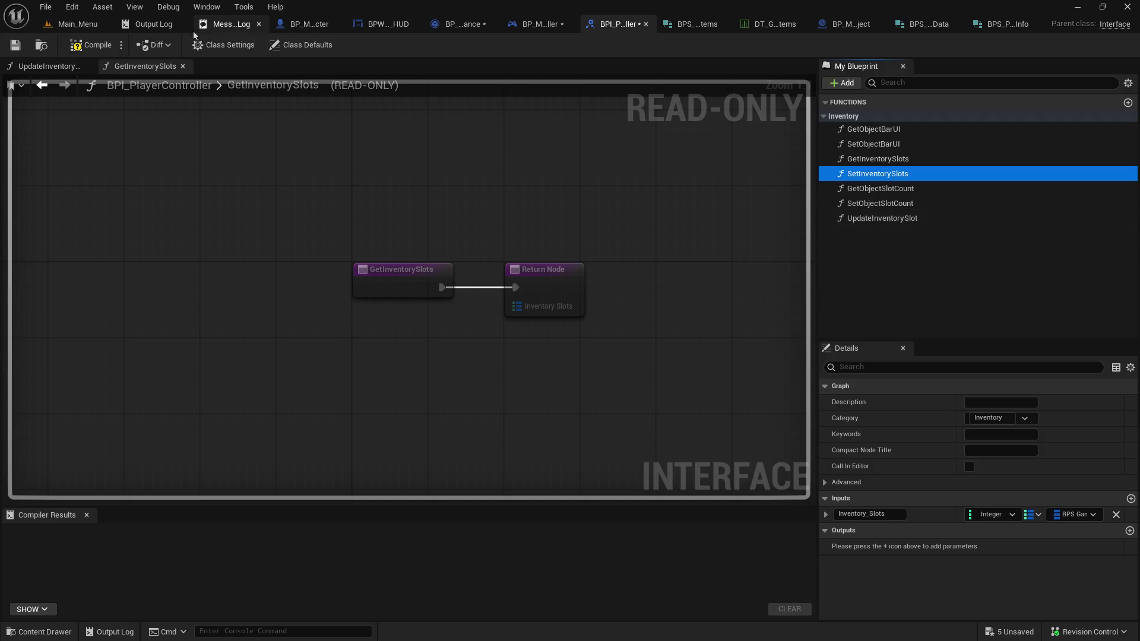
Check out, save and compile the BPI_PlayerController interface
{"action": "left_click", "coordinate": [15, 45]}
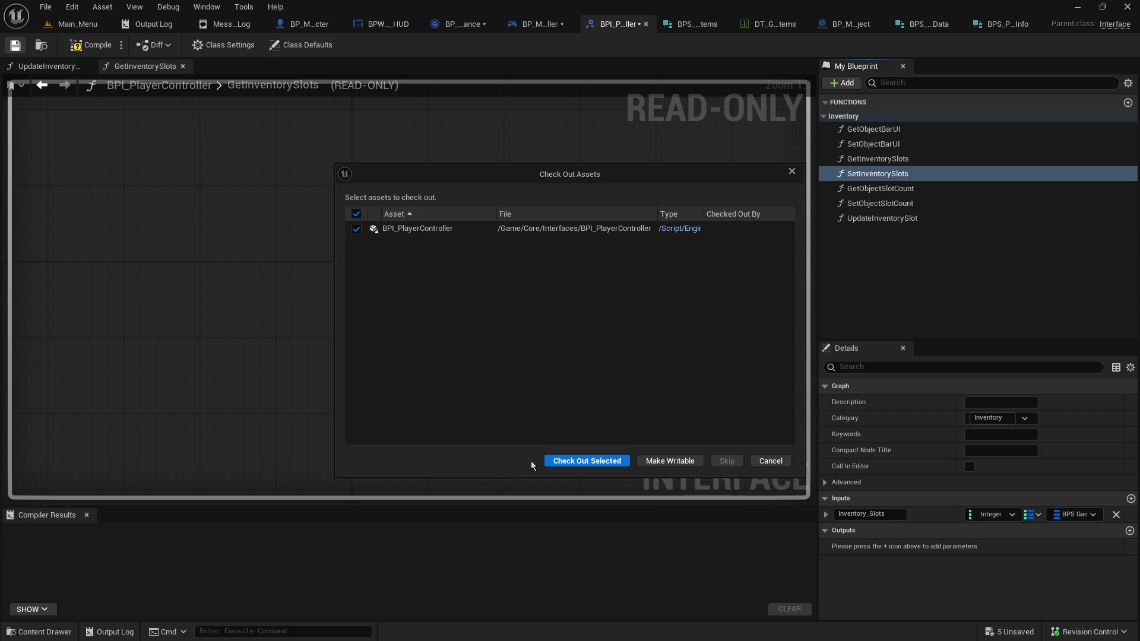
{"action": "left_click", "coordinate": [559, 463]}
{"action": "left_click", "coordinate": [90, 45]}
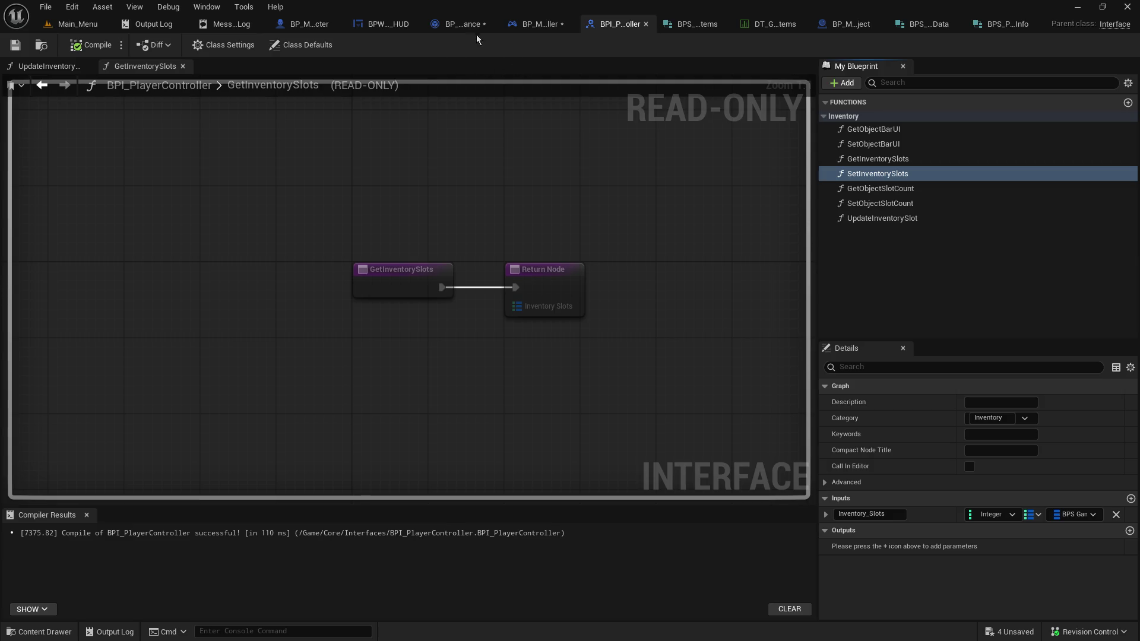
{"action": "left_click", "coordinate": [464, 24]}
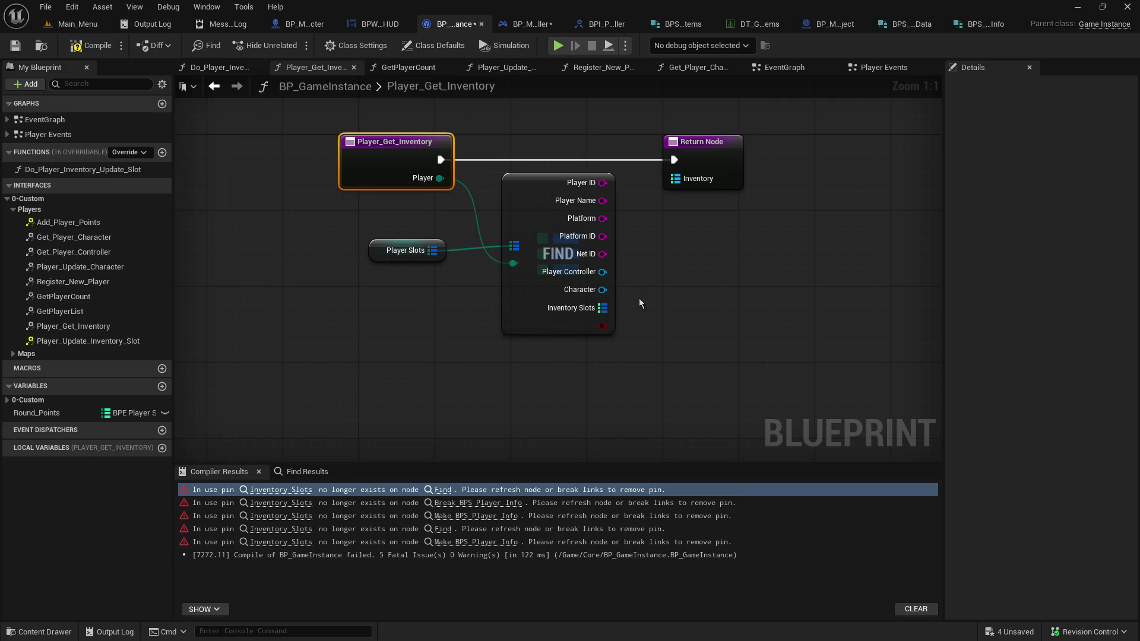
Refresh Player_Get_Inventory's Return Node and try wiring Inventory Slots to Inventory, leaving it unconnected
{"action": "mouse_move", "coordinate": [603, 307]}
{"action": "left_mouse_down"}
{"action": "mouse_move", "coordinate": [678, 183]}
{"action": "mouse_move", "coordinate": [702, 205]}
{"action": "left_mouse_up"}
{"action": "right_click", "coordinate": [711, 168]}
{"action": "mouse_move", "coordinate": [760, 356]}
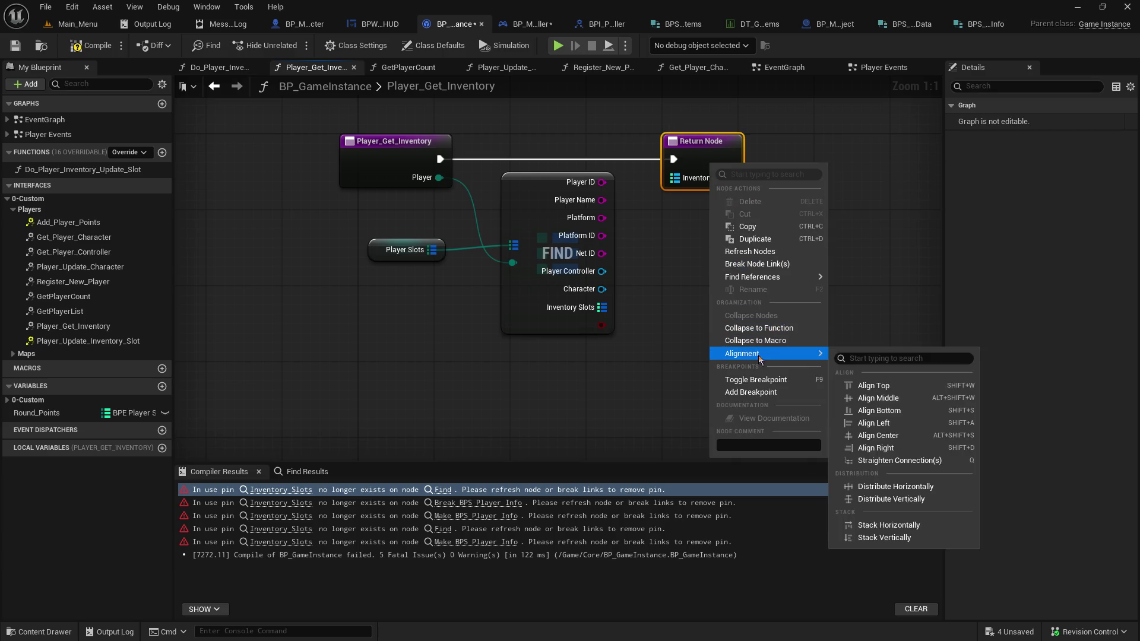
{"action": "left_click", "coordinate": [749, 251]}
{"action": "mouse_move", "coordinate": [611, 300]}
{"action": "left_mouse_down"}
{"action": "mouse_move", "coordinate": [646, 202]}
{"action": "mouse_move", "coordinate": [678, 183]}
{"action": "left_mouse_up"}
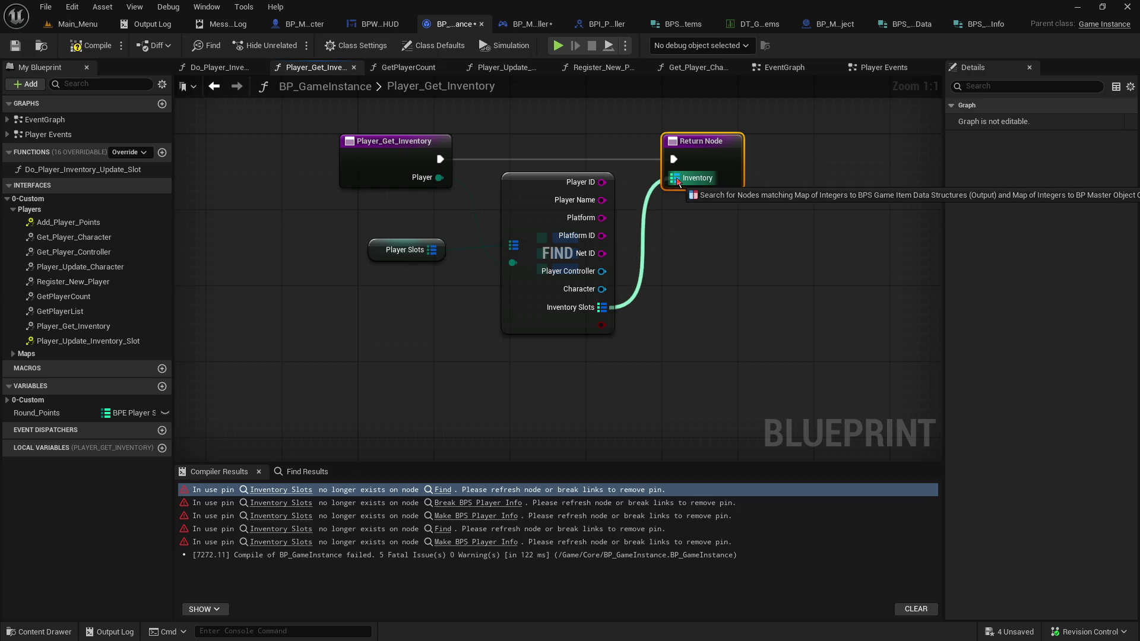
{"action": "mouse_move", "coordinate": [679, 181]}
{"action": "left_mouse_down"}
{"action": "mouse_move", "coordinate": [679, 252]}
{"action": "mouse_move", "coordinate": [602, 307]}
{"action": "left_mouse_up"}
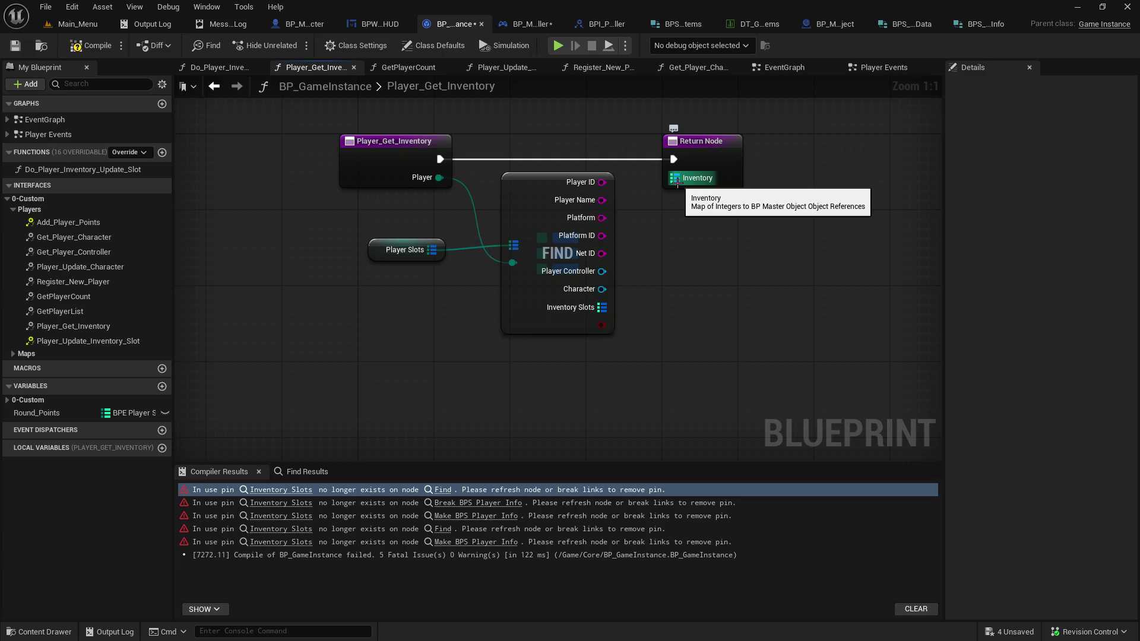
Compile and save BP_GameInstance, then refresh the Return Node once more
{"action": "left_click", "coordinate": [91, 45]}
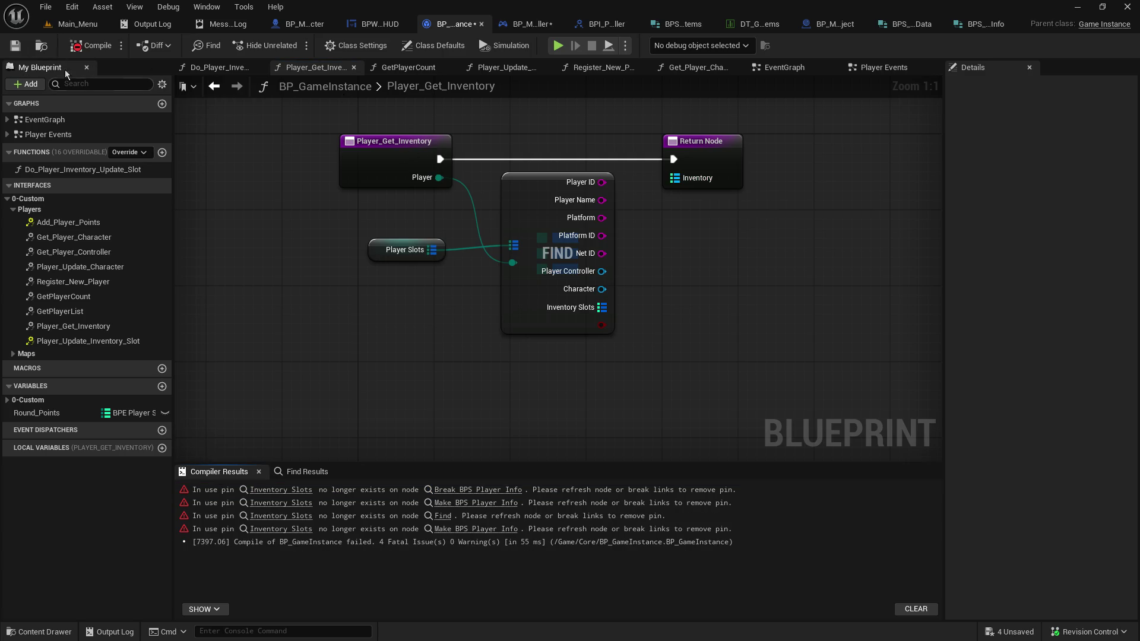
{"action": "left_click", "coordinate": [20, 46]}
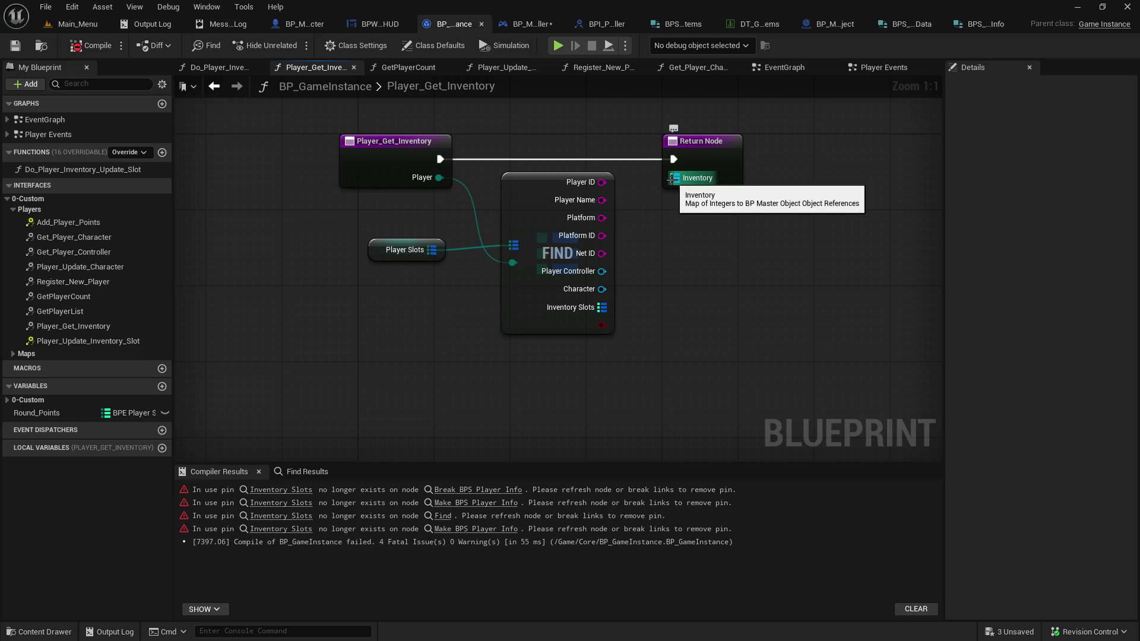
{"action": "right_click", "coordinate": [707, 163]}
{"action": "left_click", "coordinate": [737, 251]}
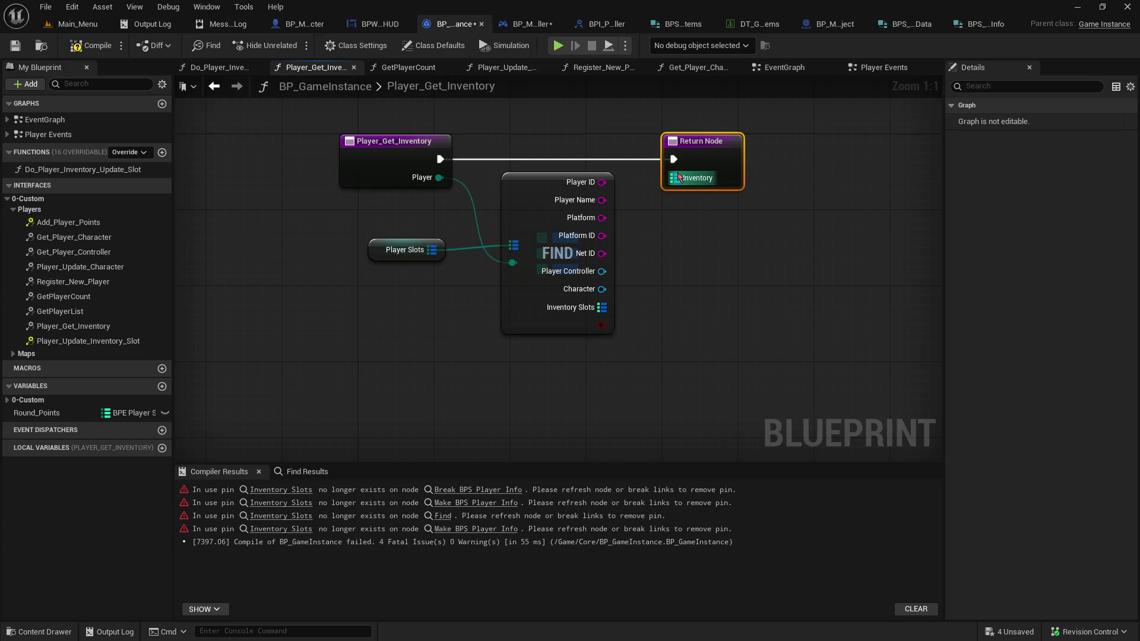
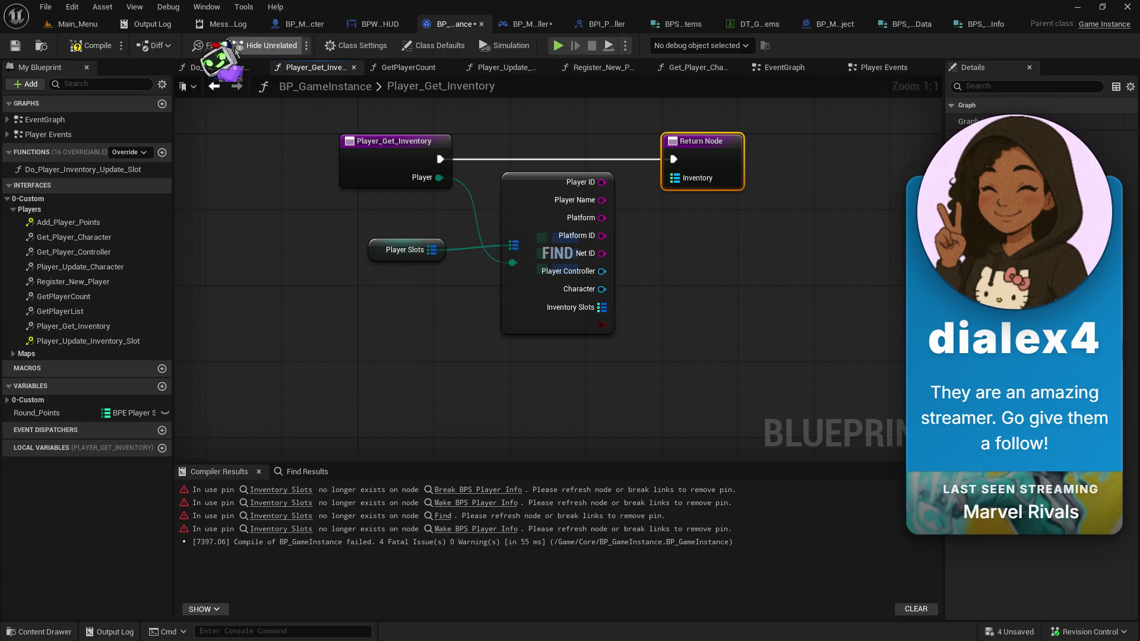
Check the output type of GetInventorySlots in the BPI_PlayerController interface
{"action": "left_click", "coordinate": [77, 24]}
{"action": "double_click", "coordinate": [428, 443]}
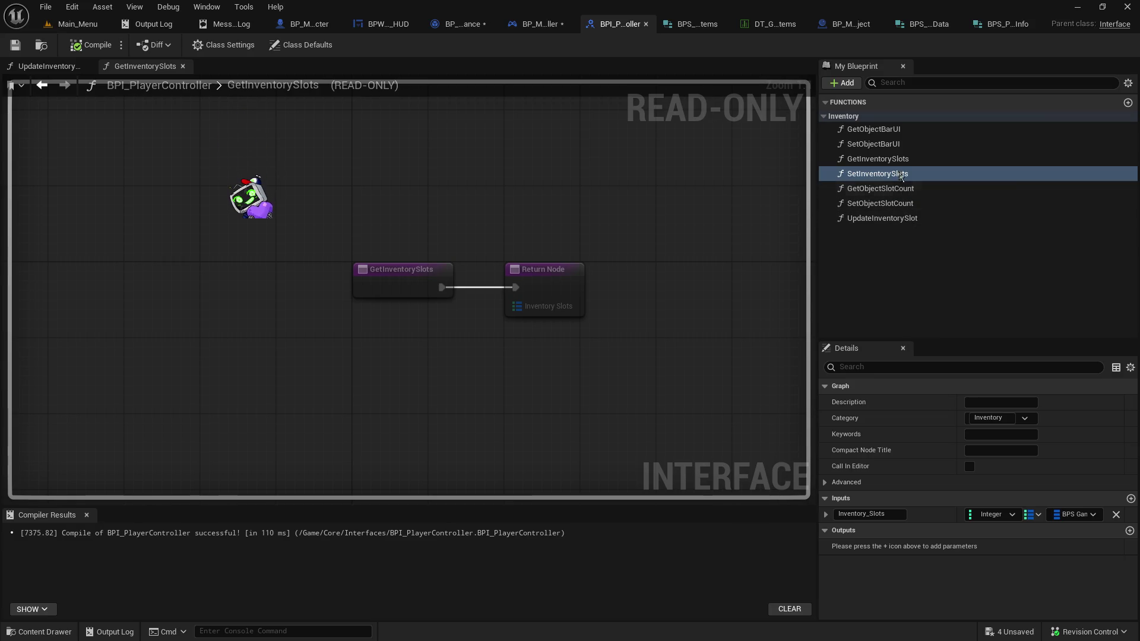
{"action": "left_click", "coordinate": [897, 159]}
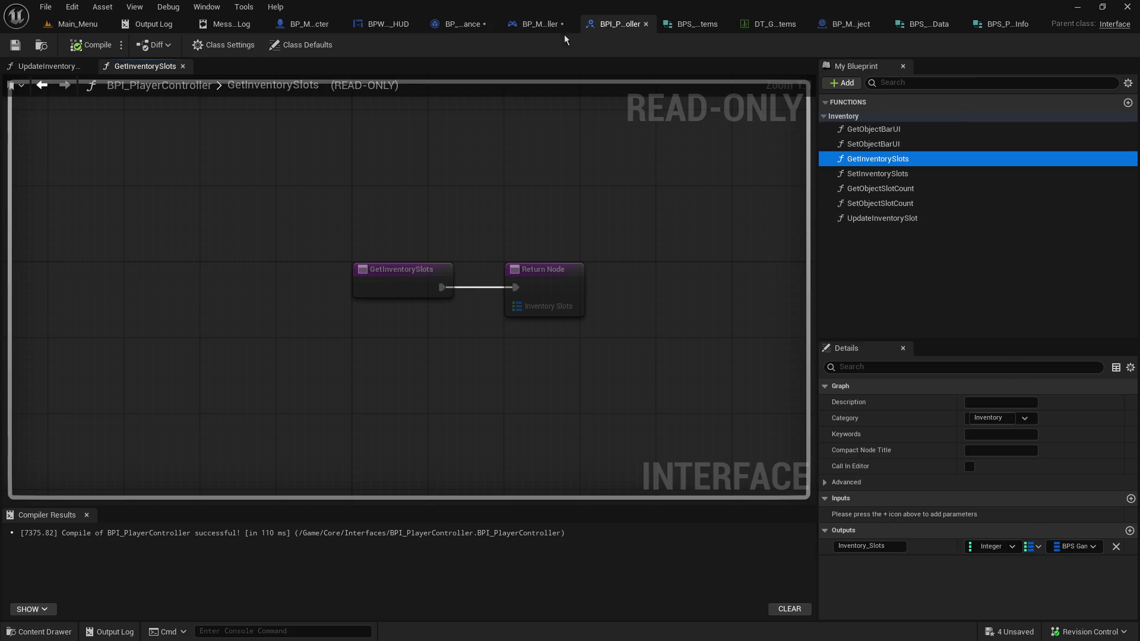
{"action": "left_click", "coordinate": [458, 26]}
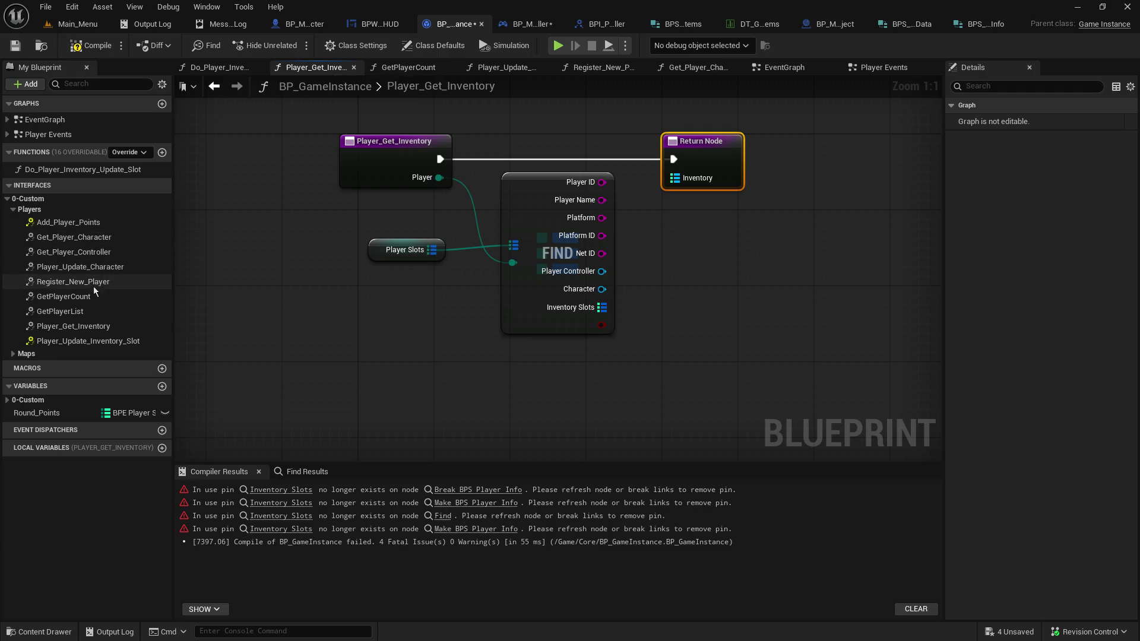
Select the Player_Get_Inventory interface function and its entry node in BP_GameInstance
{"action": "left_click", "coordinate": [87, 326]}
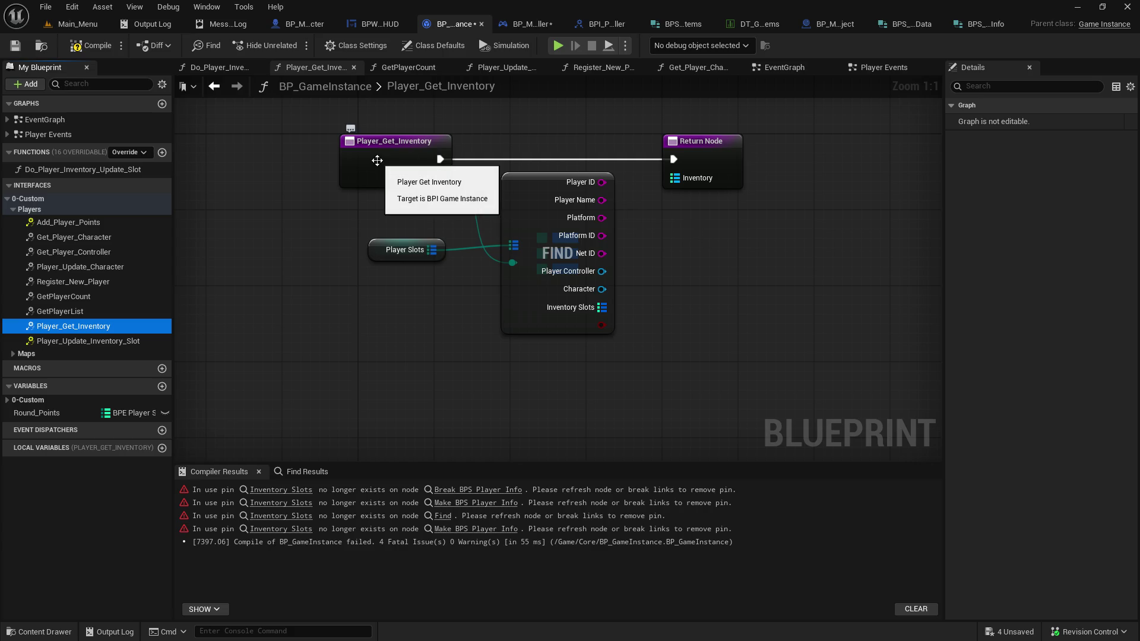
{"action": "left_click", "coordinate": [377, 160]}
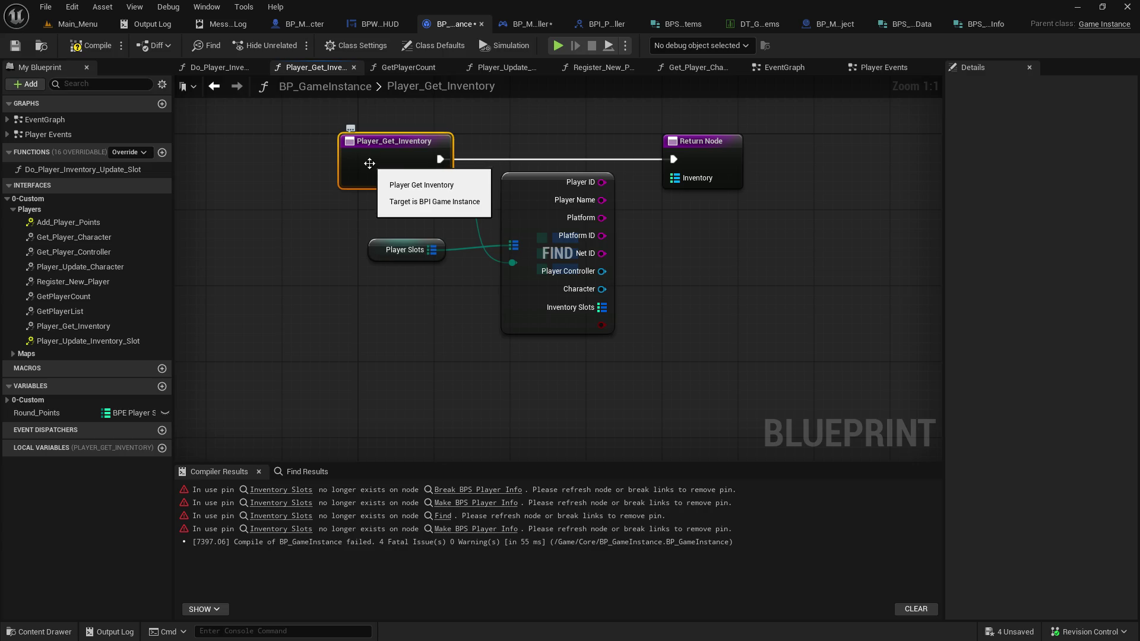
{"action": "left_click", "coordinate": [80, 327]}
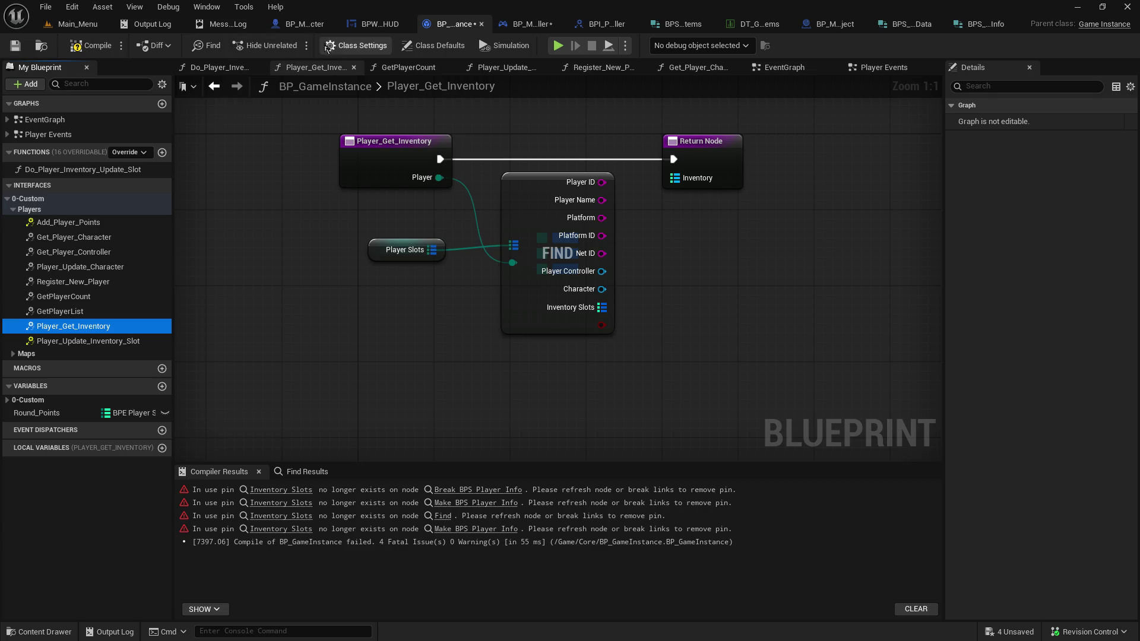
In Class Settings, expand Inherited and Implemented Interfaces to confirm BPI Game Instance is listed
{"action": "left_click", "coordinate": [346, 47]}
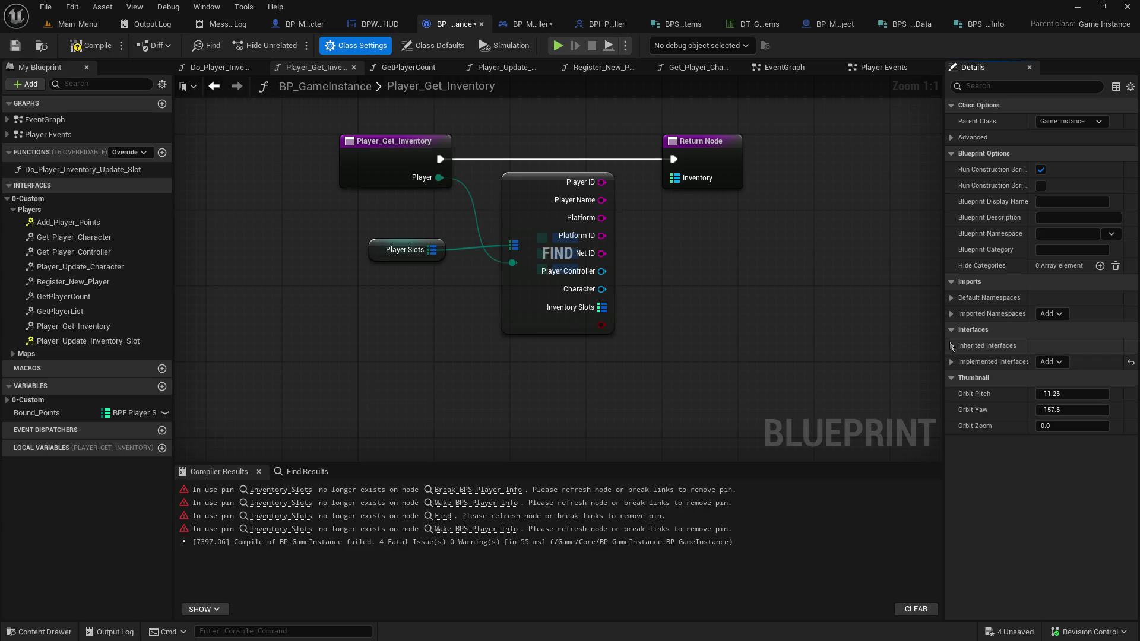
{"action": "left_click", "coordinate": [952, 346]}
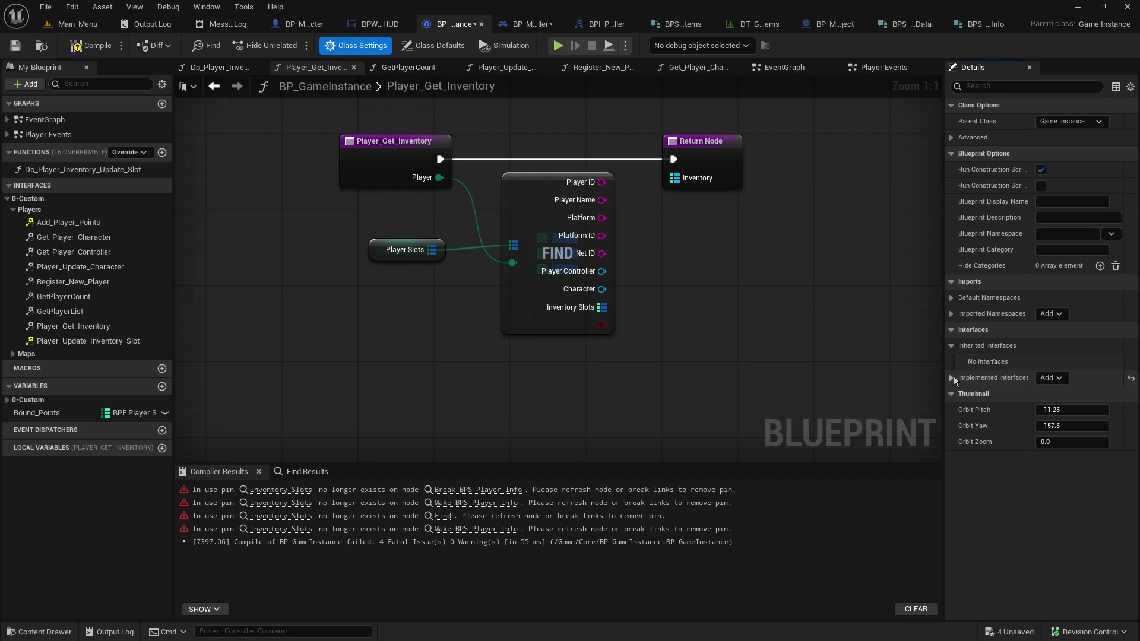
{"action": "left_click", "coordinate": [952, 297]}
{"action": "left_click", "coordinate": [952, 297]}
{"action": "left_click", "coordinate": [953, 298]}
{"action": "left_click", "coordinate": [953, 297]}
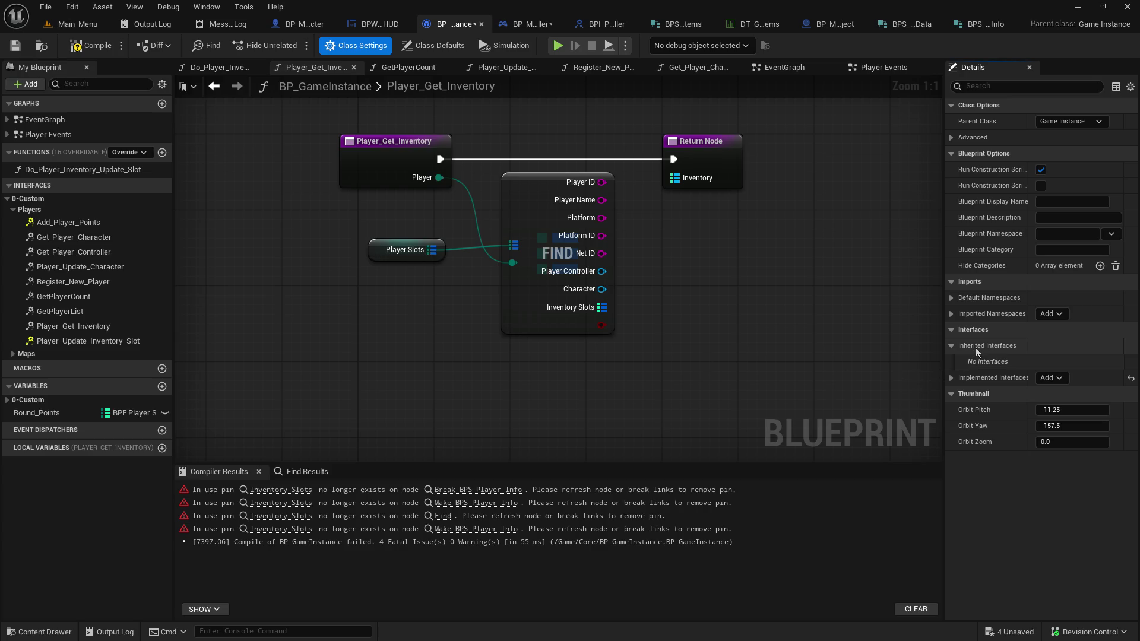
{"action": "left_click", "coordinate": [952, 378]}
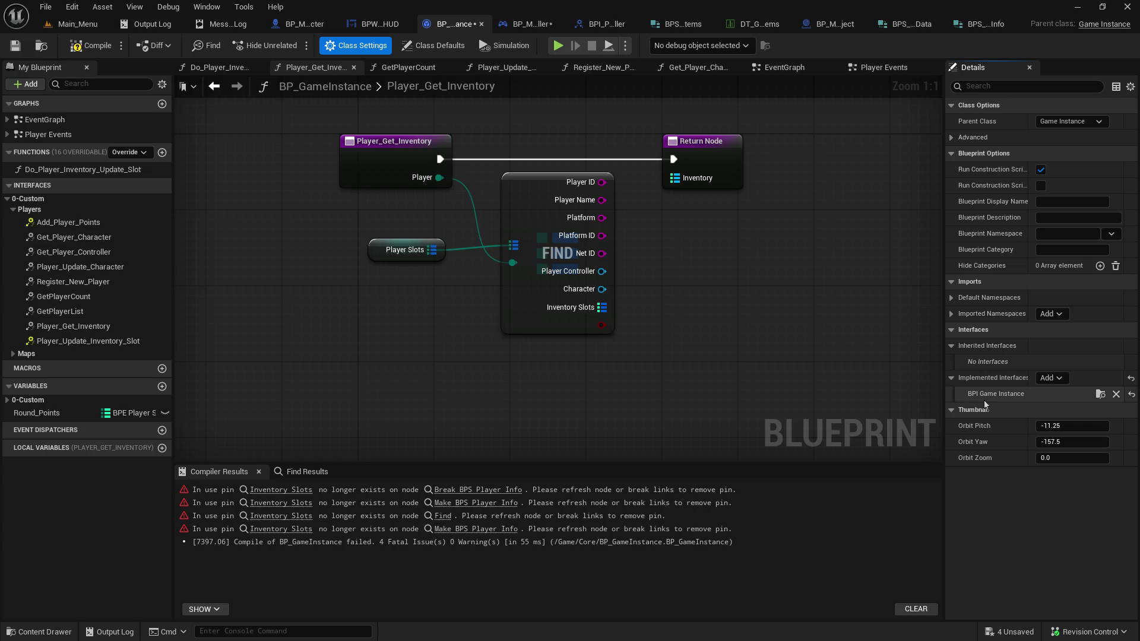
{"action": "left_click", "coordinate": [77, 24]}
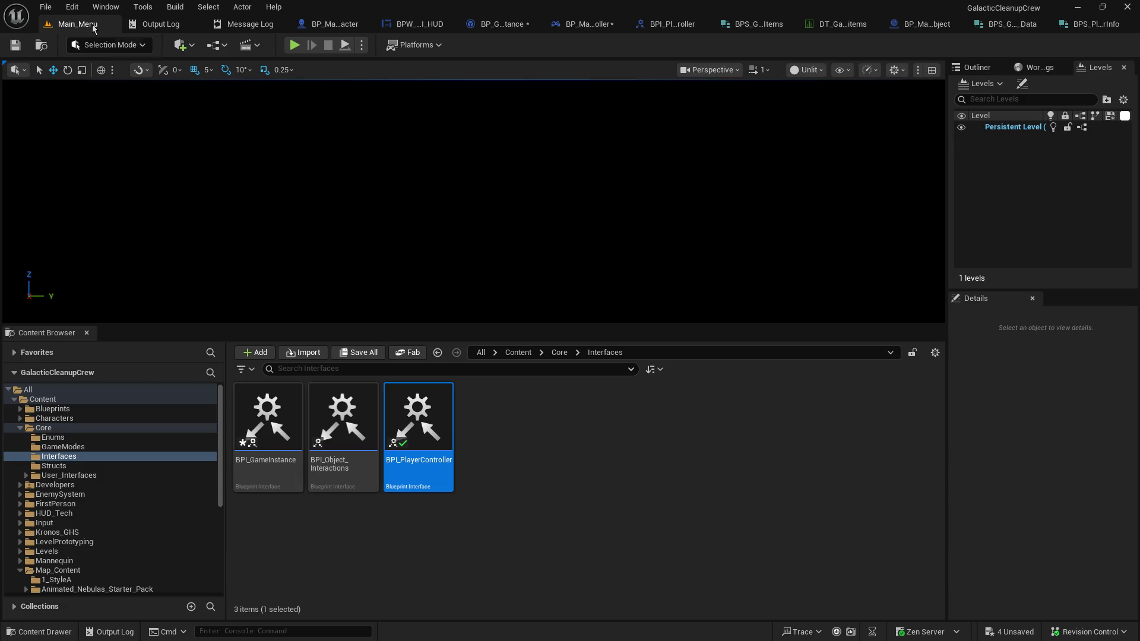
In BPI_GameInstance, set Player_Get_Inventory's Inventory map value type to BPS Game Item Data
{"action": "left_click", "coordinate": [334, 545]}
{"action": "double_click", "coordinate": [270, 440]}
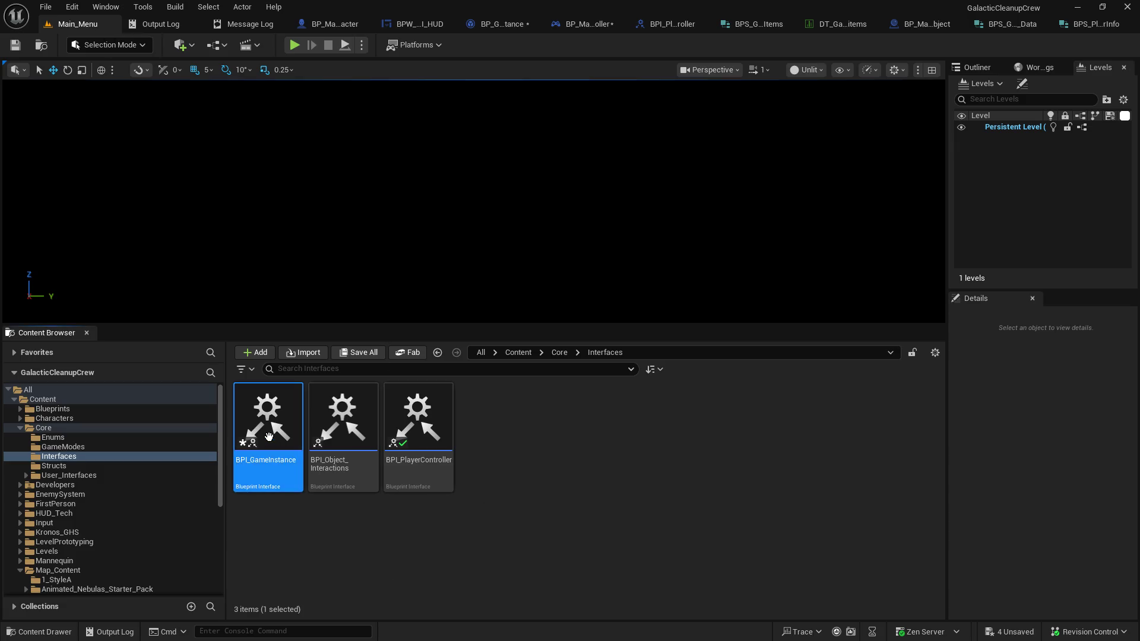
{"action": "left_click", "coordinate": [825, 116]}
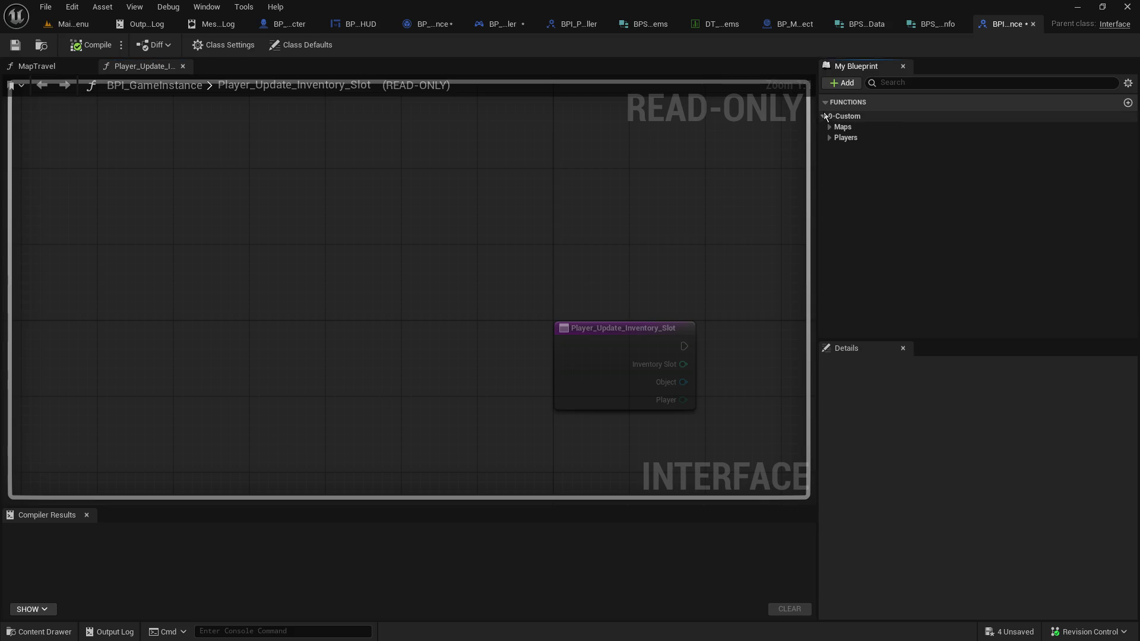
{"action": "left_click", "coordinate": [831, 138]}
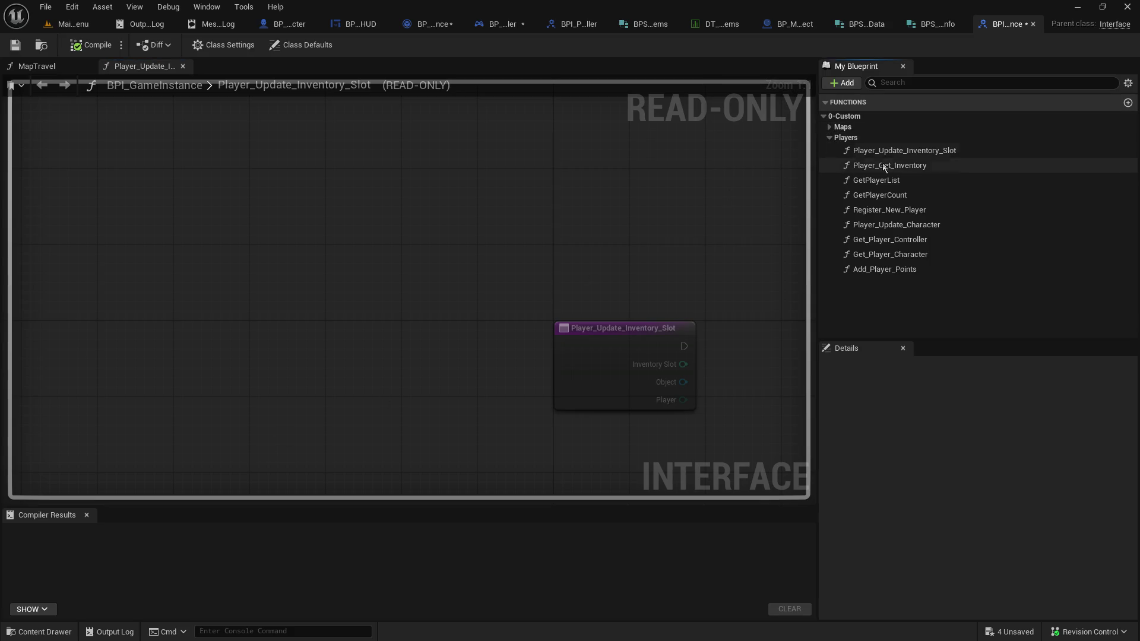
{"action": "left_click", "coordinate": [933, 166]}
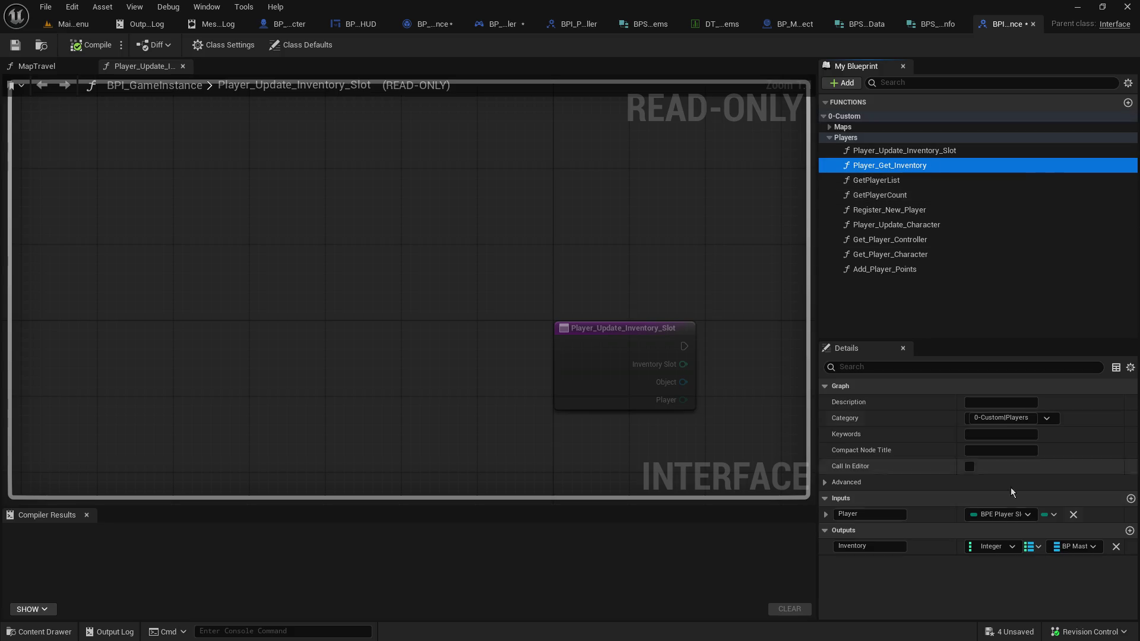
{"action": "left_click", "coordinate": [1072, 547]}
{"action": "type", "text": "game data"}
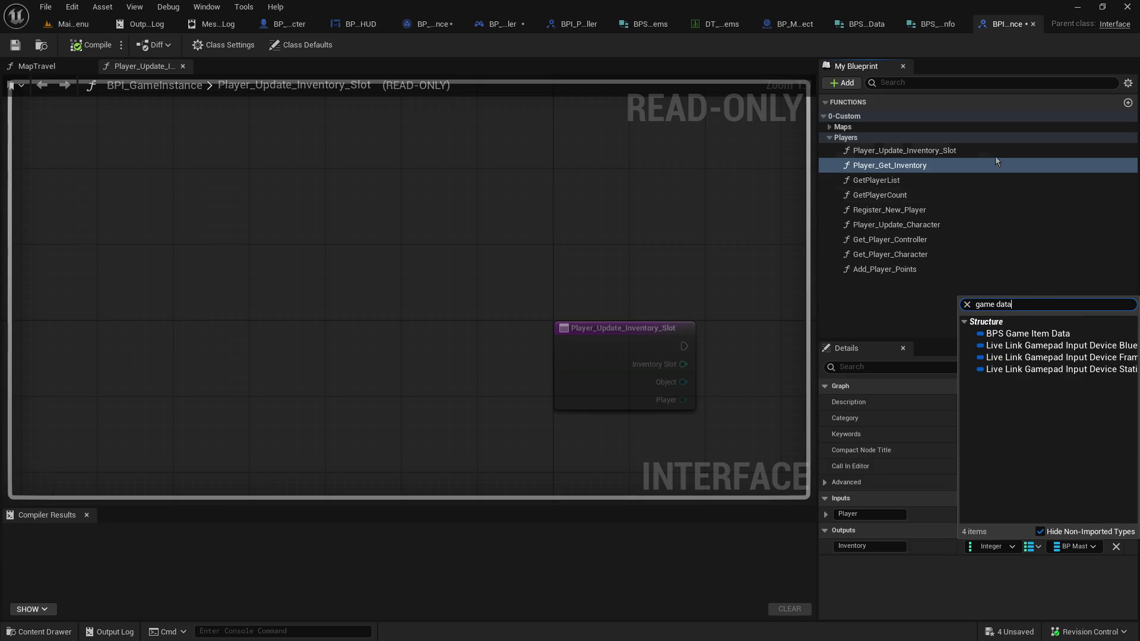
{"action": "left_click", "coordinate": [1009, 334]}
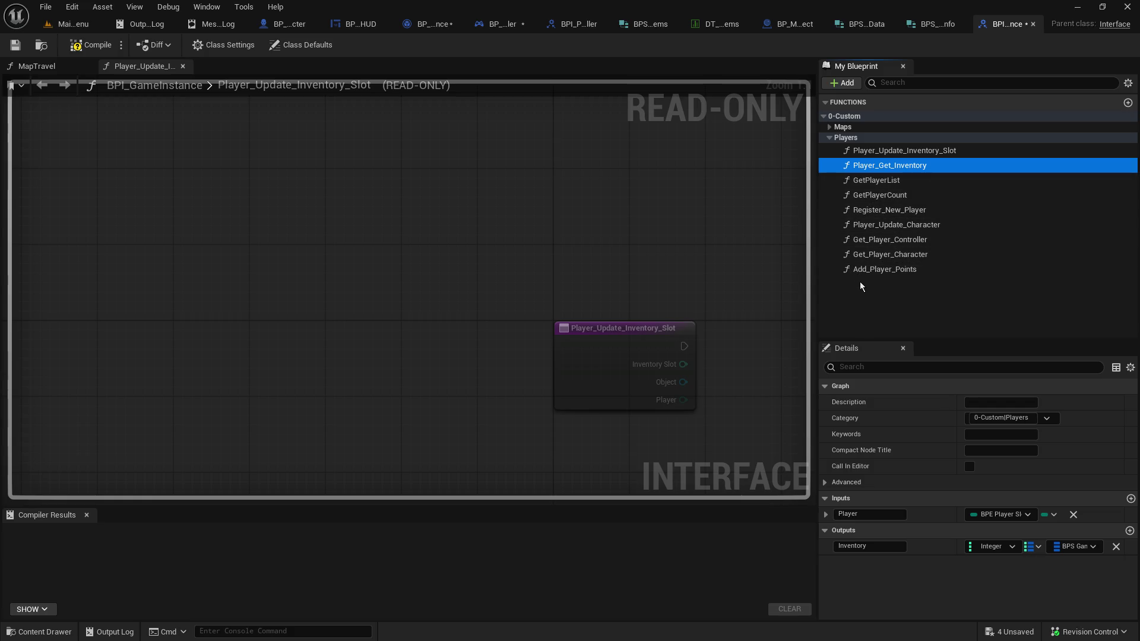
Save BPI_GameInstance with Check Out Selected and compile it
{"action": "left_click", "coordinate": [15, 45]}
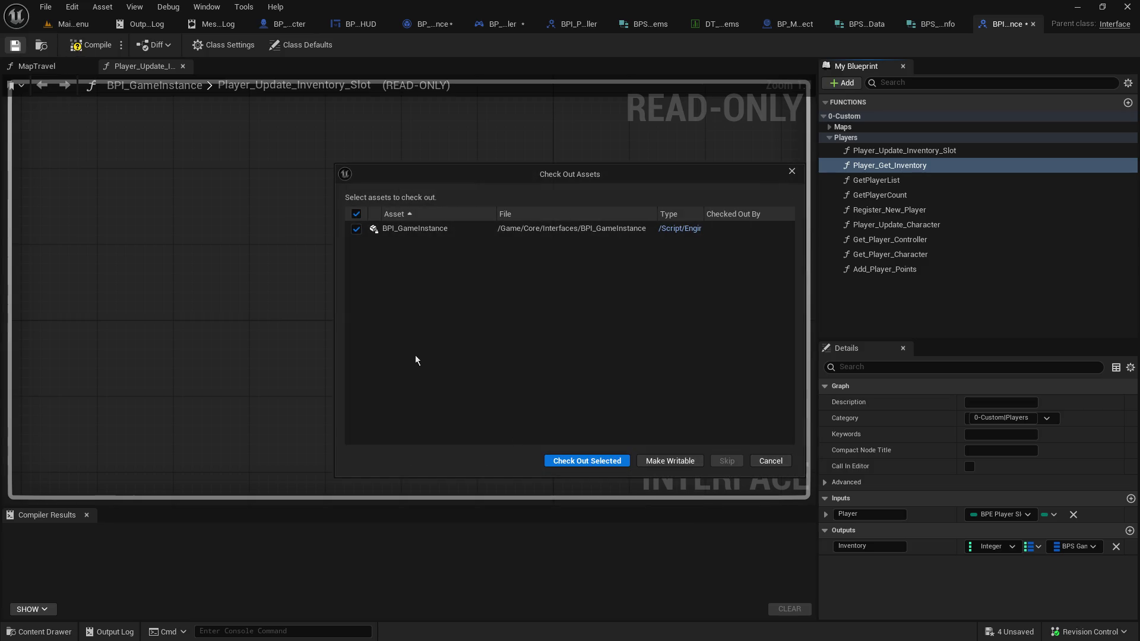
{"action": "left_click", "coordinate": [587, 461]}
{"action": "left_click", "coordinate": [88, 50]}
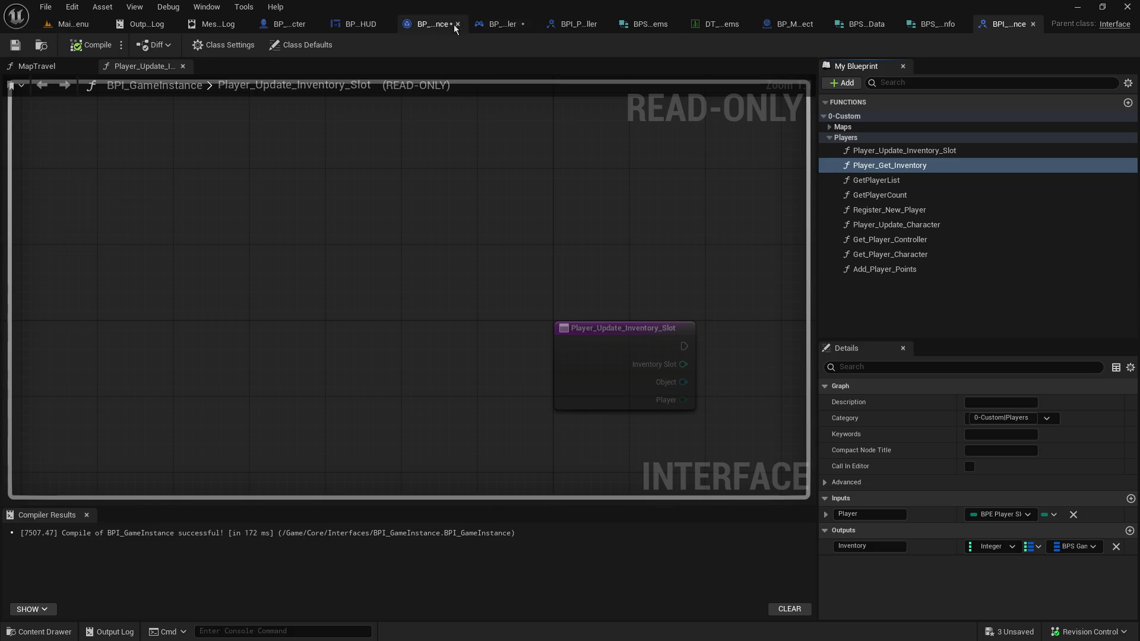
{"action": "left_click", "coordinate": [484, 24]}
{"action": "left_click", "coordinate": [437, 24]}
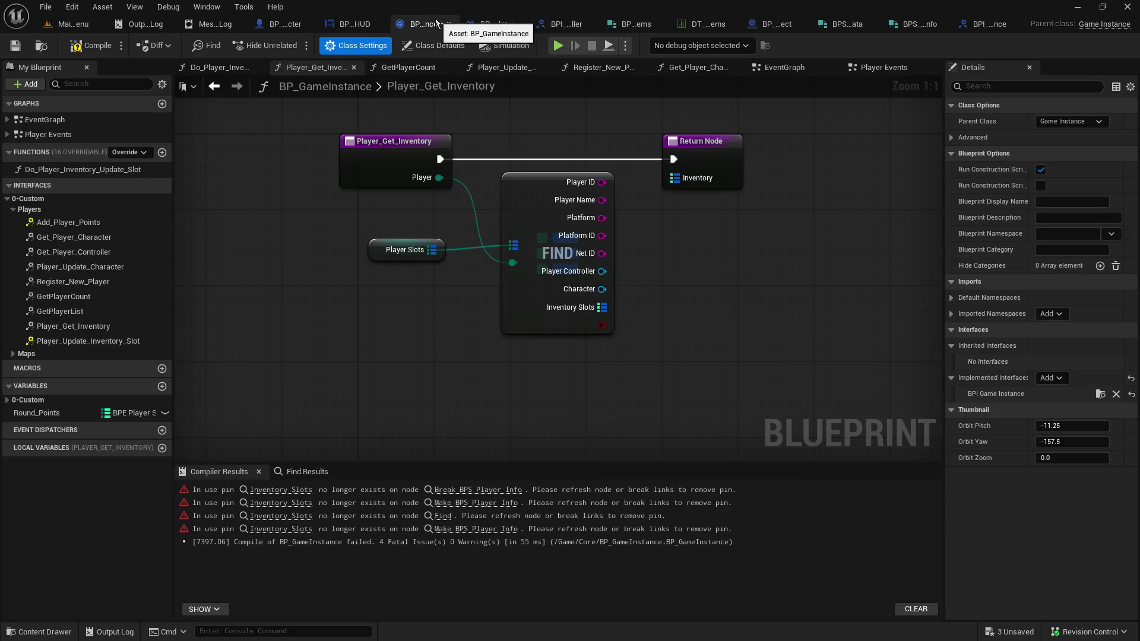
Save BP_GameInstance, then save and compile BP_Master_PlayerController
{"action": "left_click", "coordinate": [14, 46]}
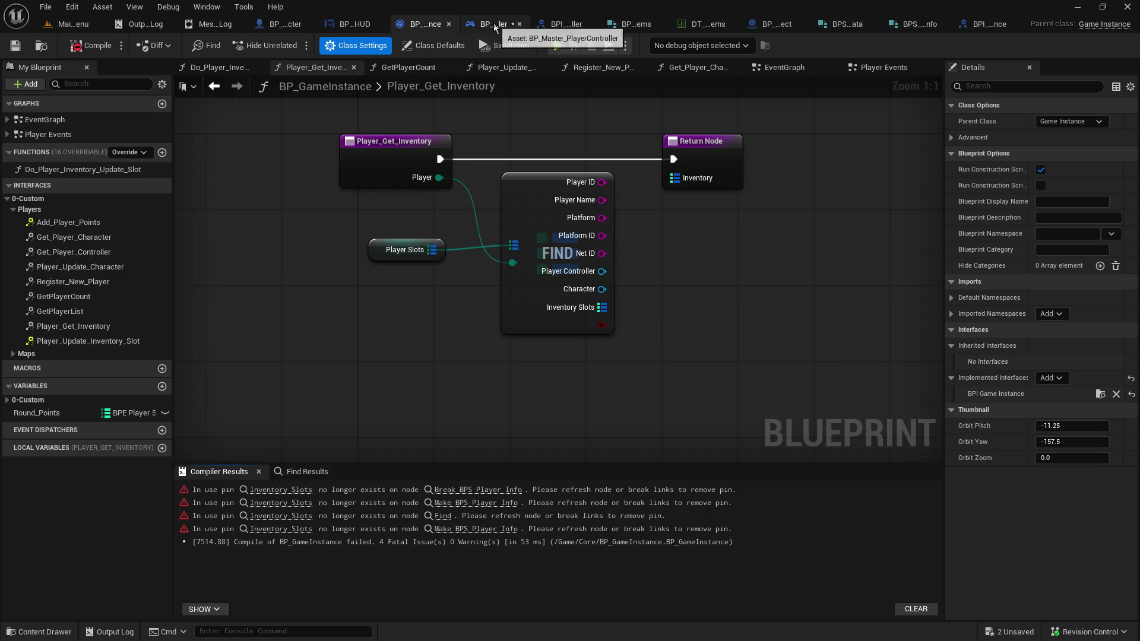
{"action": "left_click", "coordinate": [496, 23]}
{"action": "left_click", "coordinate": [15, 47]}
{"action": "left_click", "coordinate": [69, 50]}
In BP_GameInstance, wire FIND's Inventory Slots to the returned Inventory and recompile
{"action": "left_click", "coordinate": [425, 24]}
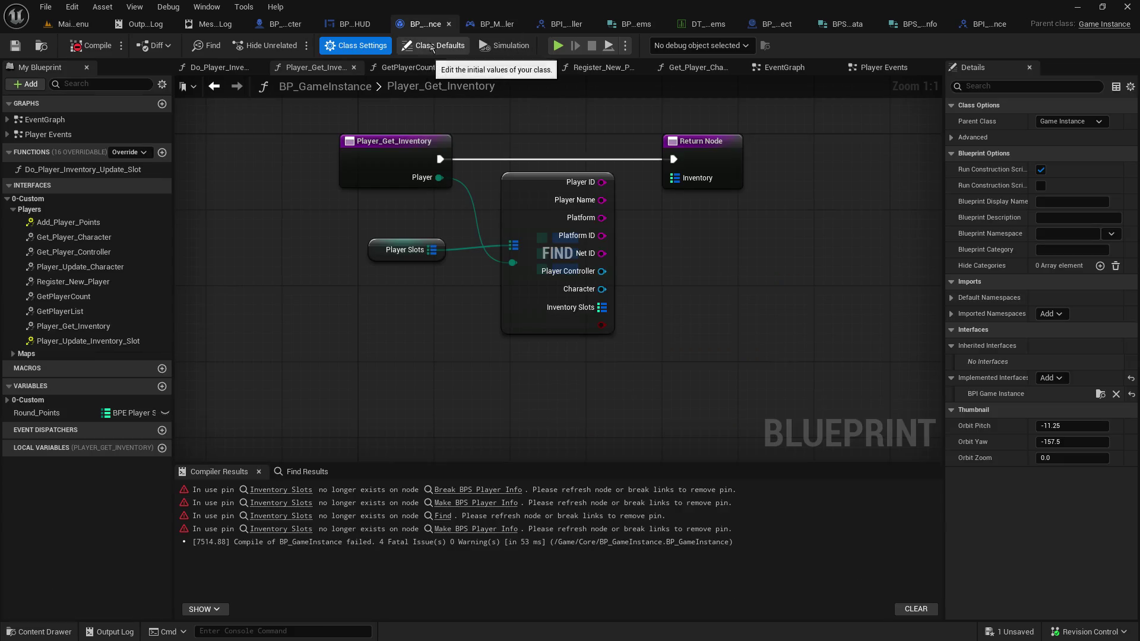
{"action": "mouse_move", "coordinate": [601, 308]}
{"action": "left_mouse_down"}
{"action": "mouse_move", "coordinate": [682, 211]}
{"action": "mouse_move", "coordinate": [675, 178]}
{"action": "left_mouse_up"}
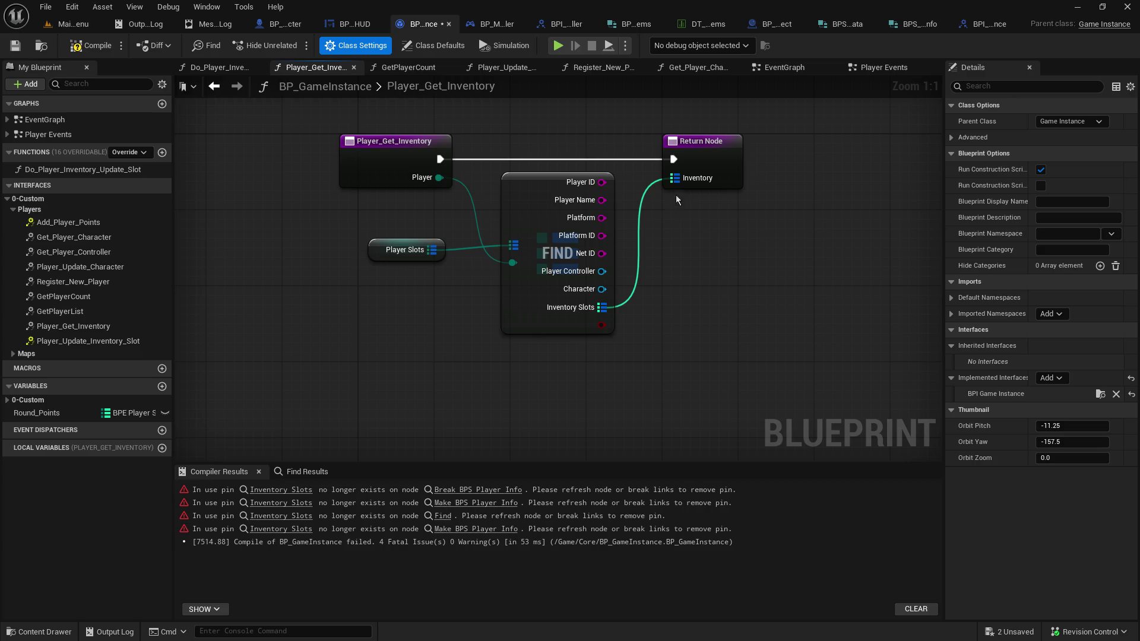
{"action": "left_click", "coordinate": [89, 47]}
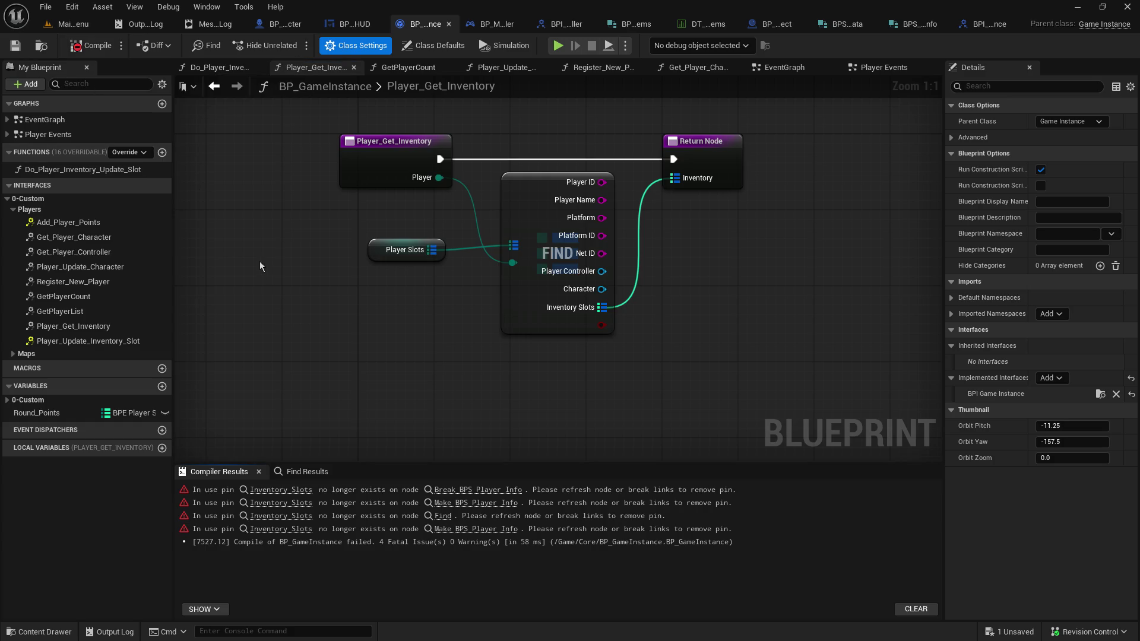
In Register_New_Player, wire Break's Inventory Slots into Make's, remove orphaned pins, save and recompile
{"action": "left_click", "coordinate": [263, 491]}
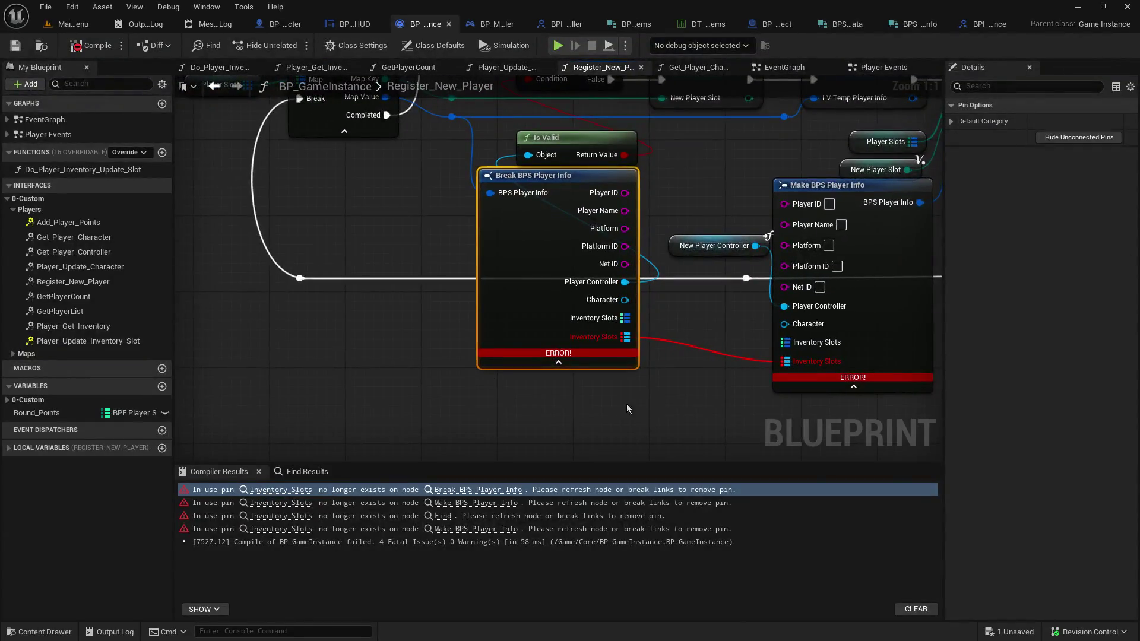
{"action": "left_click_drag", "start_coordinate": [504, 433], "coordinate": [505, 449]}
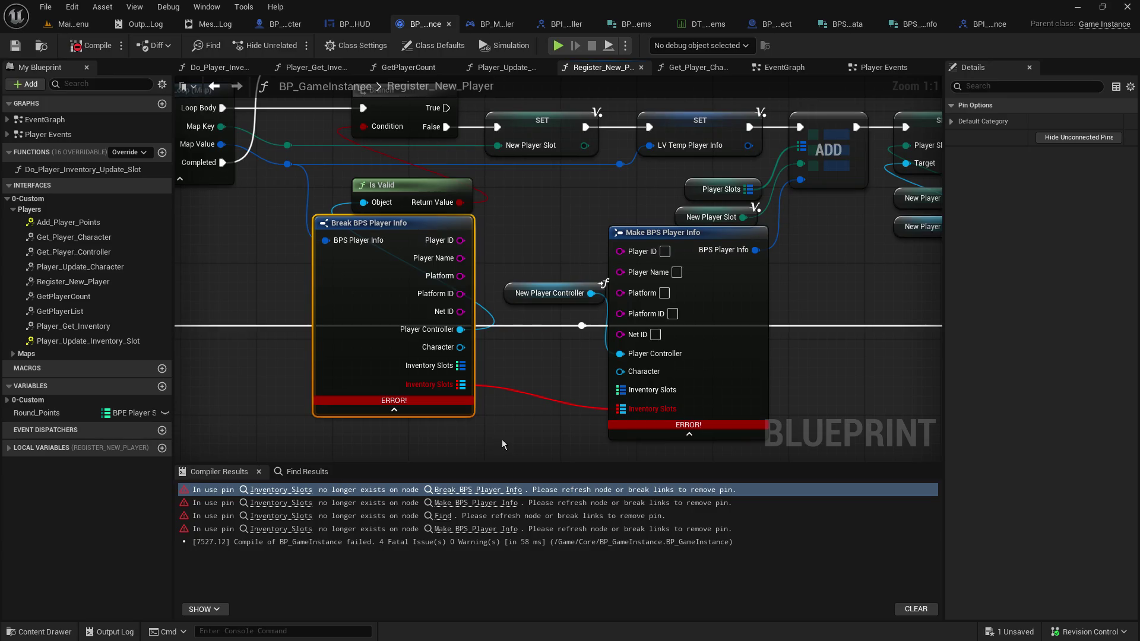
{"action": "left_click_drag", "start_coordinate": [461, 365], "coordinate": [627, 393]}
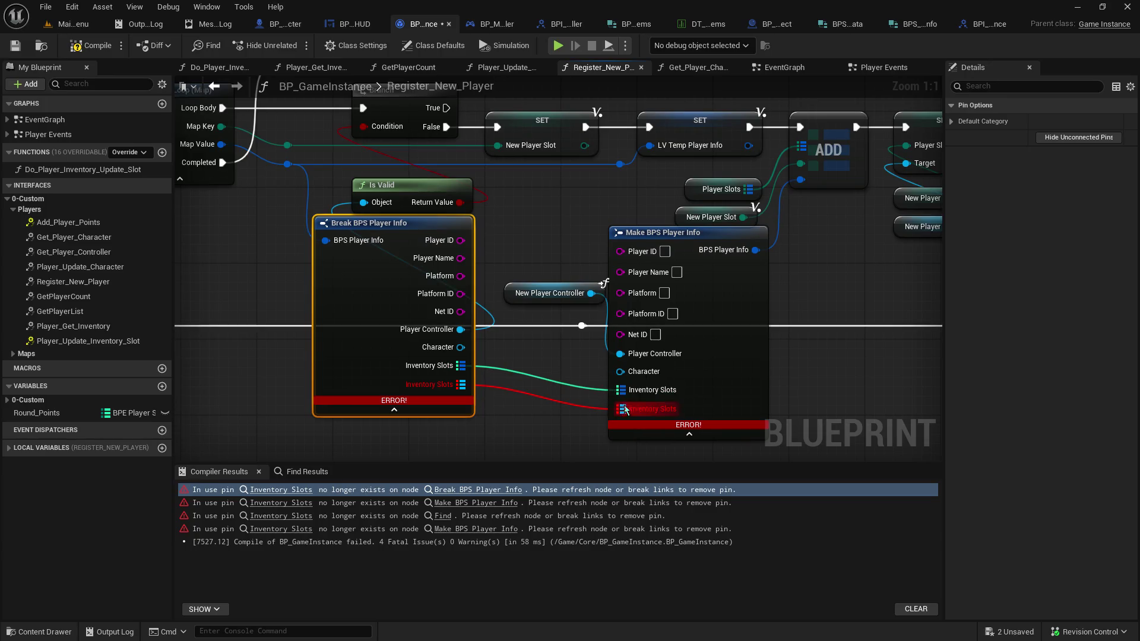
{"action": "right_click", "coordinate": [639, 414]}
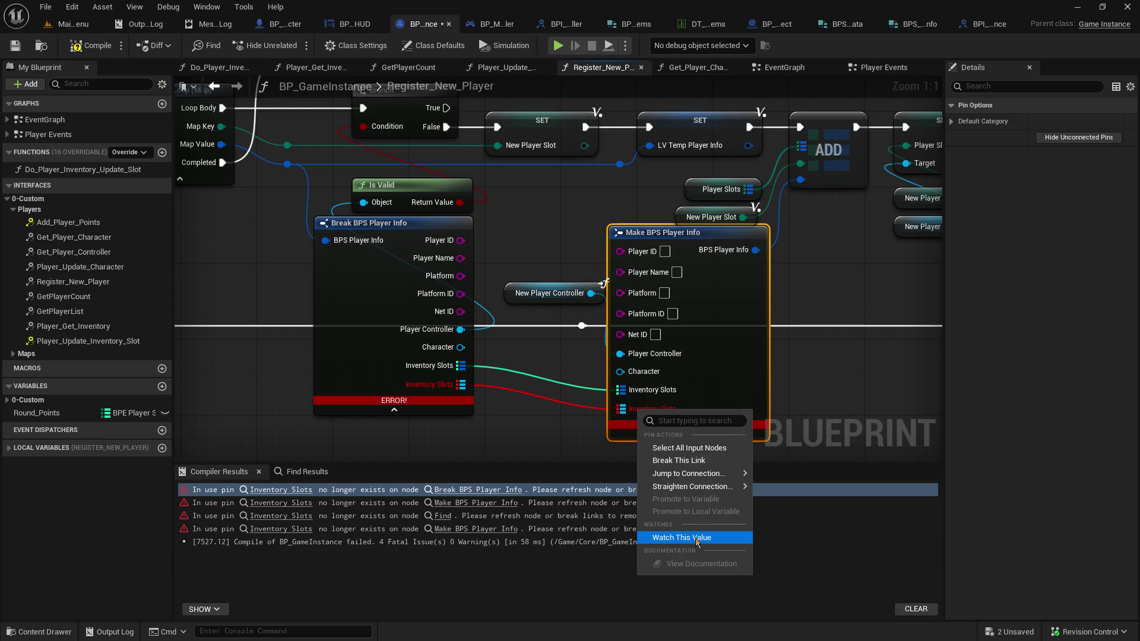
{"action": "left_click", "coordinate": [461, 385], "text": "alt"}
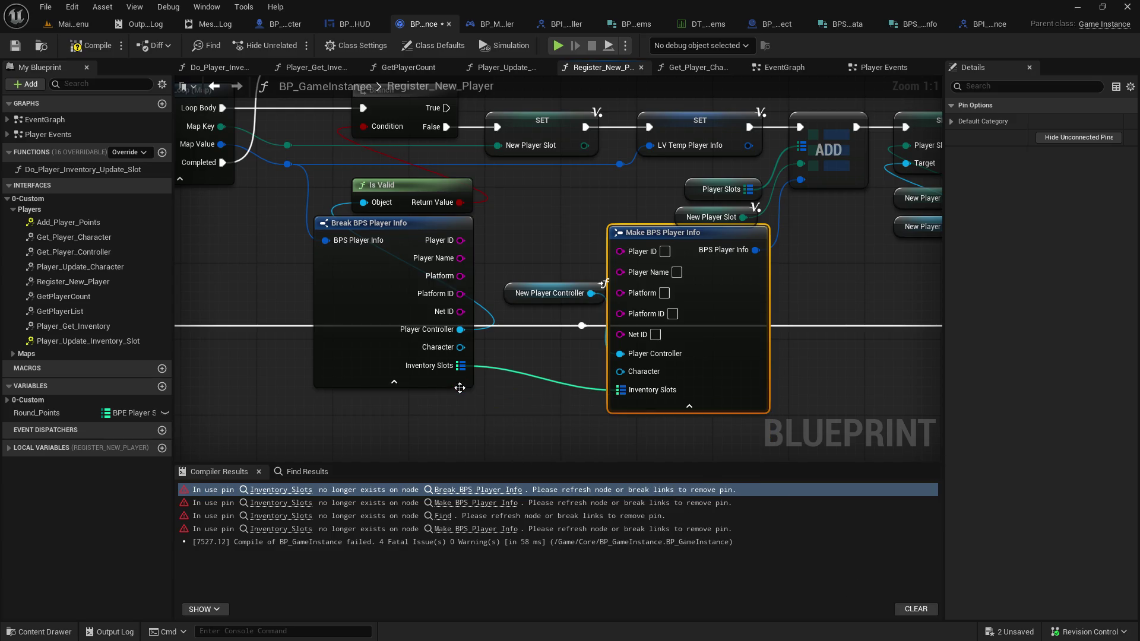
{"action": "key", "text": "ctrl+s"}
{"action": "left_click", "coordinate": [85, 48]}
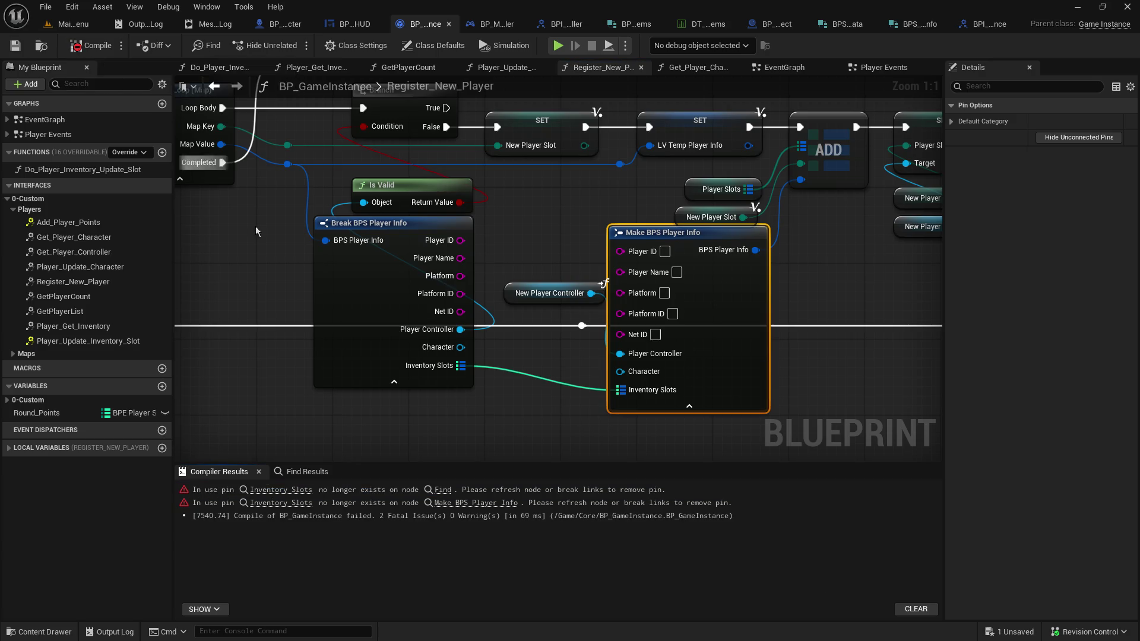
Connect the Find node's Inventory Slots to Make BPS Player Info so BP_GameInstance compiles
{"action": "left_click", "coordinate": [281, 489]}
{"action": "left_click_drag", "start_coordinate": [664, 385], "coordinate": [465, 404]}
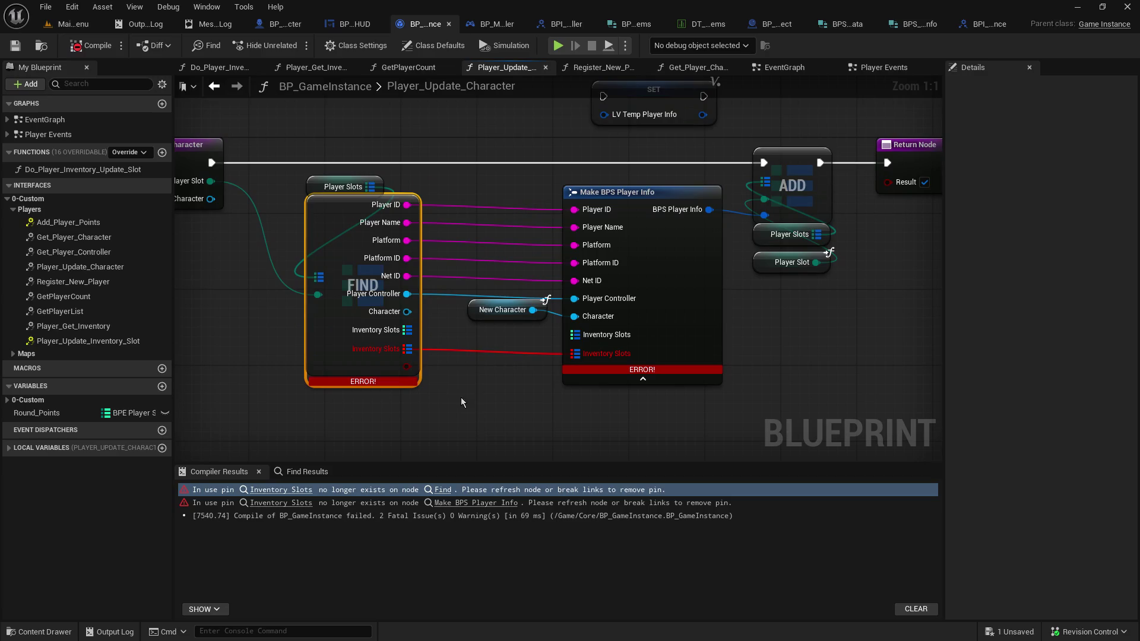
{"action": "mouse_move", "coordinate": [409, 330]}
{"action": "left_mouse_down"}
{"action": "mouse_move", "coordinate": [576, 362]}
{"action": "mouse_move", "coordinate": [574, 334]}
{"action": "left_mouse_up"}
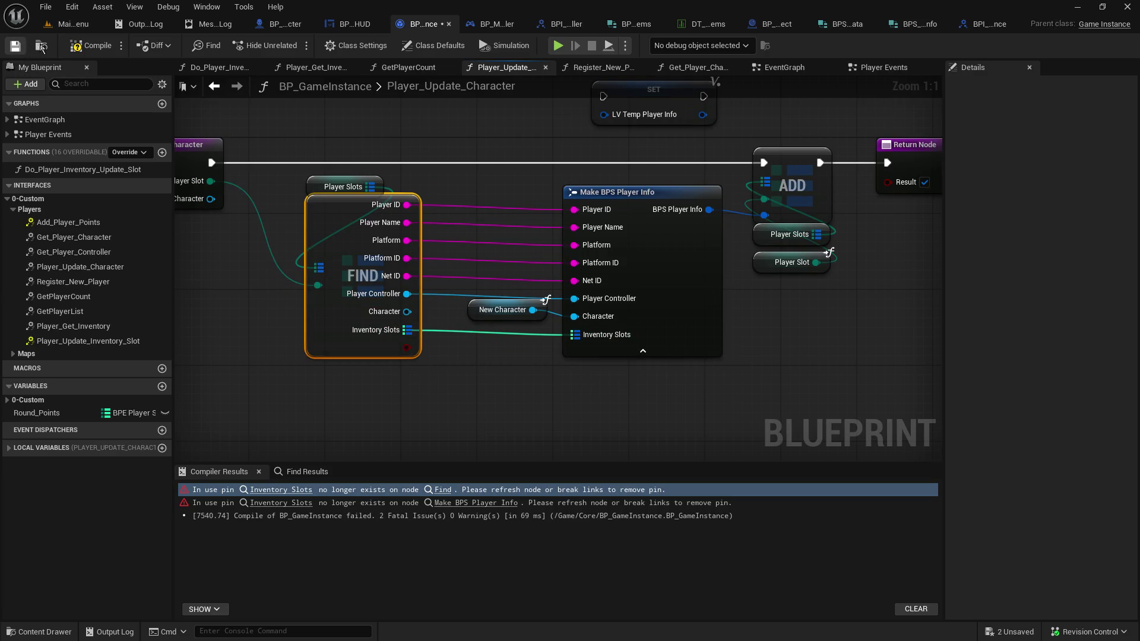
{"action": "left_click", "coordinate": [76, 48]}
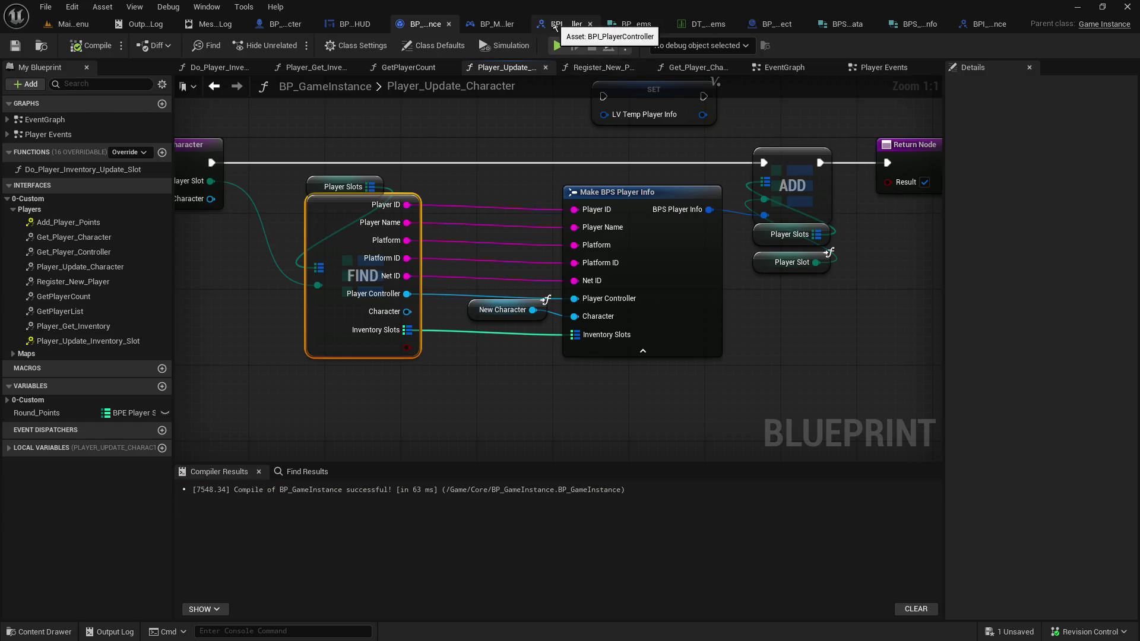
{"action": "left_click", "coordinate": [500, 25]}
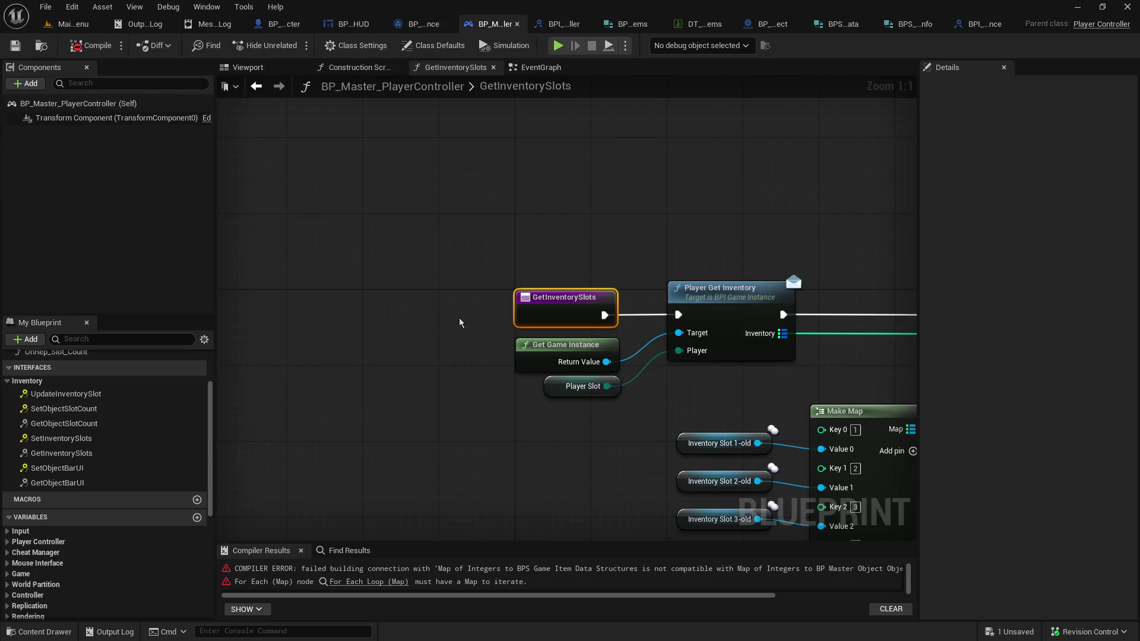
Recompile BP_Master_PlayerController and jump to the For Each Loop (Map) type-mismatch error
{"action": "left_click_drag", "start_coordinate": [453, 541], "coordinate": [453, 469]}
{"action": "mouse_move", "coordinate": [463, 288]}
{"action": "left_mouse_down"}
{"action": "mouse_move", "coordinate": [257, 137]}
{"action": "mouse_move", "coordinate": [240, 138]}
{"action": "left_mouse_up"}
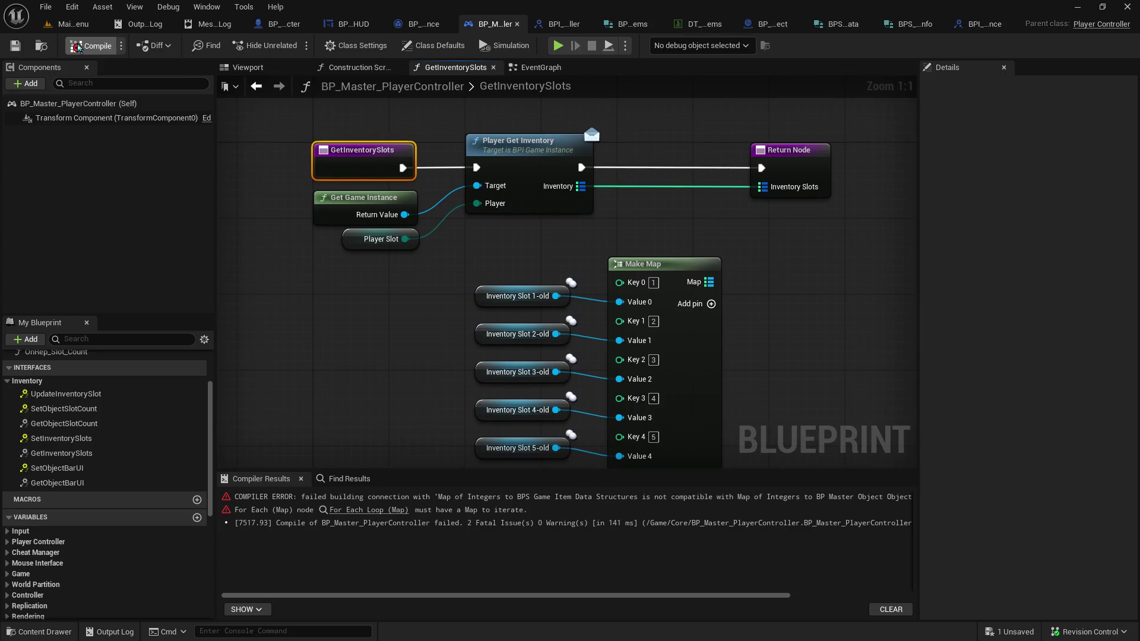
{"action": "left_click", "coordinate": [92, 46]}
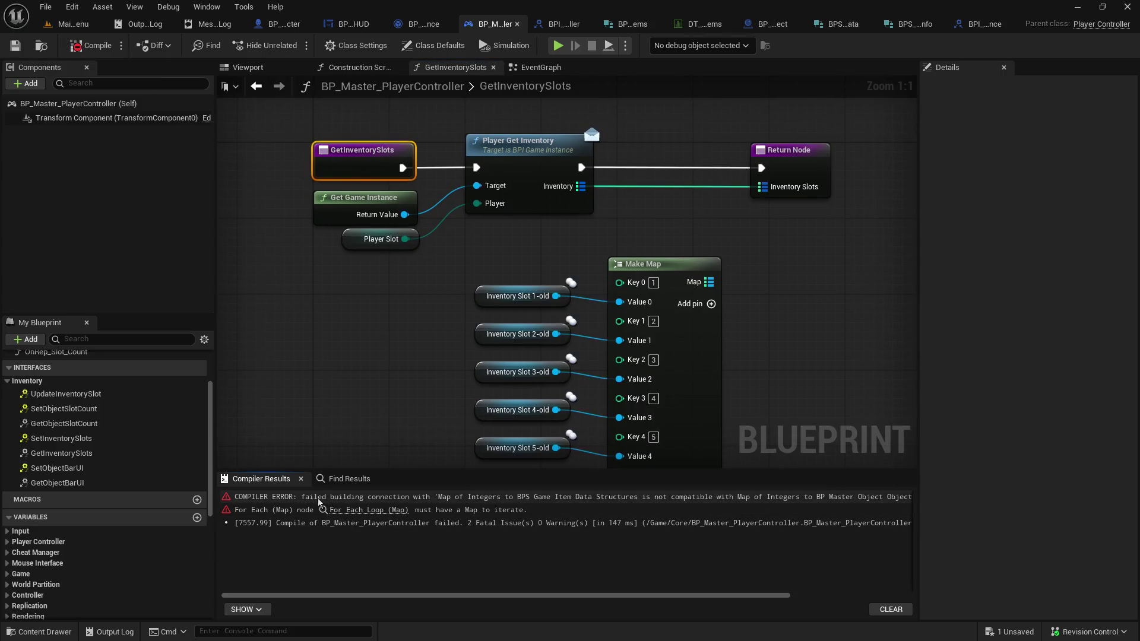
{"action": "left_click", "coordinate": [352, 516]}
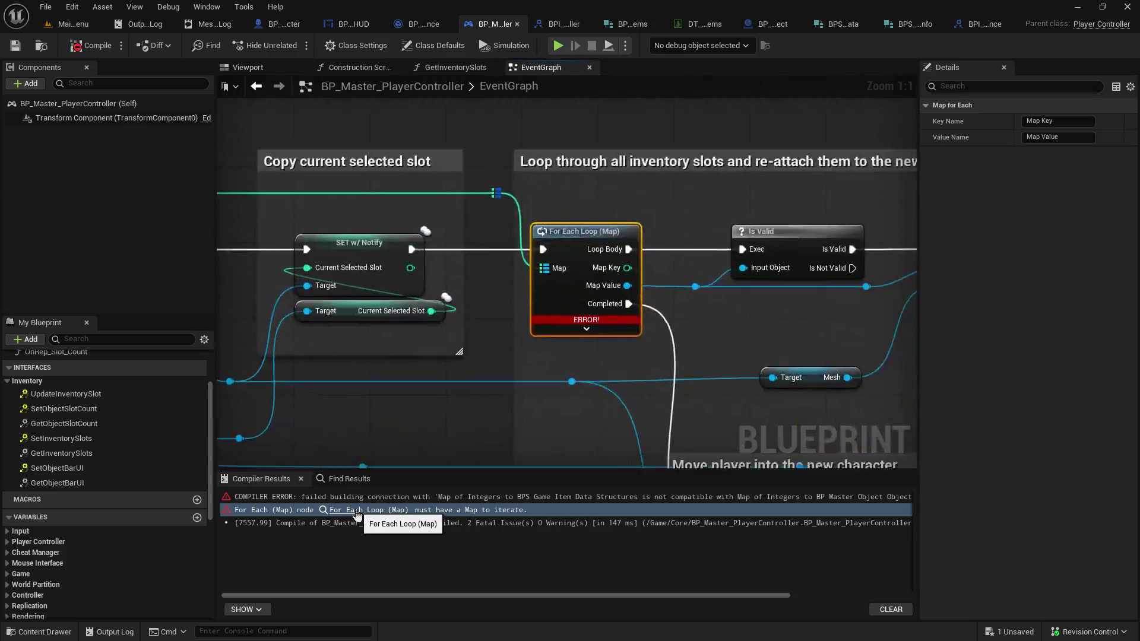
{"action": "left_click", "coordinate": [271, 498]}
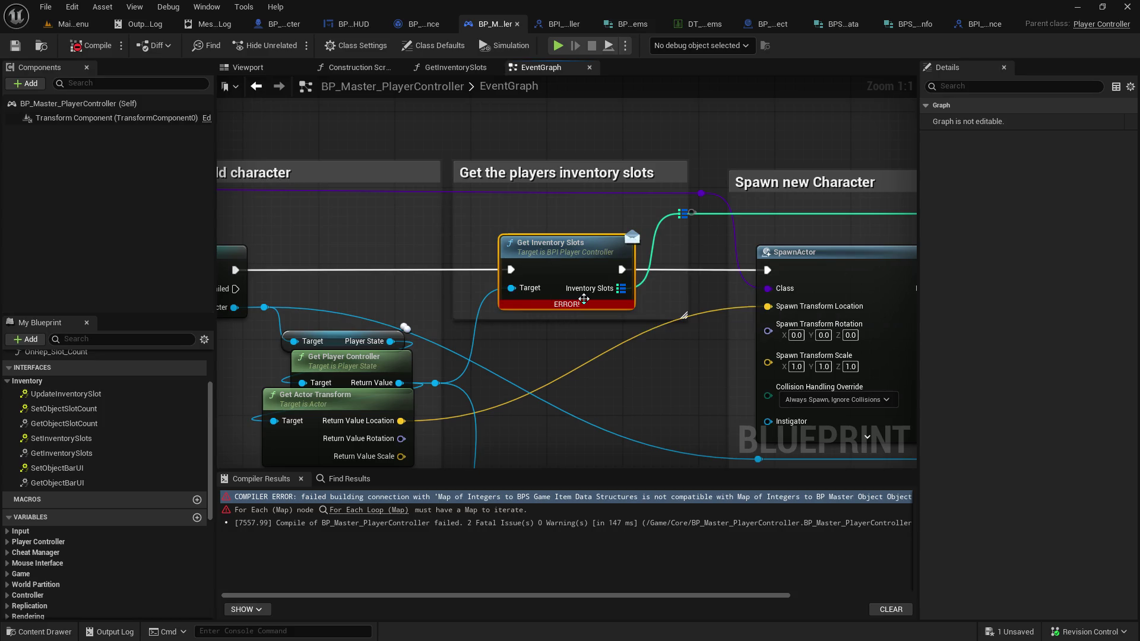
Refresh the Get Inventory Slots node and open its BPI_PlayerController interface definition
{"action": "mouse_move", "coordinate": [614, 295]}
{"action": "left_click", "coordinate": [622, 288], "text": "alt"}
{"action": "right_click", "coordinate": [587, 256]}
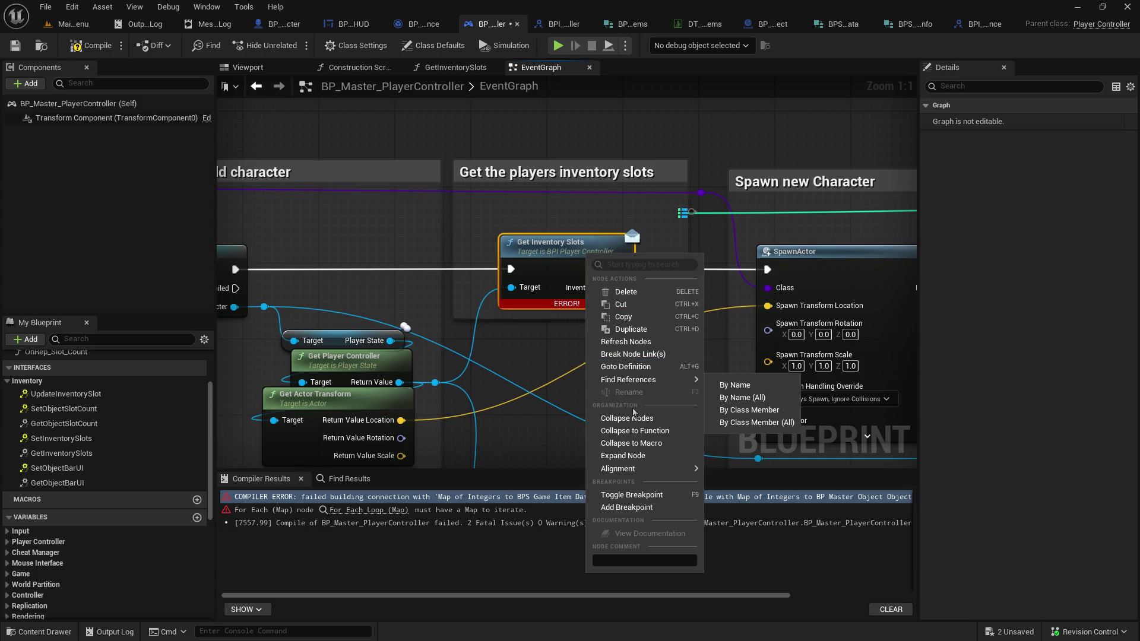
{"action": "left_click", "coordinate": [646, 343]}
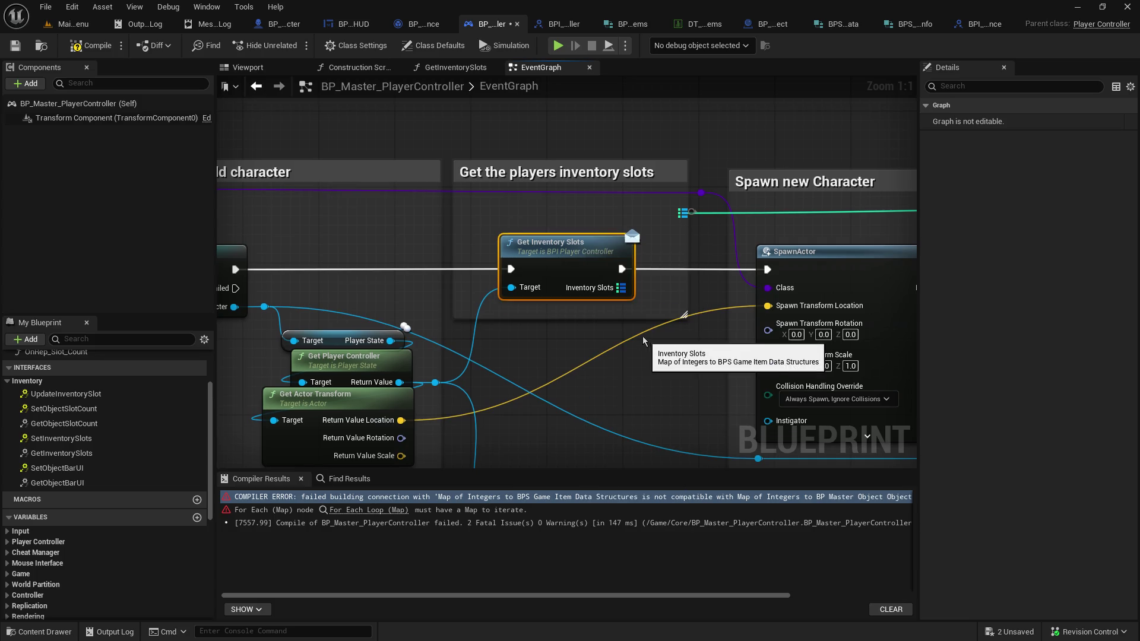
{"action": "double_click", "coordinate": [571, 268]}
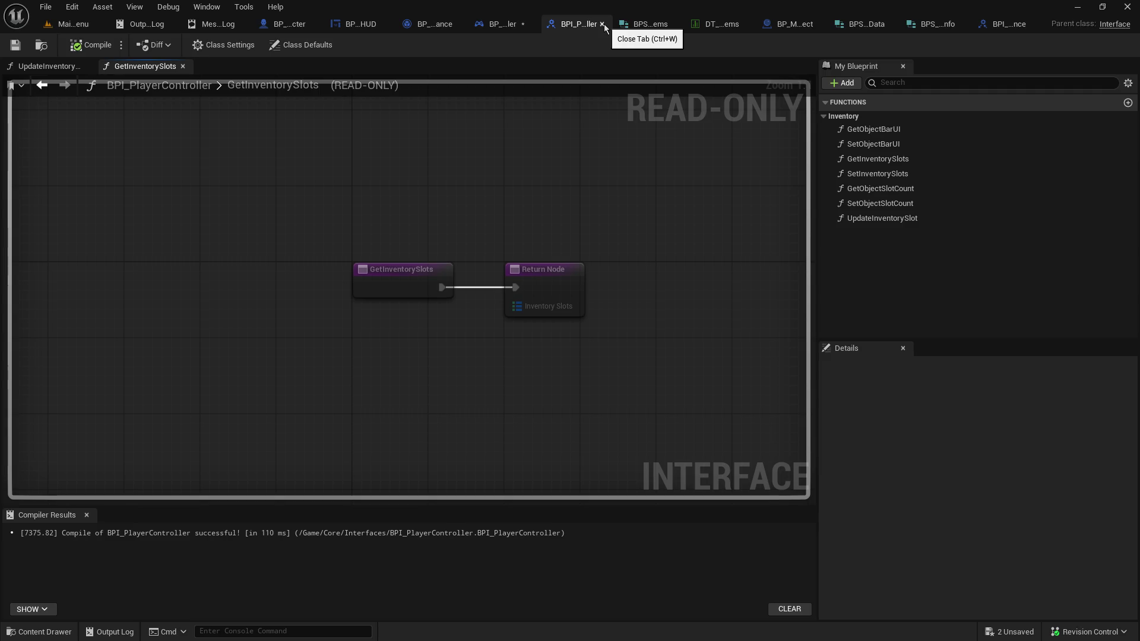
View UpdateInventorySlot, return to BP_Master_PlayerController's EventGraph and recompile with F7
{"action": "left_click", "coordinate": [54, 67]}
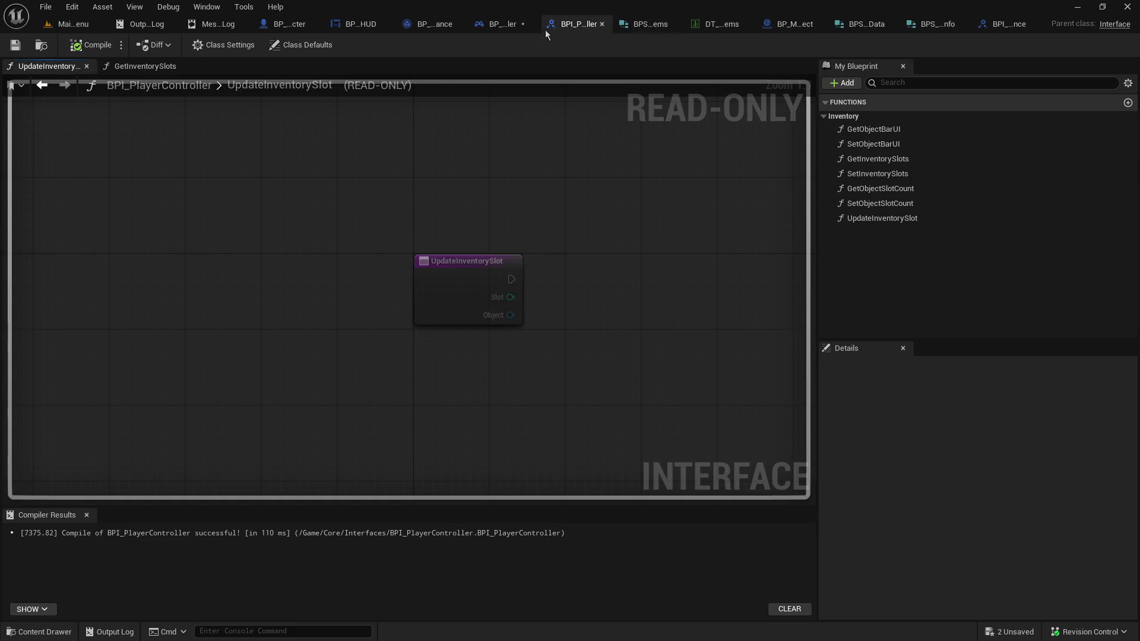
{"action": "left_click", "coordinate": [501, 28]}
{"action": "left_click_drag", "start_coordinate": [637, 242], "coordinate": [441, 269]}
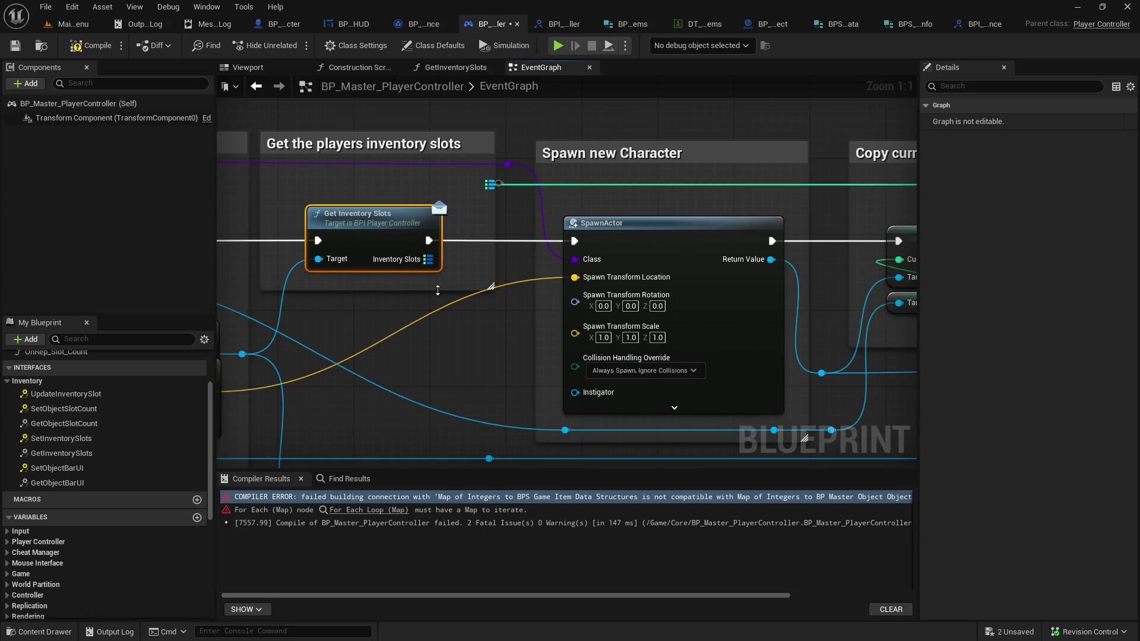
{"action": "mouse_move", "coordinate": [429, 263]}
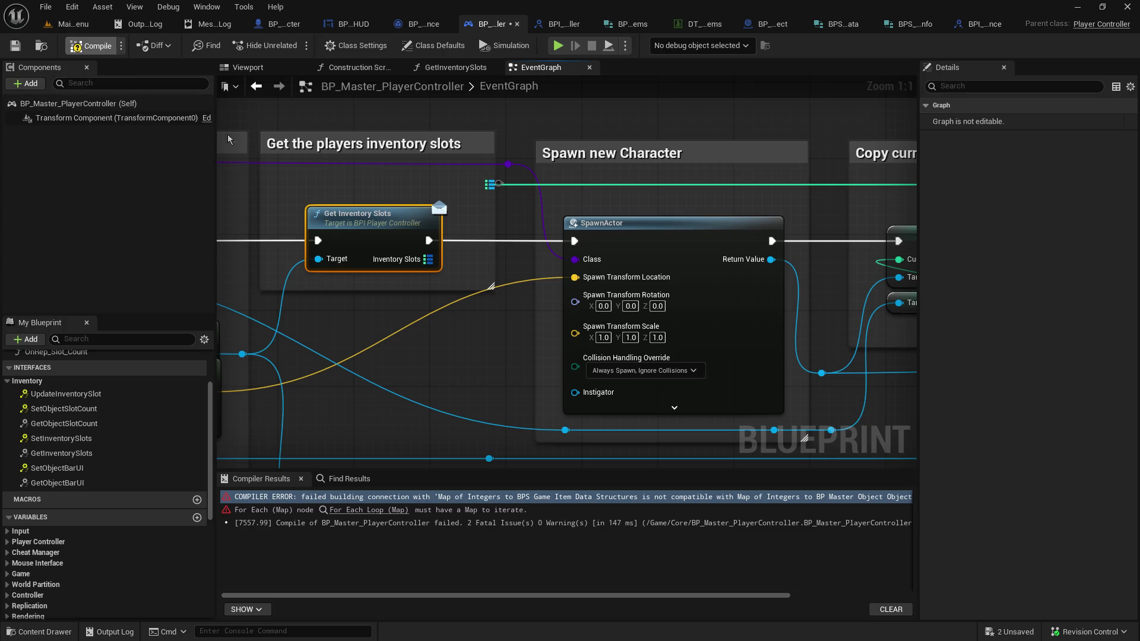
{"action": "key", "text": "F7"}
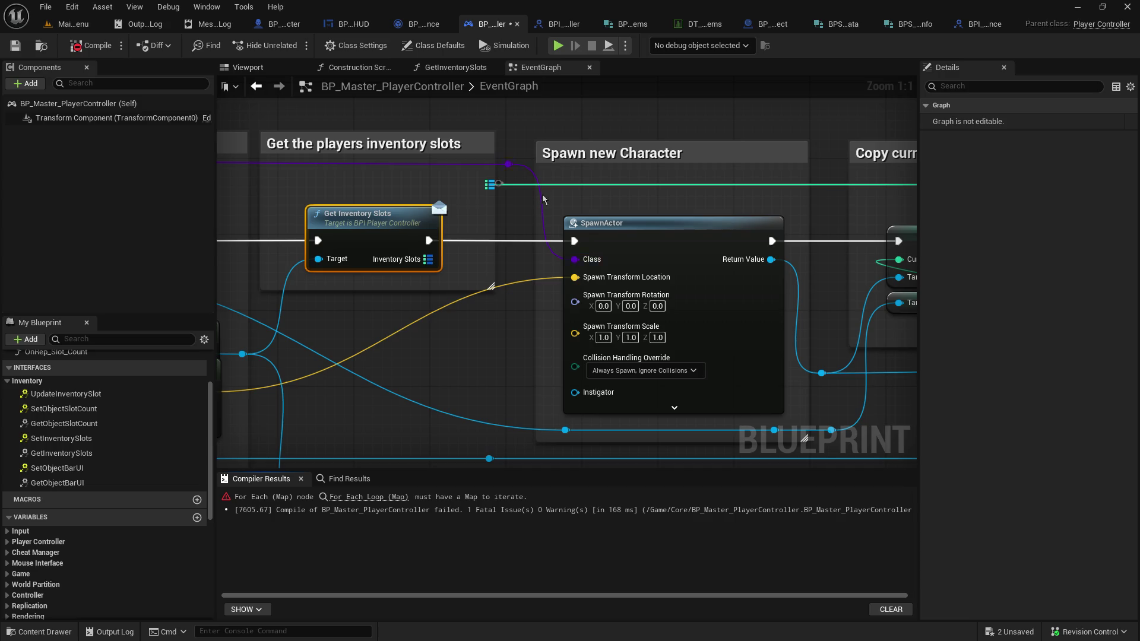
{"action": "left_click_drag", "start_coordinate": [755, 116], "coordinate": [408, 172]}
{"action": "left_click_drag", "start_coordinate": [639, 209], "coordinate": [431, 208]}
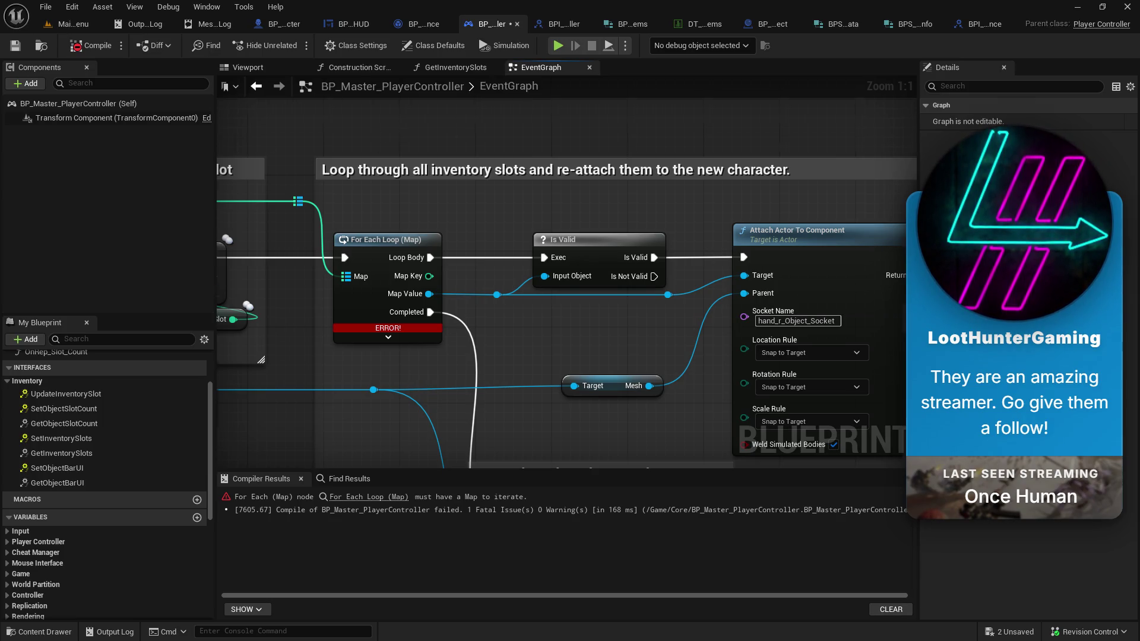
{"action": "left_click_drag", "start_coordinate": [452, 125], "coordinate": [421, 269]}
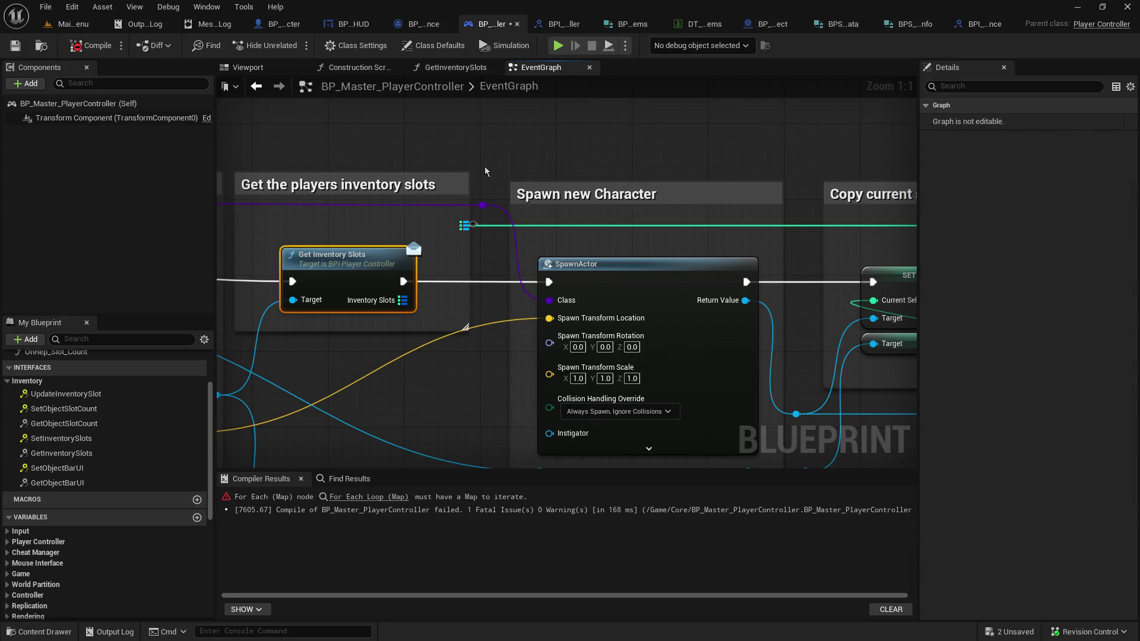
{"action": "left_click_drag", "start_coordinate": [550, 151], "coordinate": [268, 165]}
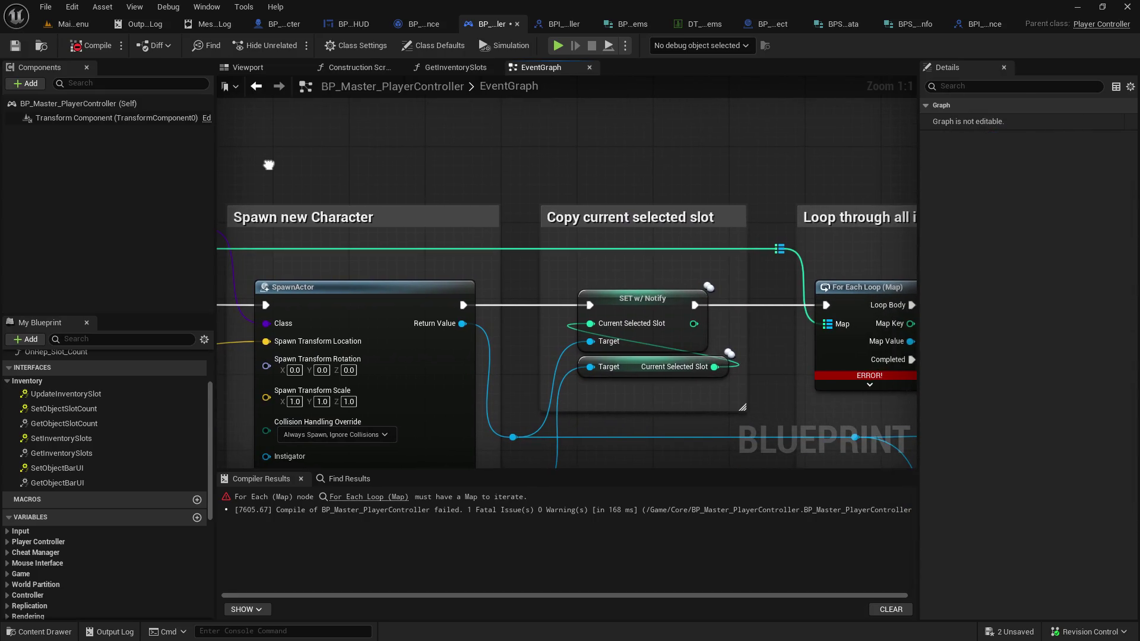
{"action": "mouse_move", "coordinate": [268, 164]}
{"action": "left_mouse_down"}
{"action": "mouse_move", "coordinate": [318, 179]}
{"action": "mouse_move", "coordinate": [359, 236]}
{"action": "mouse_move", "coordinate": [388, 243]}
{"action": "left_mouse_up"}
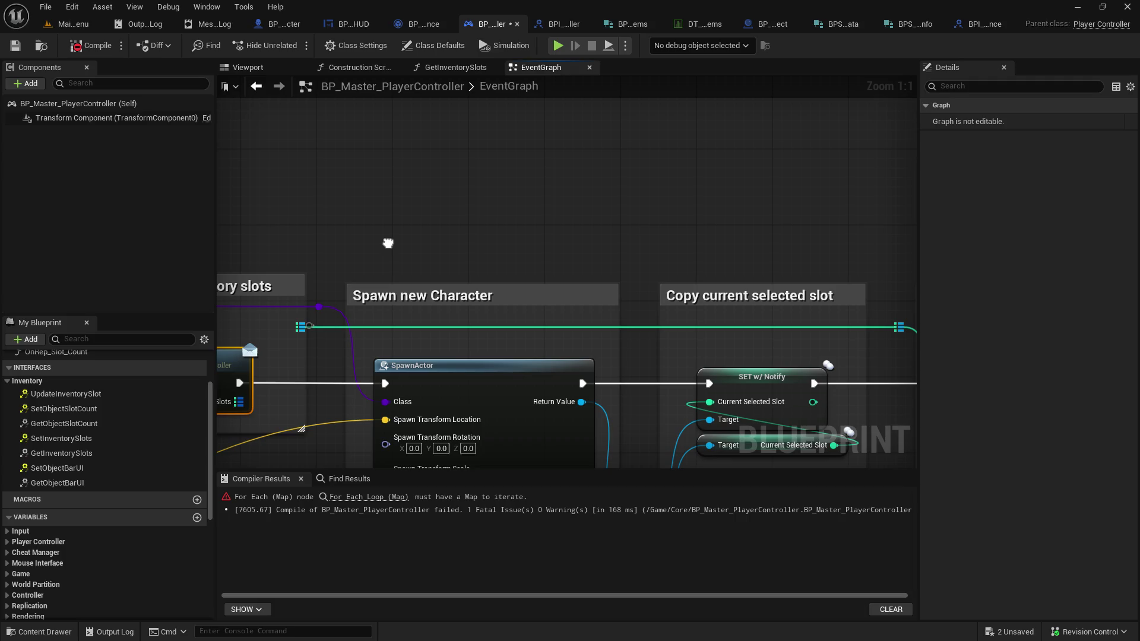
{"action": "left_click_drag", "start_coordinate": [389, 244], "coordinate": [388, 243]}
{"action": "left_click_drag", "start_coordinate": [387, 242], "coordinate": [1, 166]}
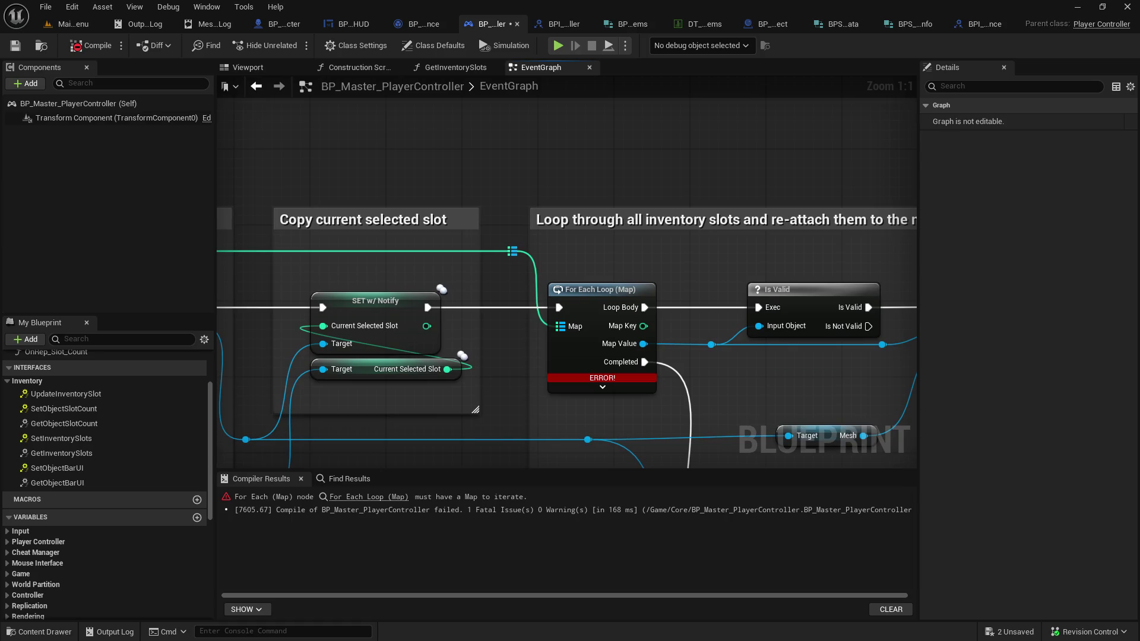
{"action": "mouse_move", "coordinate": [566, 284]}
{"action": "left_mouse_down"}
{"action": "mouse_move", "coordinate": [650, 325]}
{"action": "mouse_move", "coordinate": [690, 307]}
{"action": "left_mouse_up"}
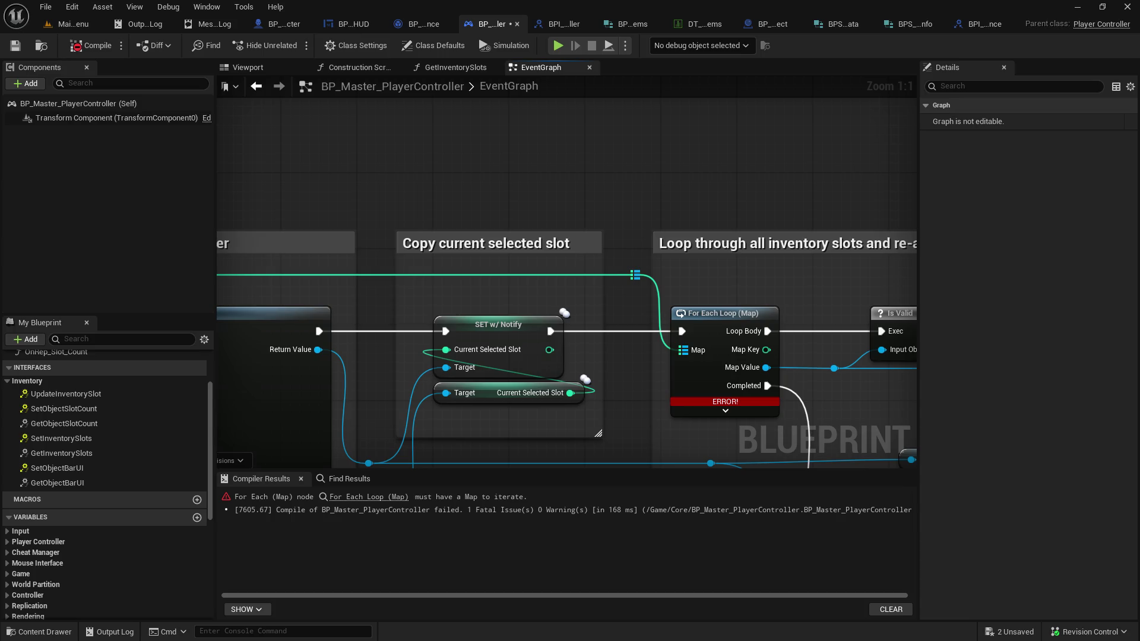
{"action": "mouse_move", "coordinate": [689, 307]}
{"action": "left_mouse_down"}
{"action": "mouse_move", "coordinate": [743, 325]}
{"action": "mouse_move", "coordinate": [775, 295]}
{"action": "left_mouse_up"}
{"action": "mouse_move", "coordinate": [217, 178]}
{"action": "left_mouse_down"}
{"action": "mouse_move", "coordinate": [481, 185]}
{"action": "mouse_move", "coordinate": [501, 200]}
{"action": "left_mouse_up"}
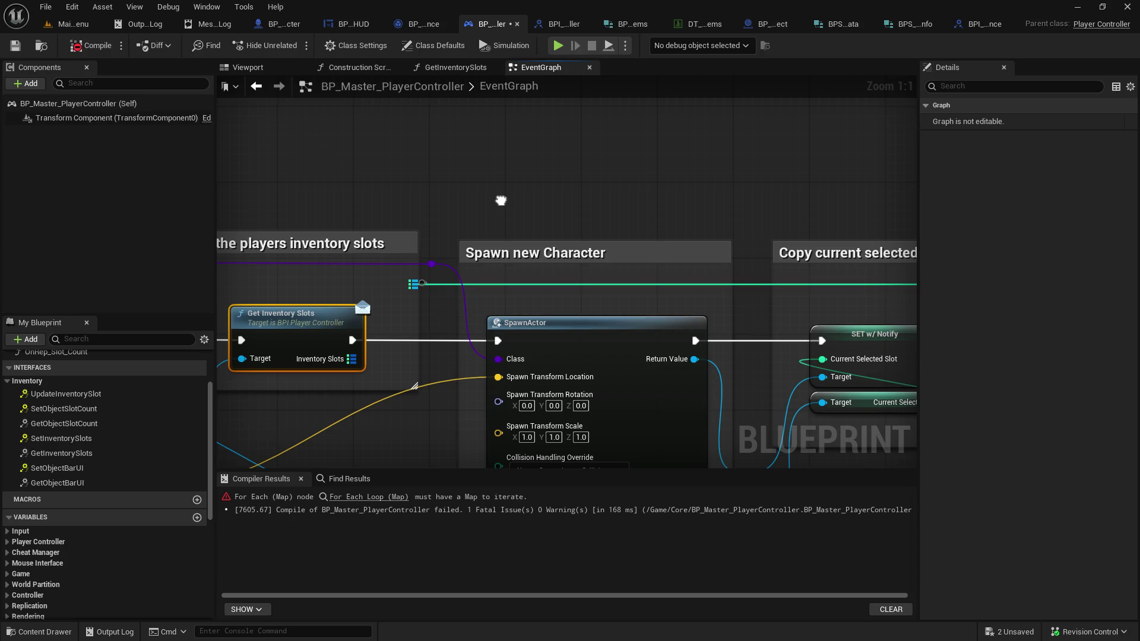
{"action": "left_click_drag", "start_coordinate": [500, 200], "coordinate": [84, 181]}
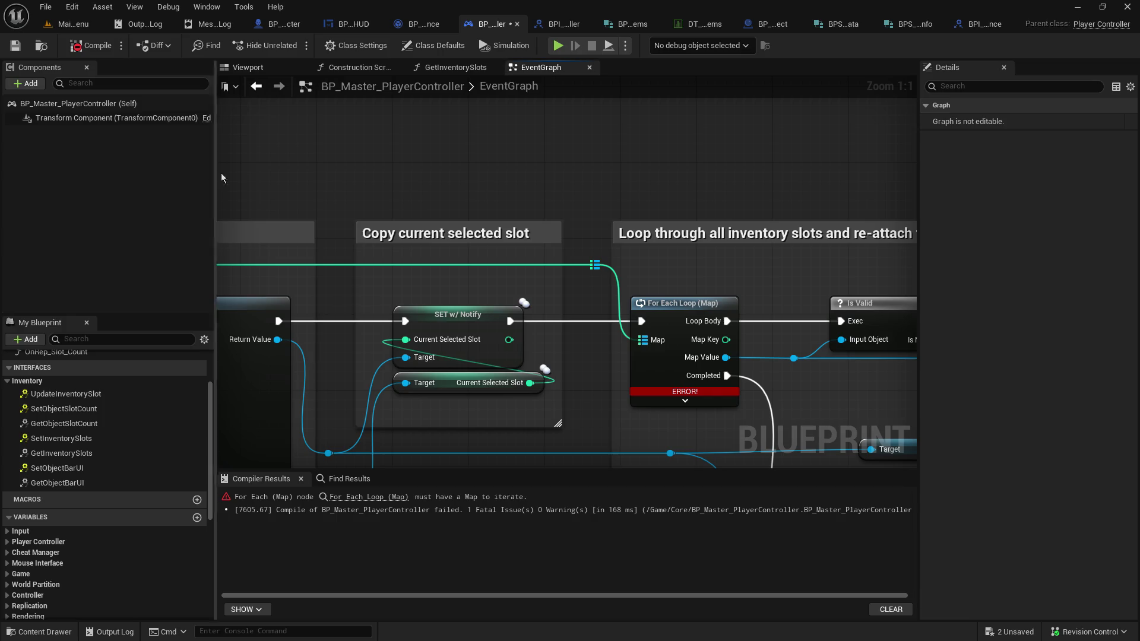
{"action": "left_click_drag", "start_coordinate": [250, 120], "coordinate": [737, 112]}
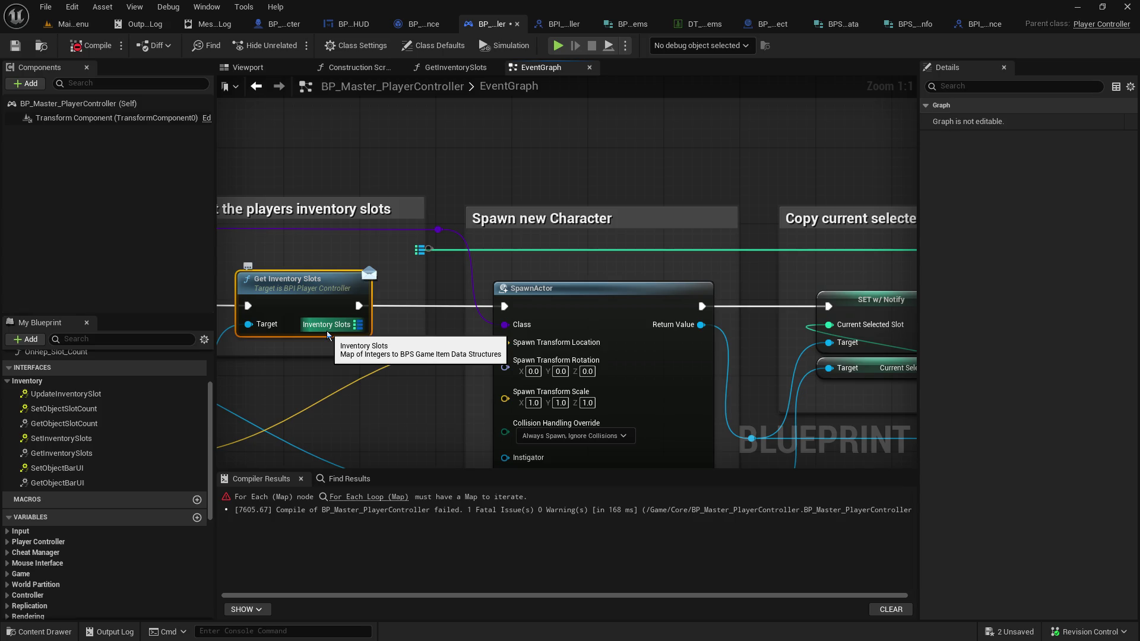
Pan the EventGraph from SR_Change_Character through the loop to the Get Inventory Slots node
{"action": "mouse_move", "coordinate": [719, 140]}
{"action": "left_mouse_down"}
{"action": "mouse_move", "coordinate": [356, 119]}
{"action": "mouse_move", "coordinate": [447, 197]}
{"action": "mouse_move", "coordinate": [368, 189]}
{"action": "mouse_move", "coordinate": [692, 208]}
{"action": "mouse_move", "coordinate": [357, 192]}
{"action": "left_mouse_up"}
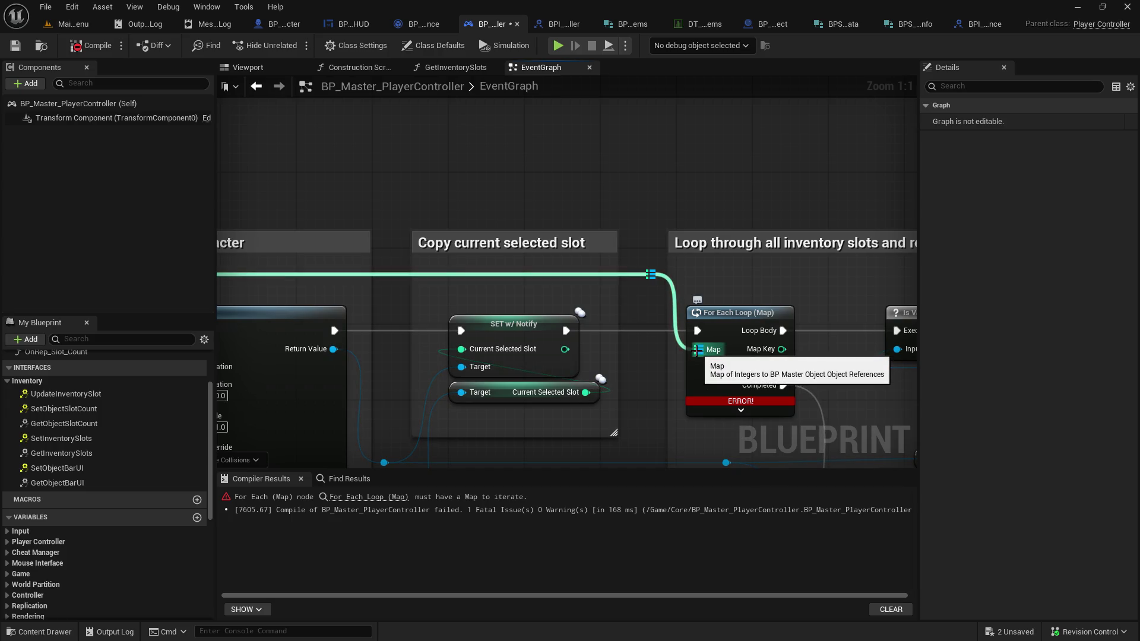
{"action": "left_click_drag", "start_coordinate": [698, 350], "coordinate": [303, 248]}
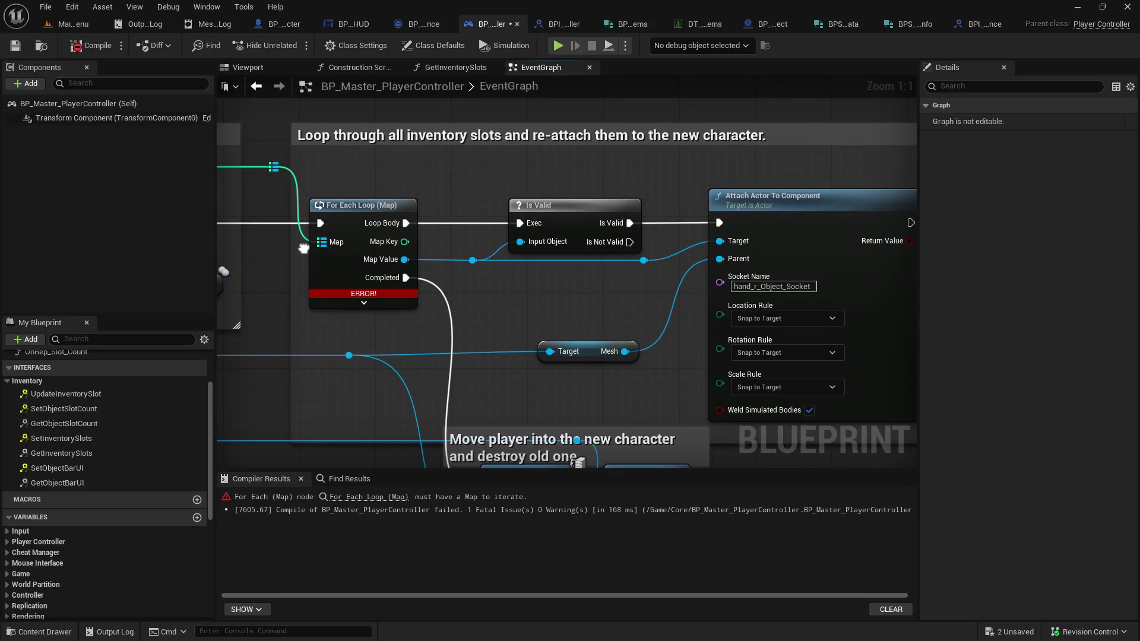
{"action": "left_click_drag", "start_coordinate": [303, 248], "coordinate": [387, 265]}
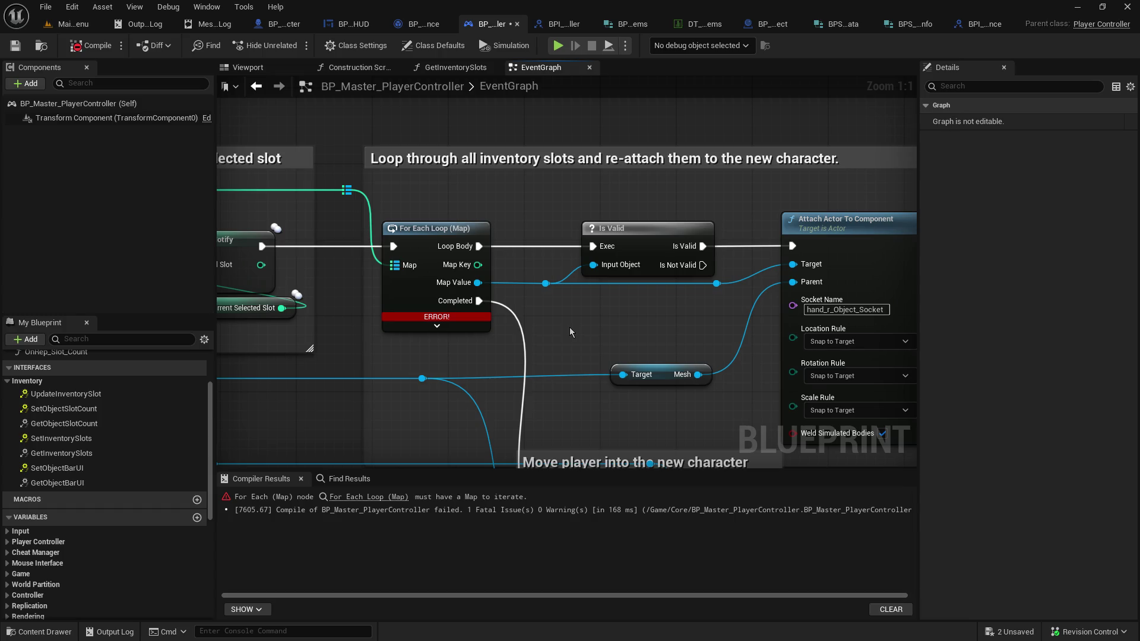
{"action": "left_click_drag", "start_coordinate": [496, 305], "coordinate": [908, 312]}
{"action": "left_click_drag", "start_coordinate": [415, 279], "coordinate": [914, 297]}
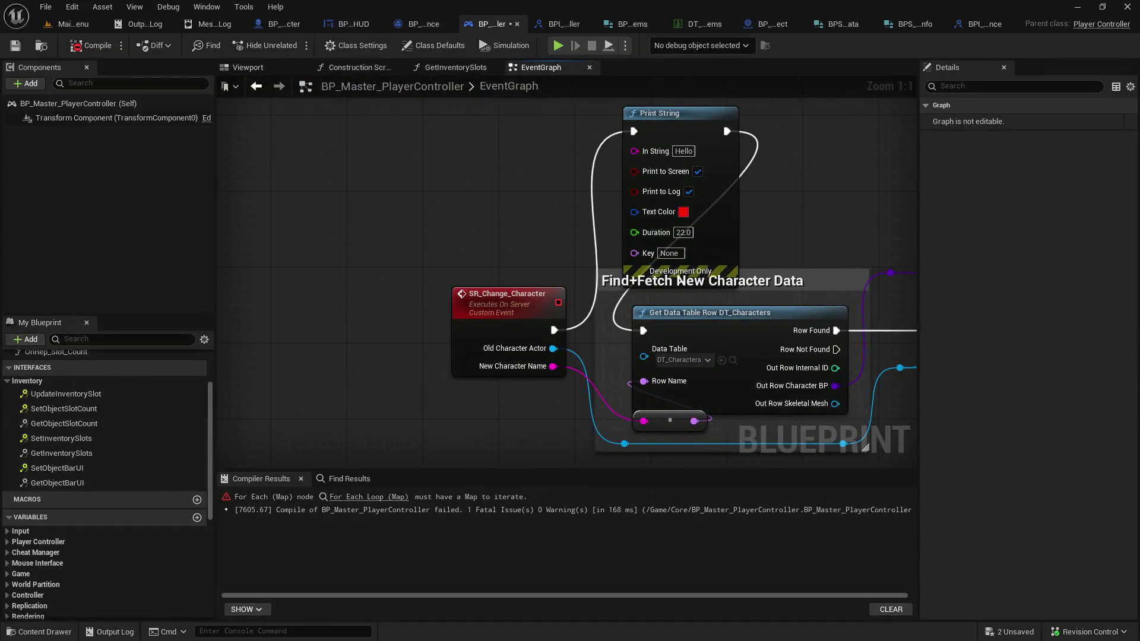
{"action": "mouse_move", "coordinate": [861, 416]}
{"action": "left_mouse_down"}
{"action": "mouse_move", "coordinate": [328, 419]}
{"action": "mouse_move", "coordinate": [267, 464]}
{"action": "mouse_move", "coordinate": [570, 305]}
{"action": "mouse_move", "coordinate": [400, 304]}
{"action": "left_mouse_up"}
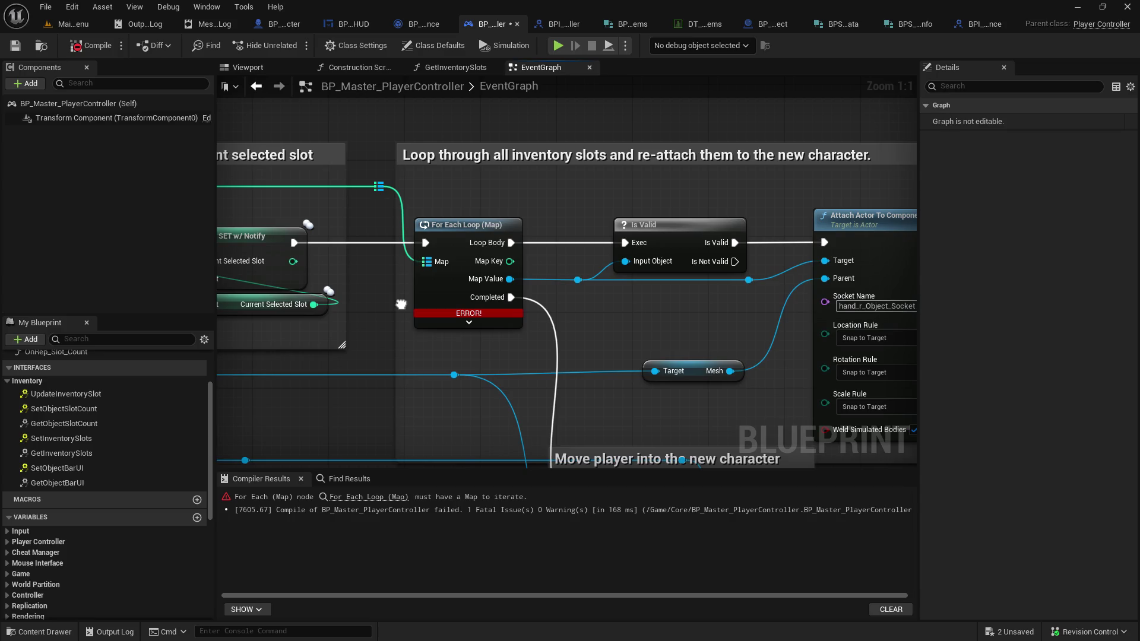
{"action": "mouse_move", "coordinate": [401, 304]}
{"action": "left_mouse_down"}
{"action": "mouse_move", "coordinate": [961, 354]}
{"action": "mouse_move", "coordinate": [1139, 349]}
{"action": "left_mouse_up"}
{"action": "mouse_move", "coordinate": [799, 84]}
{"action": "left_mouse_down"}
{"action": "mouse_move", "coordinate": [341, 83]}
{"action": "mouse_move", "coordinate": [692, 125]}
{"action": "mouse_move", "coordinate": [835, 170]}
{"action": "mouse_move", "coordinate": [487, 250]}
{"action": "left_mouse_up"}
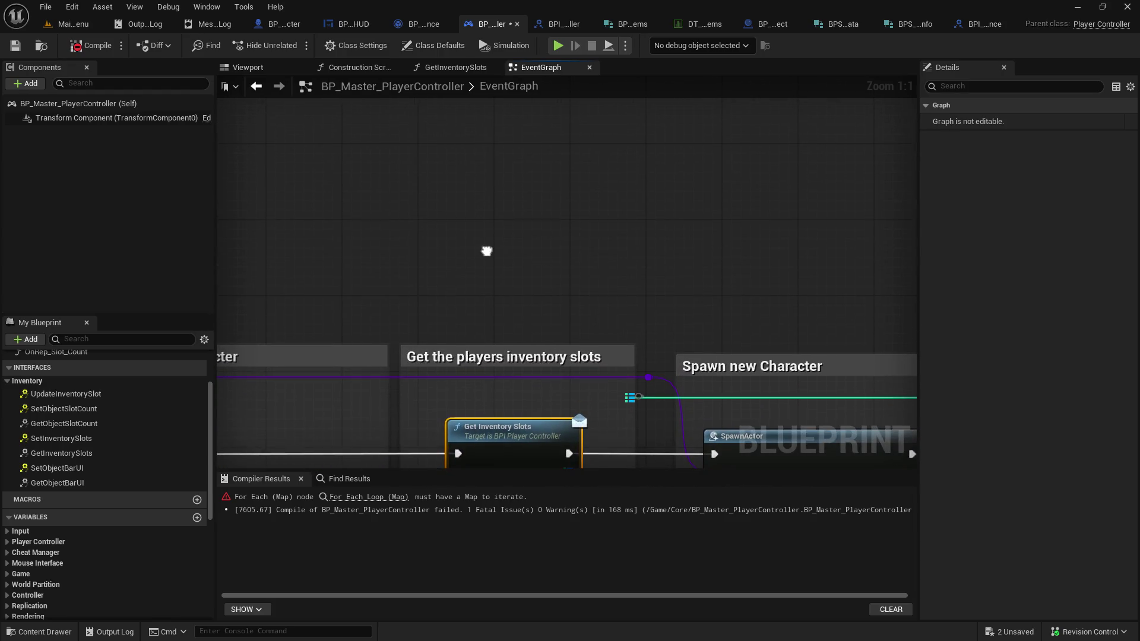
Wrap Get Inventory Slots in a comment box, then delete it
{"action": "key", "text": "c"}
{"action": "left_click_drag", "start_coordinate": [461, 180], "coordinate": [419, 194]}
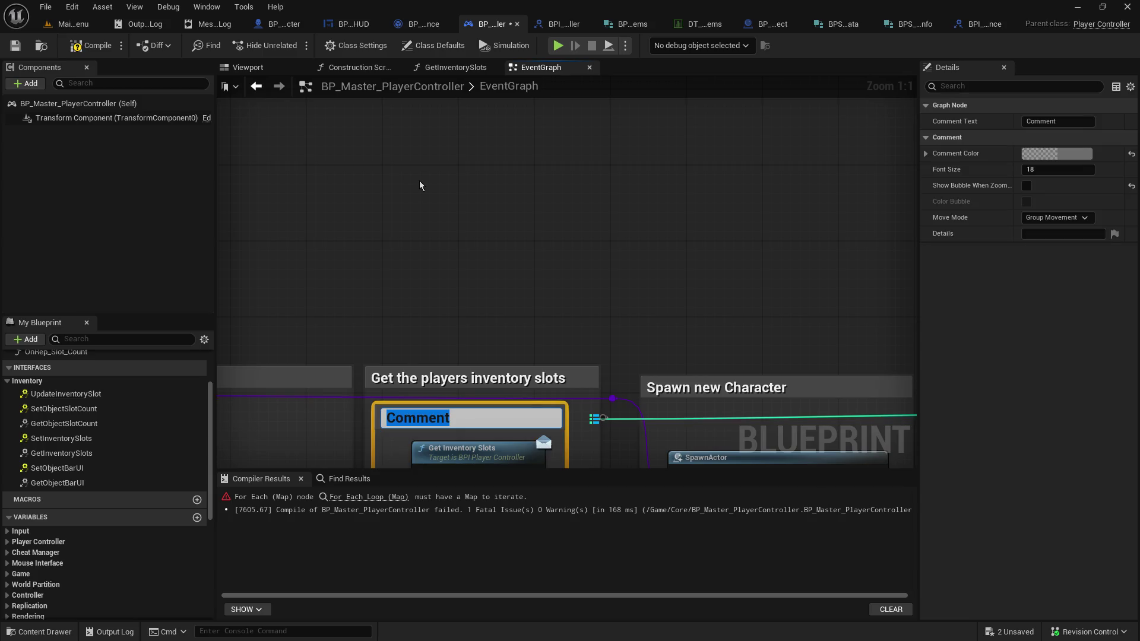
{"action": "key", "text": "Return"}
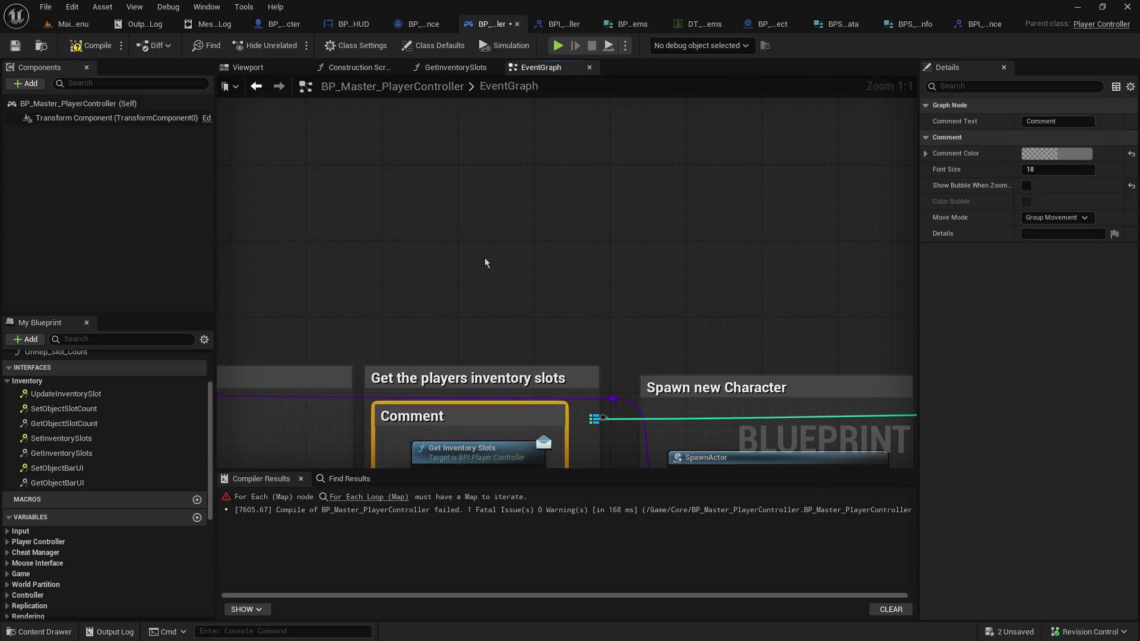
{"action": "key", "text": "Delete"}
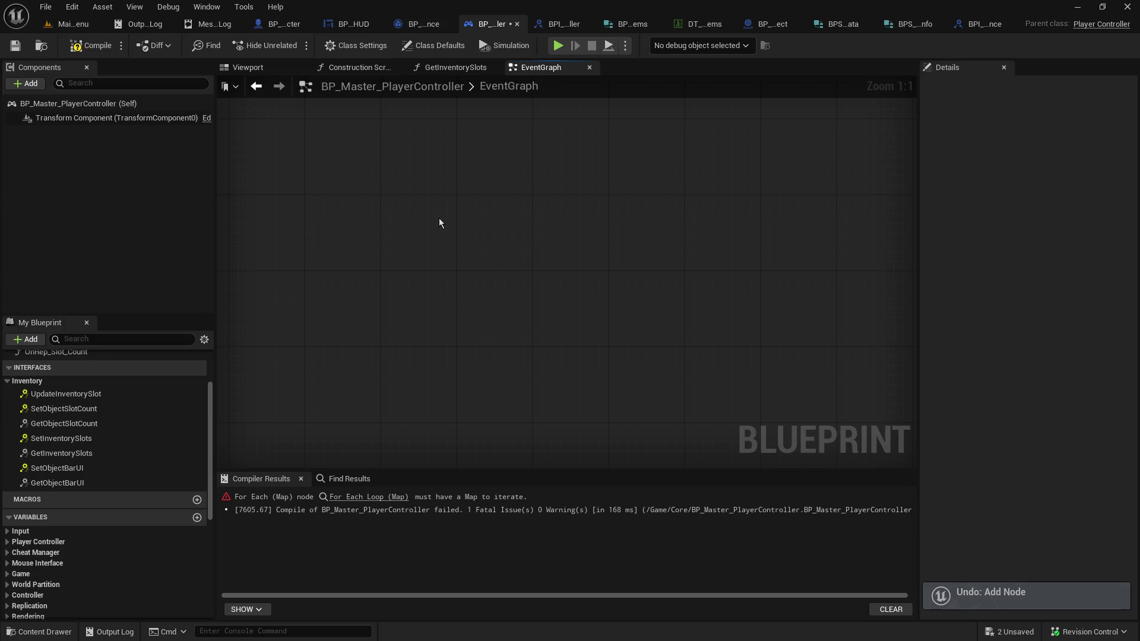
Add a comment 'inventory changes:' noting character swapping expects game item actors already existing
{"action": "key", "text": "c"}
{"action": "type", "text": "inventory changes:"}
{"action": "key", "text": "shift+Return"}
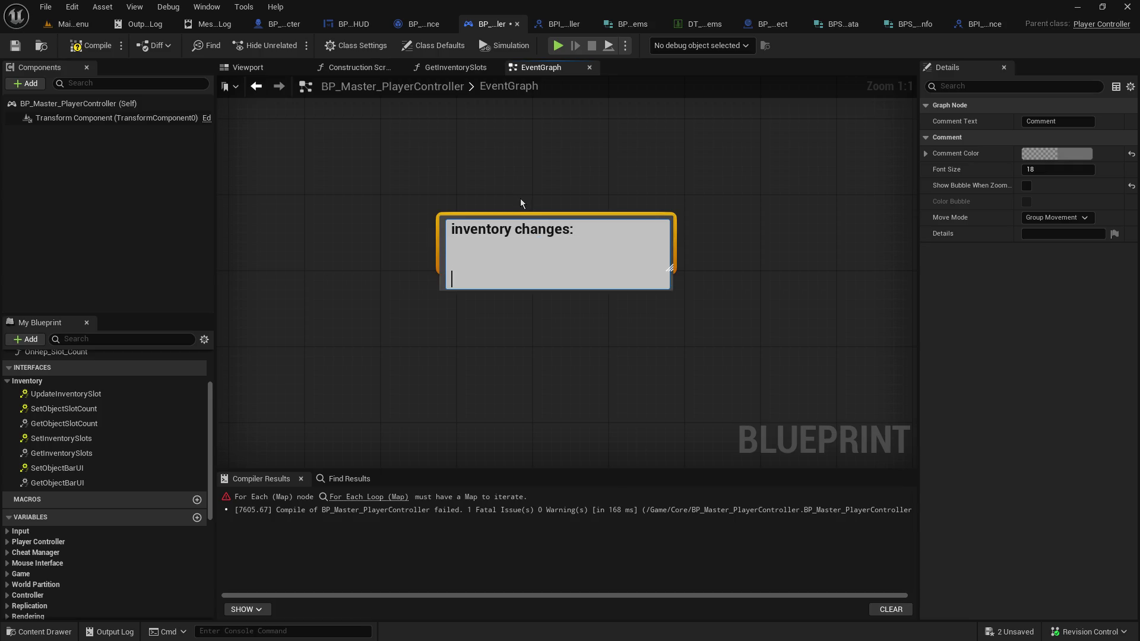
{"action": "type", "text": "currently swapping"}
{"action": "type", "text": " characters "}
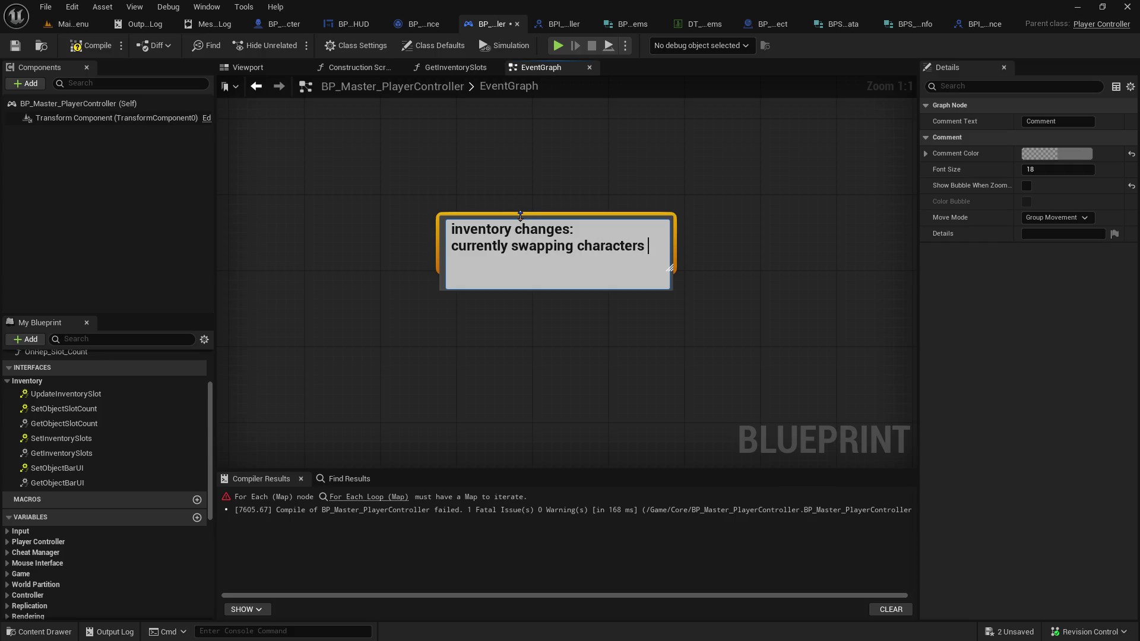
{"action": "type", "text": "expects "}
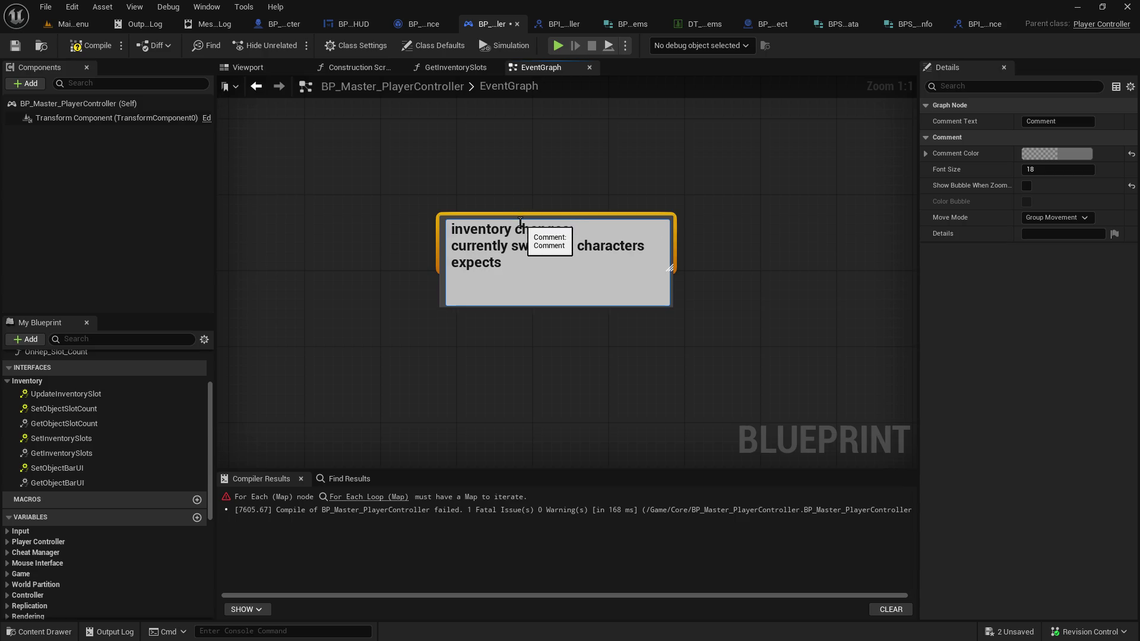
{"action": "type", "text": "inventory "}
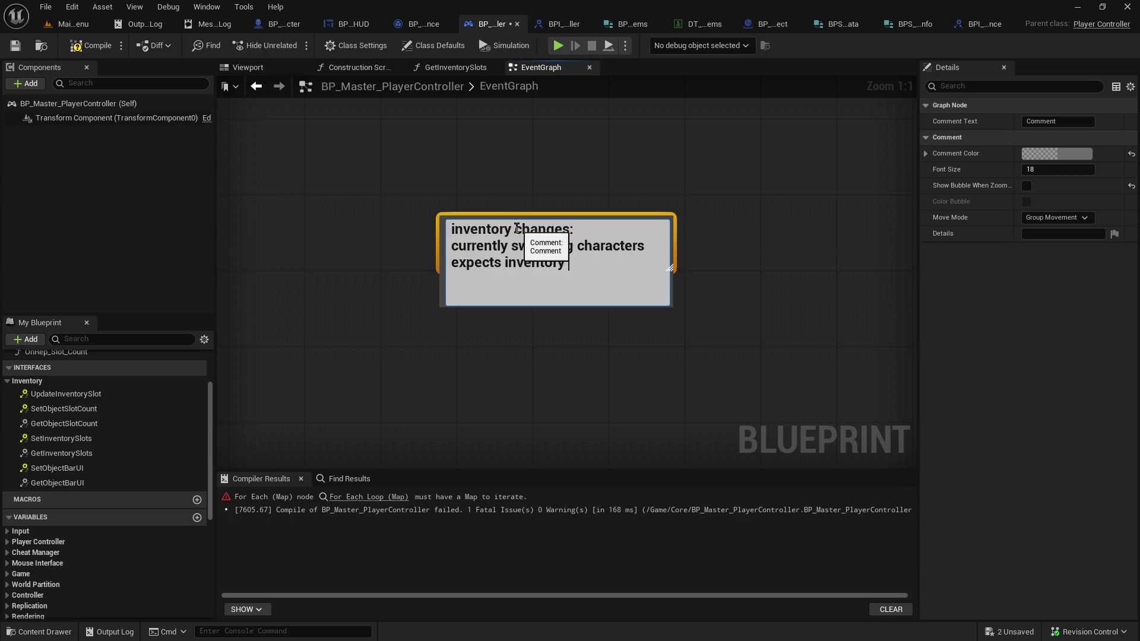
{"action": "type", "text": "to reference"}
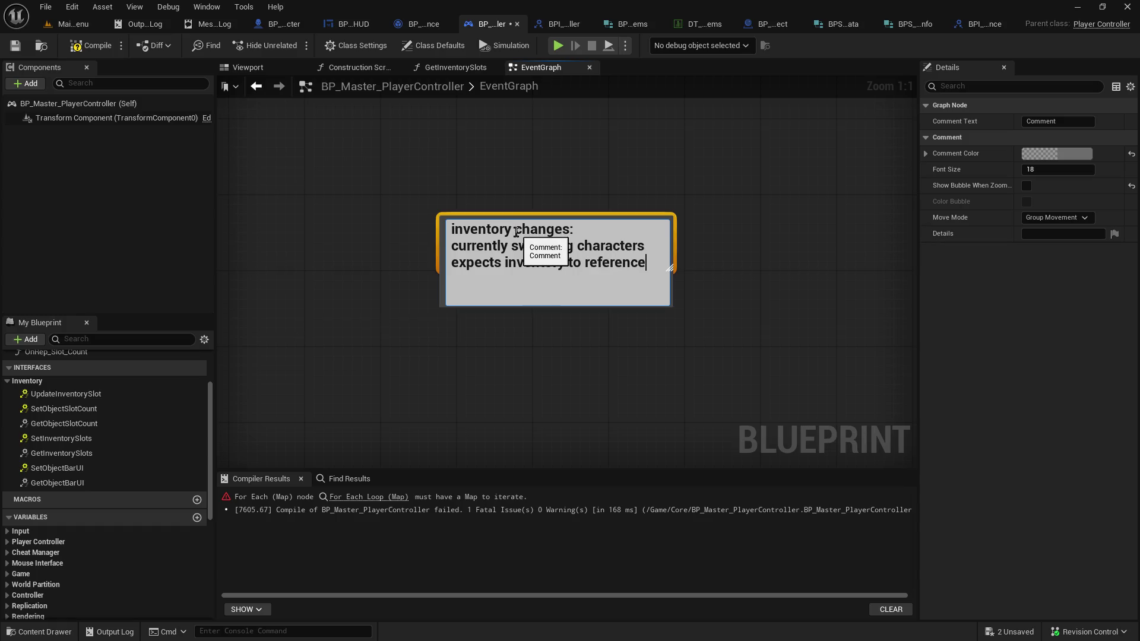
{"action": "type", "text": " ac"}
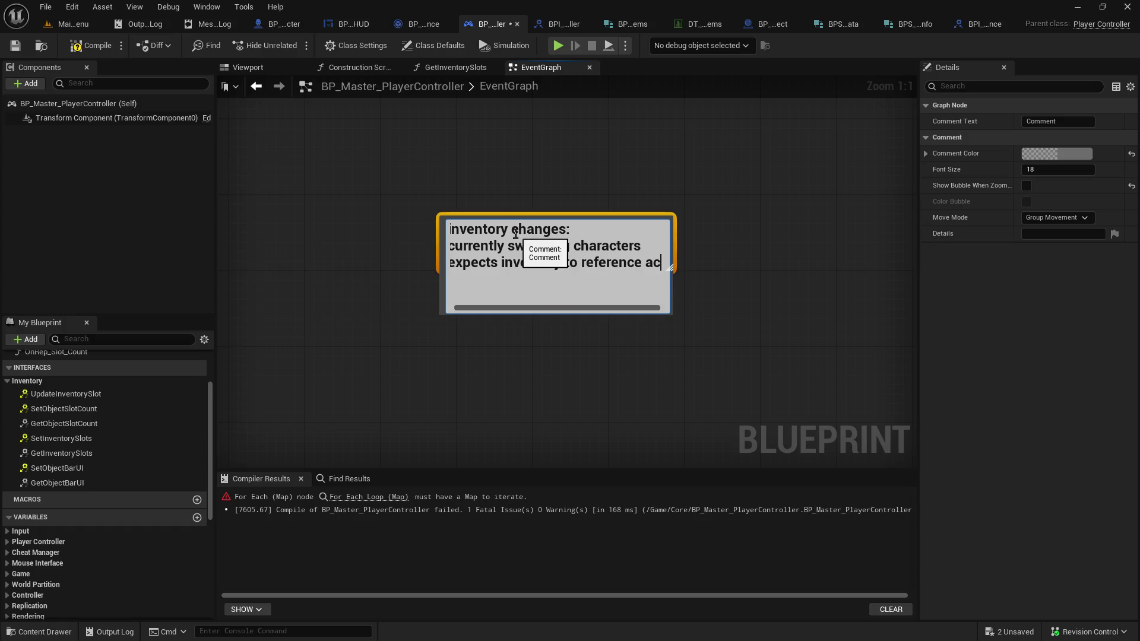
{"action": "type", "text": "tors ing"}
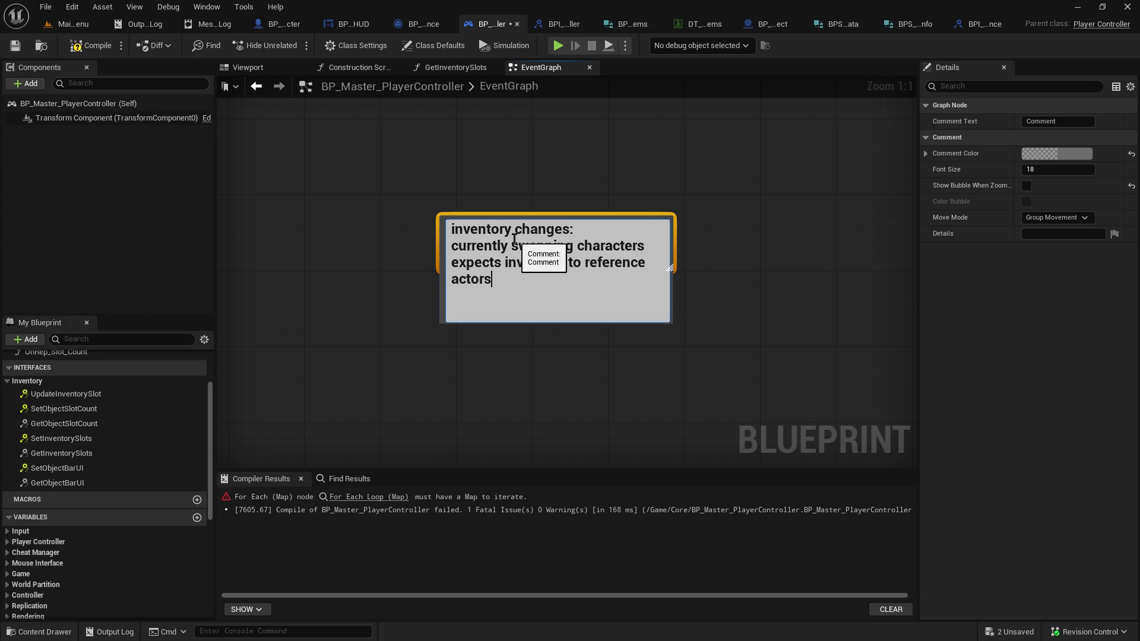
{"action": "key", "text": "BackSpace"}
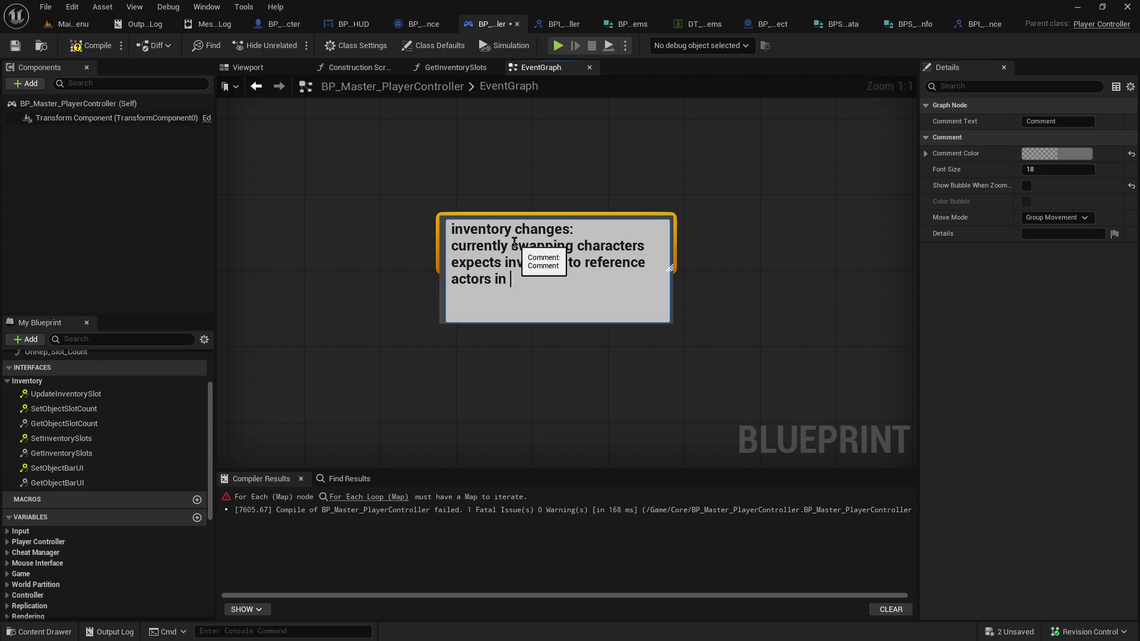
{"action": "key", "text": "BackSpace"}
{"action": "key", "text": "BackSpace"}
{"action": "key", "text": "BackSpace"}
{"action": "type", "text": "game item"}
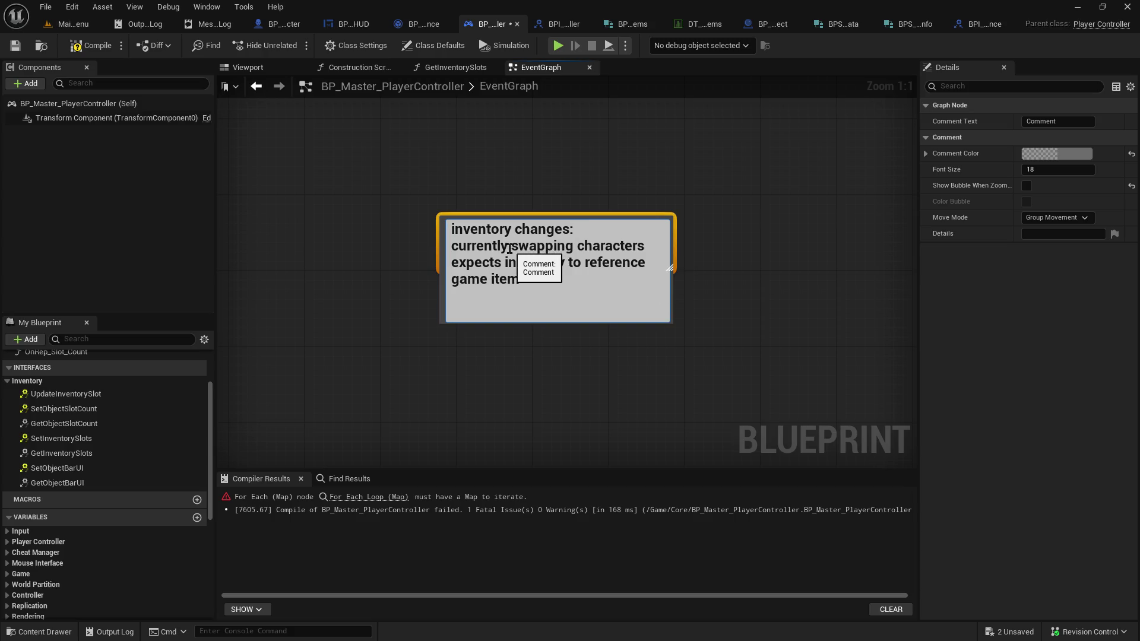
{"action": "type", "text": " a"}
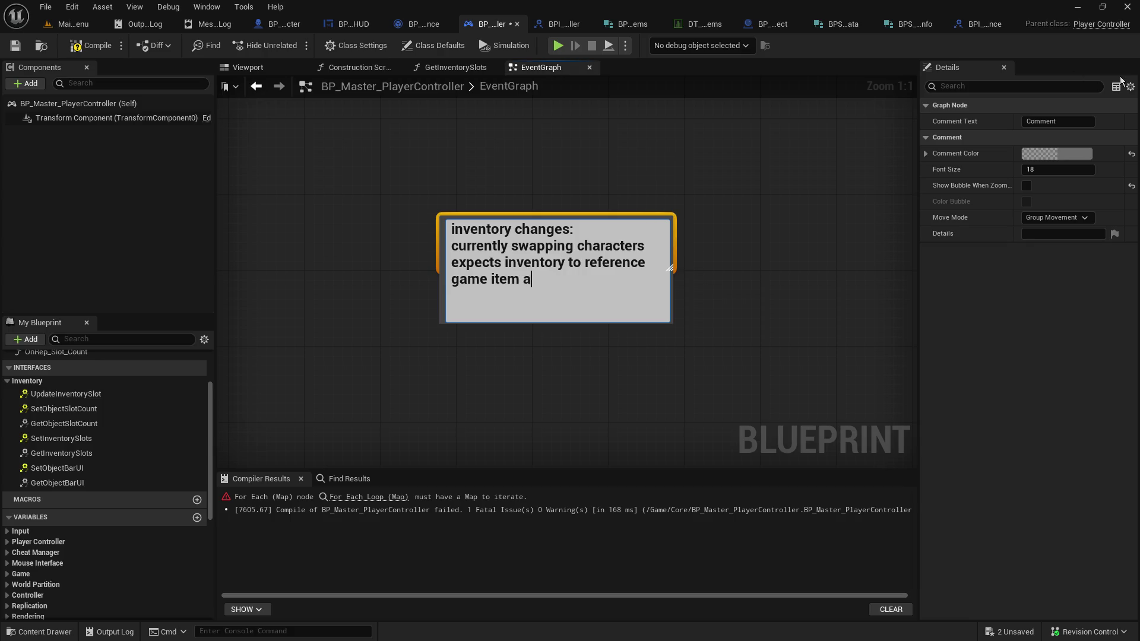
{"action": "type", "text": "ctors already e"}
{"action": "type", "text": "xisting"}
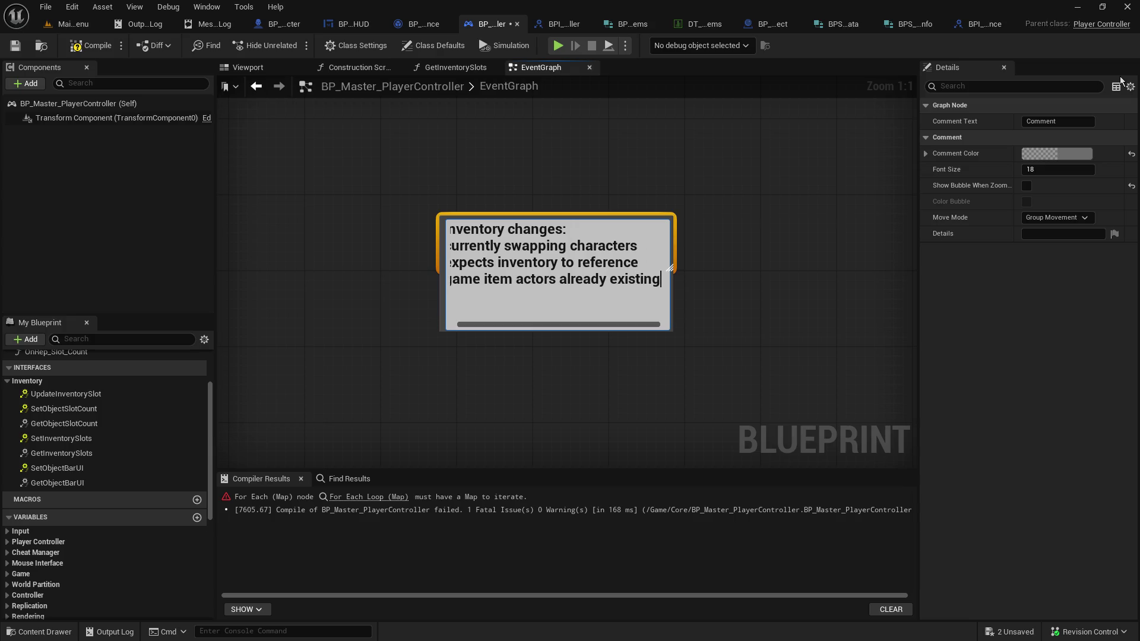
{"action": "type", "text": "..."}
Add a line that the new system doesn't track a reference to the object itself, then save and compile
{"action": "key", "text": "shift+Return"}
{"action": "key", "text": "shift+Return"}
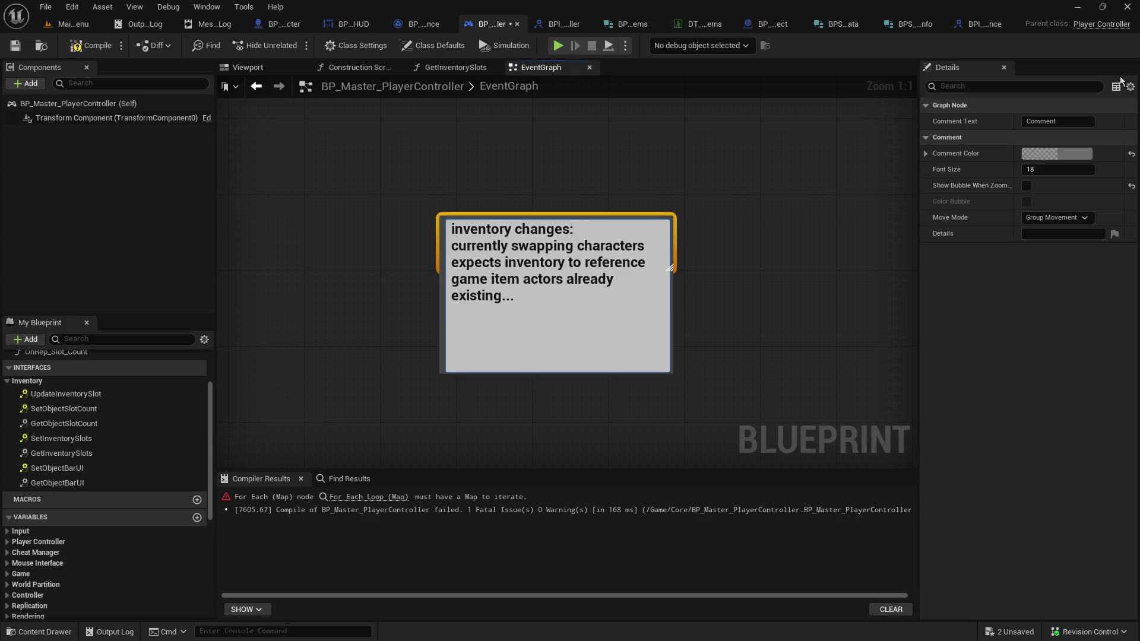
{"action": "type", "text": "New system "}
{"action": "type", "text": "is on"}
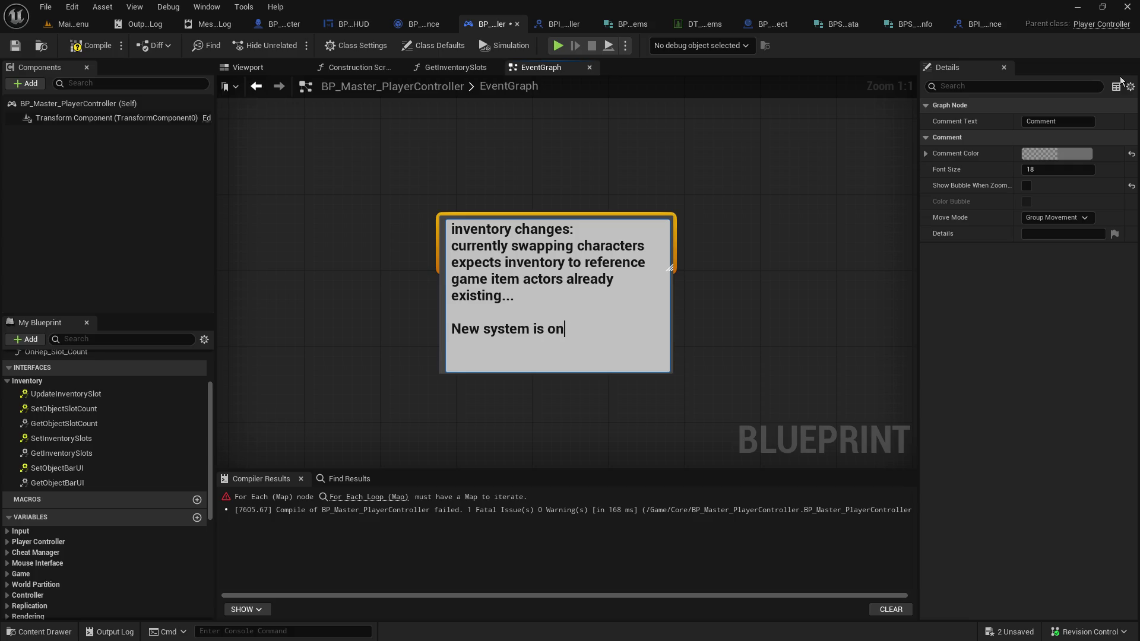
{"action": "type", "text": "ly tracking"}
{"action": "key", "text": "BackSpace"}
{"action": "key", "text": "BackSpace"}
{"action": "key", "text": "BackSpace"}
{"action": "key", "text": "BackSpace"}
{"action": "key", "text": "BackSpace"}
{"action": "key", "text": "BackSpace"}
{"action": "type", "text": "does not track t"}
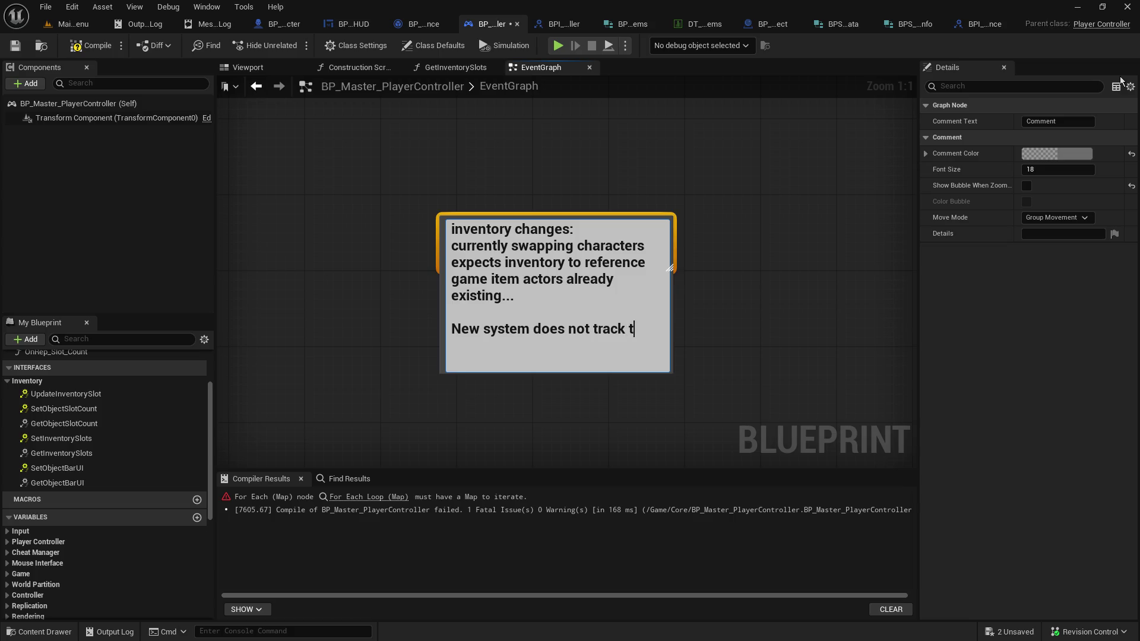
{"action": "type", "text": "he object"}
{"action": "key", "text": "BackSpace"}
{"action": "key", "text": "BackSpace"}
{"action": "key", "text": "BackSpace"}
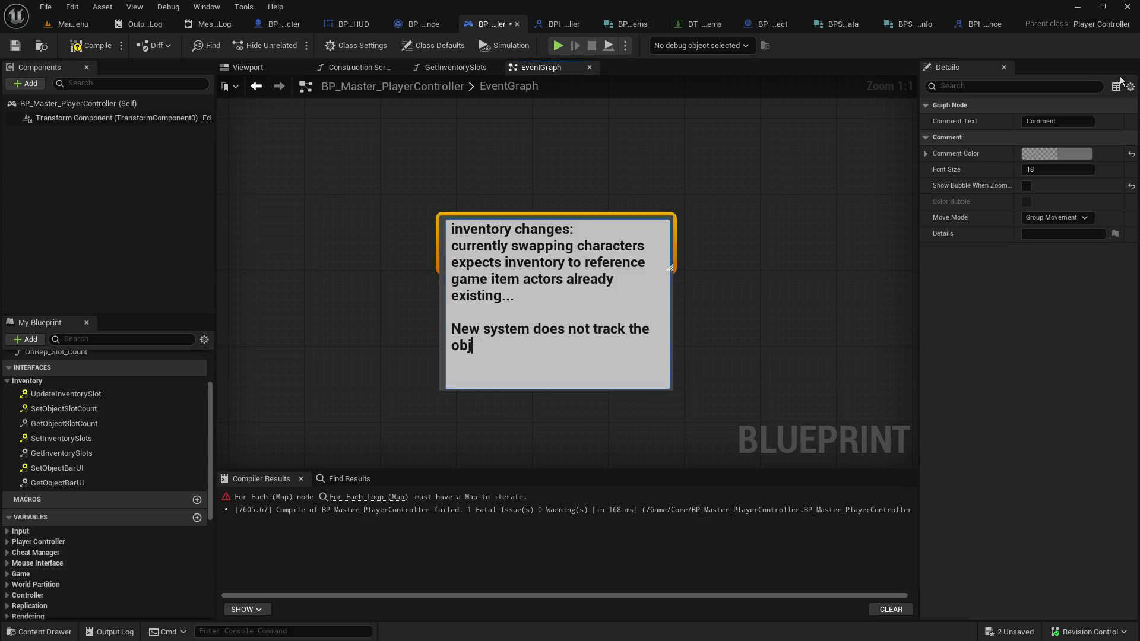
{"action": "type", "text": "ack a reference to"}
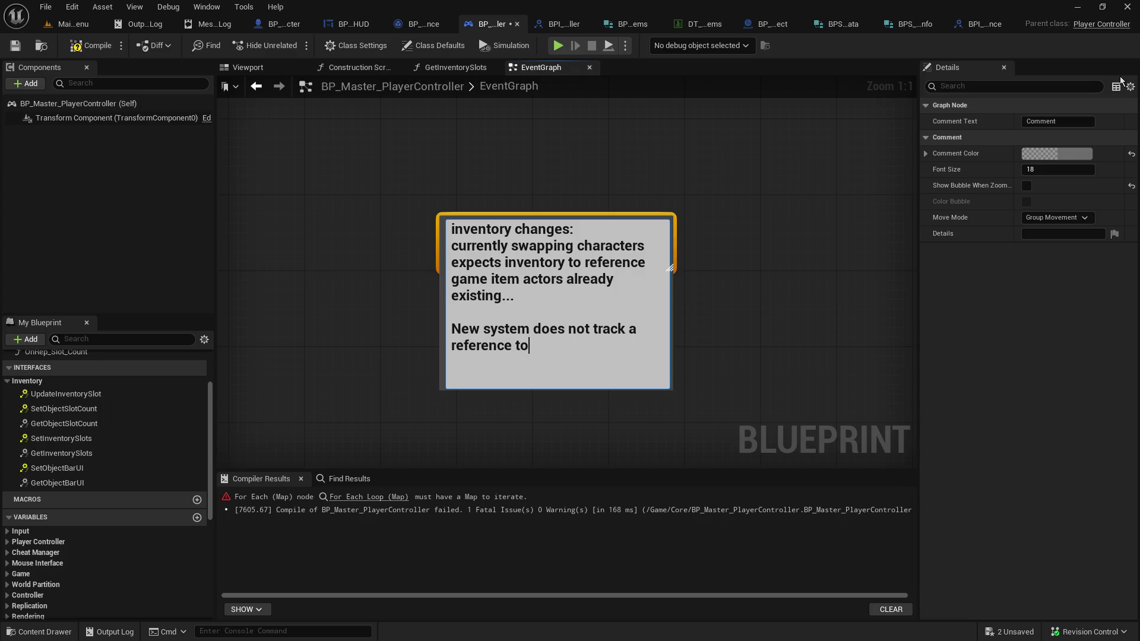
{"action": "type", "text": " the object itself"}
{"action": "type", "text": "."}
{"action": "key", "text": "Return"}
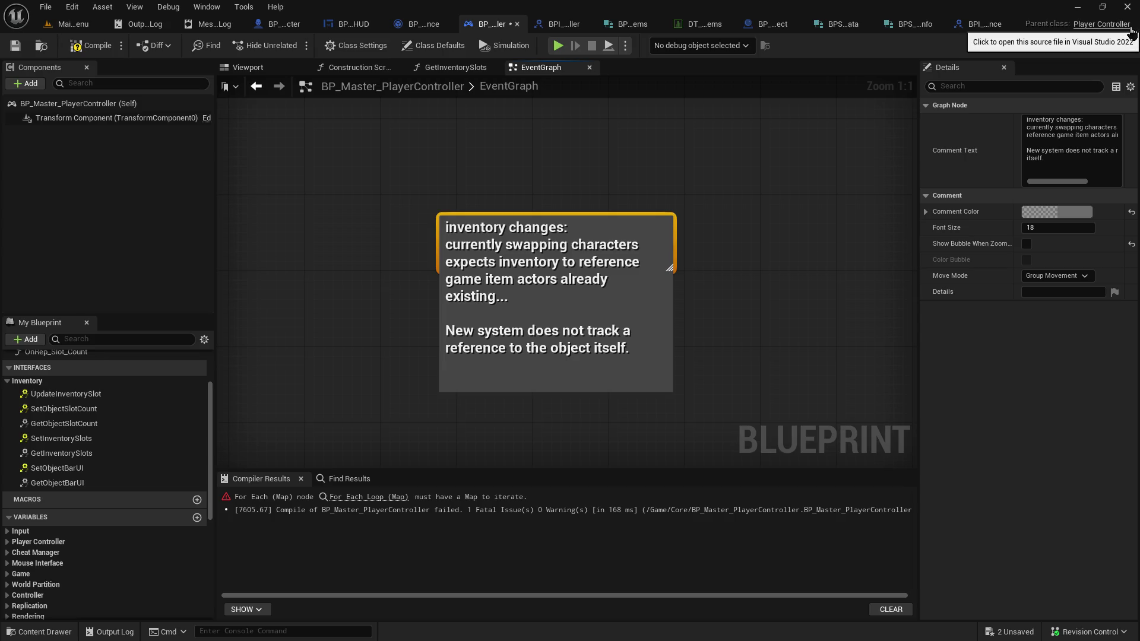
{"action": "left_click", "coordinate": [14, 45]}
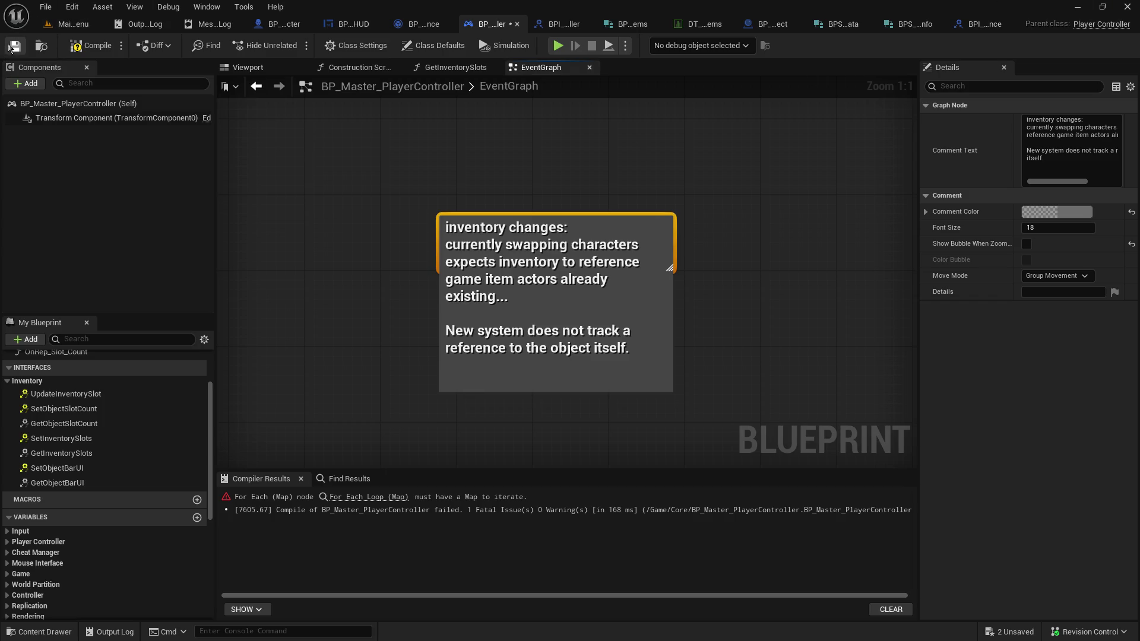
{"action": "left_click", "coordinate": [89, 45]}
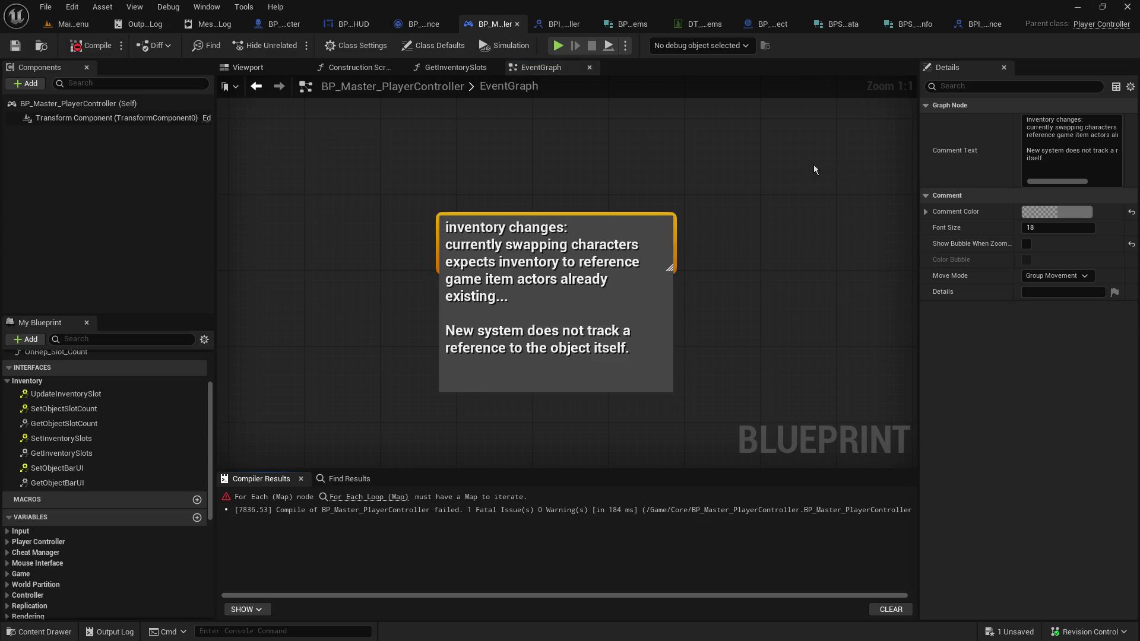
Close BPI_GameInstance and add a new member named GameObject to the game item data struct
{"action": "left_click", "coordinate": [971, 26]}
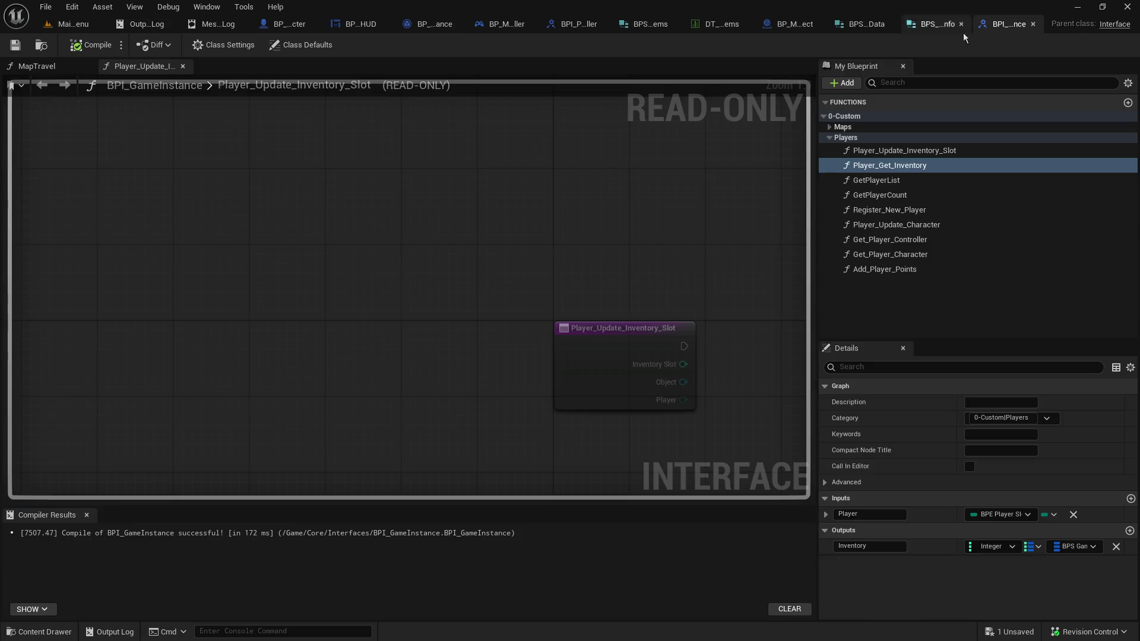
{"action": "left_click", "coordinate": [1033, 24]}
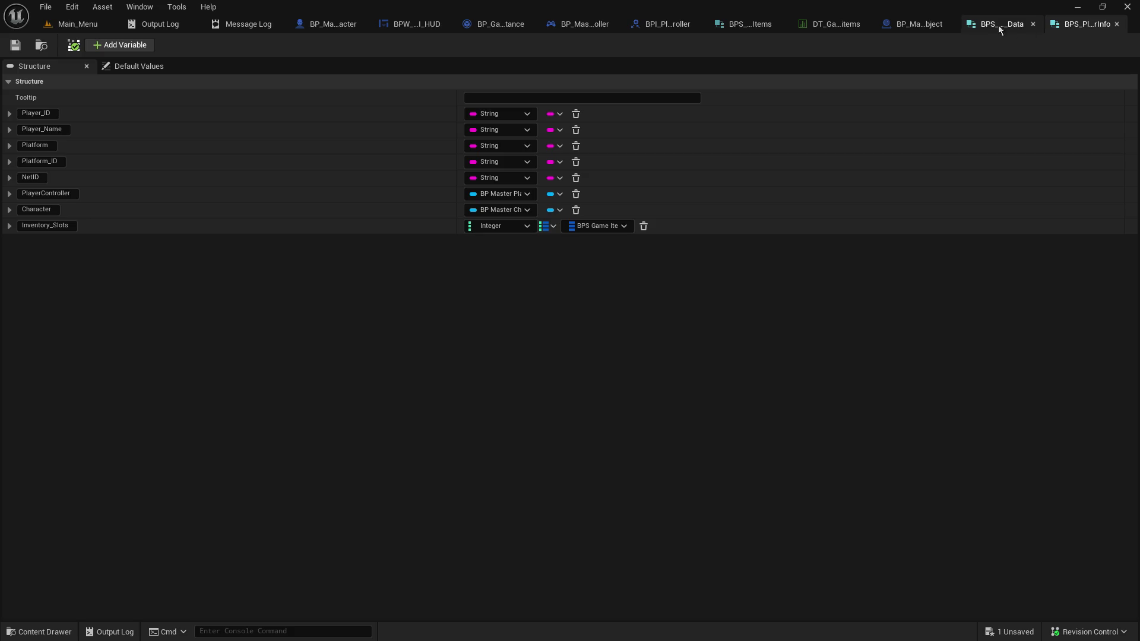
{"action": "left_click", "coordinate": [1003, 24]}
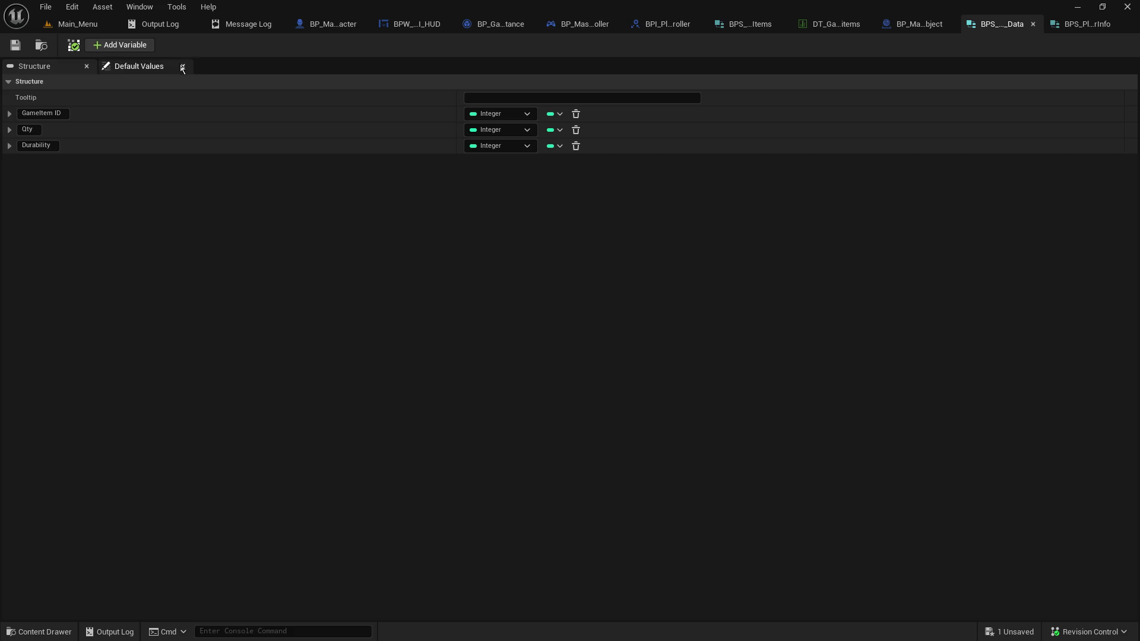
{"action": "left_click", "coordinate": [125, 46]}
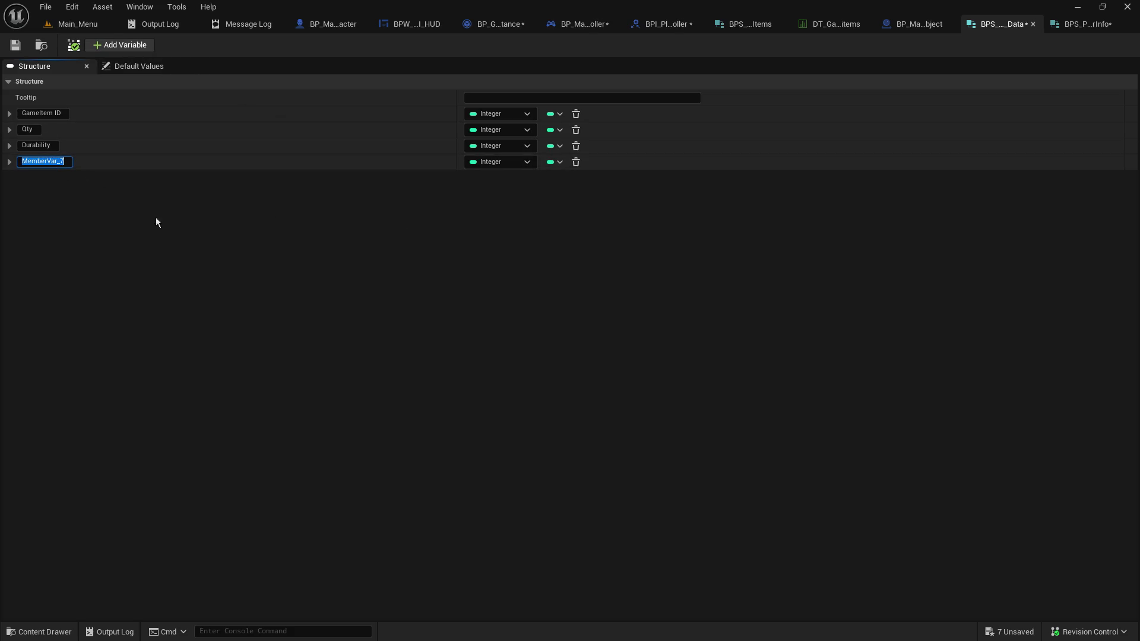
{"action": "type", "text": "GameObject Reference"}
{"action": "key", "text": "BackSpace"}
{"action": "key", "text": "BackSpace"}
{"action": "key", "text": "BackSpace"}
{"action": "key", "text": "Return"}
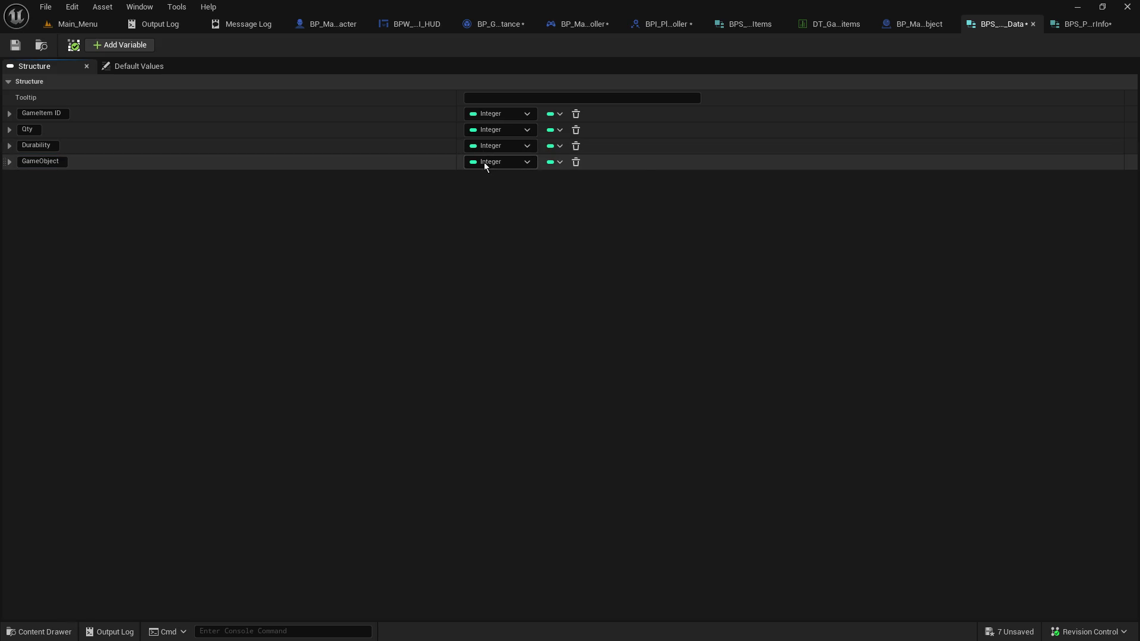
Change GameObject's type from Actor to a BP Master Object reference
{"action": "left_click", "coordinate": [484, 162]}
{"action": "type", "text": "act"}
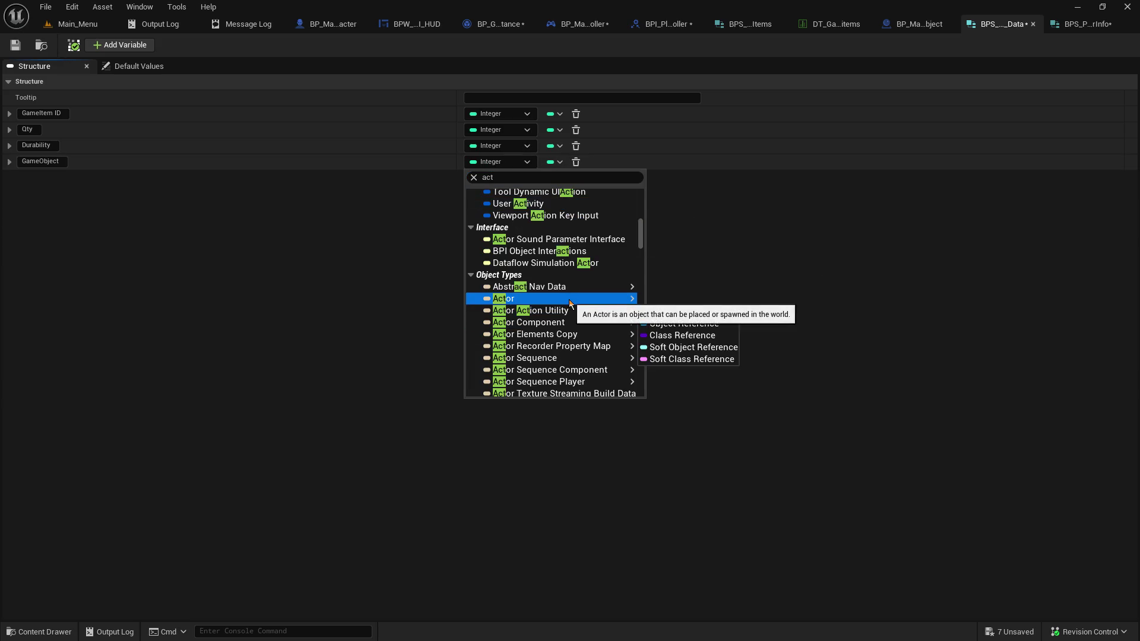
{"action": "left_click", "coordinate": [654, 299]}
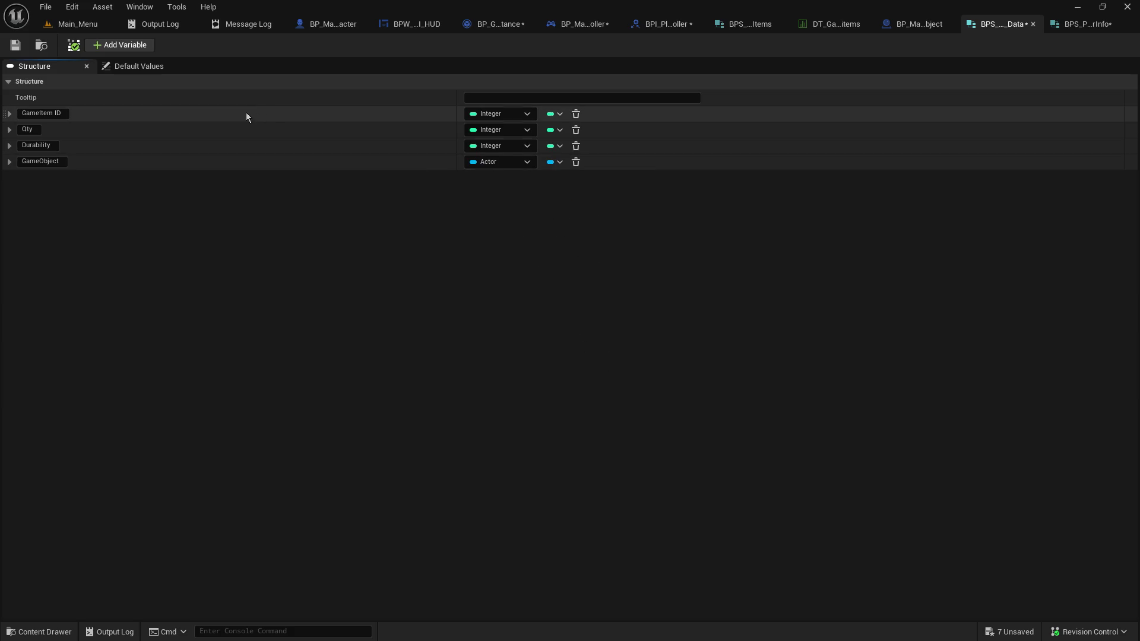
{"action": "left_click", "coordinate": [511, 160]}
{"action": "type", "text": "g"}
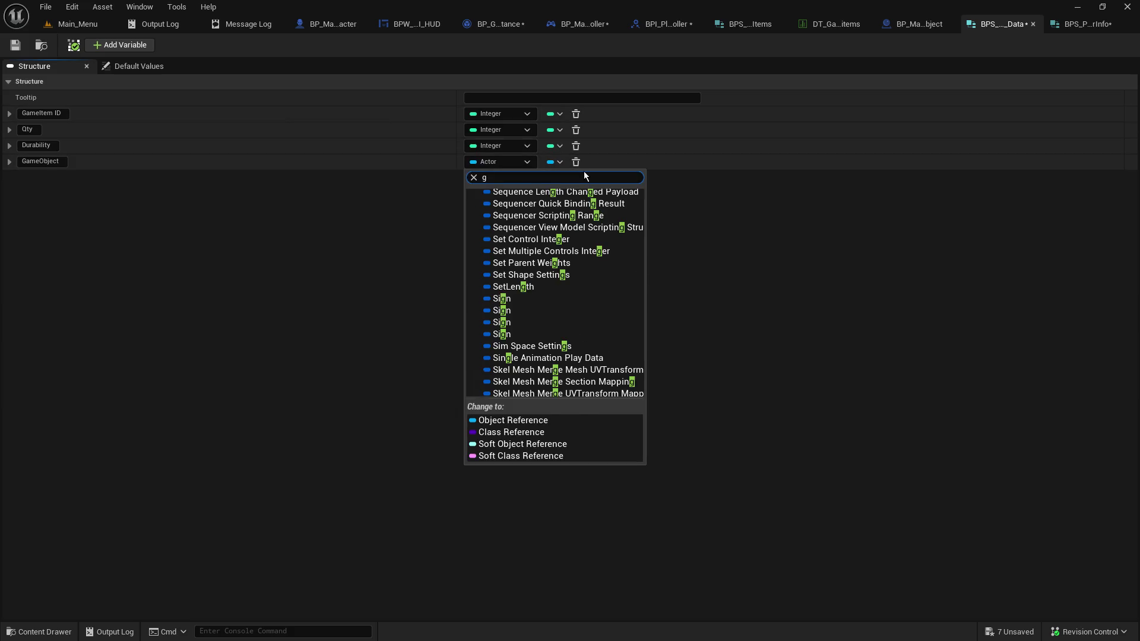
{"action": "type", "text": "ameobject"}
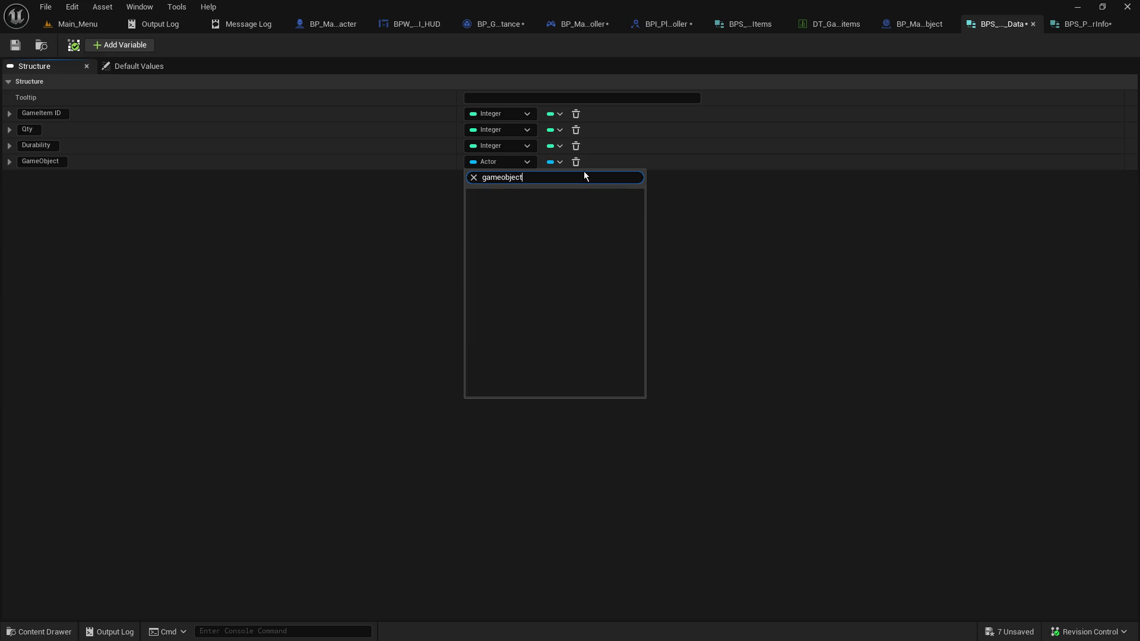
{"action": "key", "text": "BackSpace"}
{"action": "key", "text": "BackSpace"}
{"action": "key", "text": "BackSpace"}
{"action": "type", "text": "o"}
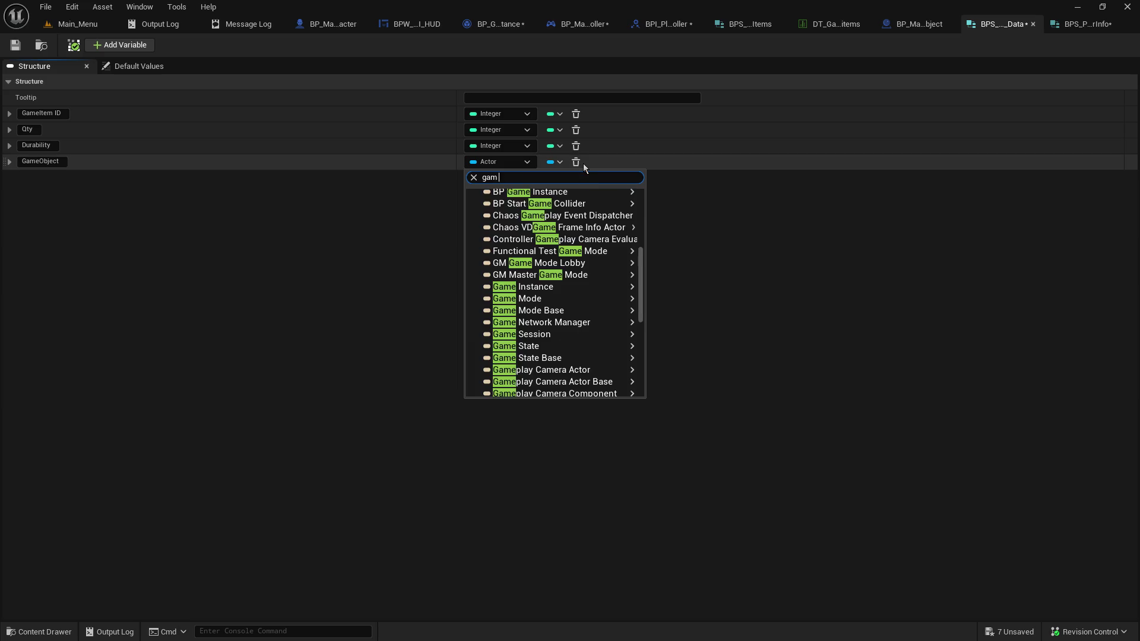
{"action": "key", "text": "BackSpace"}
{"action": "key", "text": "BackSpace"}
{"action": "key", "text": "BackSpace"}
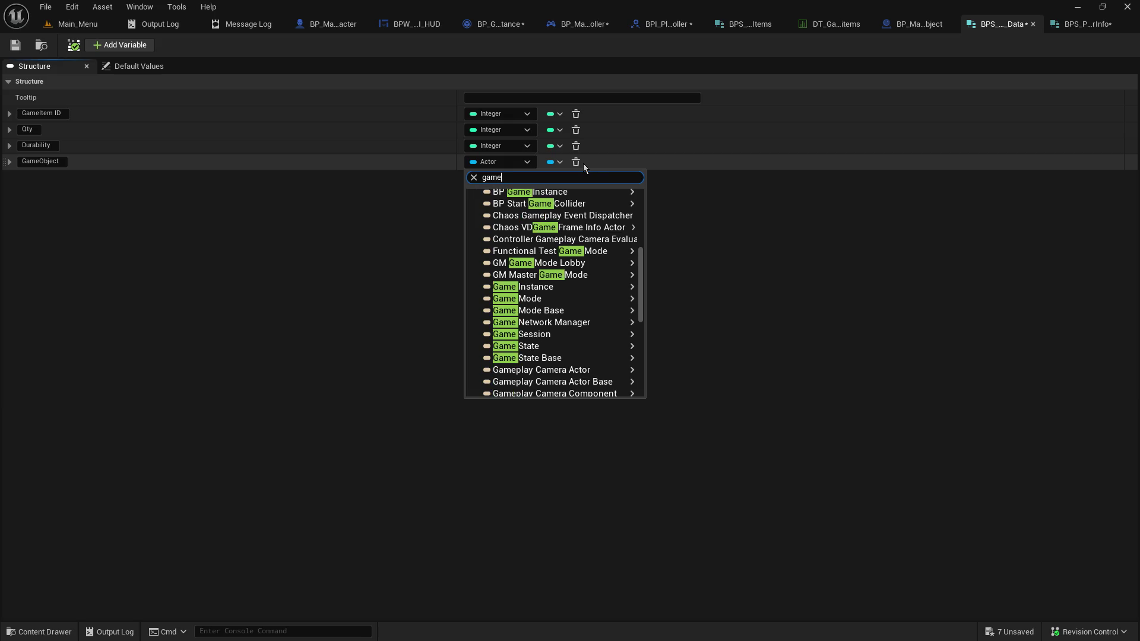
{"action": "type", "text": "player object"}
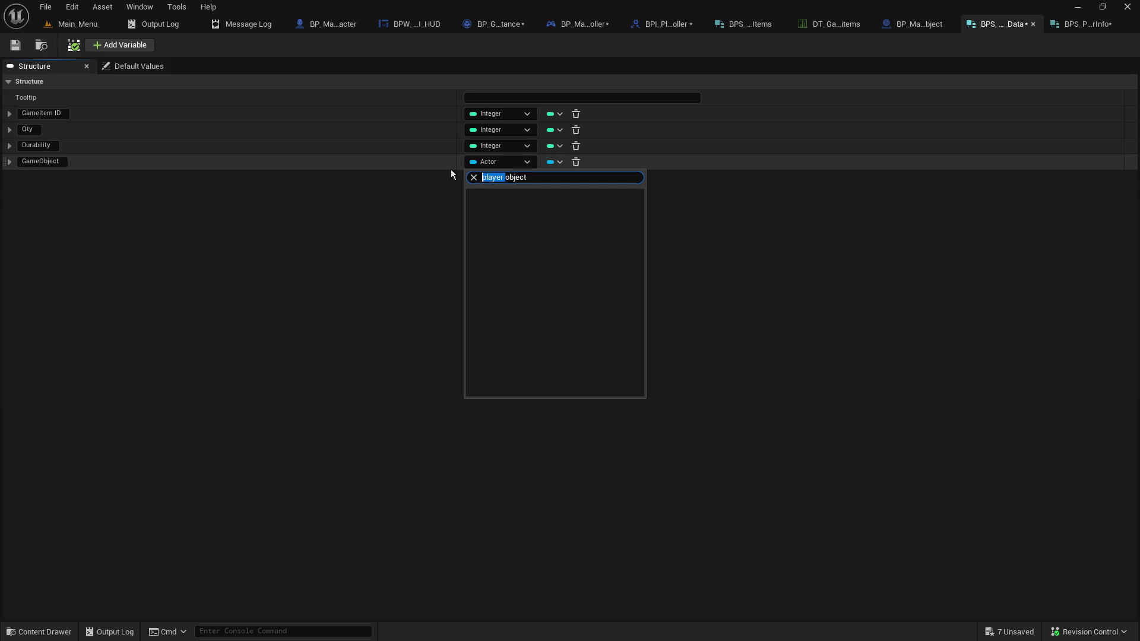
{"action": "type", "text": "master"}
{"action": "mouse_move", "coordinate": [627, 208]}
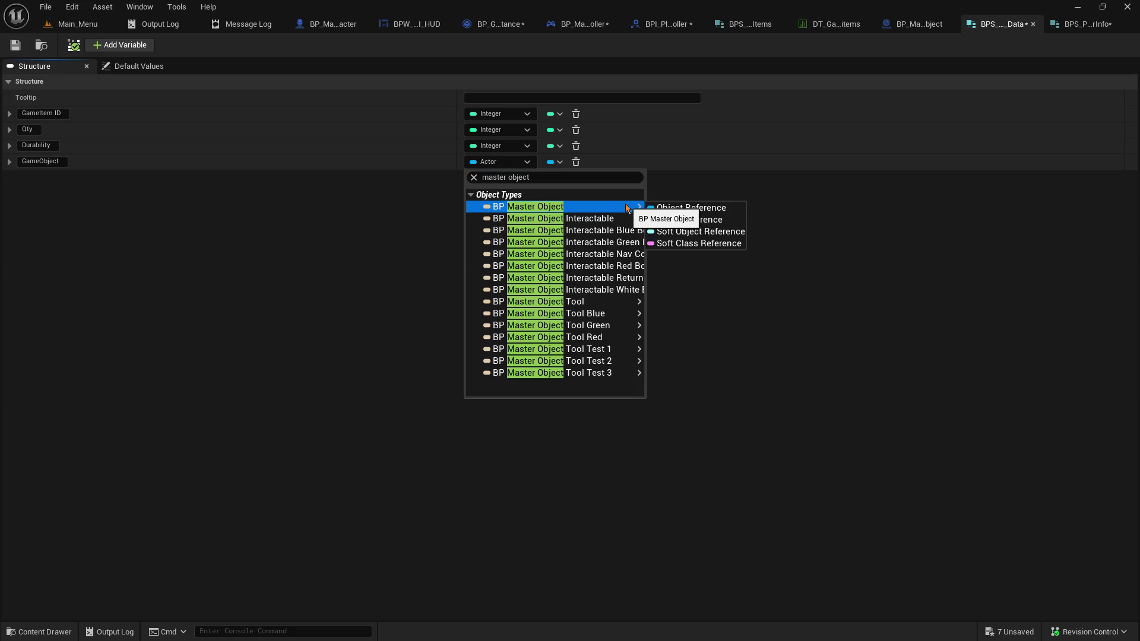
{"action": "left_click", "coordinate": [692, 208]}
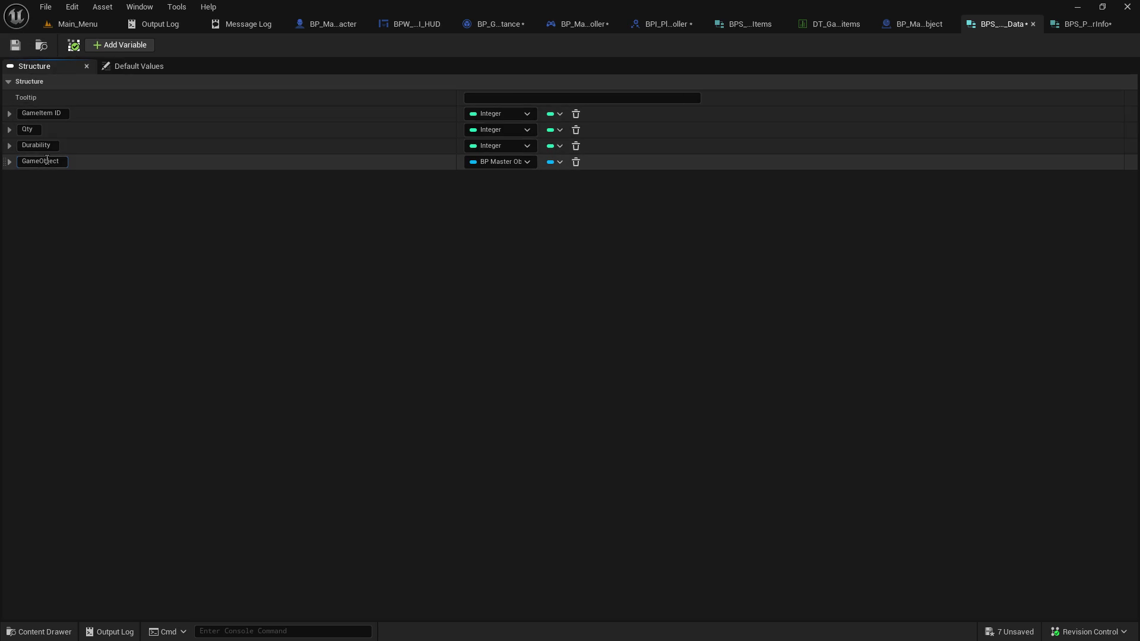
Rename the member to GameItem Reference
{"action": "left_click_drag", "start_coordinate": [40, 161], "coordinate": [155, 183]}
{"action": "type", "text": "Item Reference"}
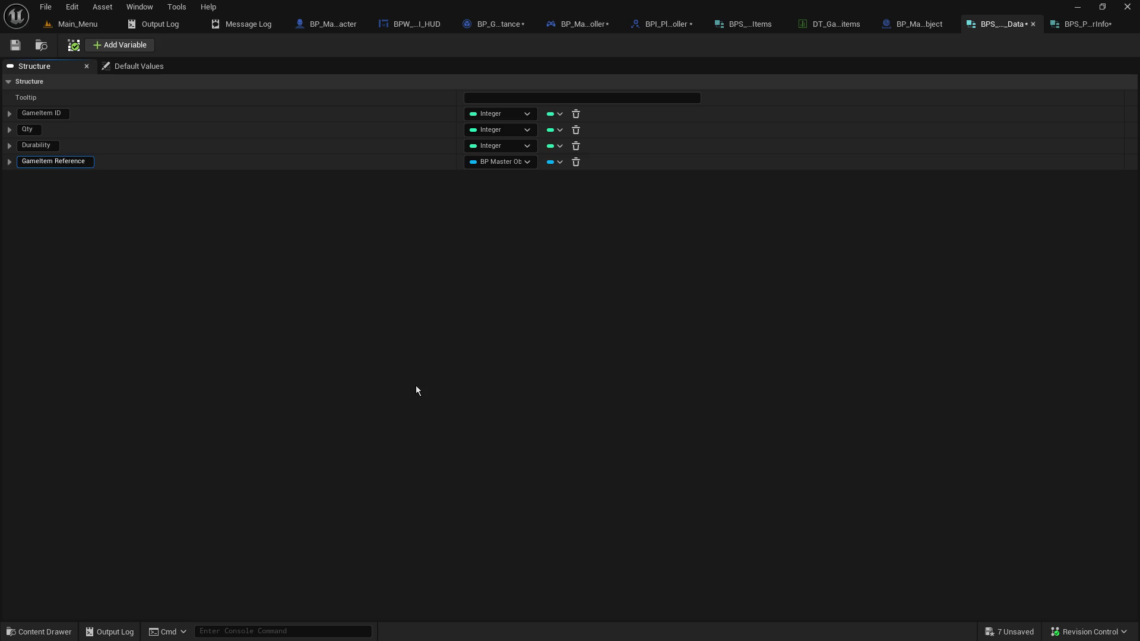
{"action": "key", "text": "Return"}
{"action": "left_click", "coordinate": [582, 24]}
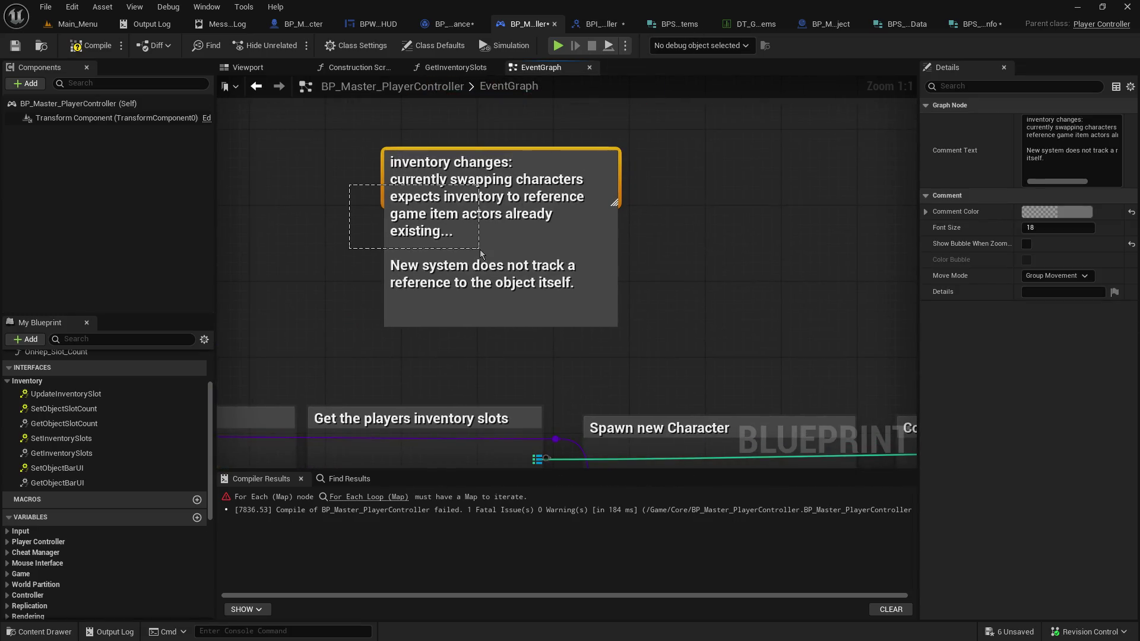
Restore the accidentally deleted inventory changes comment with undo
{"action": "key", "text": "Delete"}
{"action": "mouse_move", "coordinate": [540, 270]}
{"action": "left_mouse_down"}
{"action": "mouse_move", "coordinate": [657, 121]}
{"action": "mouse_move", "coordinate": [586, 288]}
{"action": "left_mouse_up"}
{"action": "key", "text": "ctrl+z"}
{"action": "key", "text": "ctrl+y"}
{"action": "key", "text": "ctrl+z"}
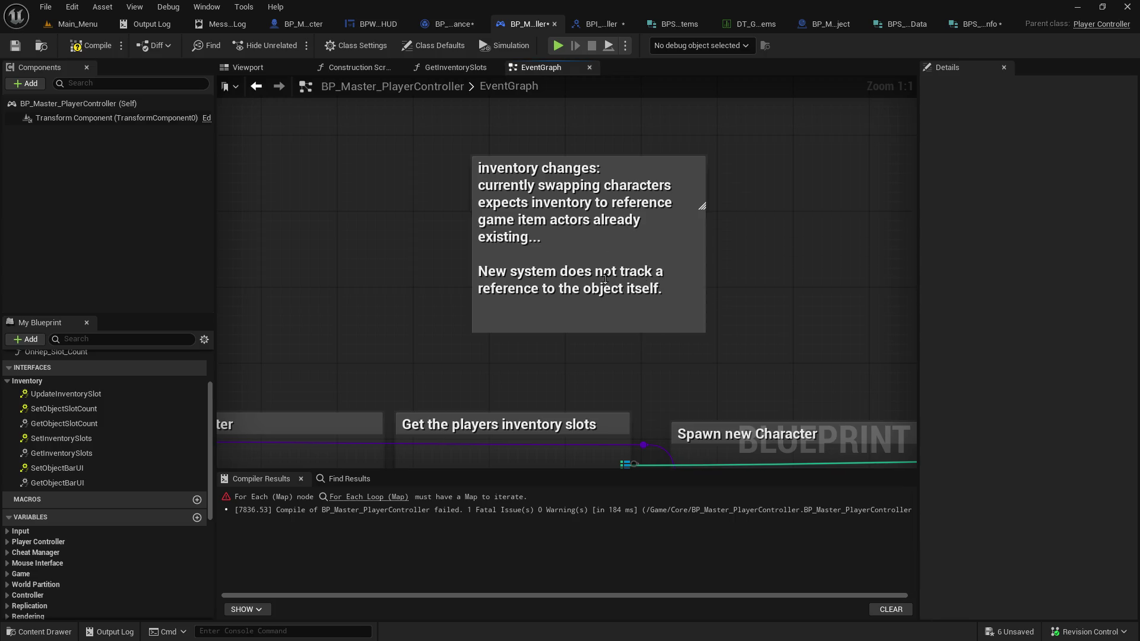
Replace the comment's second paragraph with 'need to loop game data and pull the objects'
{"action": "double_click", "coordinate": [544, 181]}
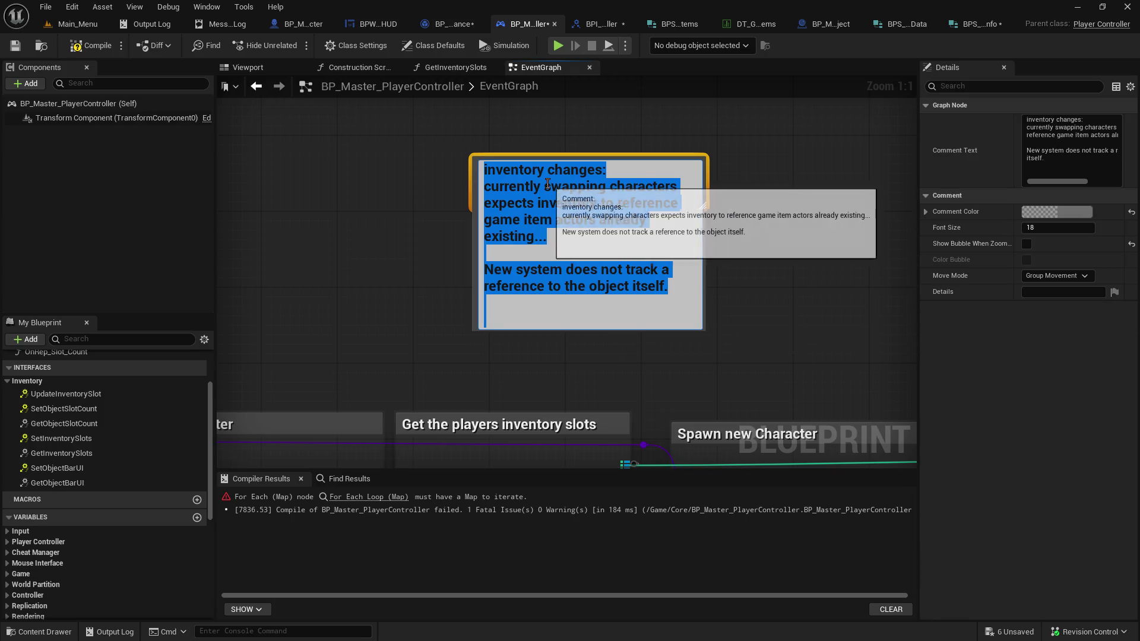
{"action": "left_click", "coordinate": [566, 303]}
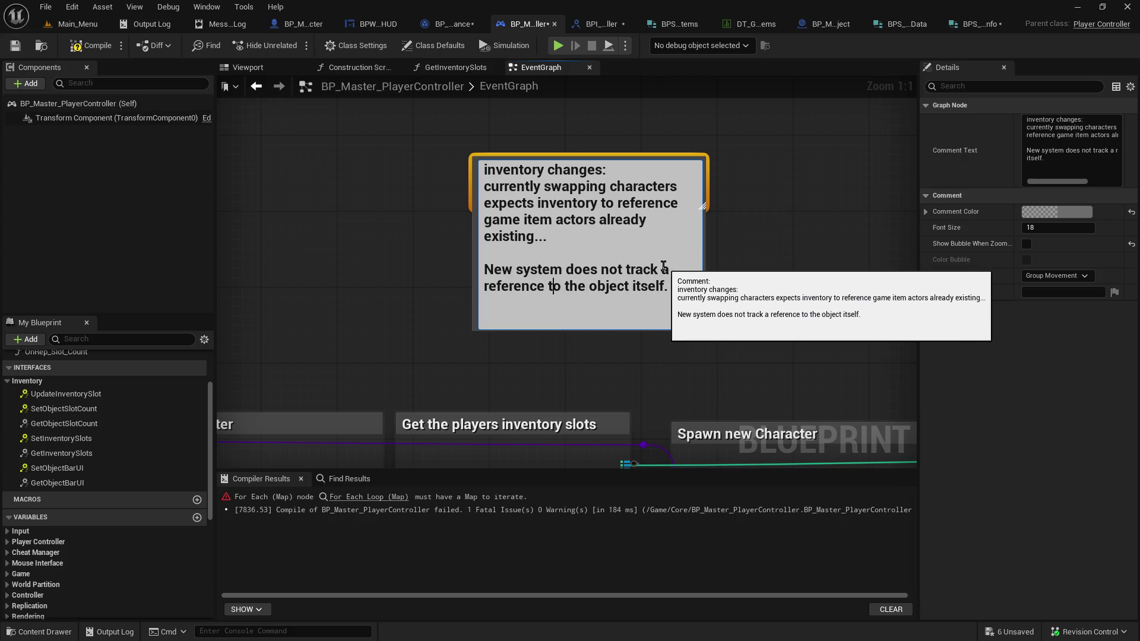
{"action": "double_click", "coordinate": [650, 286]}
{"action": "left_click_drag", "start_coordinate": [617, 278], "coordinate": [428, 262]}
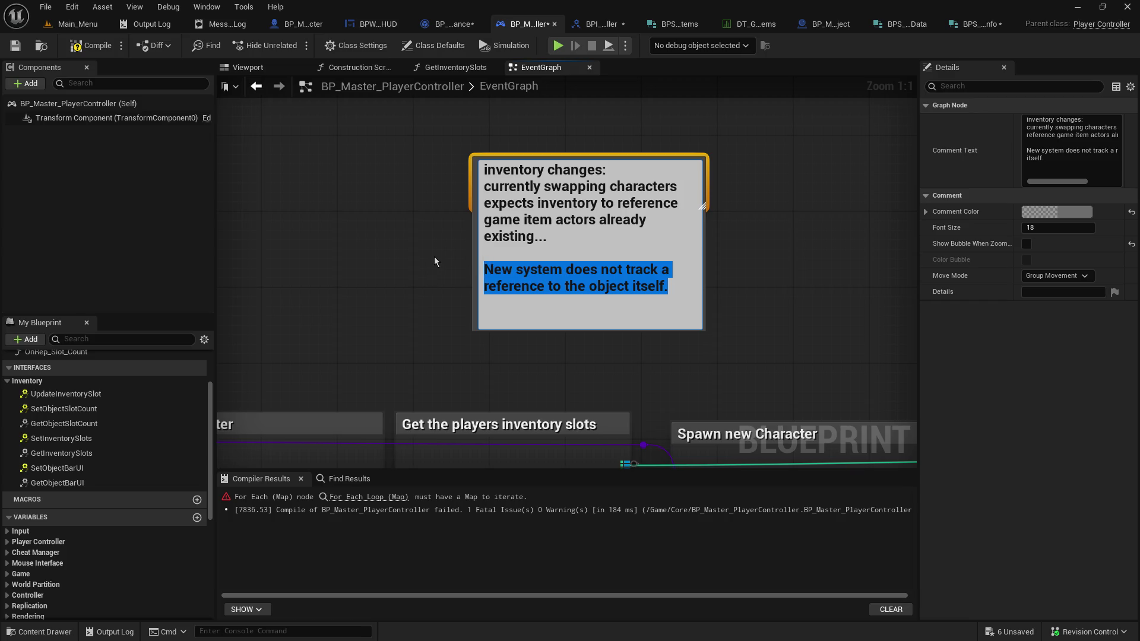
{"action": "type", "text": "need to "}
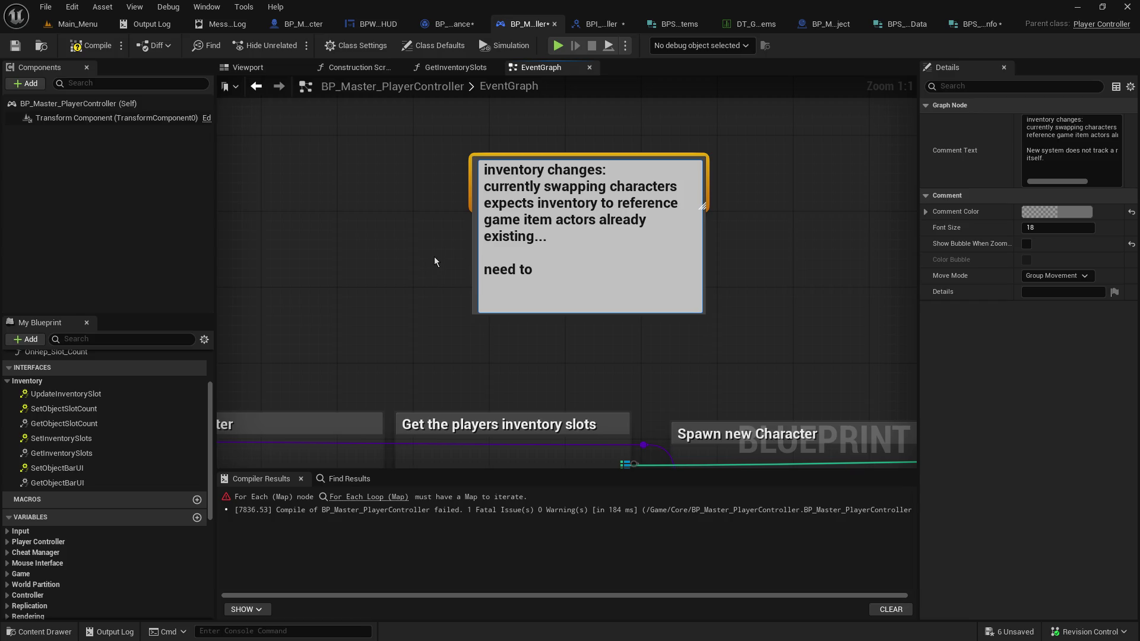
{"action": "type", "text": "loop "}
{"action": "type", "text": "game dat"}
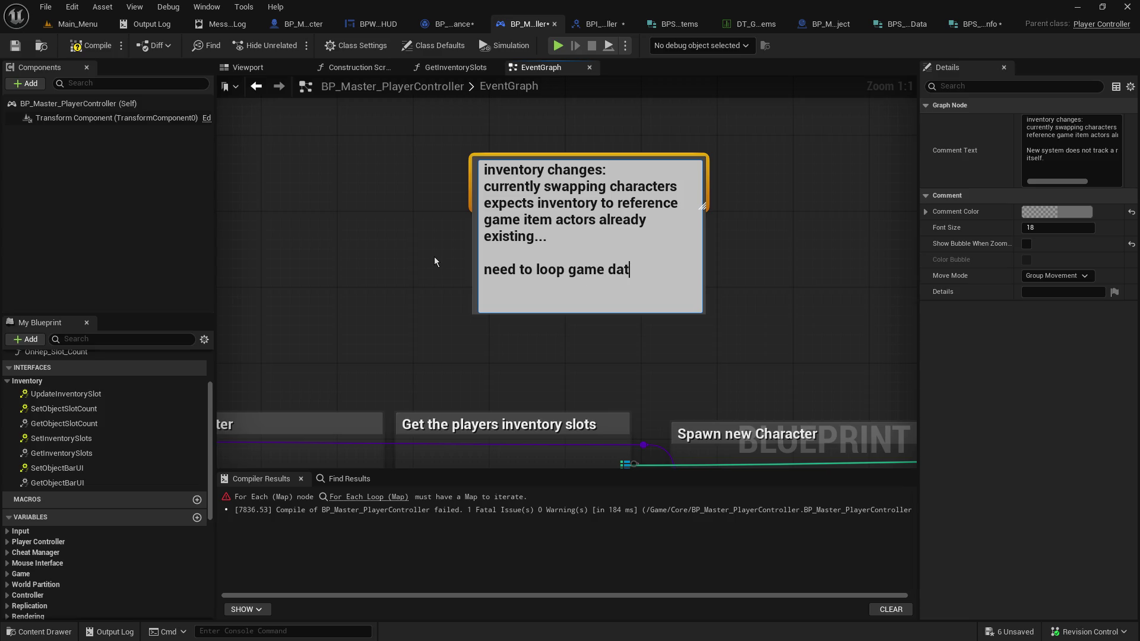
{"action": "type", "text": "a and pull the objects"}
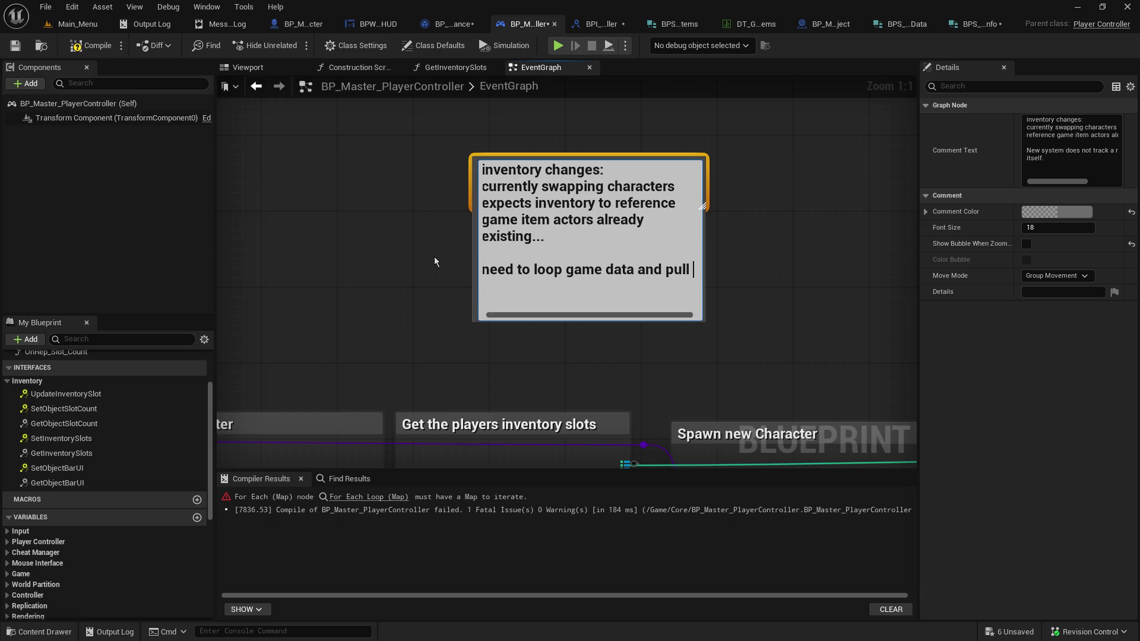
{"action": "key", "text": "Return"}
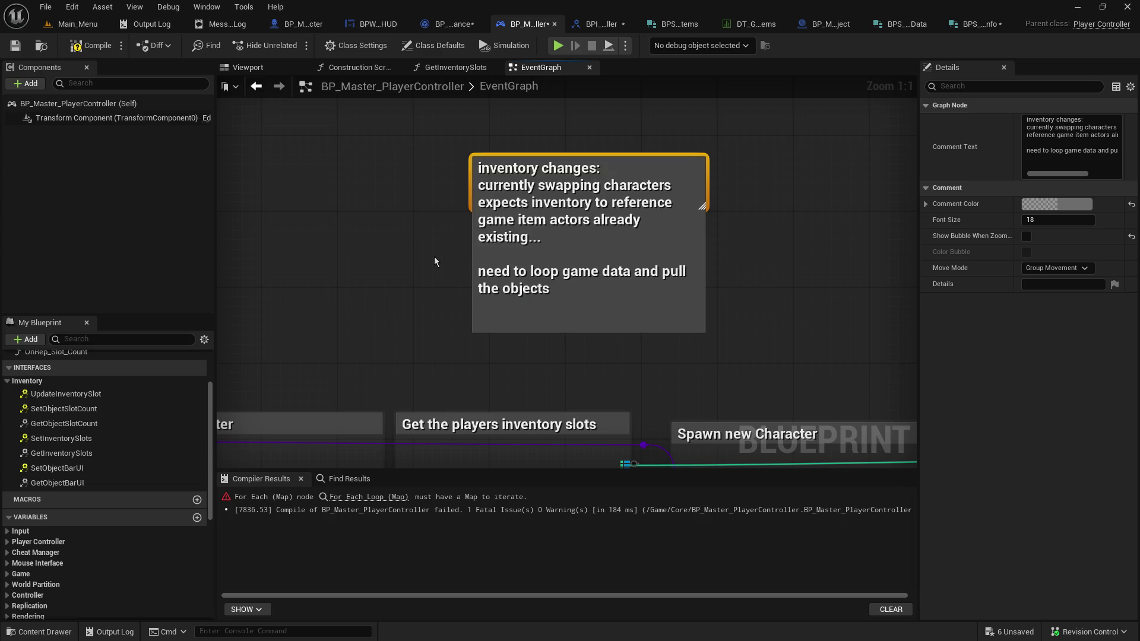
{"action": "mouse_move", "coordinate": [433, 354]}
{"action": "left_mouse_down"}
{"action": "mouse_move", "coordinate": [482, 138]}
{"action": "mouse_move", "coordinate": [368, 312]}
{"action": "left_mouse_up"}
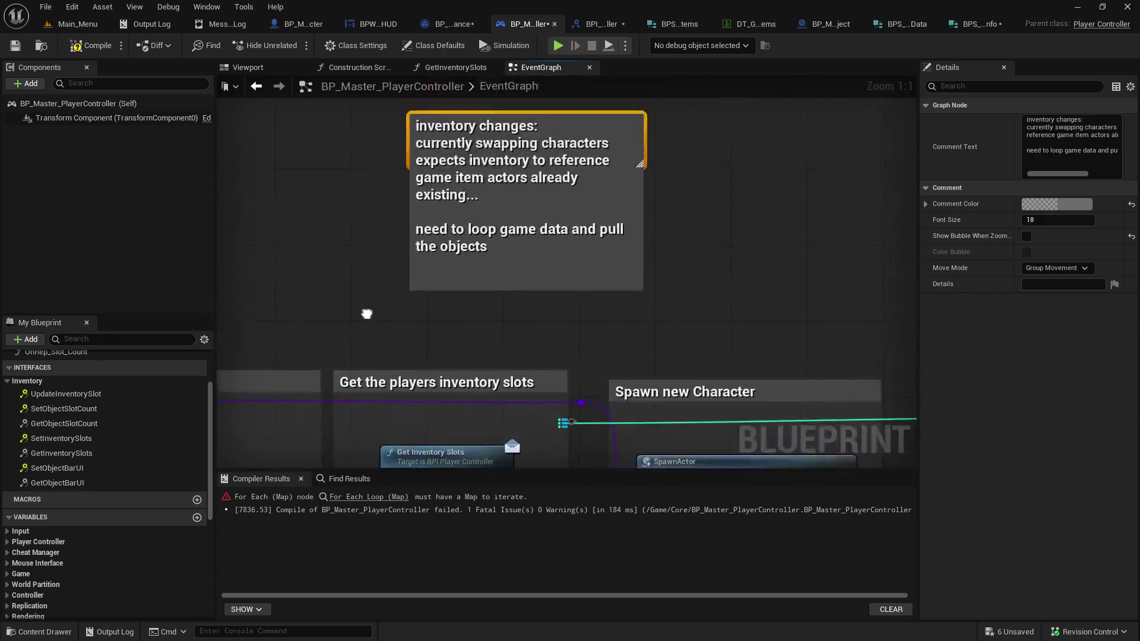
Set the comment color to red and save BP_Master_PlayerController
{"action": "left_click", "coordinate": [1057, 204]}
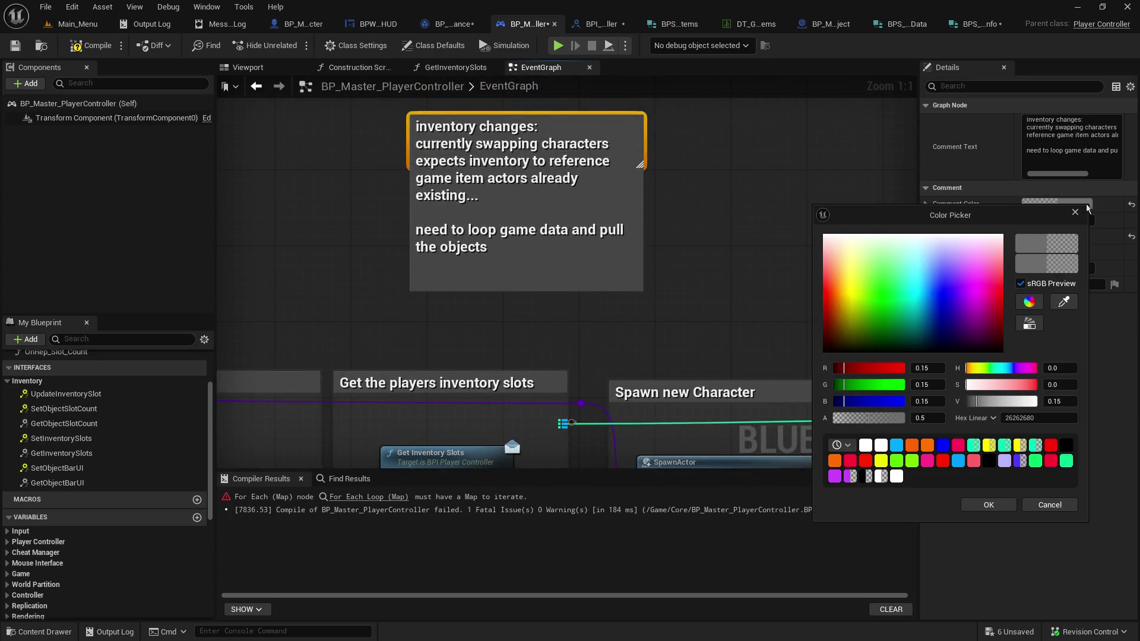
{"action": "left_click", "coordinate": [979, 300]}
{"action": "left_click", "coordinate": [1038, 369]}
{"action": "left_click", "coordinate": [989, 506]}
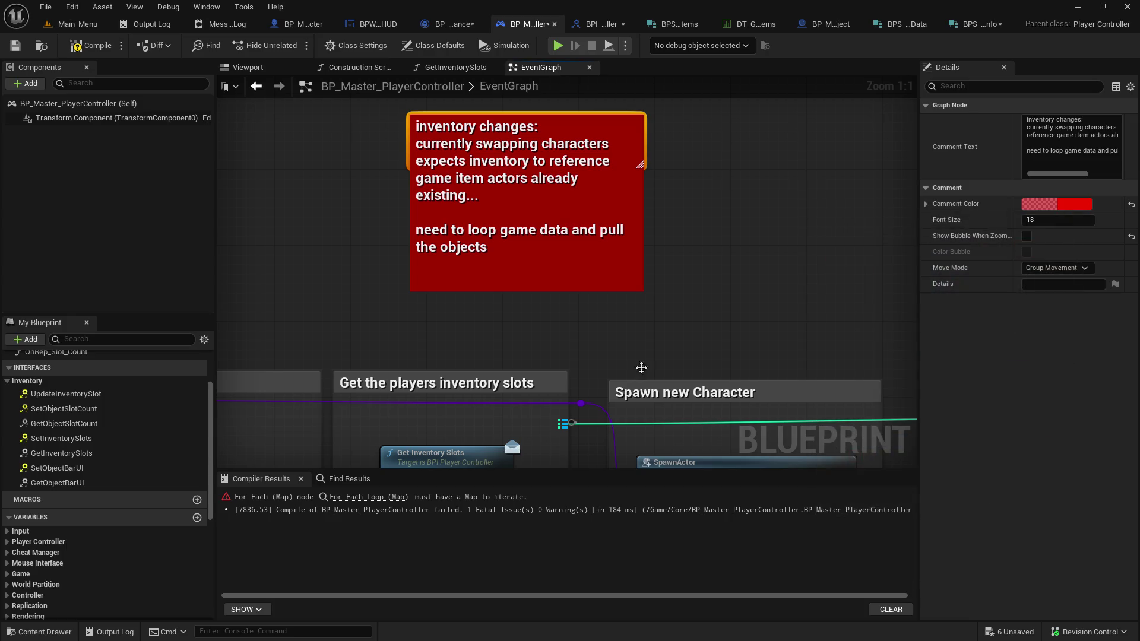
{"action": "scroll", "coordinate": [518, 111], "scroll_direction": "down", "scroll_amount": 3}
{"action": "left_click", "coordinate": [16, 45]}
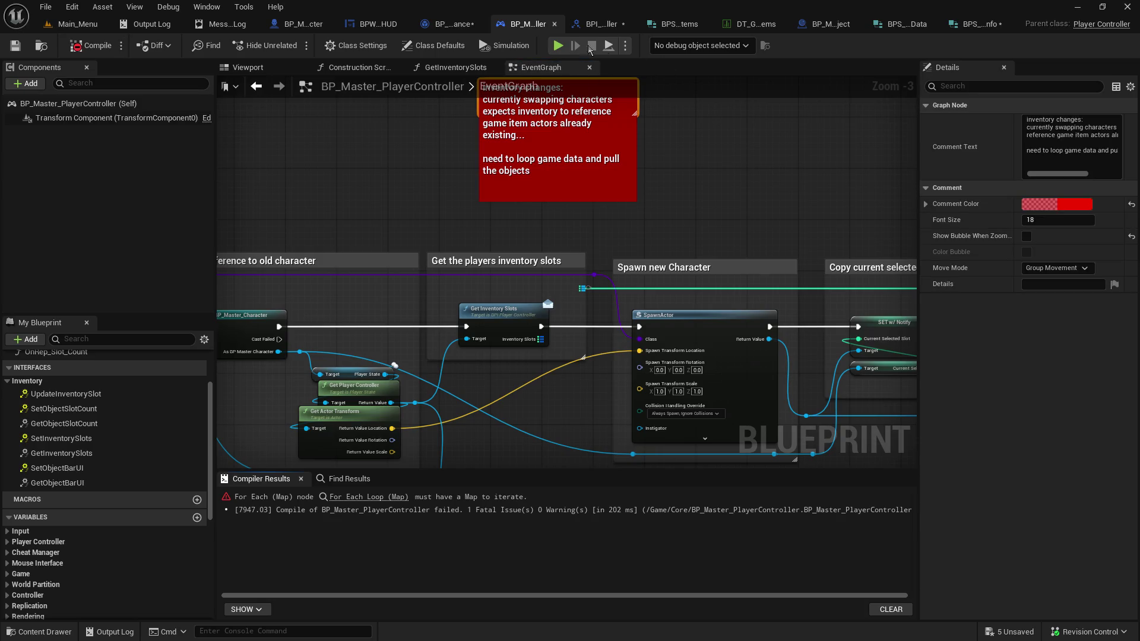
{"action": "left_click", "coordinate": [464, 25]}
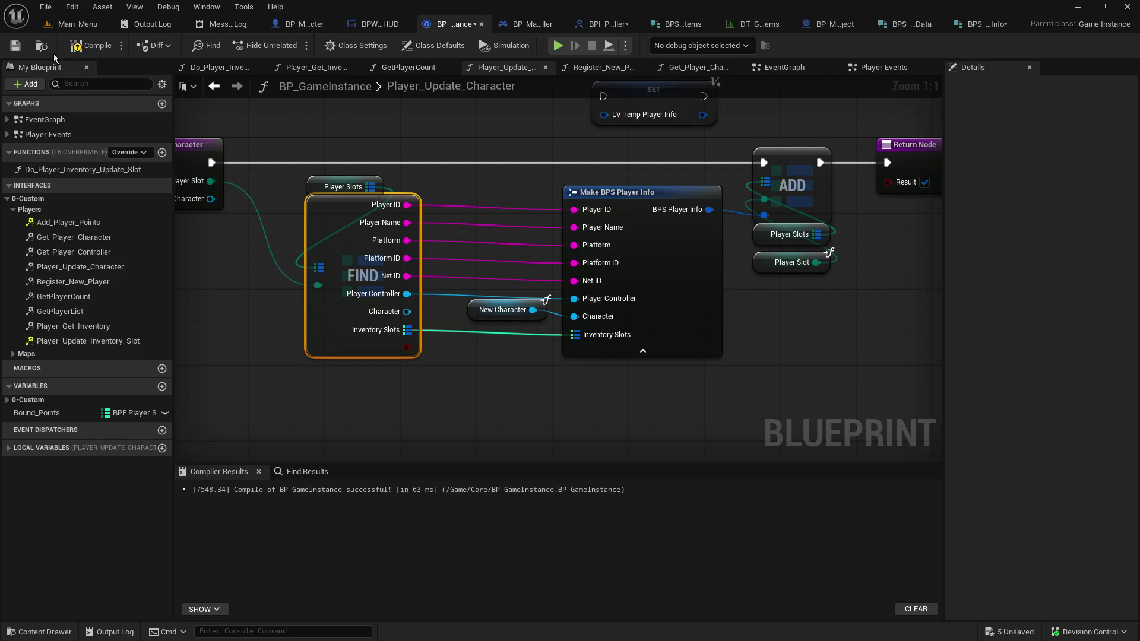
Compile and save BP_GameInstance, then check its Register_New_Player and Get_Player_Character graphs
{"action": "left_click", "coordinate": [22, 50]}
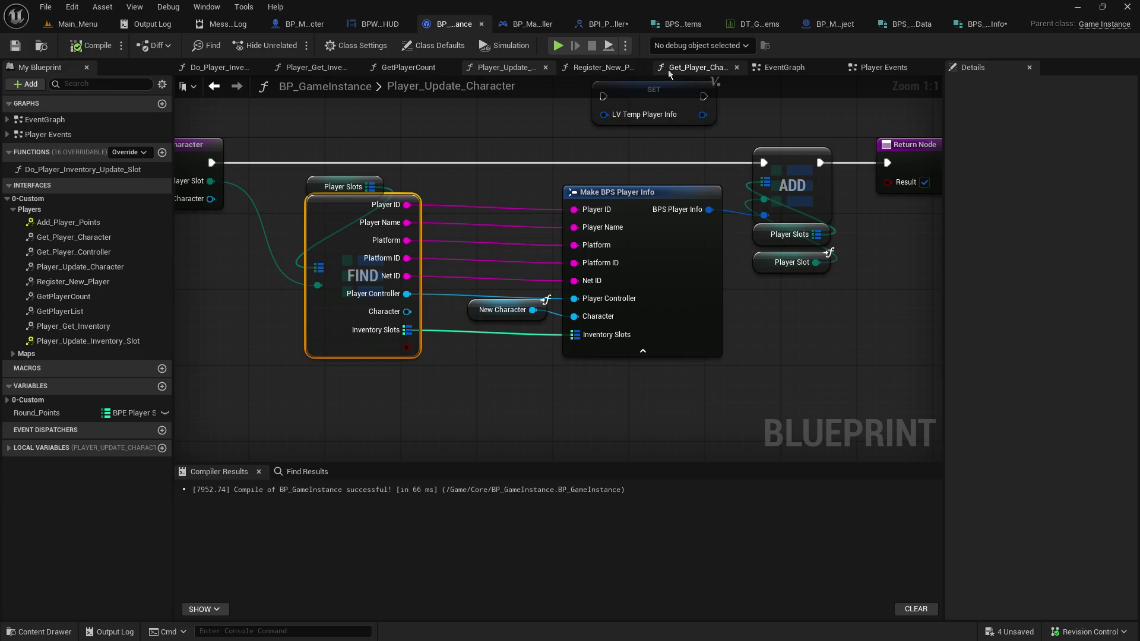
{"action": "left_click", "coordinate": [615, 68]}
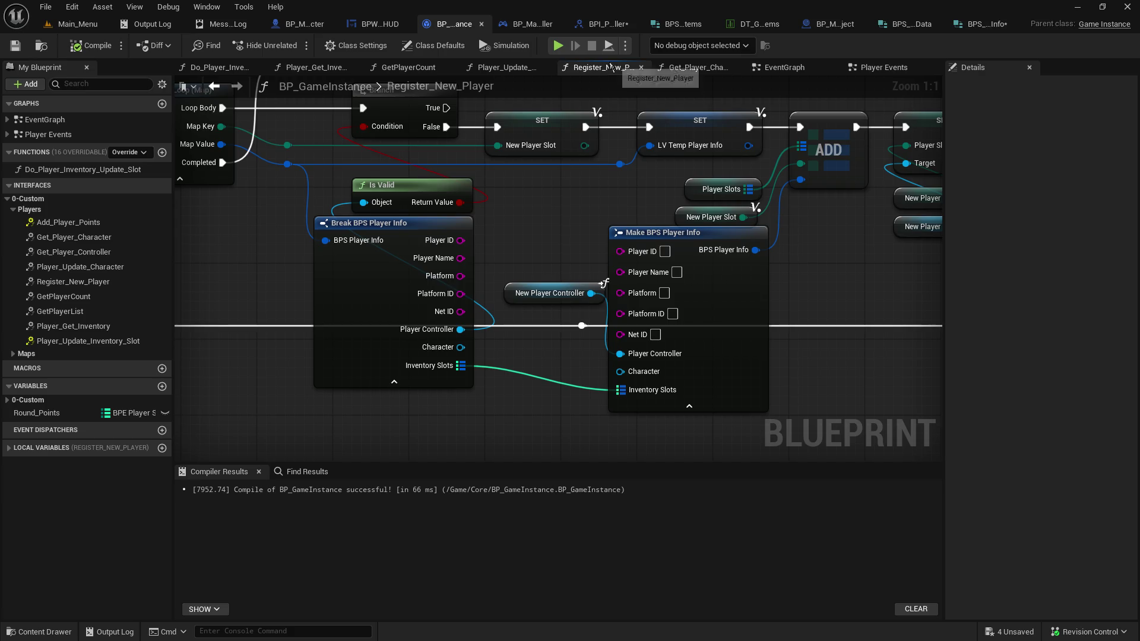
{"action": "left_click", "coordinate": [538, 25]}
{"action": "left_click", "coordinate": [455, 25]}
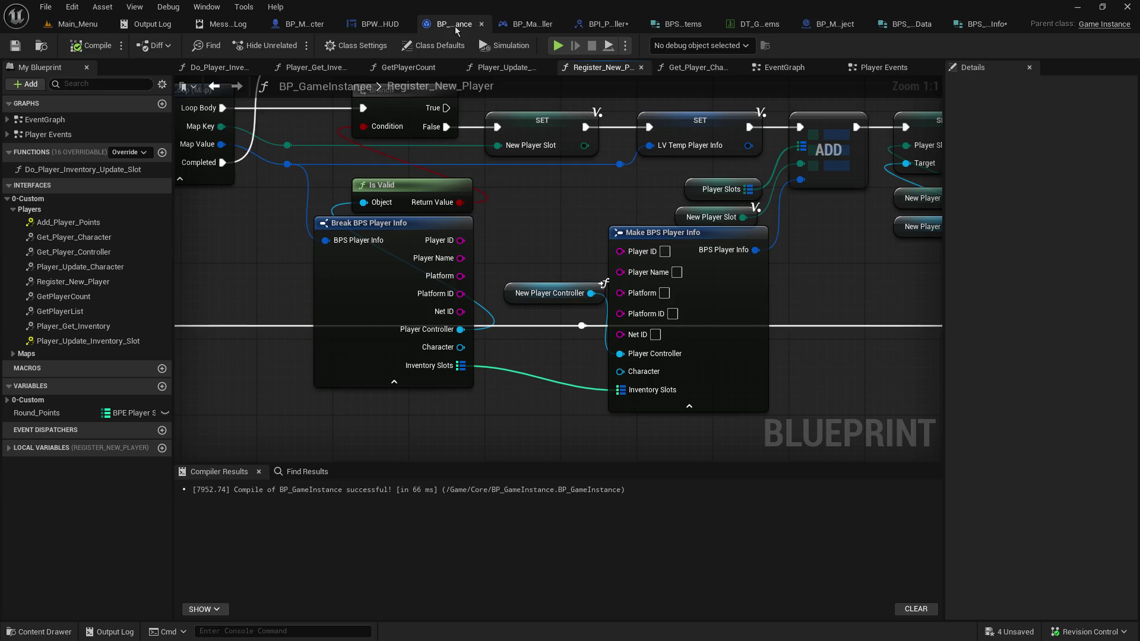
{"action": "left_click", "coordinate": [714, 70]}
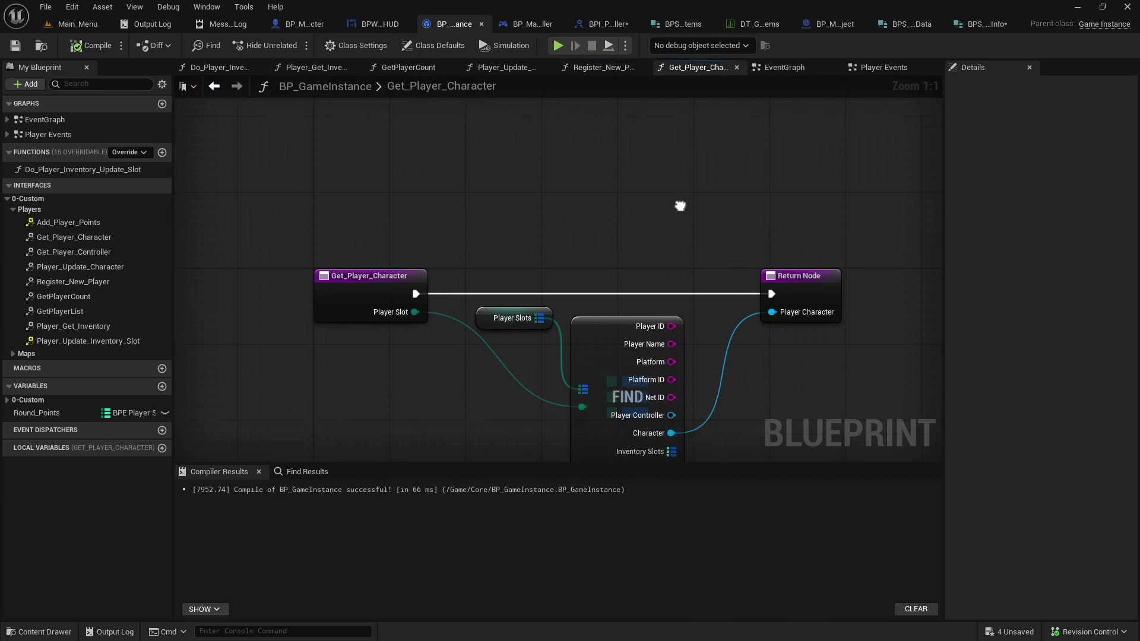
{"action": "left_click_drag", "start_coordinate": [677, 216], "coordinate": [614, 140]}
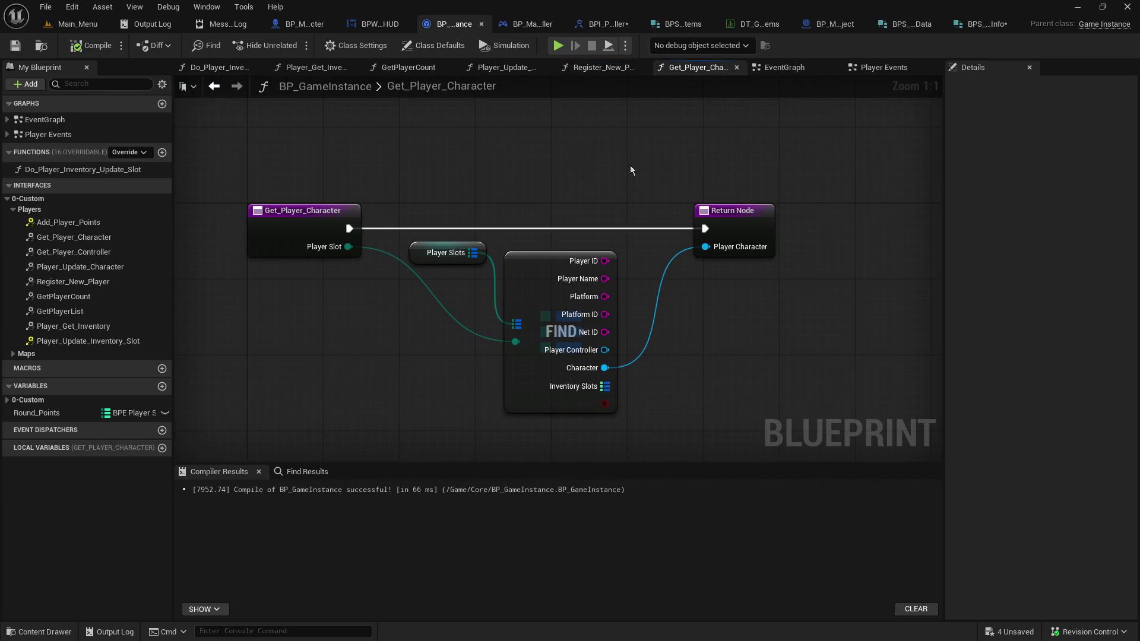
Close BP_GameInstance and reopen it from Content/Core in Main_Menu
{"action": "left_click", "coordinate": [481, 26]}
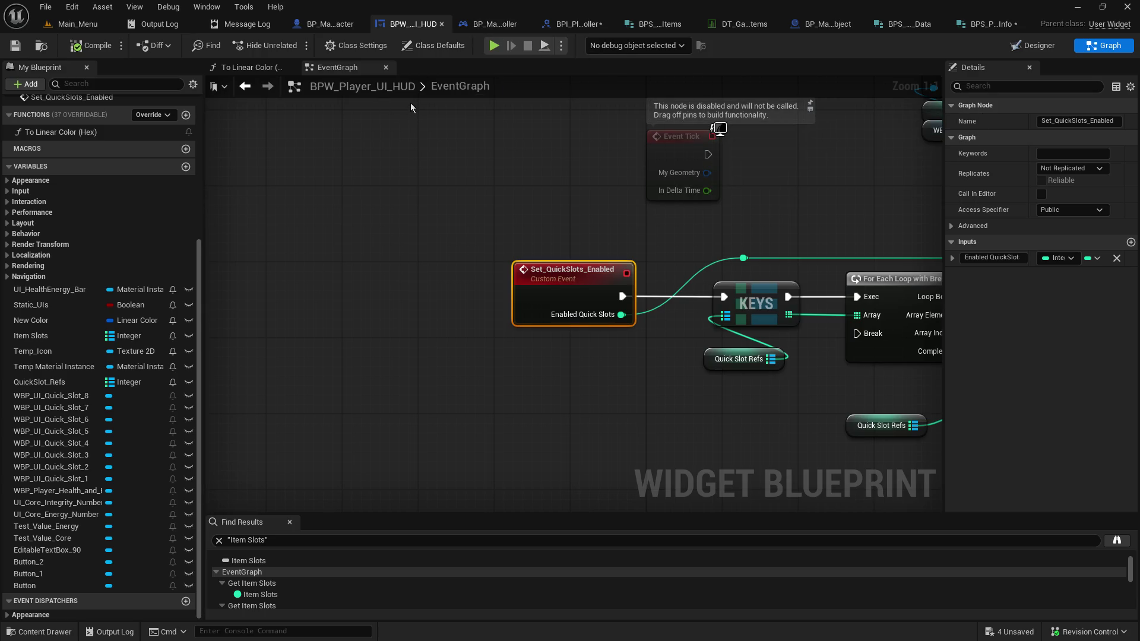
{"action": "left_click", "coordinate": [83, 30]}
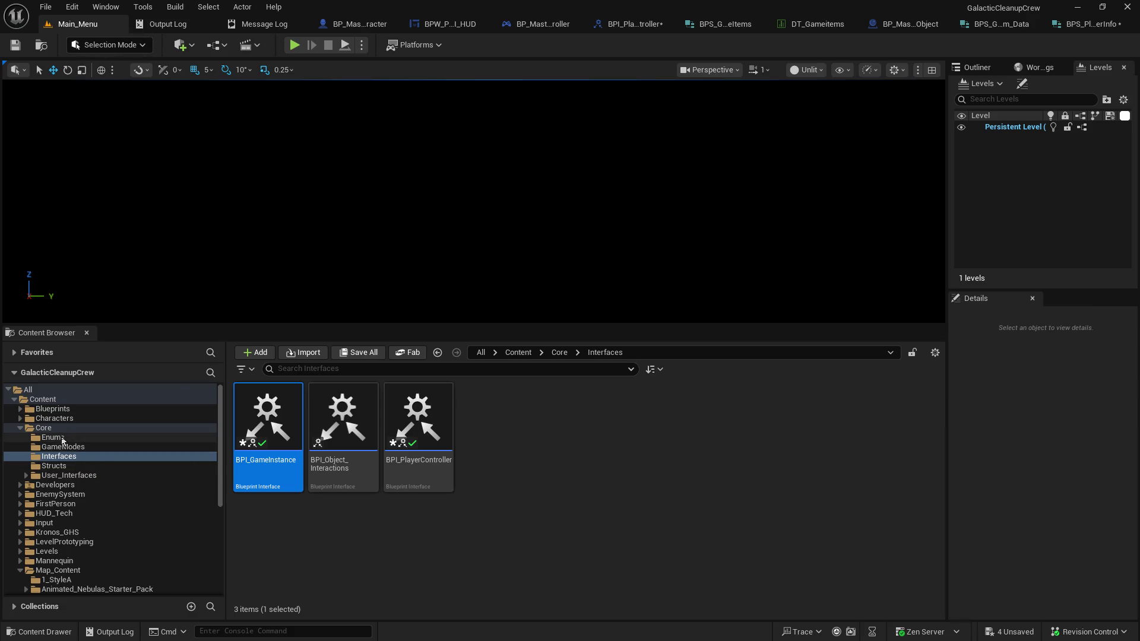
{"action": "left_click", "coordinate": [43, 428]}
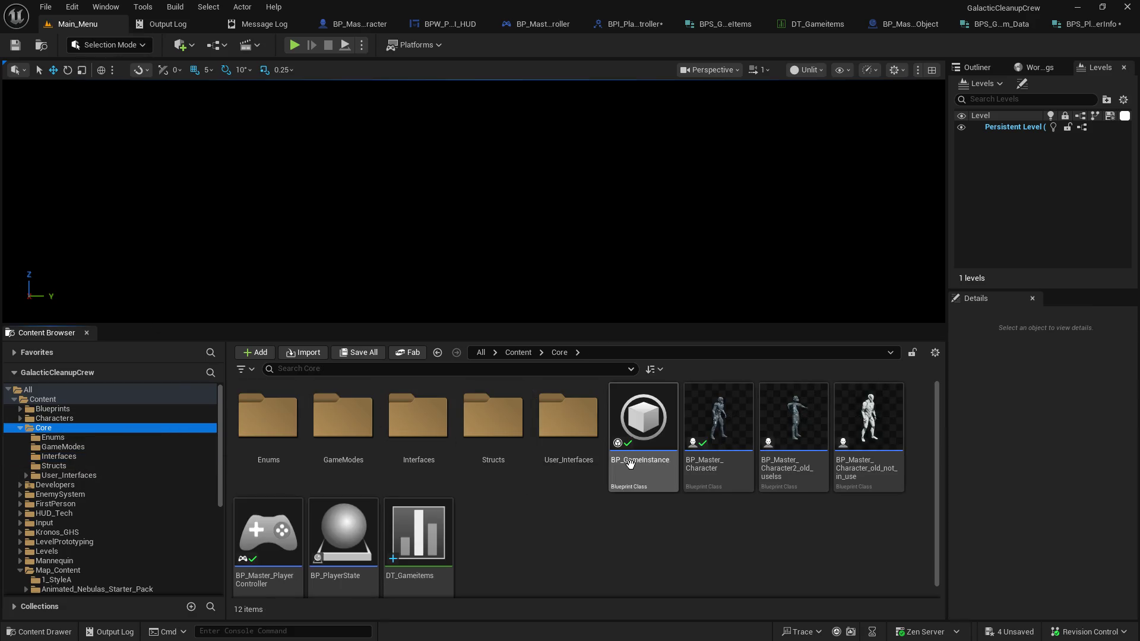
{"action": "double_click", "coordinate": [641, 428]}
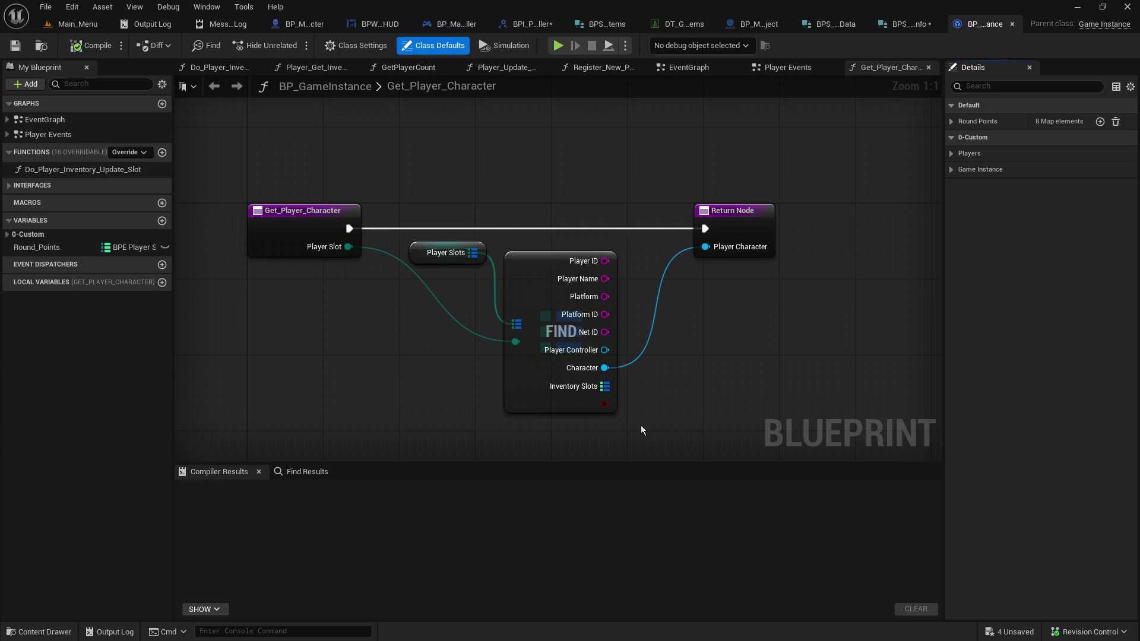
Close the Get_Player_Character and Player Events graphs and show Do_Player_Inventory_Update_Slot
{"action": "left_click", "coordinate": [929, 67]}
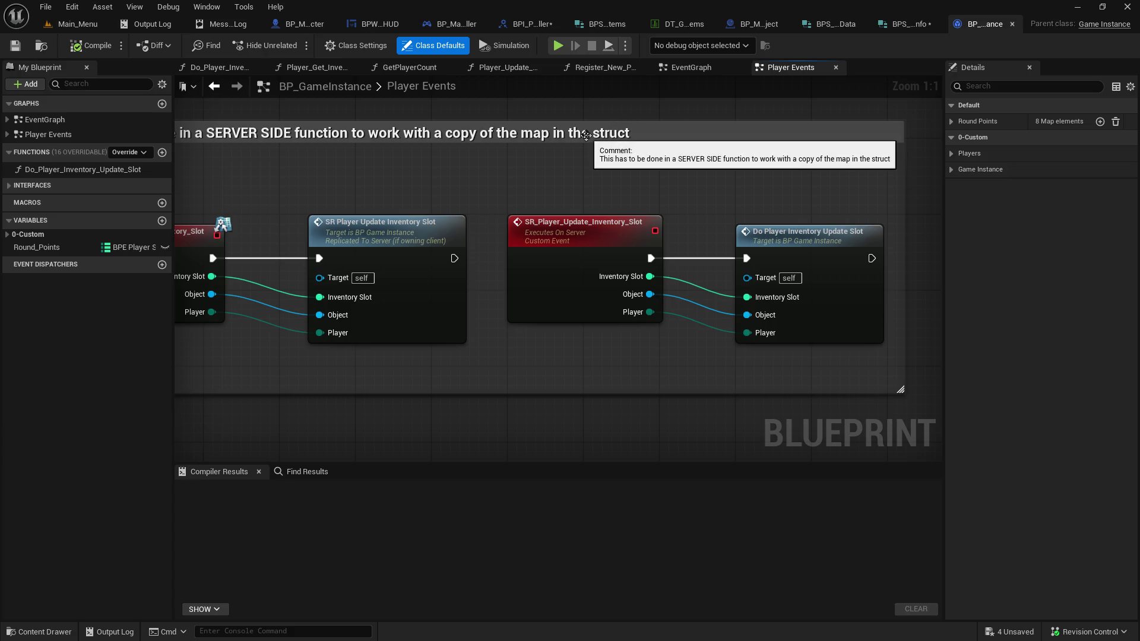
{"action": "mouse_move", "coordinate": [586, 135]}
{"action": "left_mouse_down"}
{"action": "mouse_move", "coordinate": [713, 185]}
{"action": "mouse_move", "coordinate": [756, 320]}
{"action": "mouse_move", "coordinate": [585, 181]}
{"action": "mouse_move", "coordinate": [536, 186]}
{"action": "left_mouse_up"}
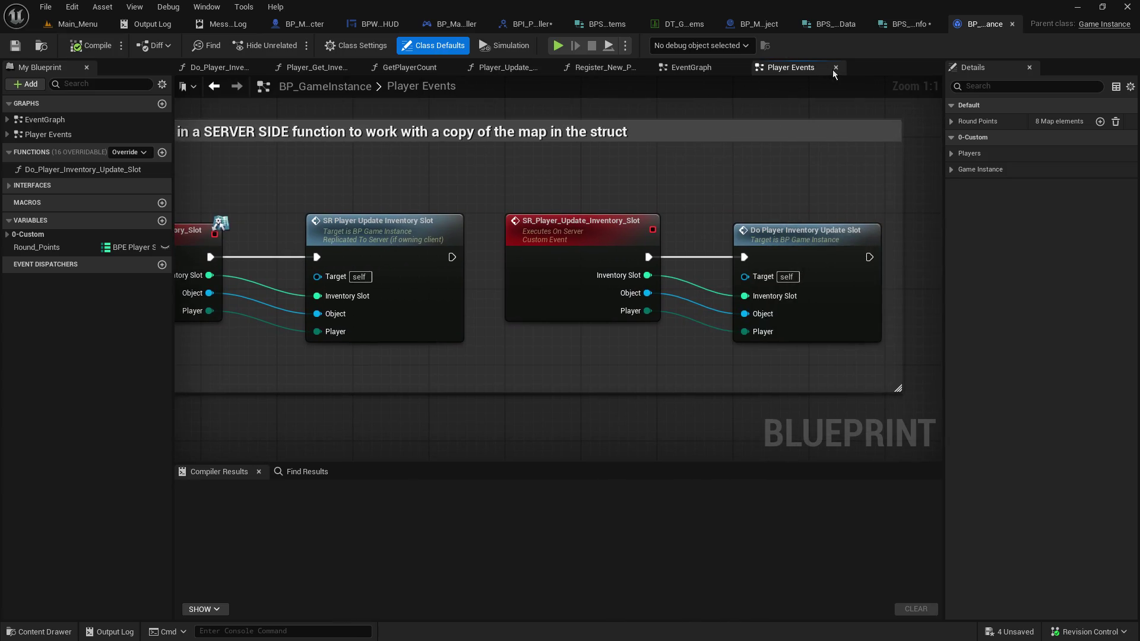
{"action": "left_click", "coordinate": [835, 68]}
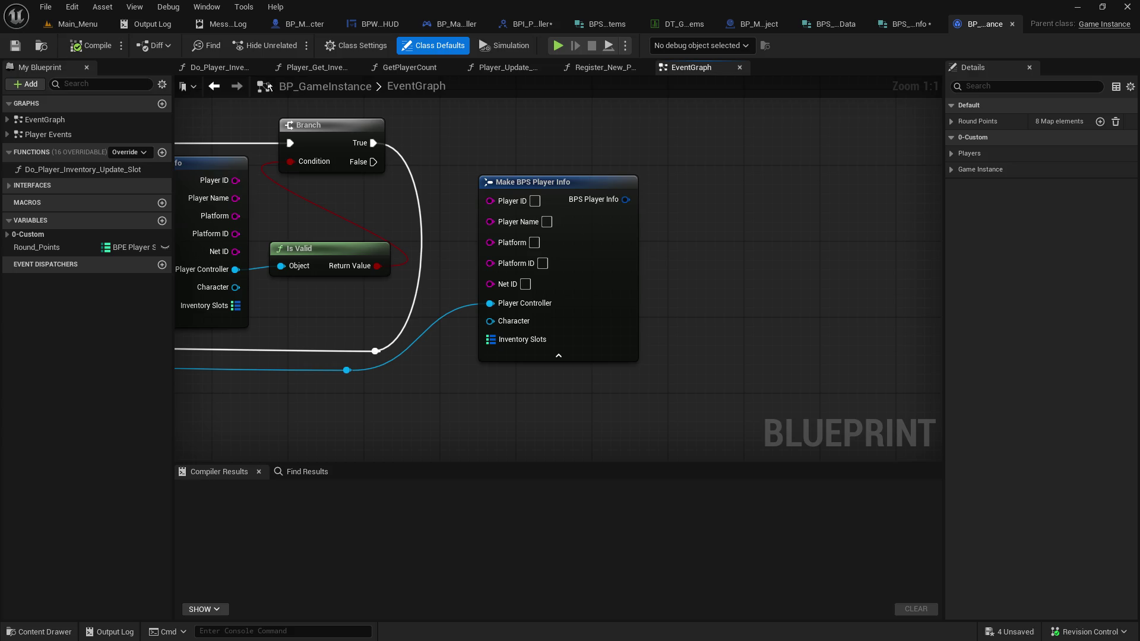
{"action": "left_click", "coordinate": [213, 69]}
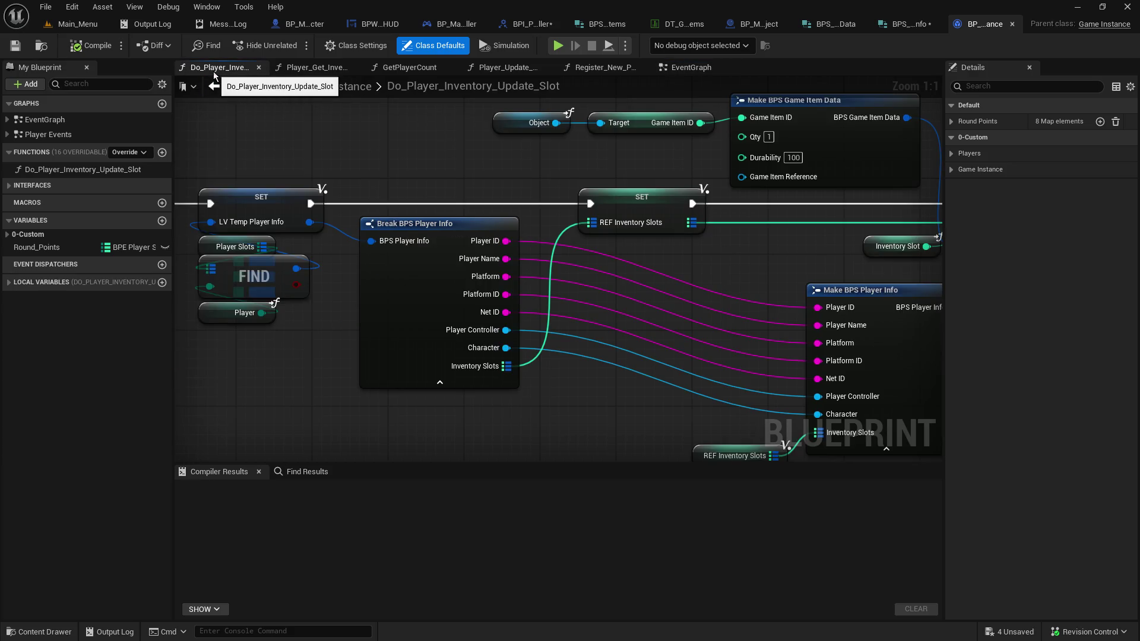
Wire Object into Make BPS Game Item Data's Game Item Reference, then compile and save
{"action": "mouse_move", "coordinate": [532, 162]}
{"action": "left_mouse_down"}
{"action": "mouse_move", "coordinate": [356, 232]}
{"action": "mouse_move", "coordinate": [203, 227]}
{"action": "mouse_move", "coordinate": [379, 157]}
{"action": "left_mouse_up"}
{"action": "mouse_move", "coordinate": [392, 116]}
{"action": "left_mouse_down"}
{"action": "mouse_move", "coordinate": [547, 177]}
{"action": "mouse_move", "coordinate": [576, 171]}
{"action": "left_mouse_up"}
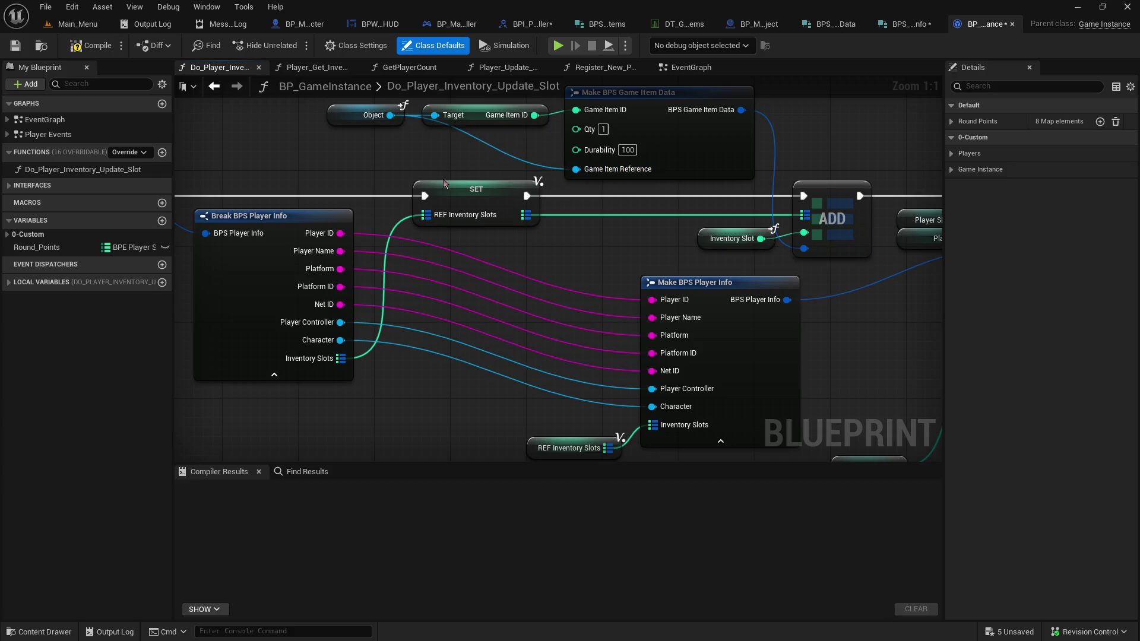
{"action": "mouse_move", "coordinate": [430, 179]}
{"action": "left_mouse_down"}
{"action": "mouse_move", "coordinate": [392, 207]}
{"action": "mouse_move", "coordinate": [366, 258]}
{"action": "left_mouse_up"}
{"action": "left_click", "coordinate": [16, 50]}
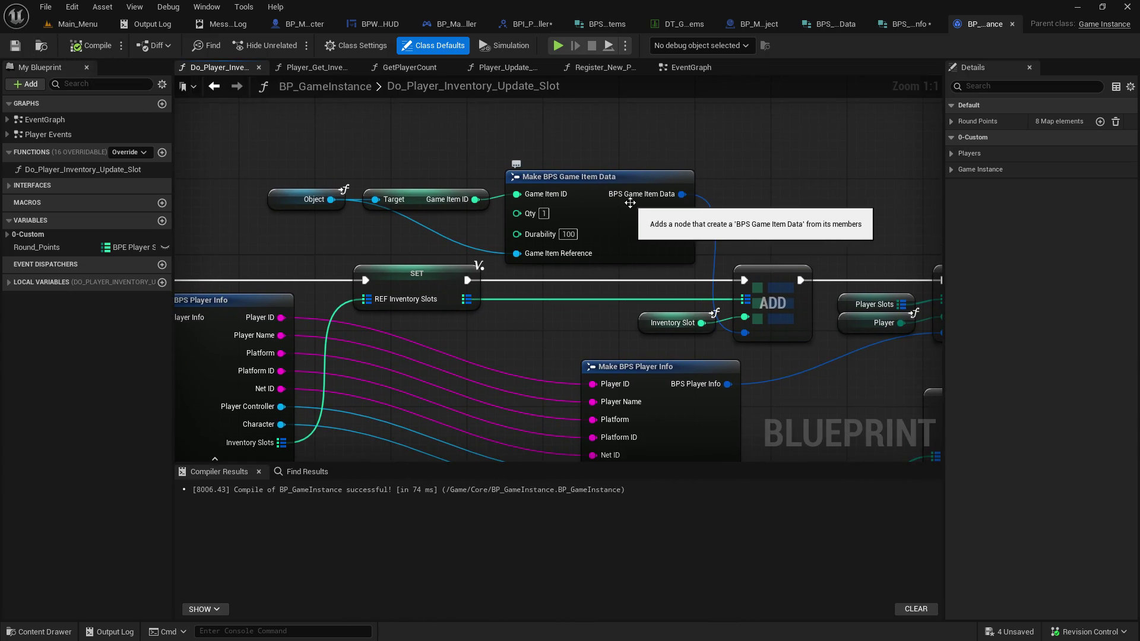
Check Player_Get_Inventory, GetPlayerCount and Player_Update_Character graphs, then go to BPI_PlayerController
{"action": "left_click", "coordinate": [317, 69]}
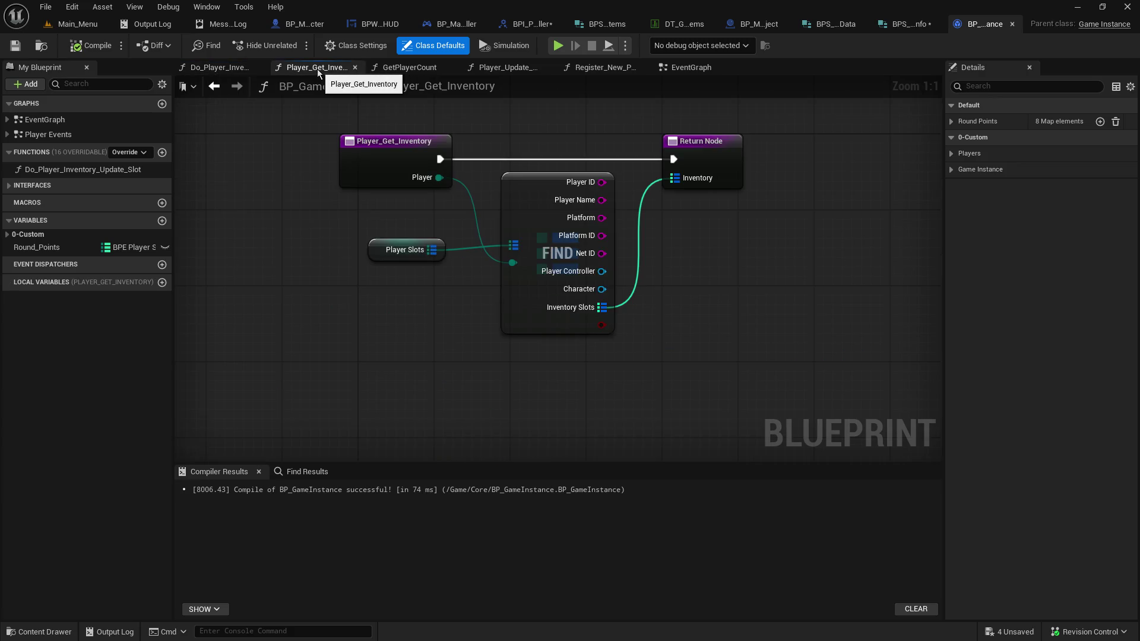
{"action": "left_click", "coordinate": [402, 70]}
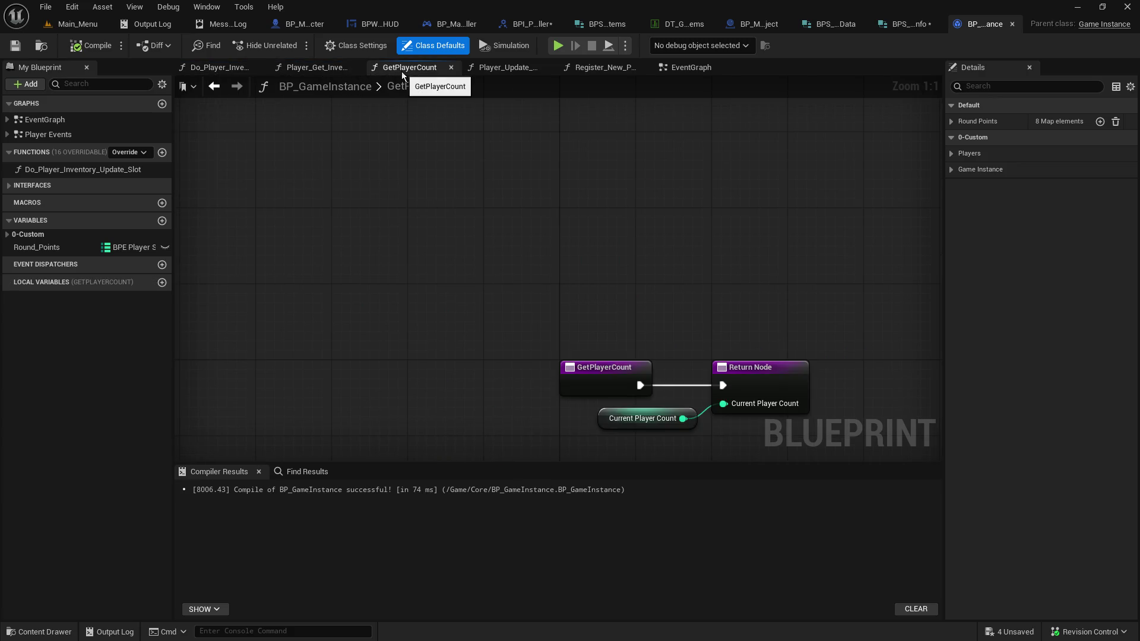
{"action": "left_click", "coordinate": [452, 69]}
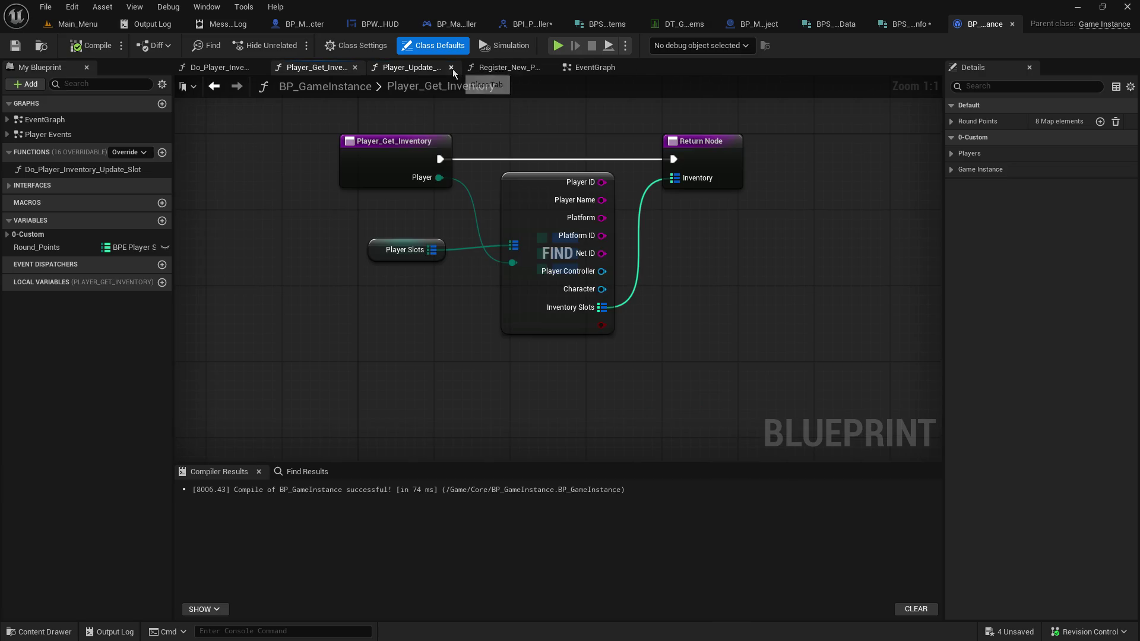
{"action": "left_click", "coordinate": [438, 68]}
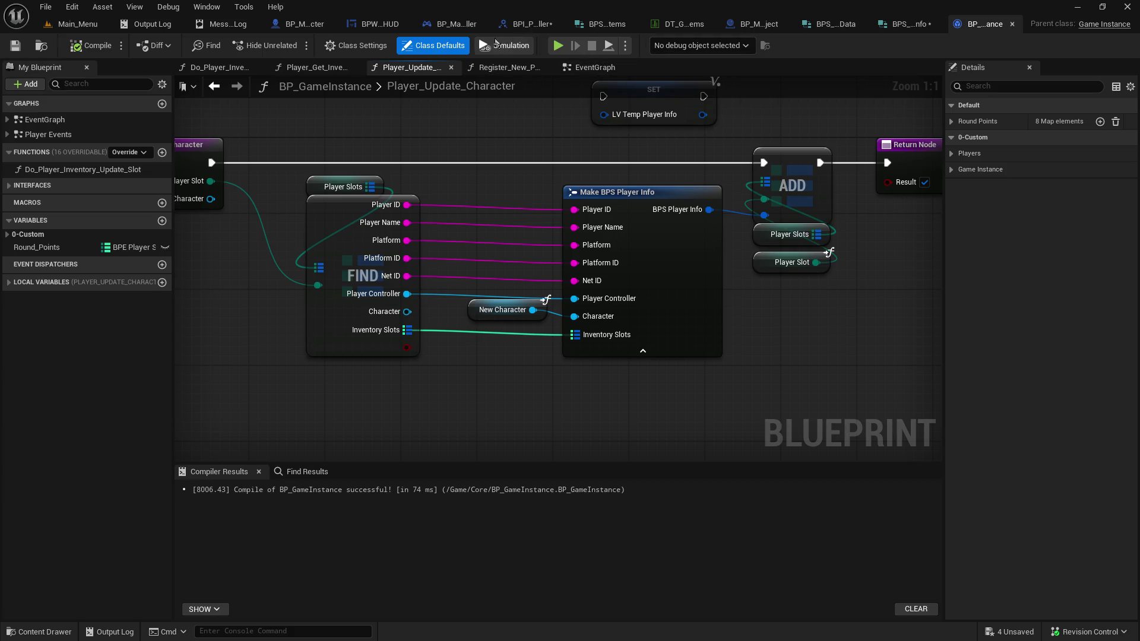
{"action": "left_click", "coordinate": [522, 27]}
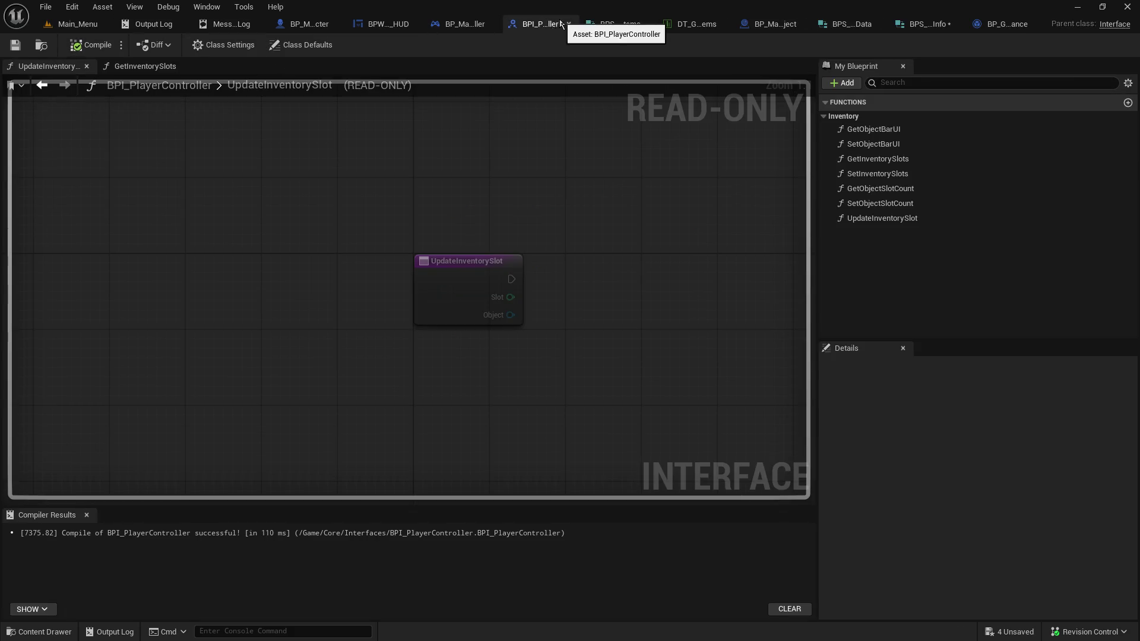
Save and close BPI_PlayerController, bringing the character swap nodes into view
{"action": "left_click", "coordinate": [16, 46]}
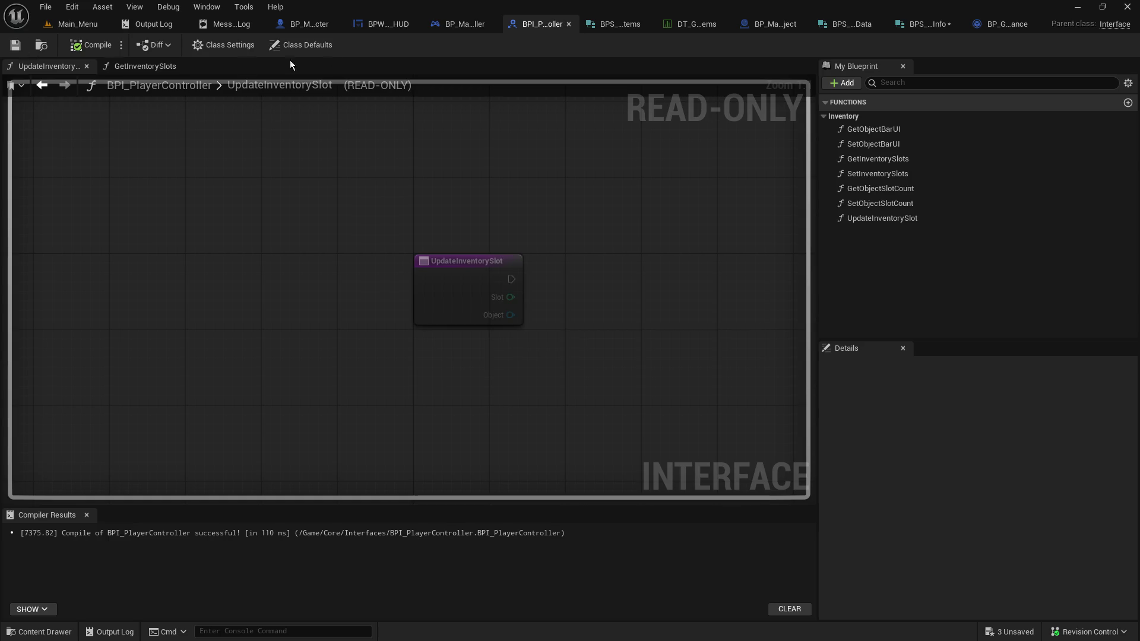
{"action": "left_click", "coordinate": [568, 25]}
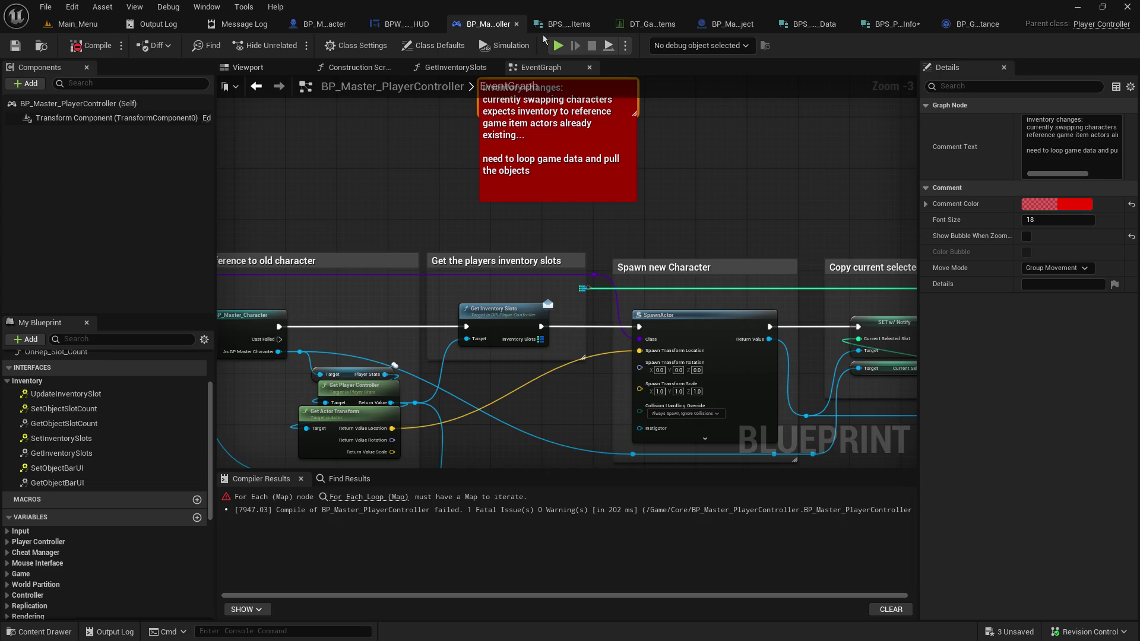
{"action": "mouse_move", "coordinate": [554, 381]}
{"action": "left_mouse_down"}
{"action": "mouse_move", "coordinate": [648, 231]}
{"action": "mouse_move", "coordinate": [517, 308]}
{"action": "mouse_move", "coordinate": [421, 340]}
{"action": "mouse_move", "coordinate": [468, 188]}
{"action": "mouse_move", "coordinate": [221, 189]}
{"action": "left_mouse_up"}
{"action": "scroll", "coordinate": [421, 340], "scroll_direction": "up", "scroll_amount": 3}
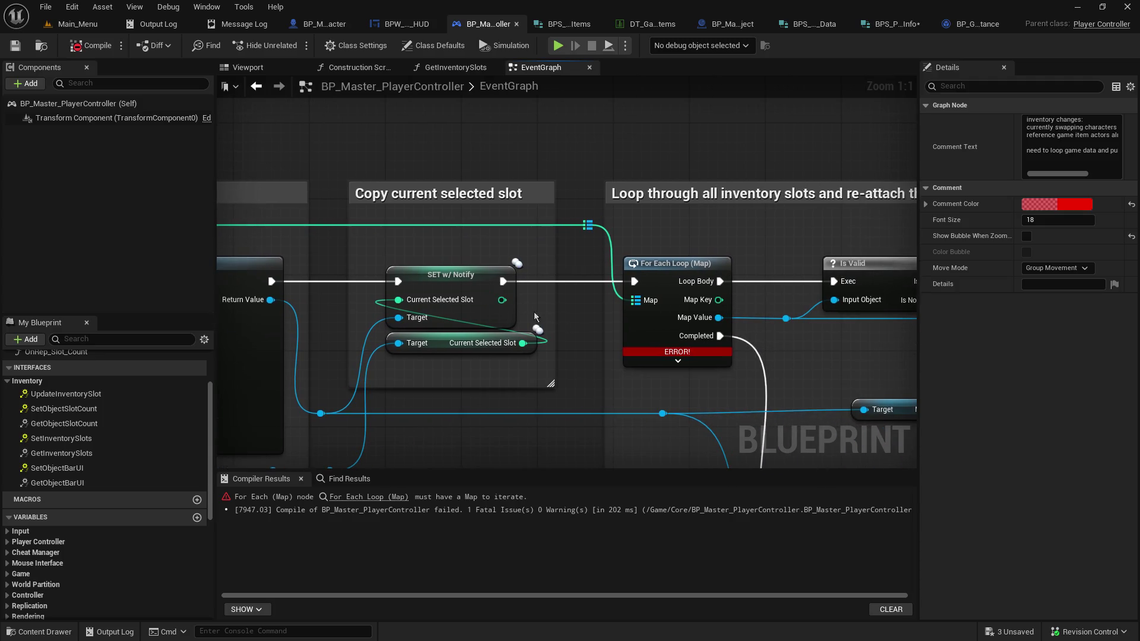
{"action": "mouse_move", "coordinate": [638, 300]}
{"action": "left_mouse_down"}
{"action": "mouse_move", "coordinate": [237, 267]}
{"action": "mouse_move", "coordinate": [460, 265]}
{"action": "mouse_move", "coordinate": [552, 199]}
{"action": "mouse_move", "coordinate": [579, 198]}
{"action": "left_mouse_up"}
Add a reroute node, disconnect Map Value from it and reposition it
{"action": "left_click", "coordinate": [600, 237]}
{"action": "left_click_drag", "start_coordinate": [594, 250], "coordinate": [397, 263]}
{"action": "mouse_move", "coordinate": [352, 204]}
{"action": "left_mouse_down"}
{"action": "mouse_move", "coordinate": [822, 227]}
{"action": "mouse_move", "coordinate": [476, 208]}
{"action": "mouse_move", "coordinate": [506, 195]}
{"action": "mouse_move", "coordinate": [543, 272]}
{"action": "left_mouse_up"}
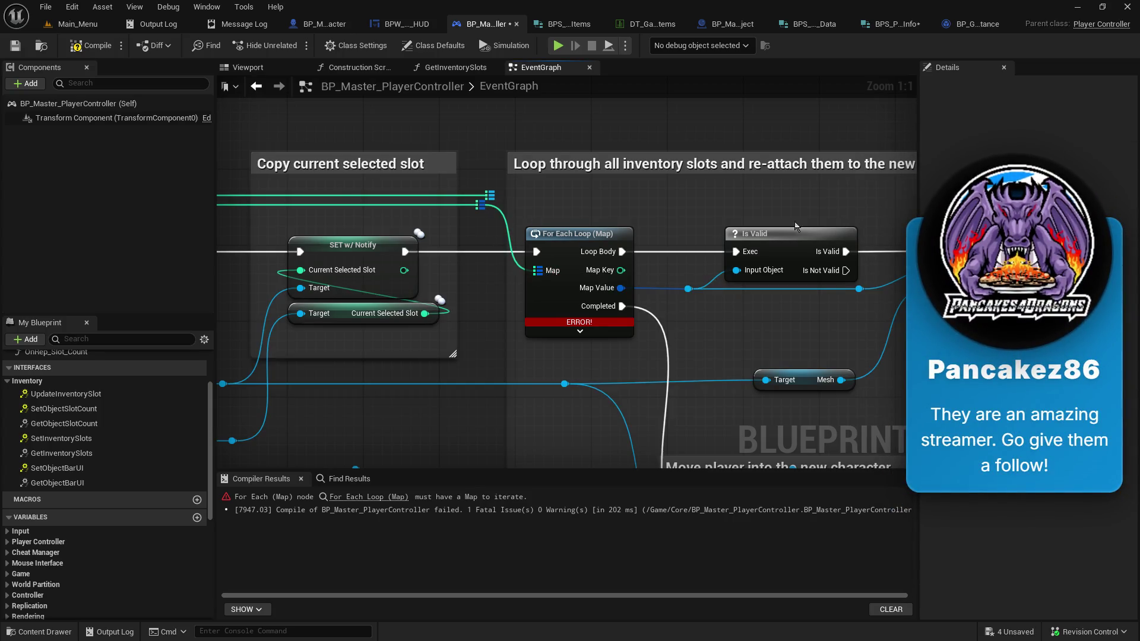
{"action": "left_click", "coordinate": [665, 288], "text": "alt"}
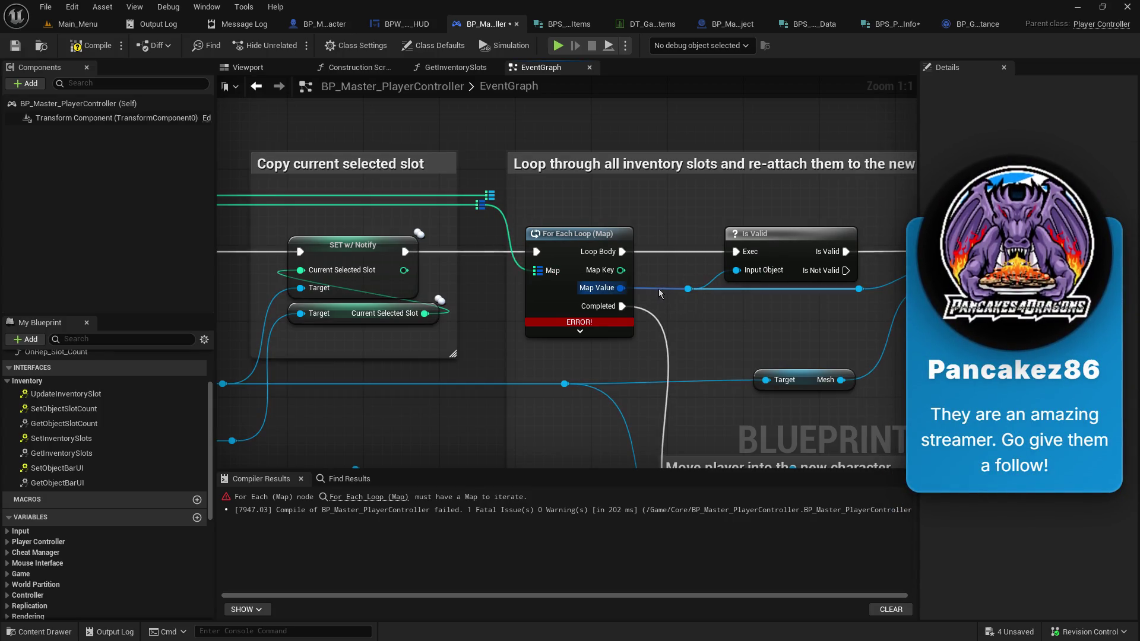
{"action": "mouse_move", "coordinate": [688, 290]}
{"action": "left_mouse_down"}
{"action": "mouse_move", "coordinate": [708, 299]}
{"action": "mouse_move", "coordinate": [694, 324]}
{"action": "left_mouse_up"}
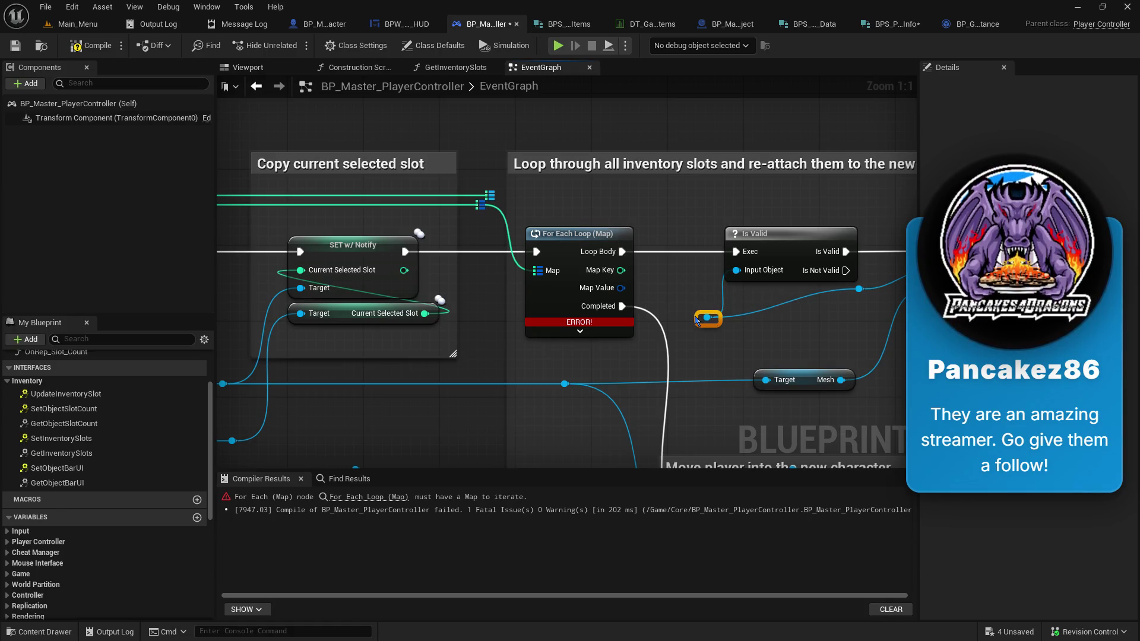
Break the loop's Map Value into a Break BPS Game Item Data node beside the For Each Loop
{"action": "left_click_drag", "start_coordinate": [620, 287], "coordinate": [658, 284]}
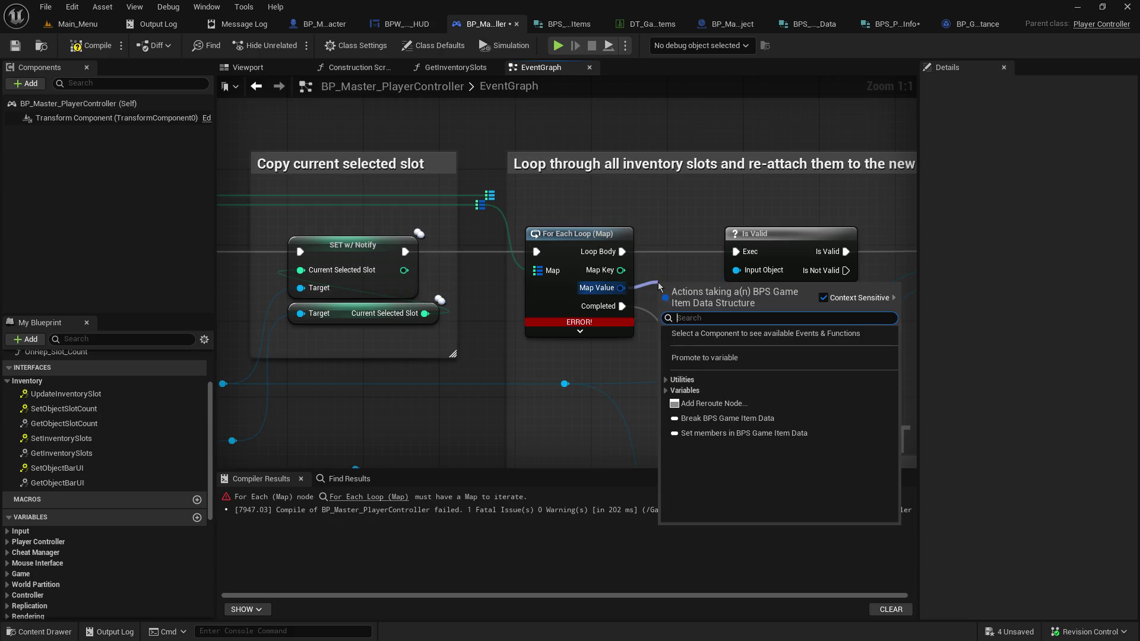
{"action": "left_click", "coordinate": [723, 418]}
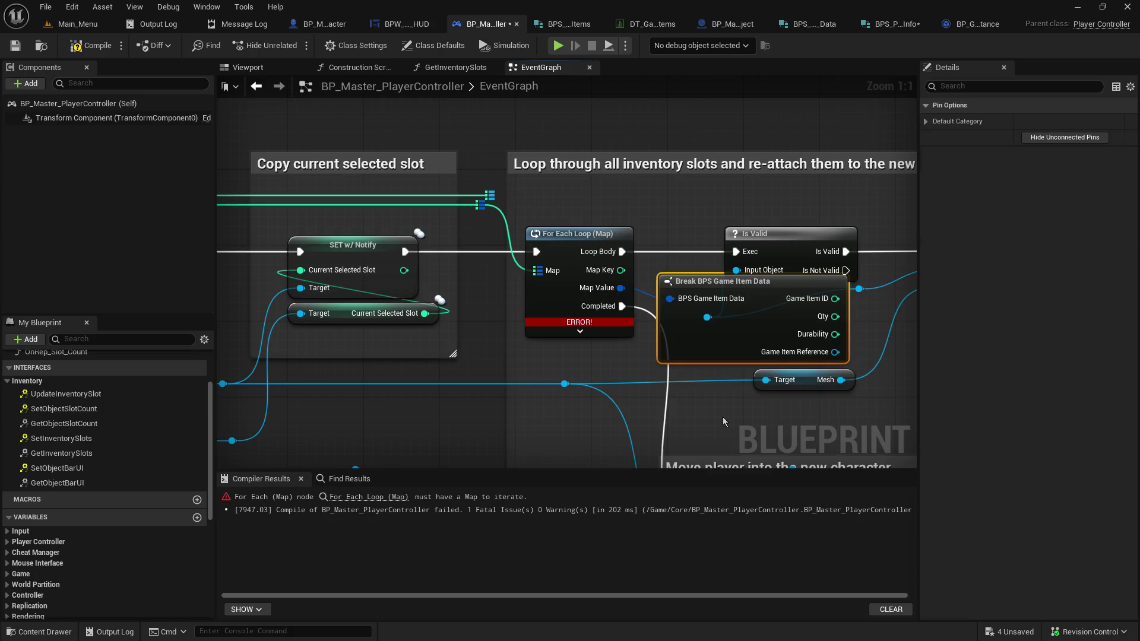
{"action": "mouse_move", "coordinate": [688, 209]}
{"action": "left_mouse_down"}
{"action": "mouse_move", "coordinate": [368, 164]}
{"action": "mouse_move", "coordinate": [553, 191]}
{"action": "left_mouse_up"}
{"action": "mouse_move", "coordinate": [541, 265]}
{"action": "left_mouse_down"}
{"action": "mouse_move", "coordinate": [446, 122]}
{"action": "mouse_move", "coordinate": [417, 132]}
{"action": "left_mouse_up"}
{"action": "scroll", "coordinate": [588, 318], "scroll_direction": "down", "scroll_amount": 2}
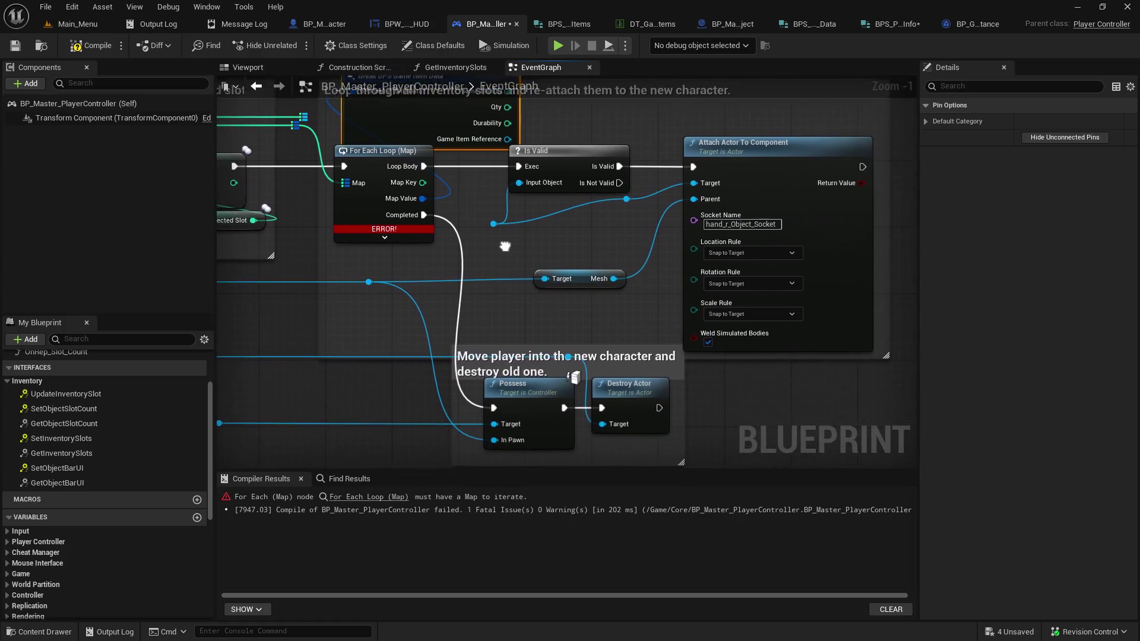
{"action": "left_click_drag", "start_coordinate": [499, 200], "coordinate": [713, 297]}
{"action": "left_click_drag", "start_coordinate": [683, 162], "coordinate": [832, 168]}
{"action": "left_click", "coordinate": [525, 163]}
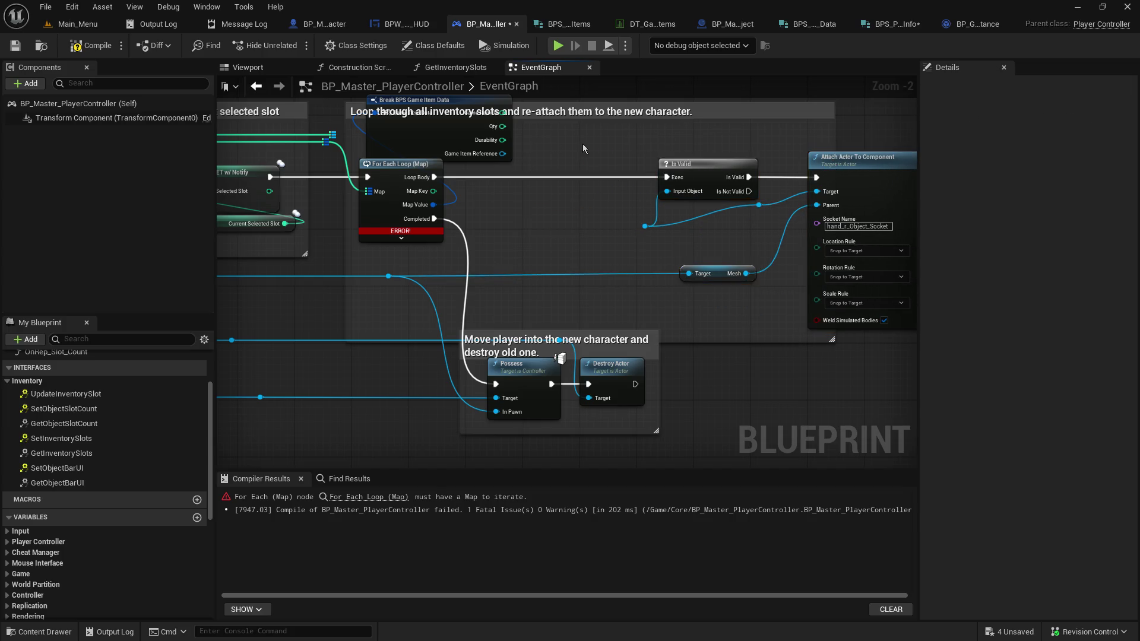
{"action": "left_click_drag", "start_coordinate": [582, 143], "coordinate": [647, 247]}
{"action": "left_click_drag", "start_coordinate": [566, 199], "coordinate": [685, 302]}
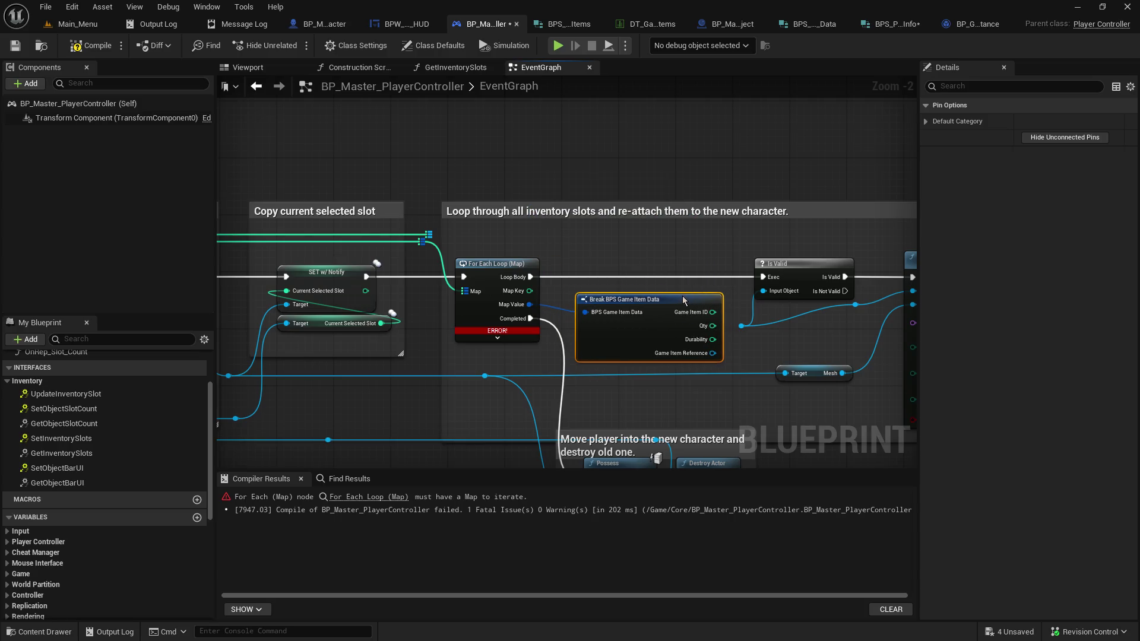
Feed Game Item Reference into Is Valid and resize the loop and possess-and-destroy comments
{"action": "left_click_drag", "start_coordinate": [712, 353], "coordinate": [741, 326]}
{"action": "mouse_move", "coordinate": [767, 373]}
{"action": "left_mouse_down"}
{"action": "mouse_move", "coordinate": [654, 339]}
{"action": "mouse_move", "coordinate": [606, 208]}
{"action": "left_mouse_up"}
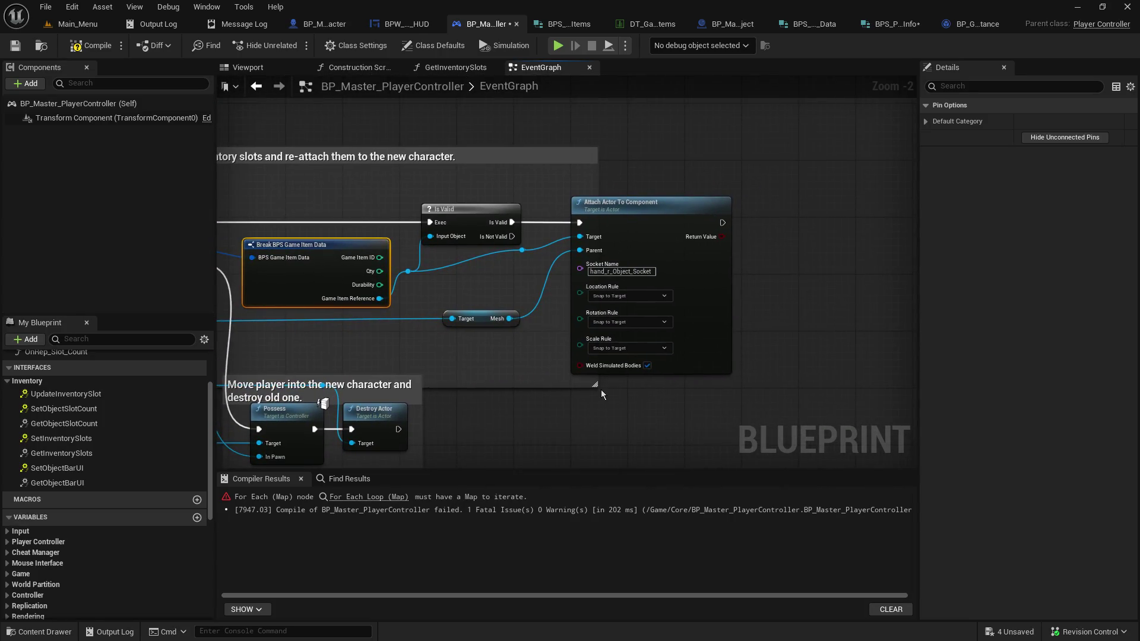
{"action": "left_click_drag", "start_coordinate": [595, 386], "coordinate": [758, 391]}
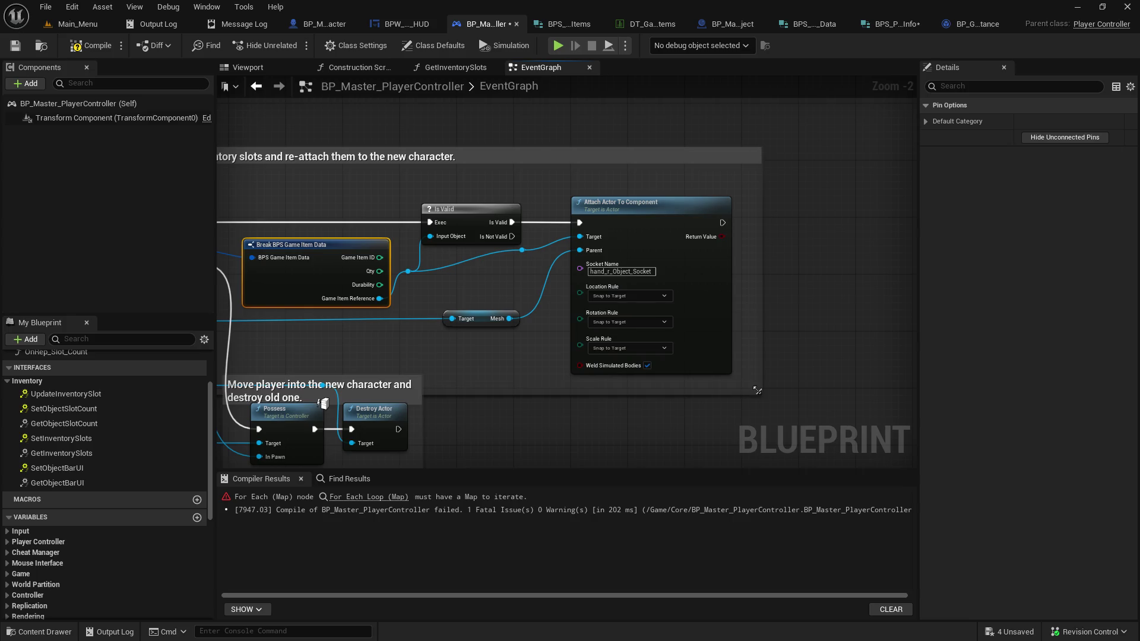
{"action": "mouse_move", "coordinate": [679, 273]}
{"action": "left_mouse_down"}
{"action": "mouse_move", "coordinate": [673, 312]}
{"action": "mouse_move", "coordinate": [698, 303]}
{"action": "left_mouse_up"}
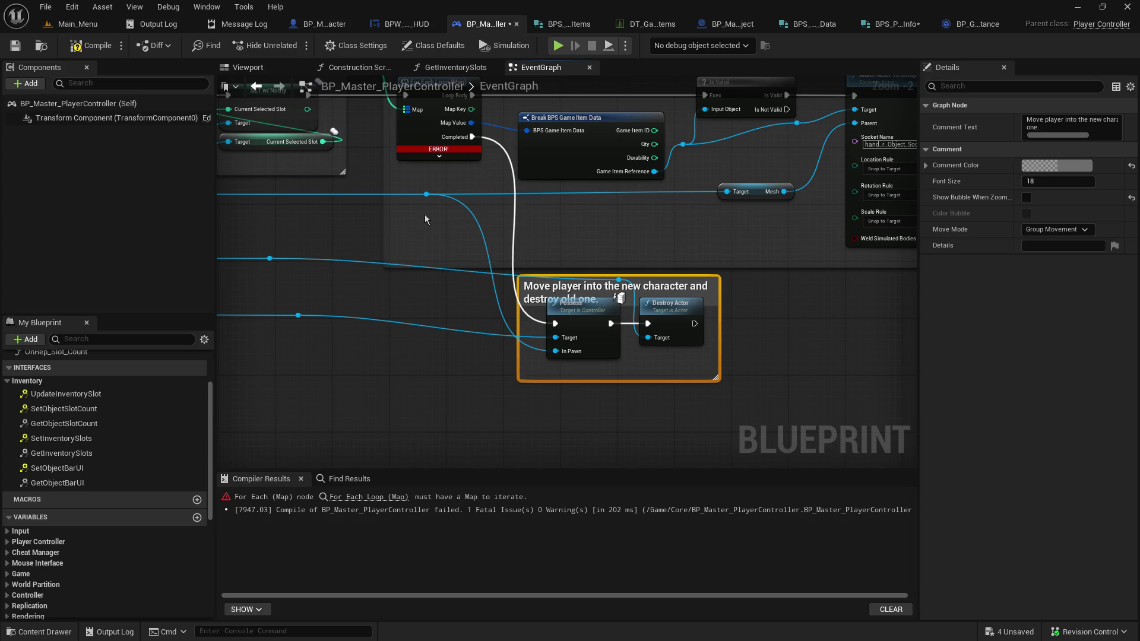
Move the Possess and Destroy Actor nodes down and straighten the reroute knot's wire
{"action": "left_click", "coordinate": [423, 195]}
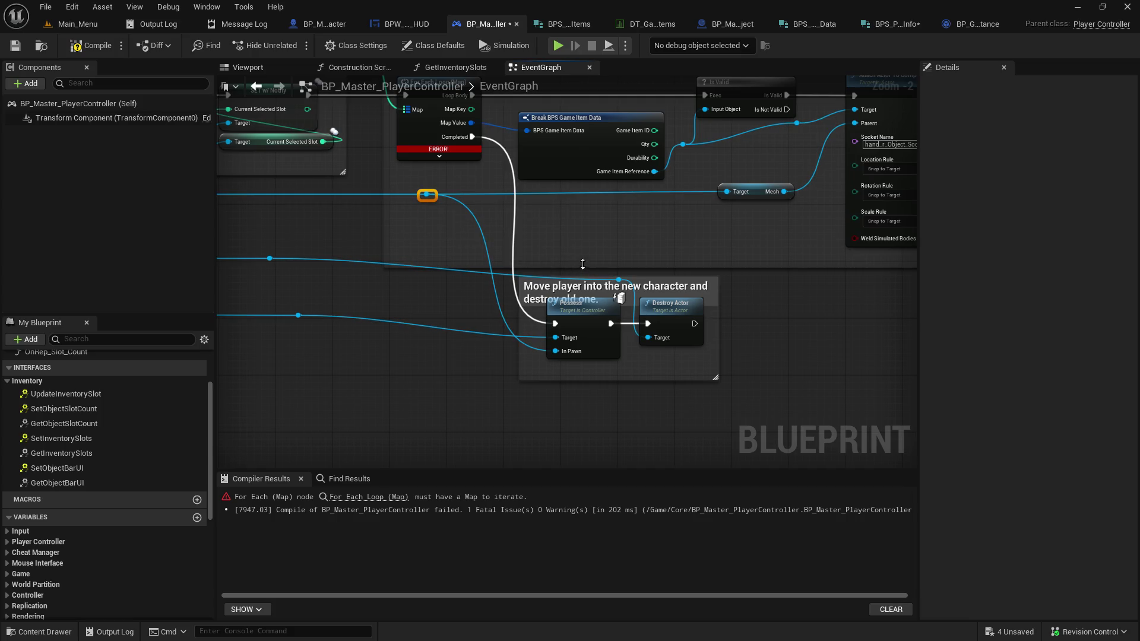
{"action": "mouse_move", "coordinate": [618, 236]}
{"action": "left_mouse_down"}
{"action": "mouse_move", "coordinate": [431, 332]}
{"action": "mouse_move", "coordinate": [580, 267]}
{"action": "mouse_move", "coordinate": [601, 270]}
{"action": "left_mouse_up"}
{"action": "left_click_drag", "start_coordinate": [595, 386], "coordinate": [630, 392]}
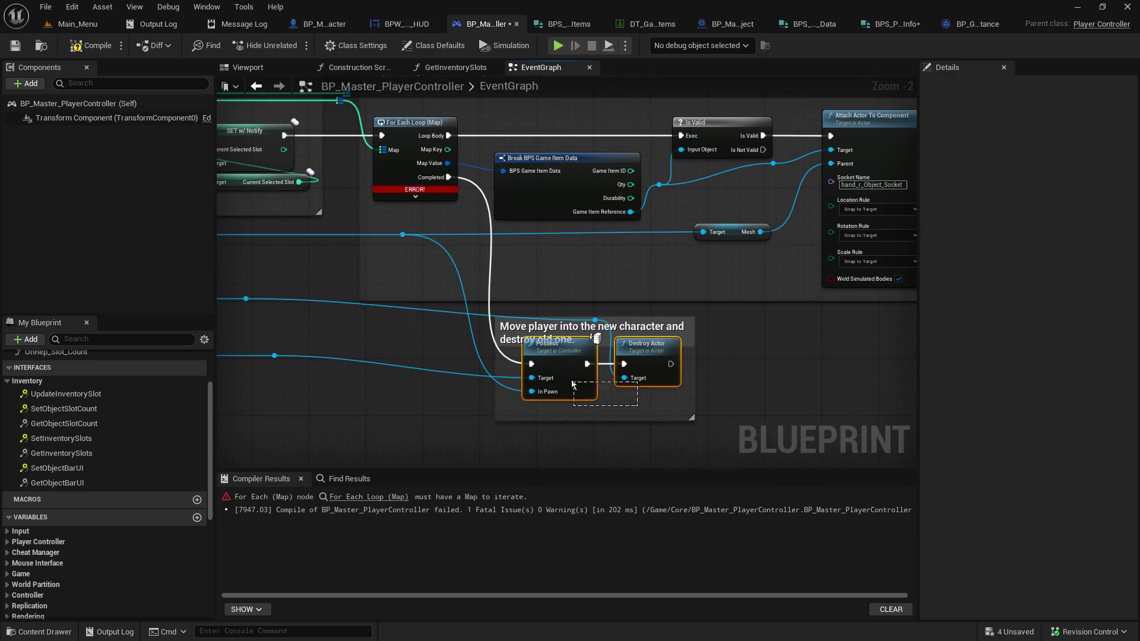
{"action": "left_click_drag", "start_coordinate": [564, 352], "coordinate": [564, 366]}
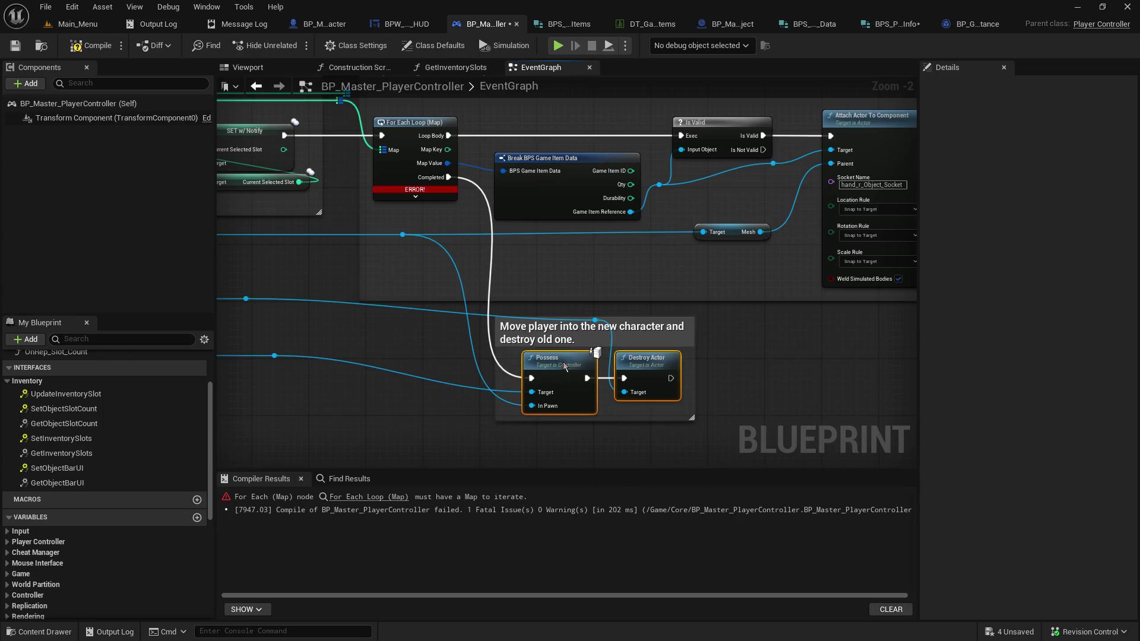
{"action": "left_click", "coordinate": [534, 310]}
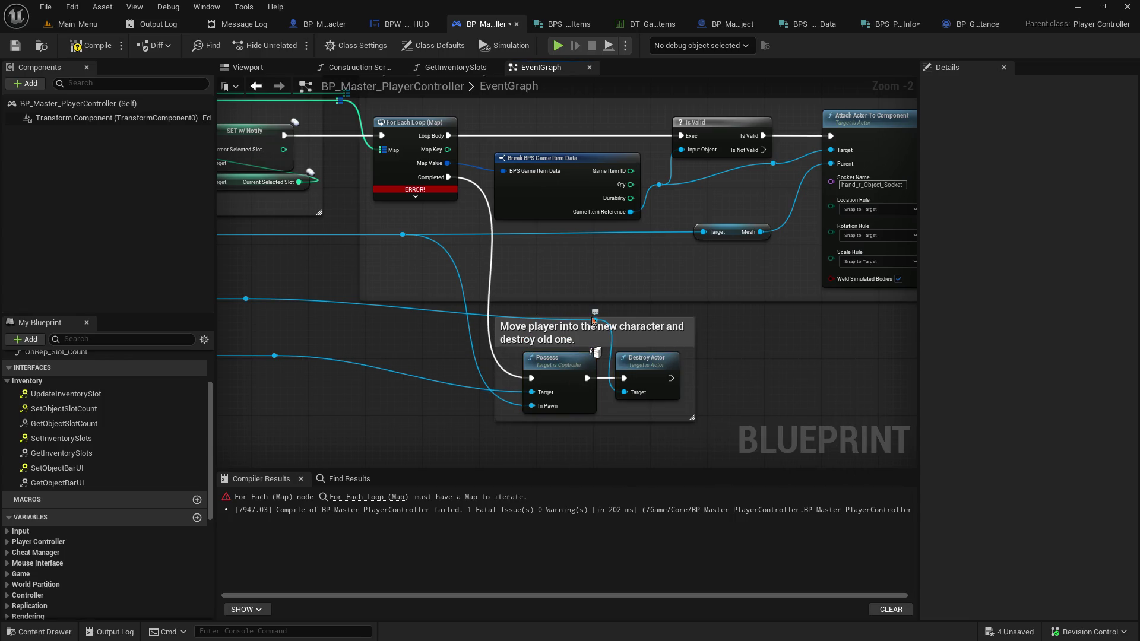
{"action": "left_click_drag", "start_coordinate": [592, 321], "coordinate": [592, 315]}
Lower both blue-wire reroute knots and shift the possess-and-destroy comment box down
{"action": "left_click_drag", "start_coordinate": [363, 313], "coordinate": [694, 280]}
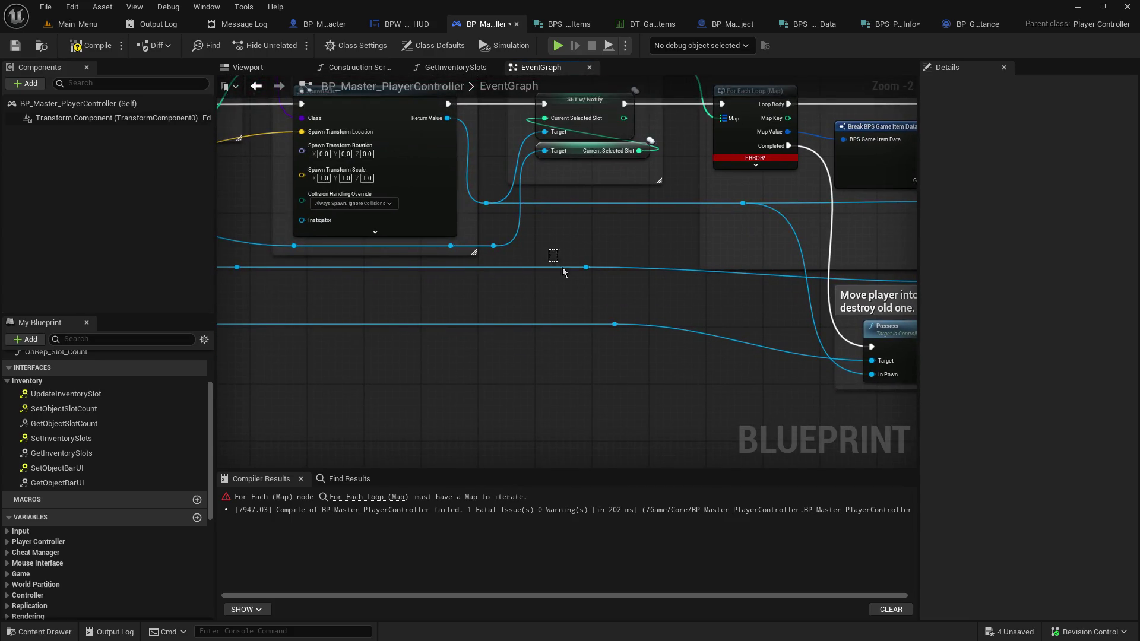
{"action": "left_click_drag", "start_coordinate": [611, 331], "coordinate": [611, 345]}
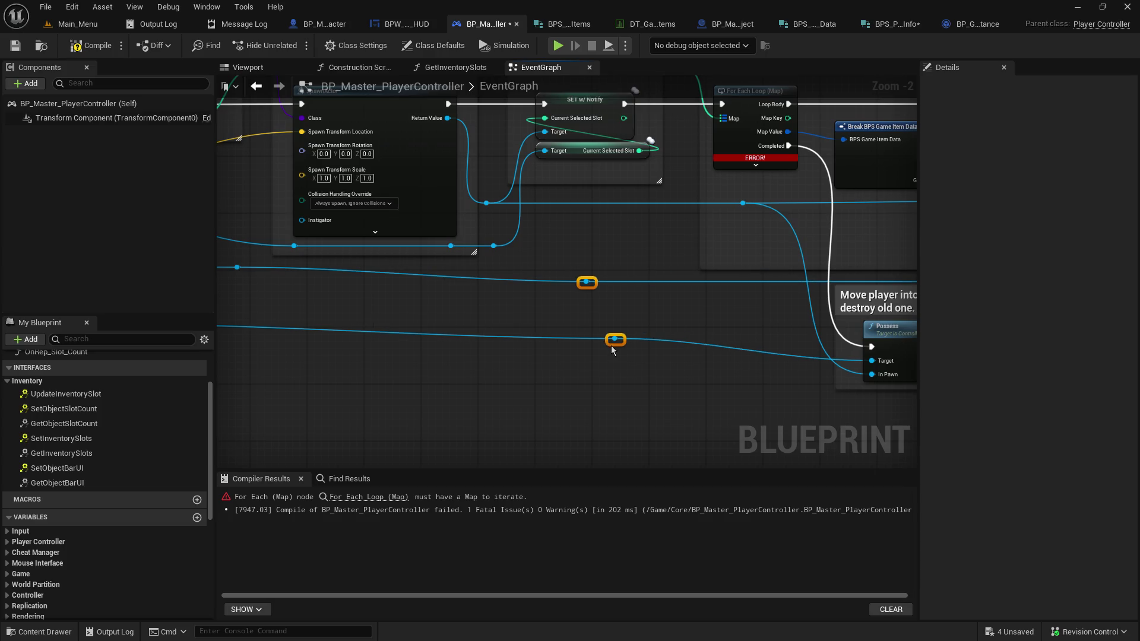
{"action": "left_click_drag", "start_coordinate": [658, 312], "coordinate": [450, 306]}
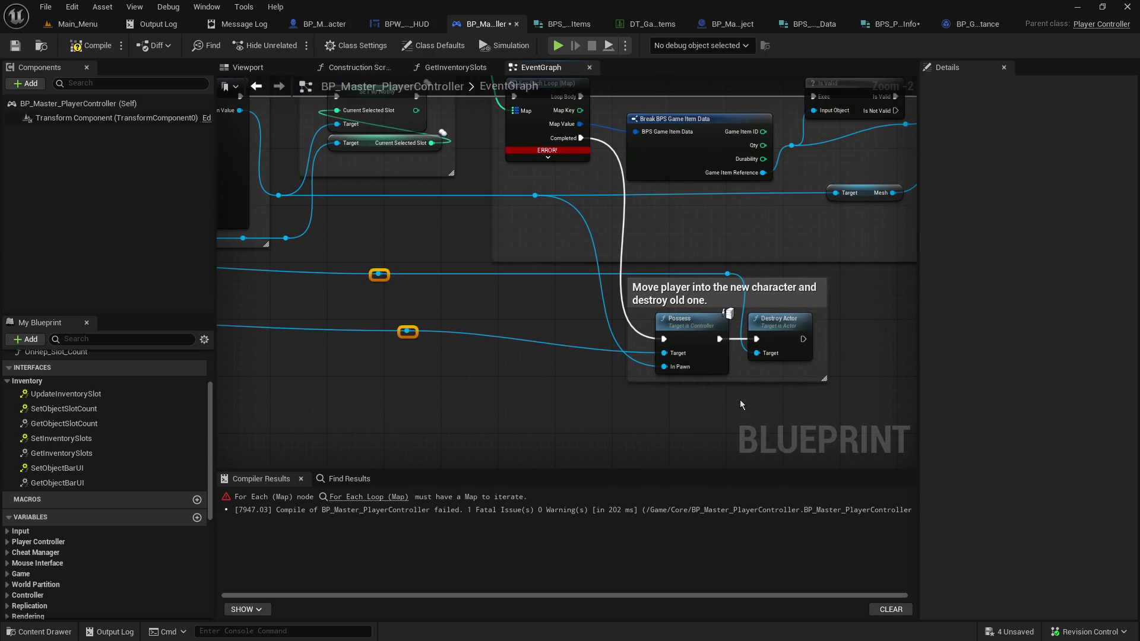
{"action": "left_click_drag", "start_coordinate": [699, 296], "coordinate": [699, 303]}
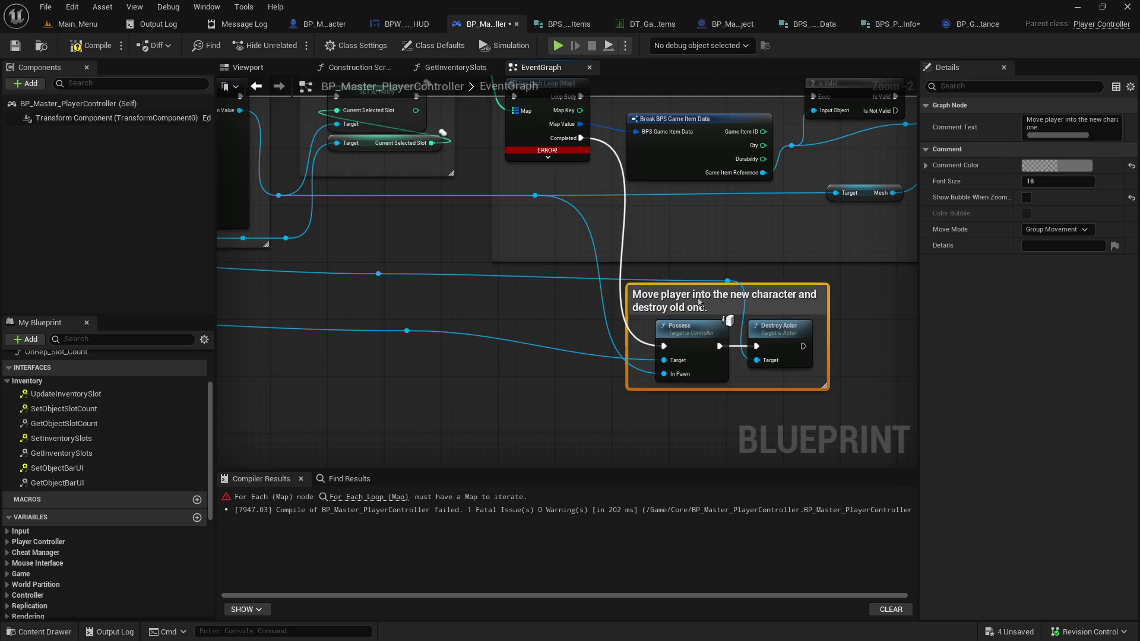
{"action": "left_click", "coordinate": [708, 269]}
{"action": "left_click", "coordinate": [728, 275]}
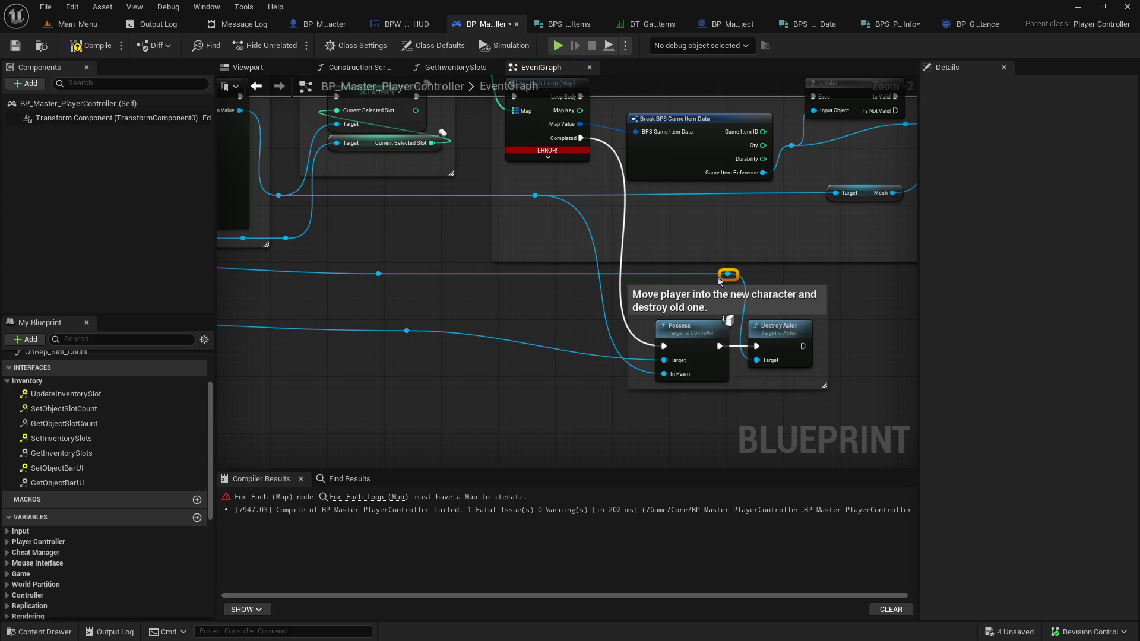
Save and recompile BP_Master_PlayerController, revealing the Inventory_Slots type mismatch error
{"action": "left_click", "coordinate": [15, 45]}
{"action": "left_click", "coordinate": [84, 49]}
{"action": "left_click_drag", "start_coordinate": [479, 240], "coordinate": [680, 395]}
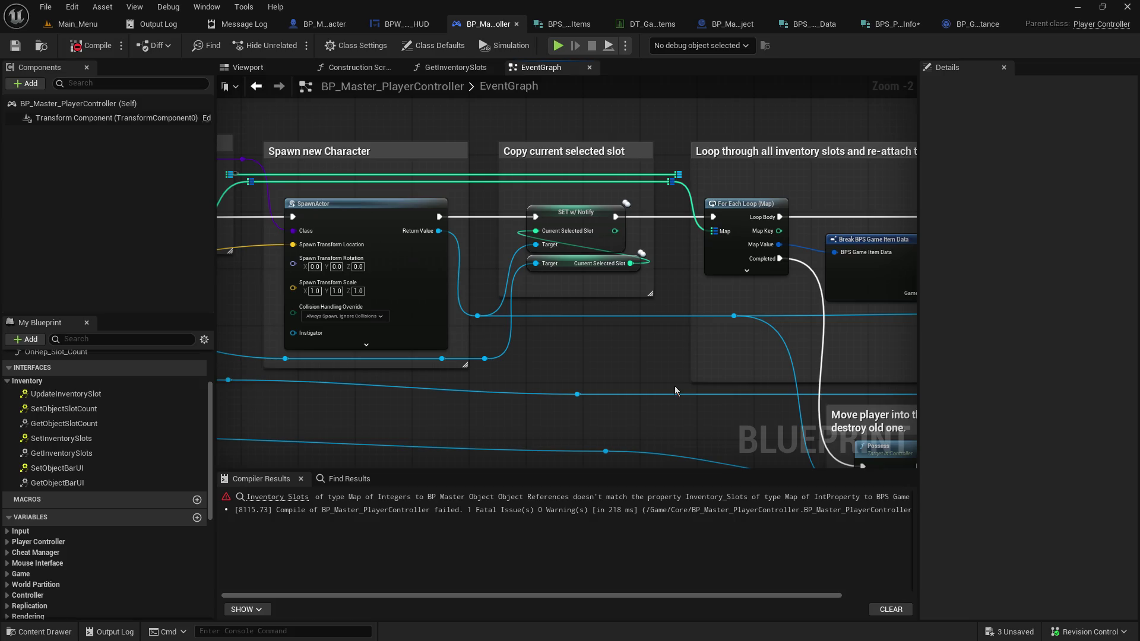
Jump to the error, disconnect the Inventory Slots wire and refresh Get Inventory Slots
{"action": "left_click", "coordinate": [285, 498]}
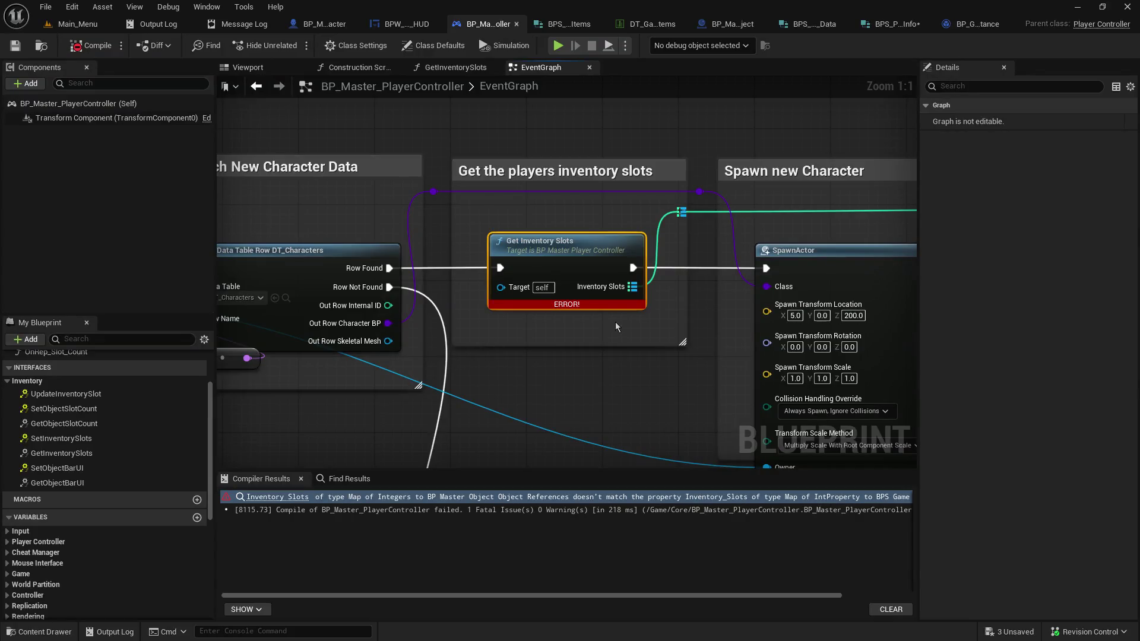
{"action": "left_click_drag", "start_coordinate": [672, 323], "coordinate": [217, 354]}
{"action": "mouse_move", "coordinate": [731, 386]}
{"action": "left_mouse_down"}
{"action": "mouse_move", "coordinate": [219, 354]}
{"action": "mouse_move", "coordinate": [416, 309]}
{"action": "mouse_move", "coordinate": [487, 333]}
{"action": "mouse_move", "coordinate": [503, 323]}
{"action": "left_mouse_up"}
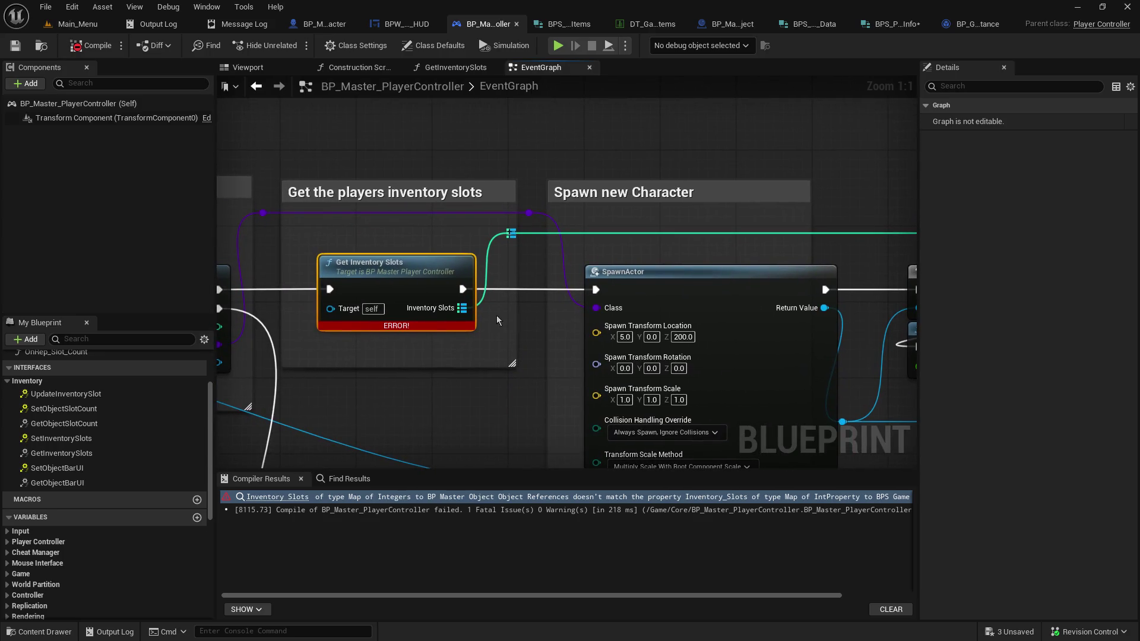
{"action": "mouse_move", "coordinate": [462, 309]}
{"action": "left_click", "coordinate": [462, 308], "text": "alt"}
{"action": "right_click", "coordinate": [440, 304]}
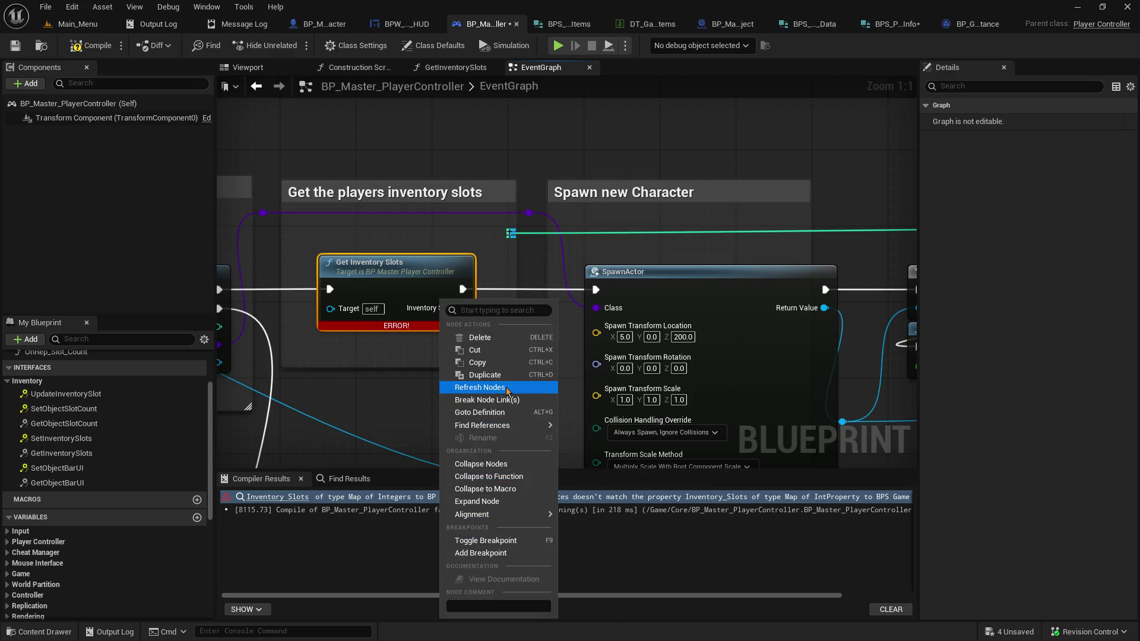
{"action": "left_click", "coordinate": [506, 388]}
Inspect the Inventory Slots output and the GetInventorySlots function graph, then return to EventGraph
{"action": "mouse_move", "coordinate": [486, 331]}
{"action": "left_mouse_down"}
{"action": "mouse_move", "coordinate": [370, 363]}
{"action": "mouse_move", "coordinate": [356, 349]}
{"action": "mouse_move", "coordinate": [378, 292]}
{"action": "left_mouse_up"}
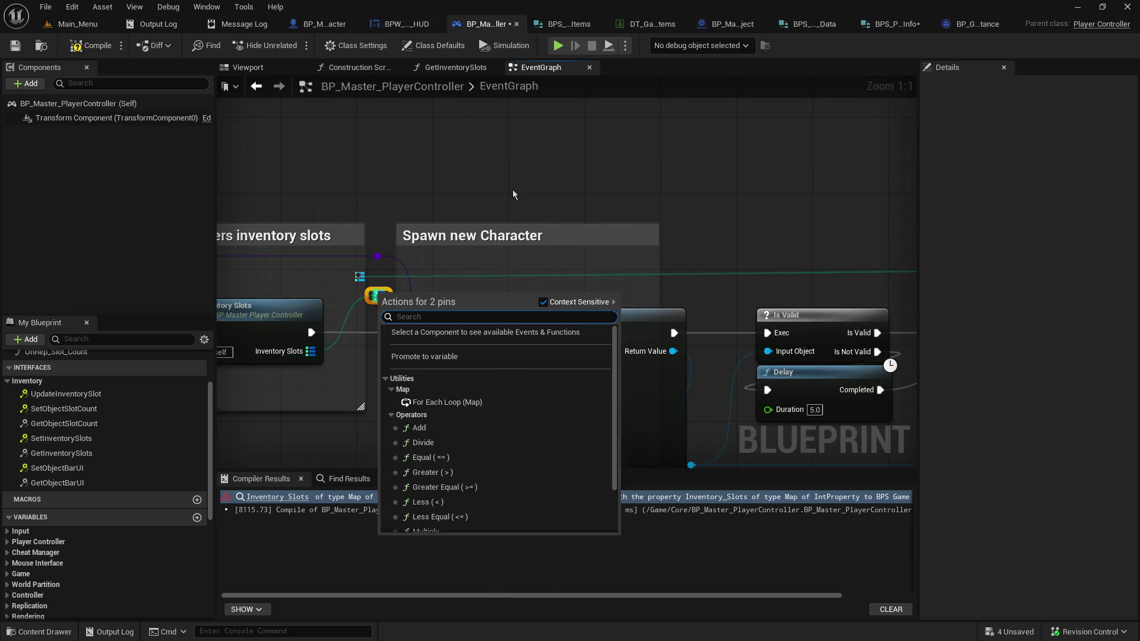
{"action": "key", "text": "Escape"}
{"action": "scroll", "coordinate": [326, 169], "scroll_direction": "down", "scroll_amount": 3}
{"action": "mouse_move", "coordinate": [437, 269]}
{"action": "left_mouse_down"}
{"action": "mouse_move", "coordinate": [164, 277]}
{"action": "mouse_move", "coordinate": [326, 288]}
{"action": "mouse_move", "coordinate": [258, 213]}
{"action": "mouse_move", "coordinate": [401, 247]}
{"action": "left_mouse_up"}
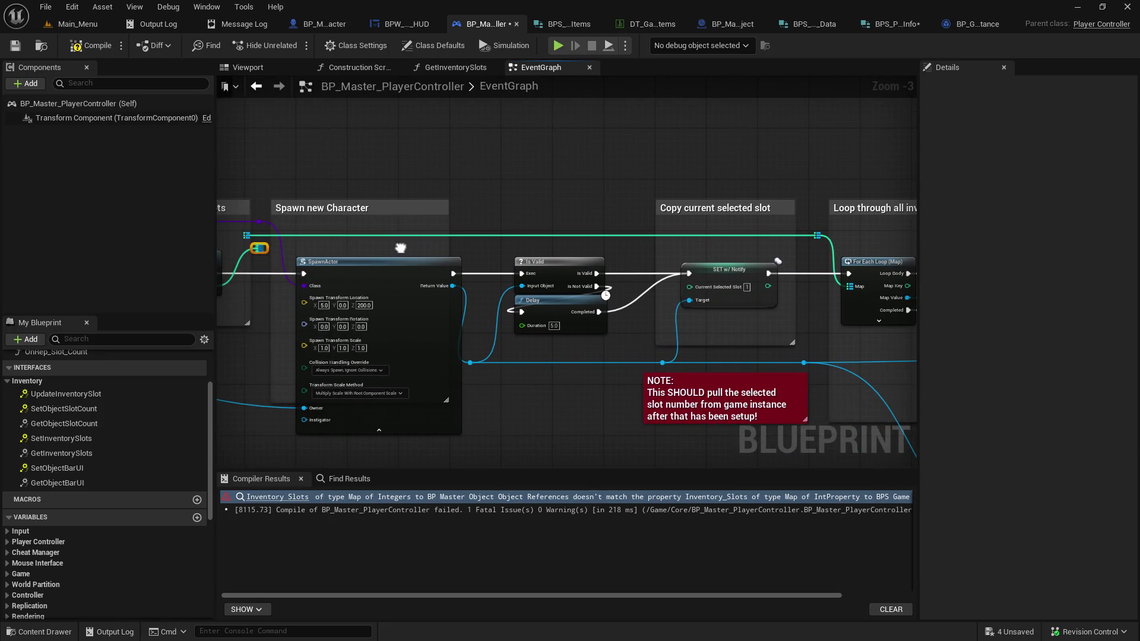
{"action": "left_click", "coordinate": [473, 70]}
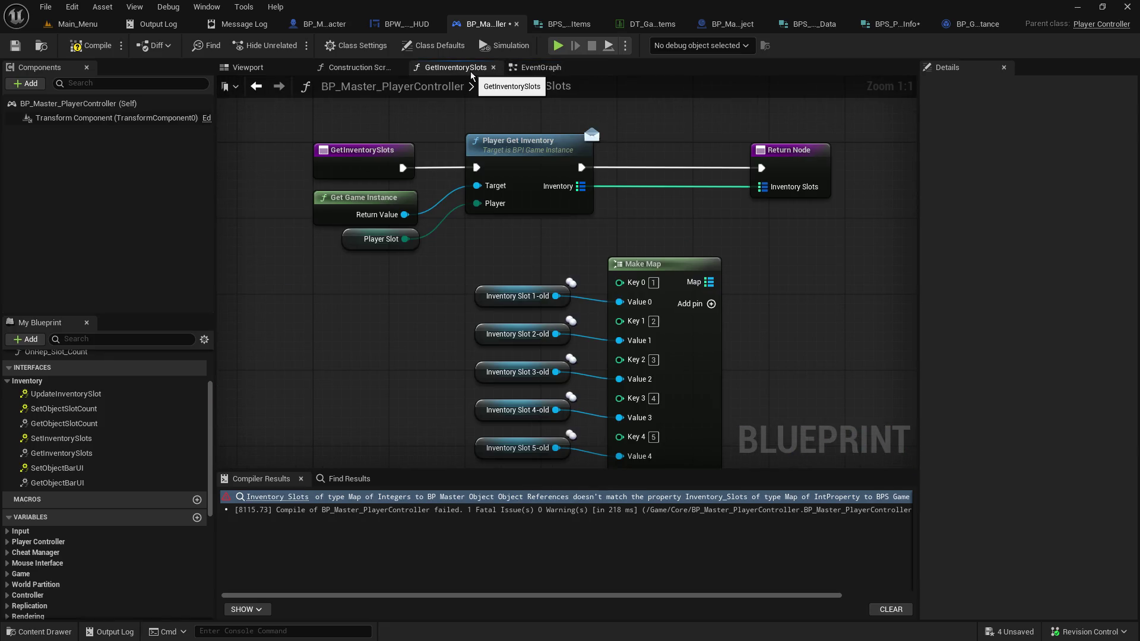
{"action": "left_click", "coordinate": [368, 67]}
{"action": "left_click", "coordinate": [248, 67]}
{"action": "left_click", "coordinate": [541, 67]}
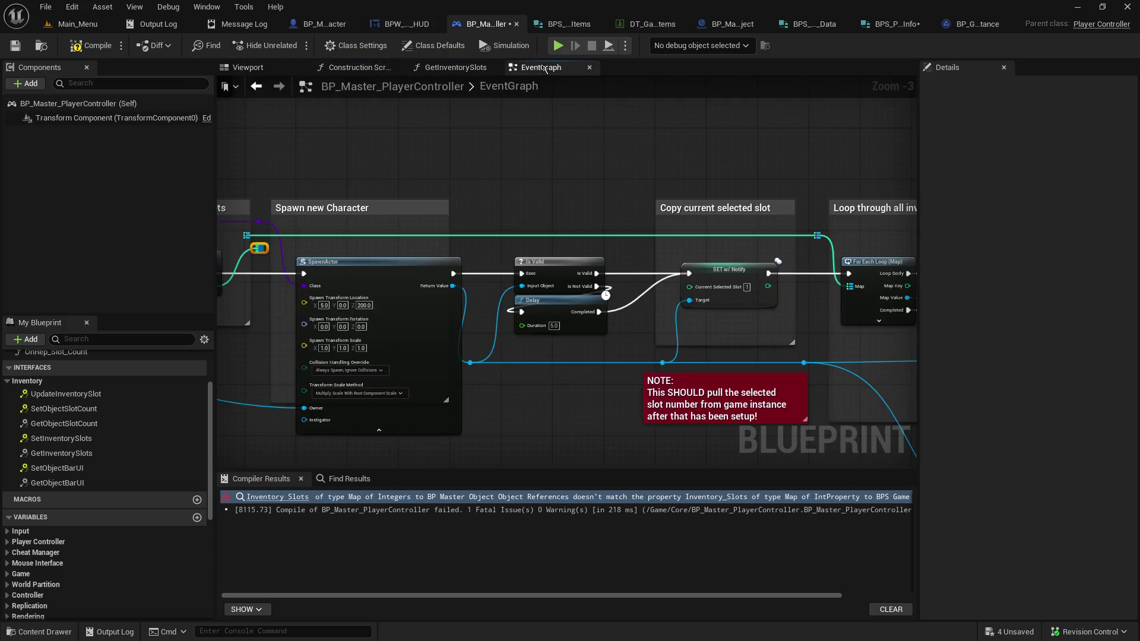
Delete the stray reroute knot and its upper wire beside Get Inventory Slots
{"action": "scroll", "coordinate": [534, 195], "scroll_direction": "down", "scroll_amount": 2}
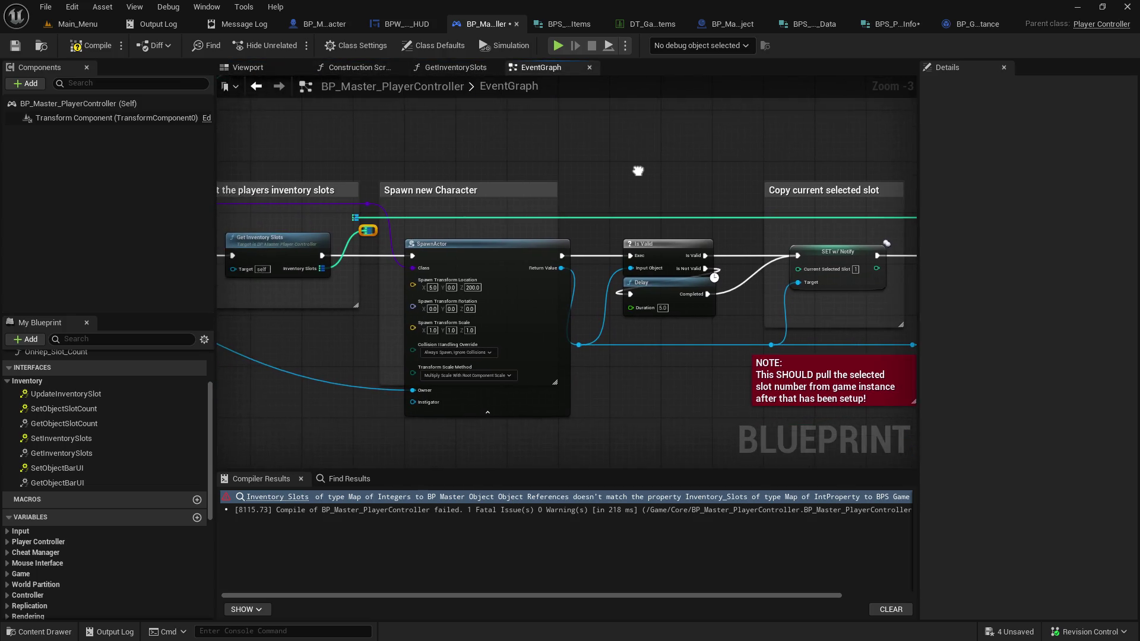
{"action": "left_click_drag", "start_coordinate": [359, 215], "coordinate": [668, 216]}
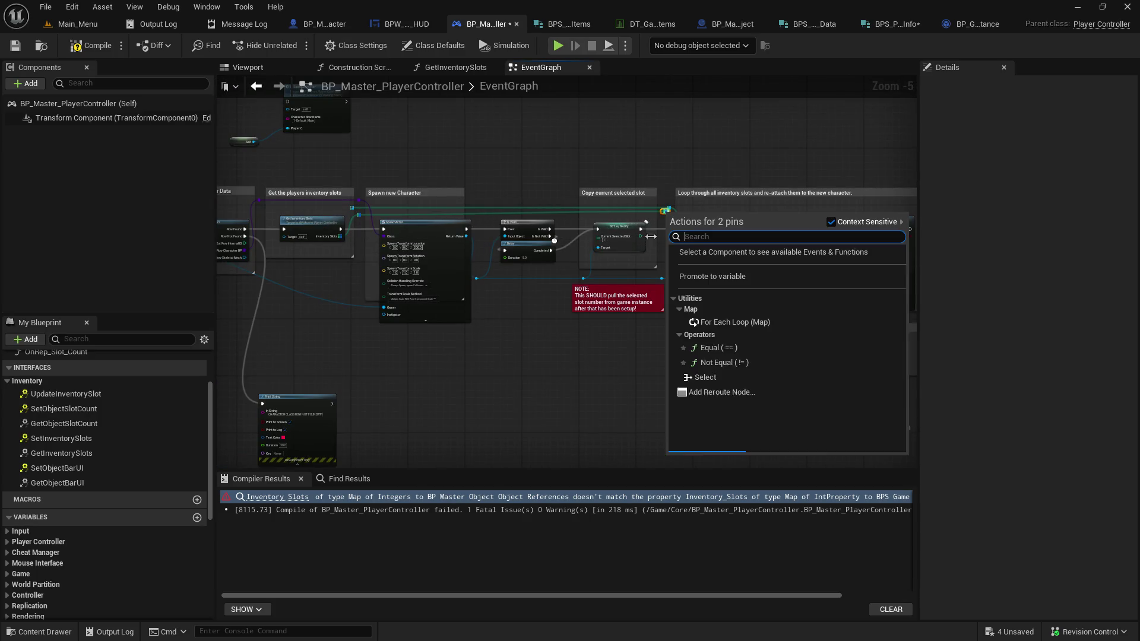
{"action": "left_click", "coordinate": [529, 197]}
{"action": "right_click", "coordinate": [380, 153]}
{"action": "left_click", "coordinate": [361, 251]}
{"action": "scroll", "coordinate": [361, 252], "scroll_direction": "up", "scroll_amount": 4}
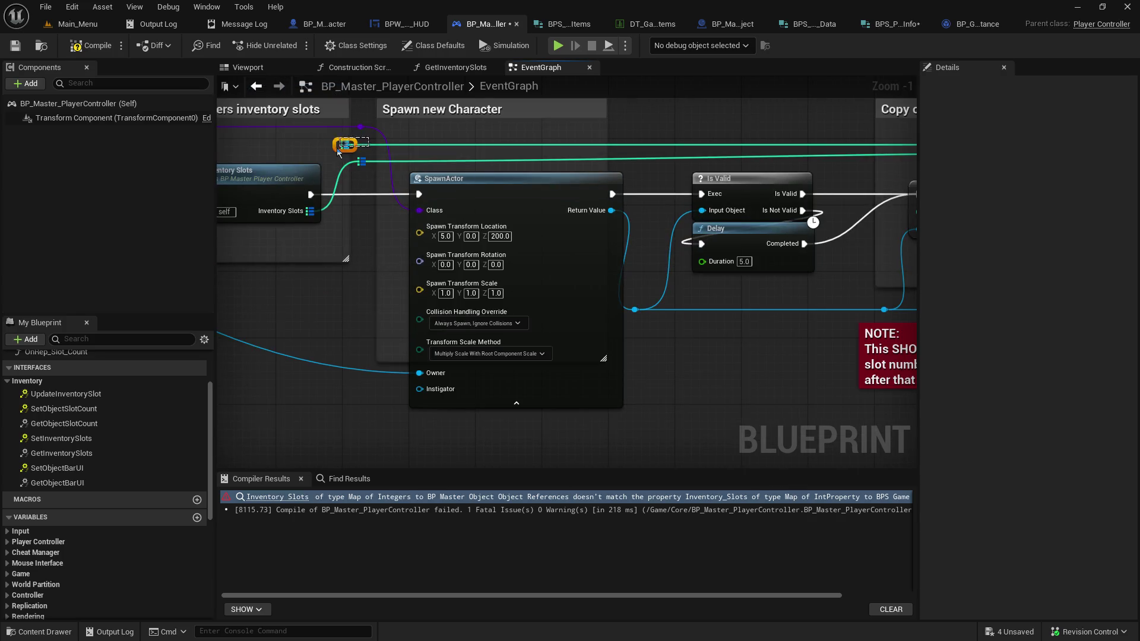
{"action": "key", "text": "Delete"}
{"action": "left_click_drag", "start_coordinate": [550, 105], "coordinate": [230, 150]}
{"action": "scroll", "coordinate": [544, 229], "scroll_direction": "down", "scroll_amount": 2}
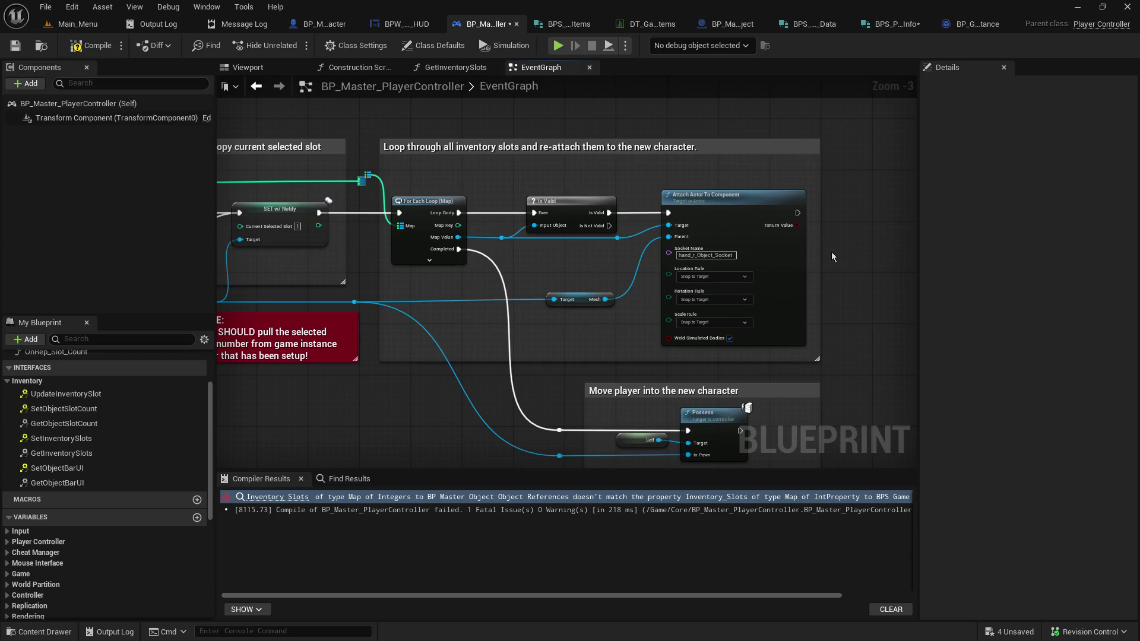
Widen the loop comment and move Is Valid and Attach Actor nodes about 260 px right
{"action": "left_click_drag", "start_coordinate": [822, 252], "coordinate": [965, 261]}
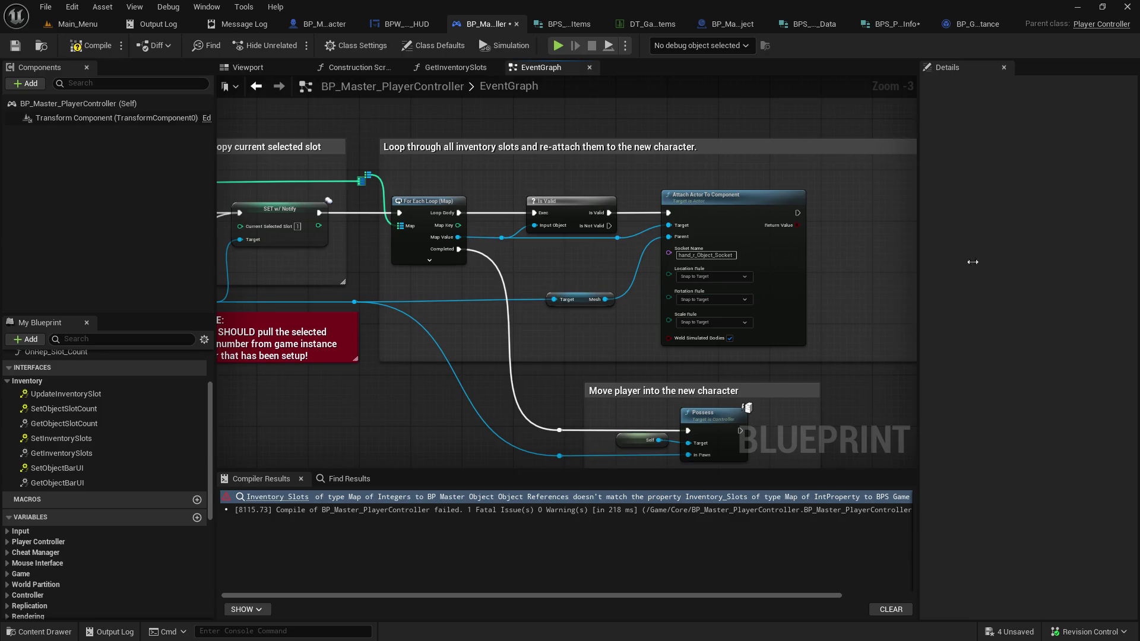
{"action": "left_click_drag", "start_coordinate": [500, 181], "coordinate": [764, 298]}
{"action": "mouse_move", "coordinate": [704, 225]}
{"action": "left_mouse_down"}
{"action": "mouse_move", "coordinate": [864, 210]}
{"action": "mouse_move", "coordinate": [632, 188]}
{"action": "mouse_move", "coordinate": [846, 210]}
{"action": "left_mouse_up"}
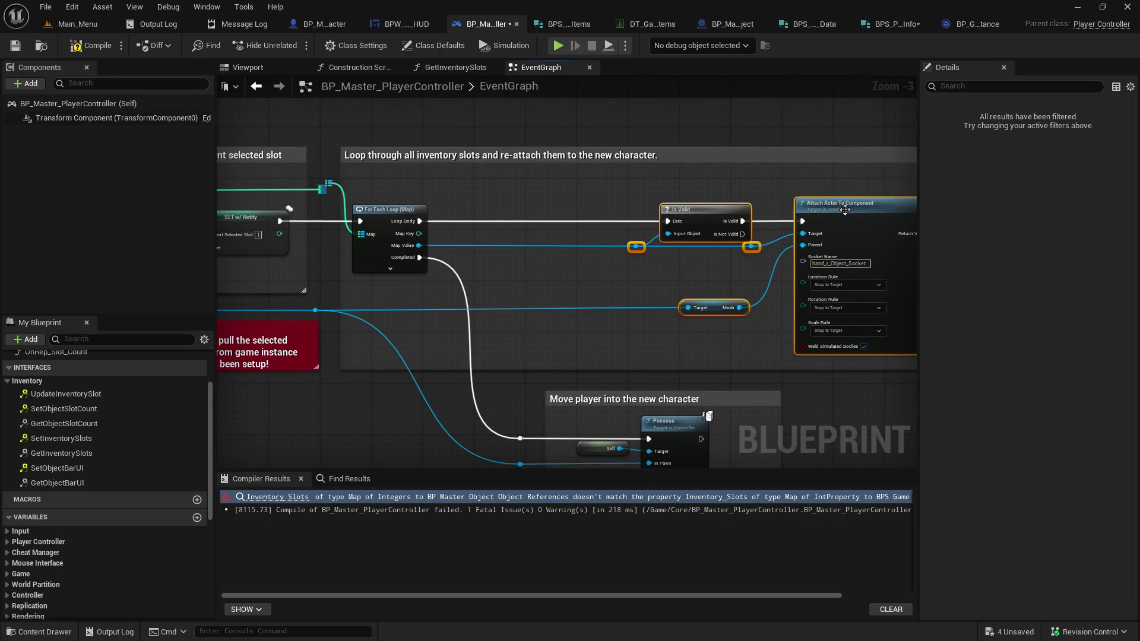
Add a For Each Loop (Map) from the reroute, break Map Value, and feed Game Item Reference into Is Valid
{"action": "mouse_move", "coordinate": [324, 188]}
{"action": "left_mouse_down"}
{"action": "mouse_move", "coordinate": [249, 190]}
{"action": "mouse_move", "coordinate": [425, 196]}
{"action": "left_mouse_up"}
{"action": "key", "text": "Down"}
{"action": "key", "text": "Down"}
{"action": "key", "text": "Return"}
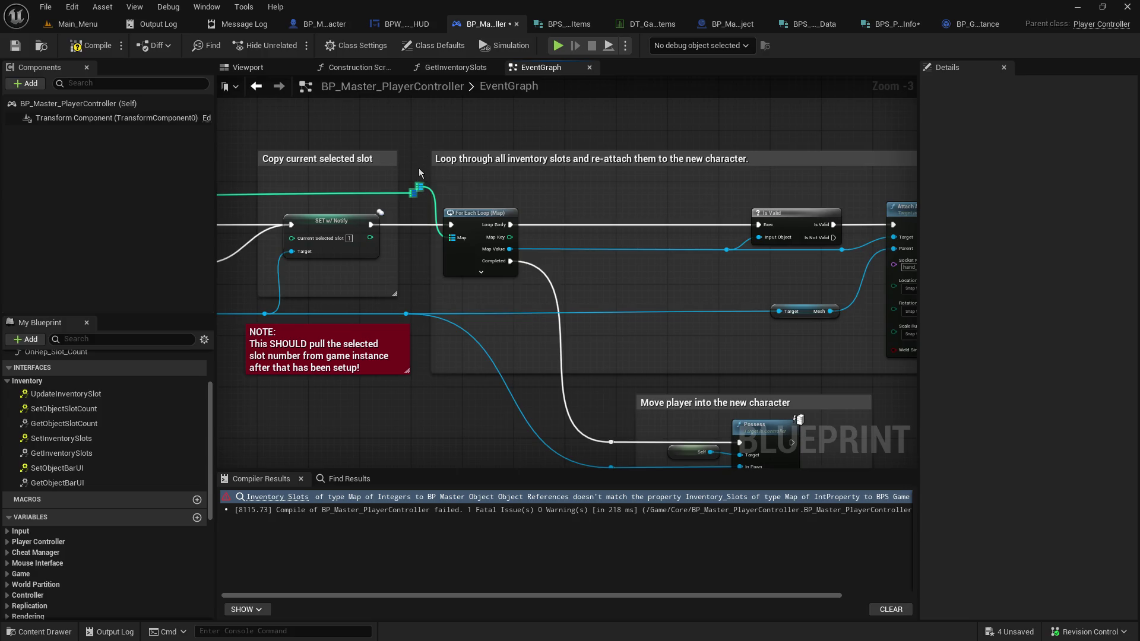
{"action": "left_click", "coordinate": [419, 189], "text": "alt"}
{"action": "left_click_drag", "start_coordinate": [413, 194], "coordinate": [451, 238]}
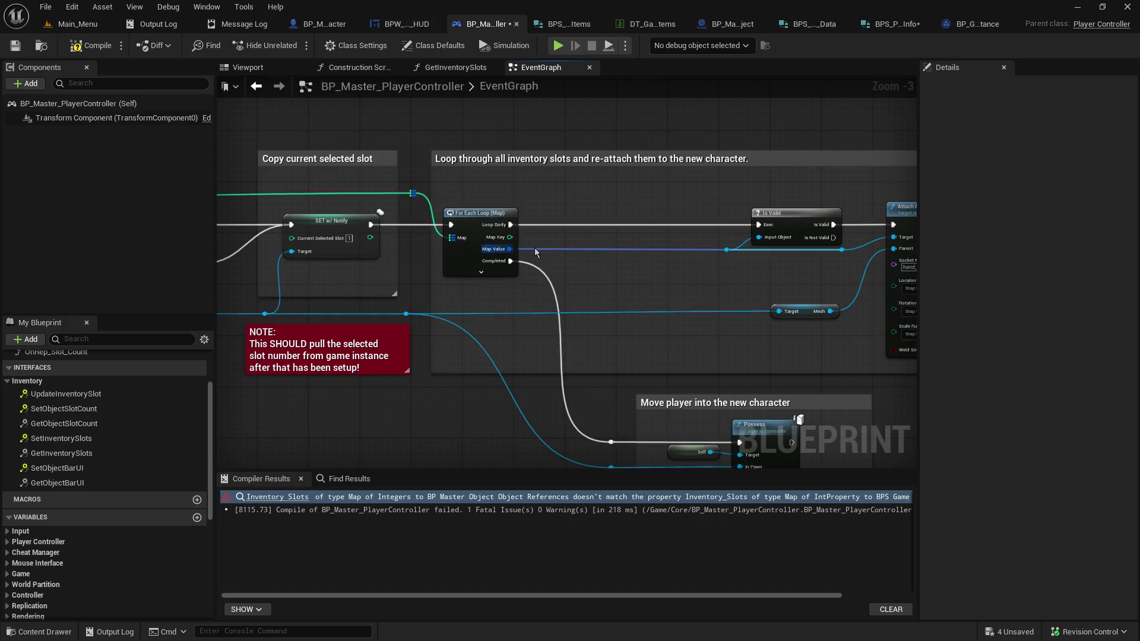
{"action": "left_click_drag", "start_coordinate": [509, 249], "coordinate": [557, 256]}
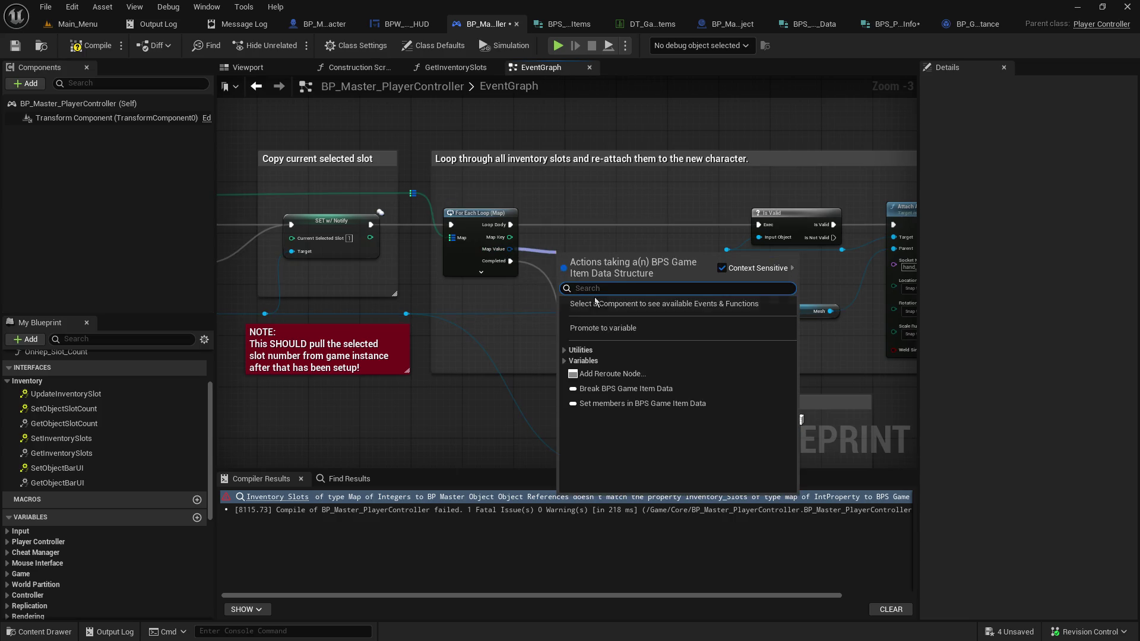
{"action": "left_click", "coordinate": [606, 384]}
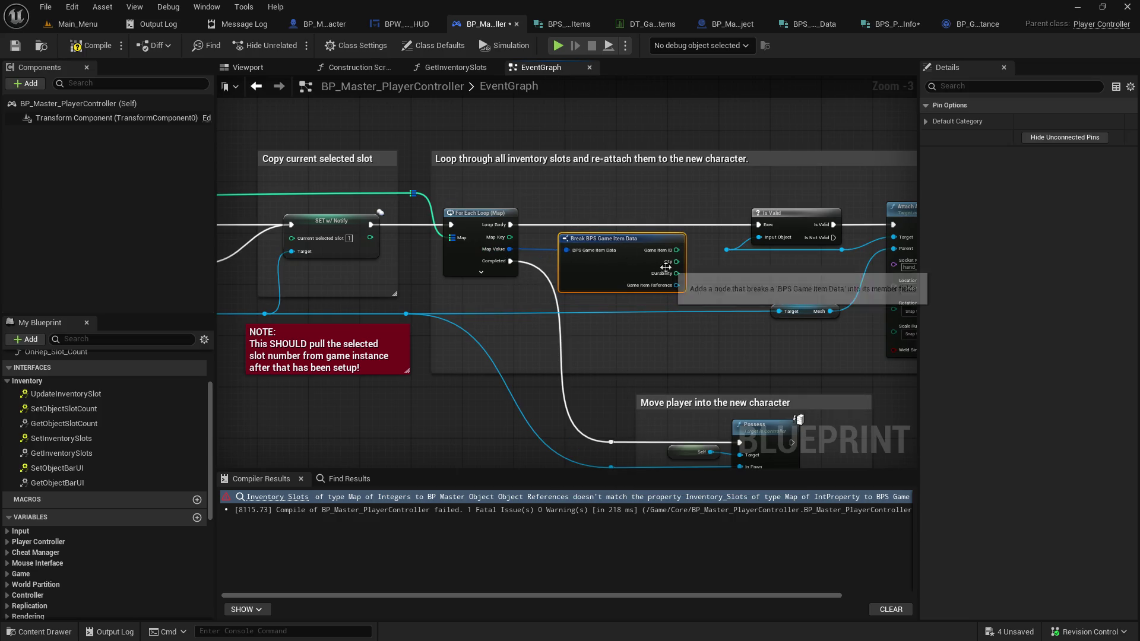
{"action": "left_click_drag", "start_coordinate": [677, 285], "coordinate": [728, 254]}
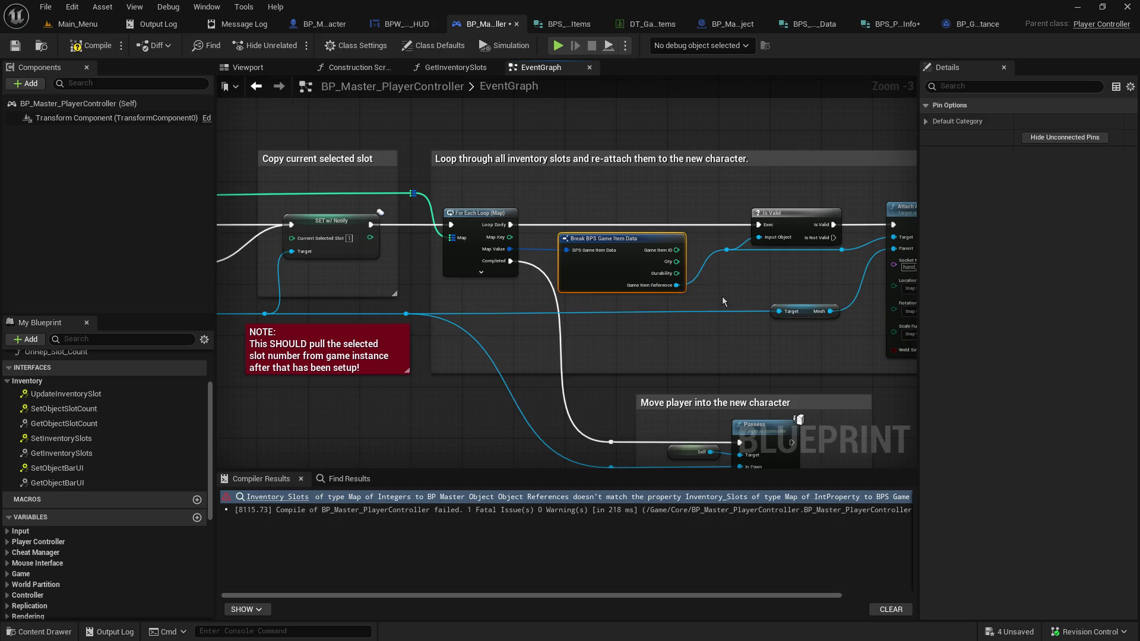
Save and recompile the player controller, then Save All modified assets
{"action": "left_click", "coordinate": [15, 45]}
{"action": "left_click", "coordinate": [92, 45]}
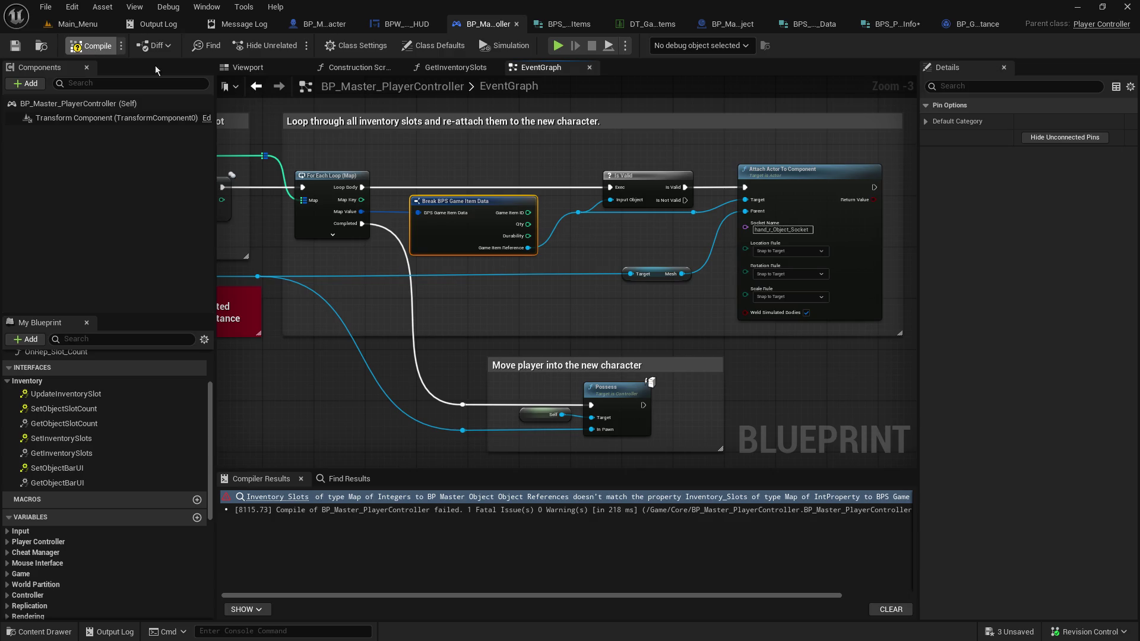
{"action": "left_click", "coordinate": [45, 6]}
{"action": "left_click", "coordinate": [81, 92]}
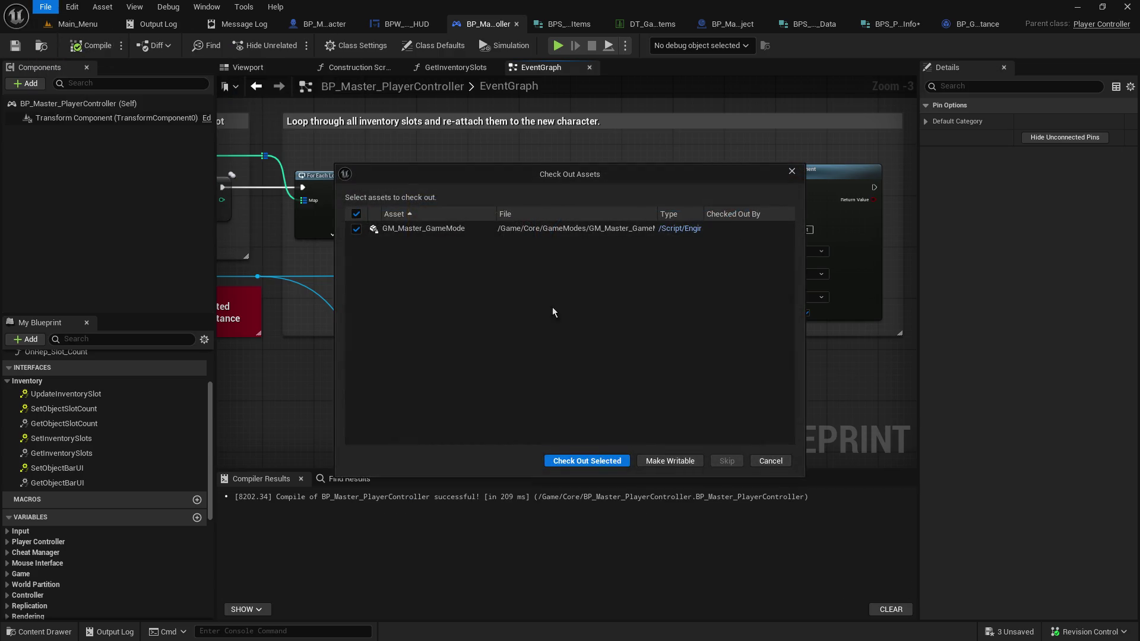
Check out GM_Master_GameMode to finish saving, then try Play in Main_Menu and cancel
{"action": "left_click", "coordinate": [598, 462]}
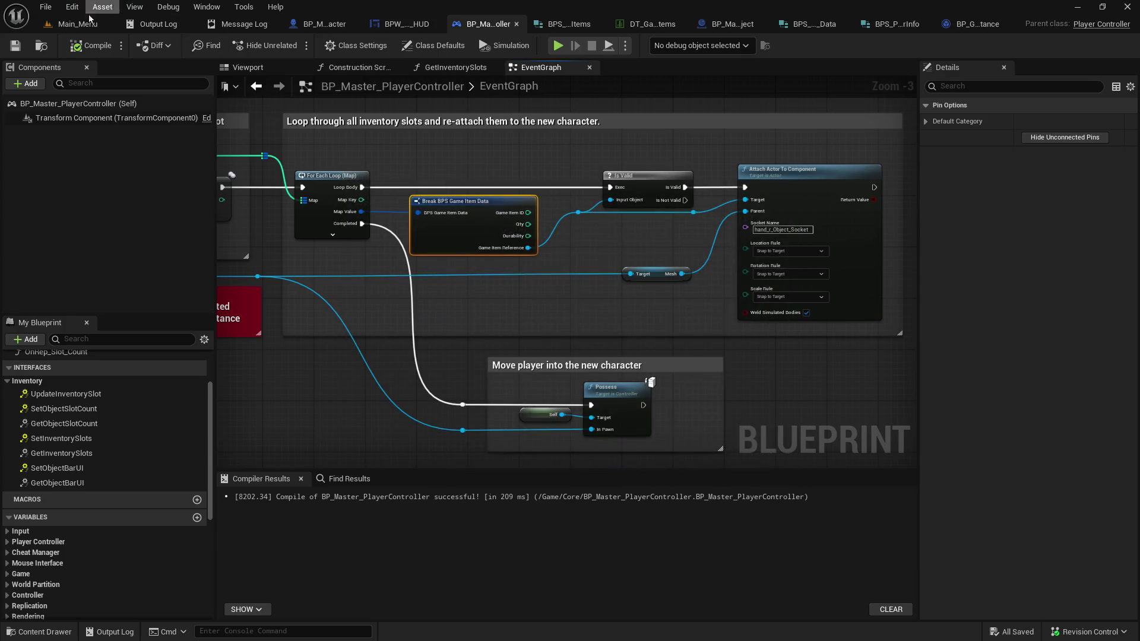
{"action": "left_click", "coordinate": [101, 23]}
{"action": "left_click", "coordinate": [295, 47]}
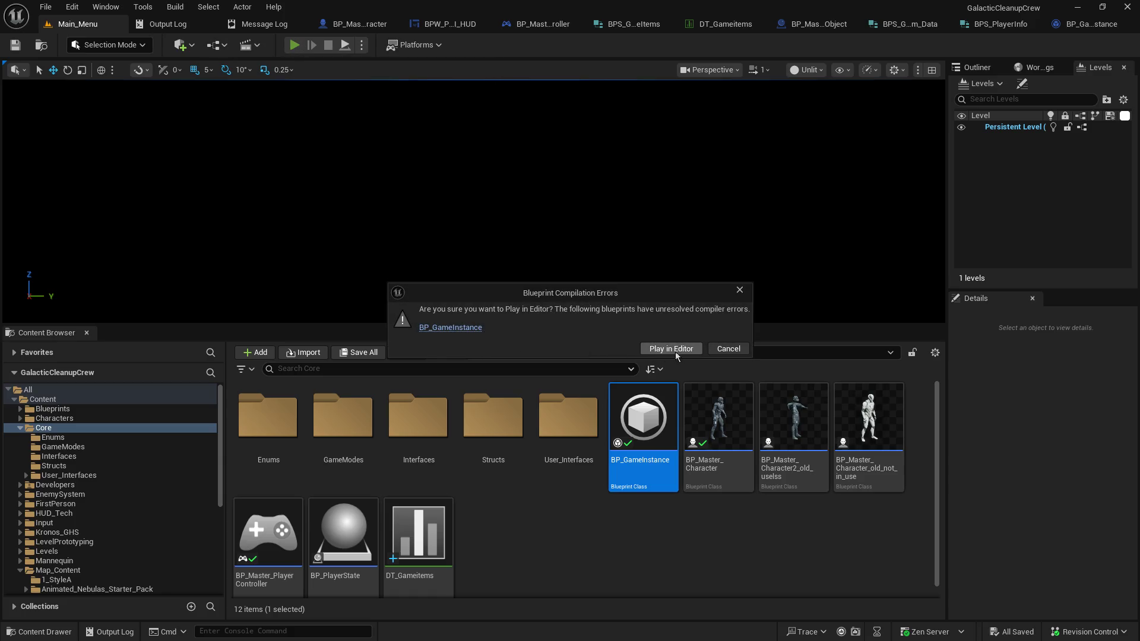
{"action": "left_click", "coordinate": [720, 351]}
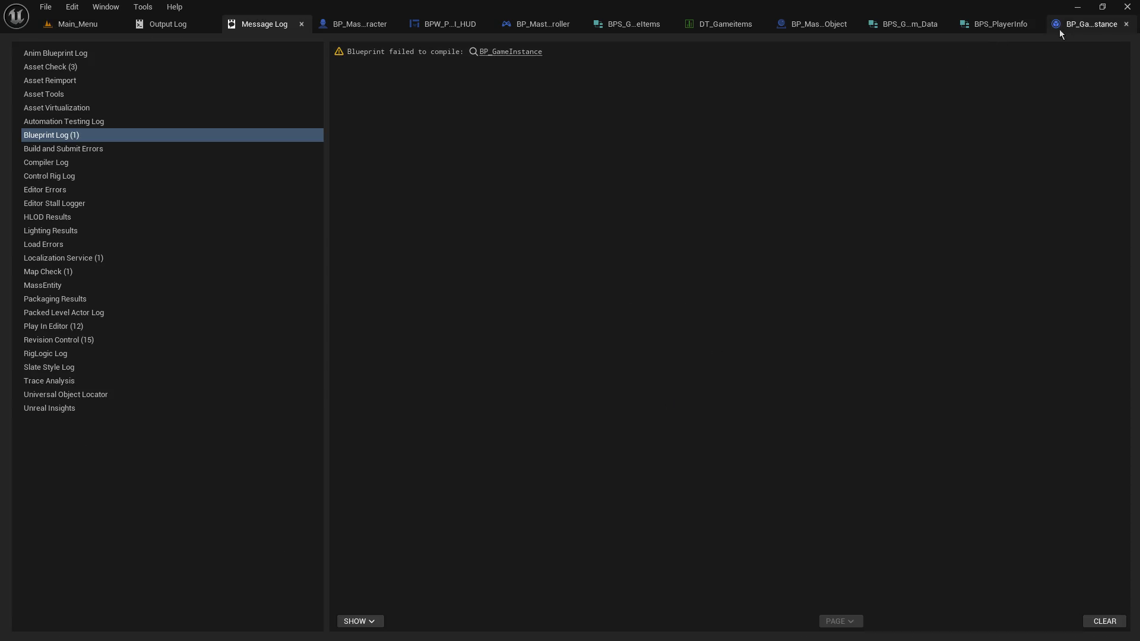
Recompile BP_GameInstance, retry Play, and open the failing BP_GameInstance
{"action": "left_click", "coordinate": [1078, 25]}
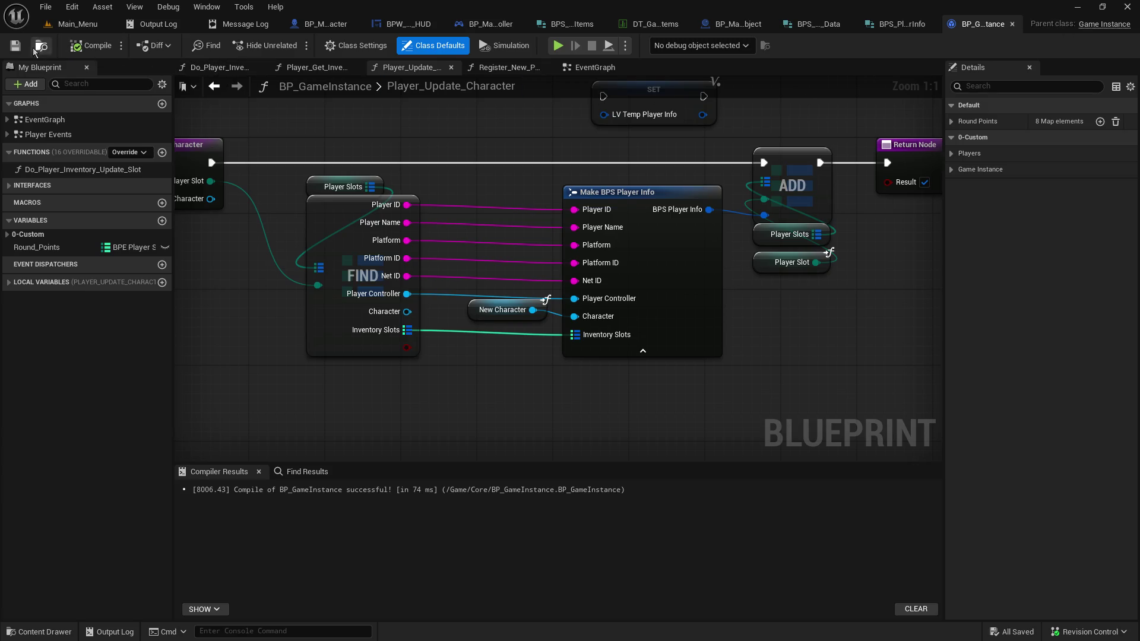
{"action": "left_click", "coordinate": [90, 46]}
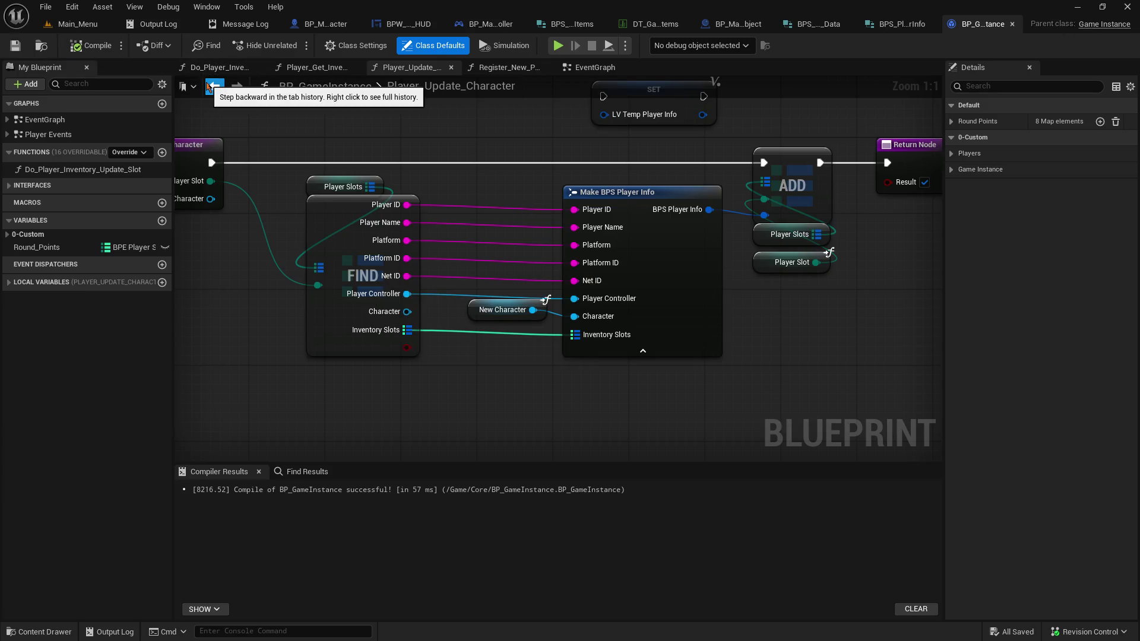
{"action": "left_click", "coordinate": [76, 24]}
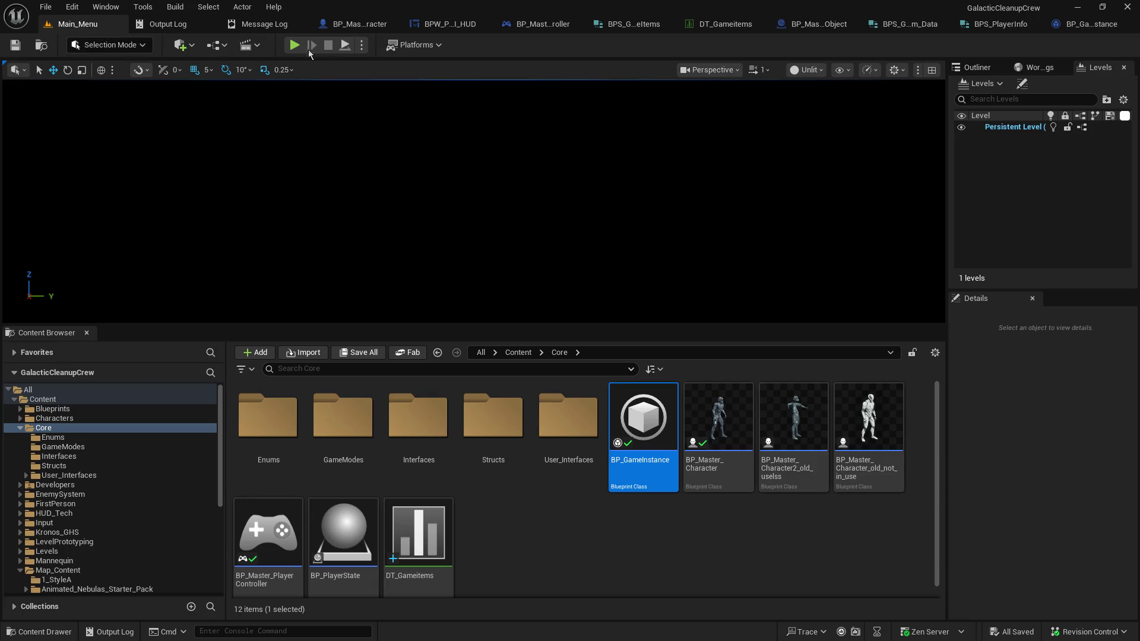
{"action": "left_click", "coordinate": [293, 46]}
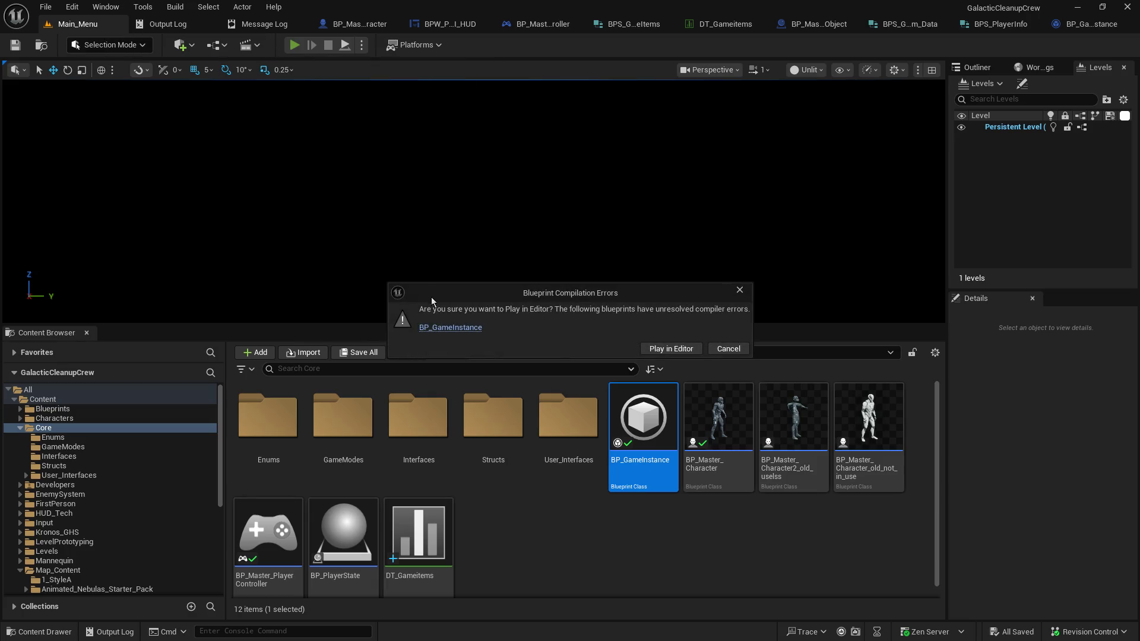
{"action": "left_click", "coordinate": [435, 330]}
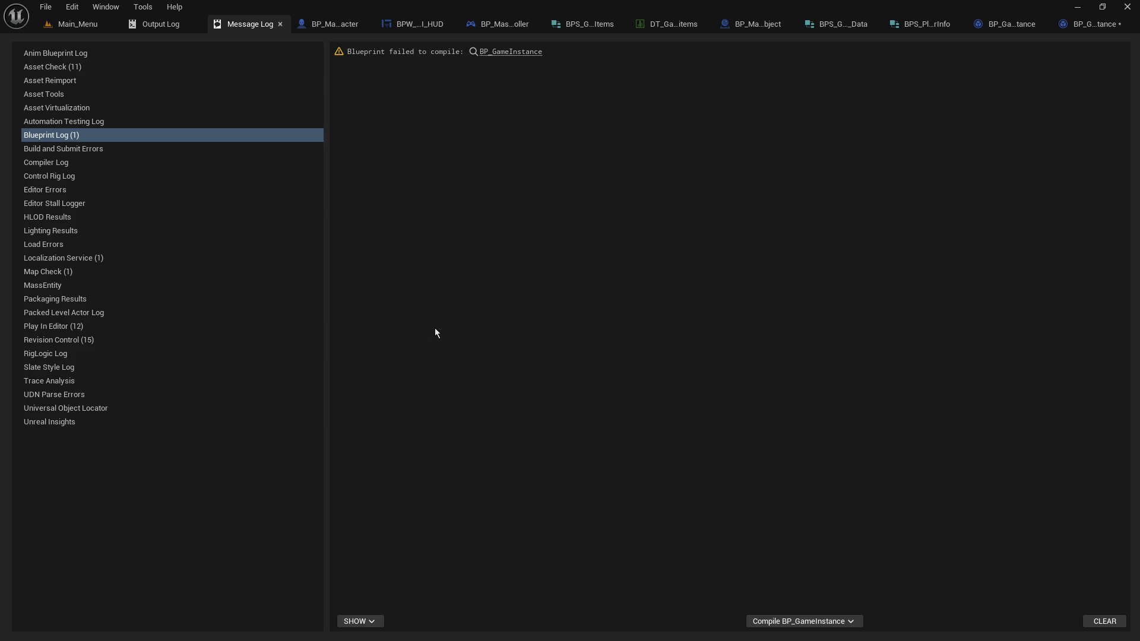
{"action": "left_click", "coordinate": [515, 52]}
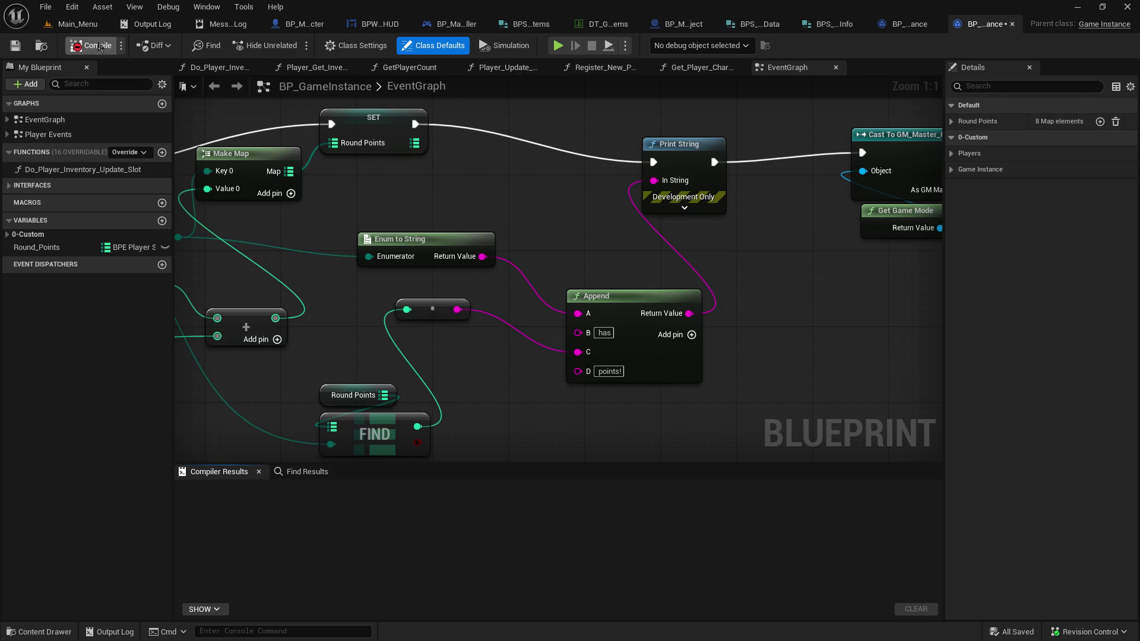
Compile this BP_GameInstance copy and review each of its 7 Inventory Slots errors
{"action": "left_click", "coordinate": [95, 46]}
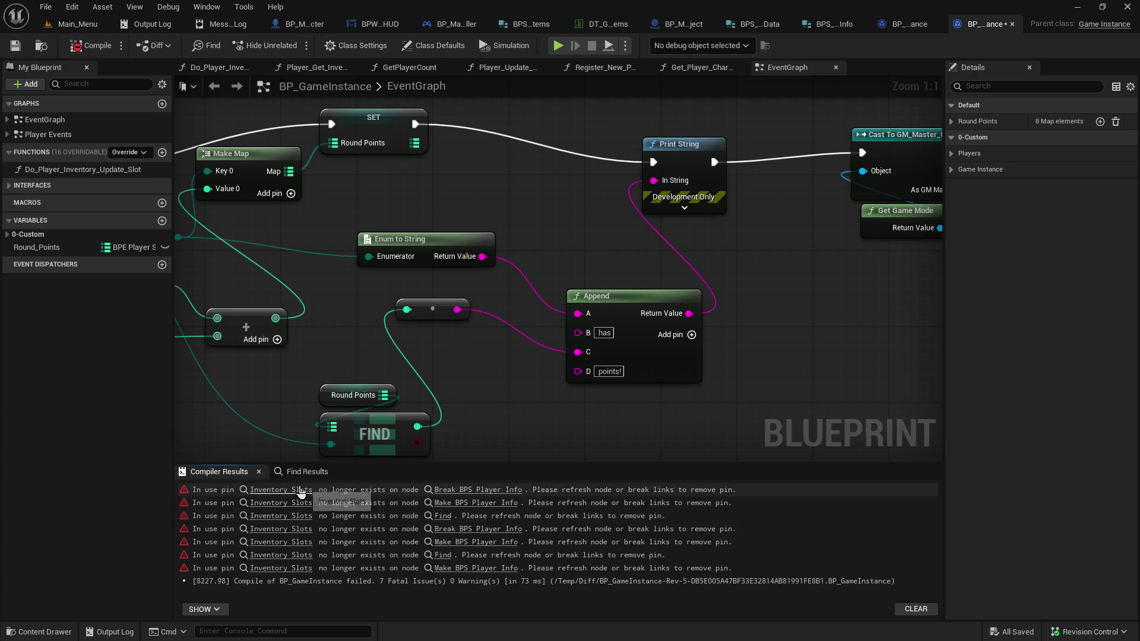
{"action": "left_click", "coordinate": [300, 491]}
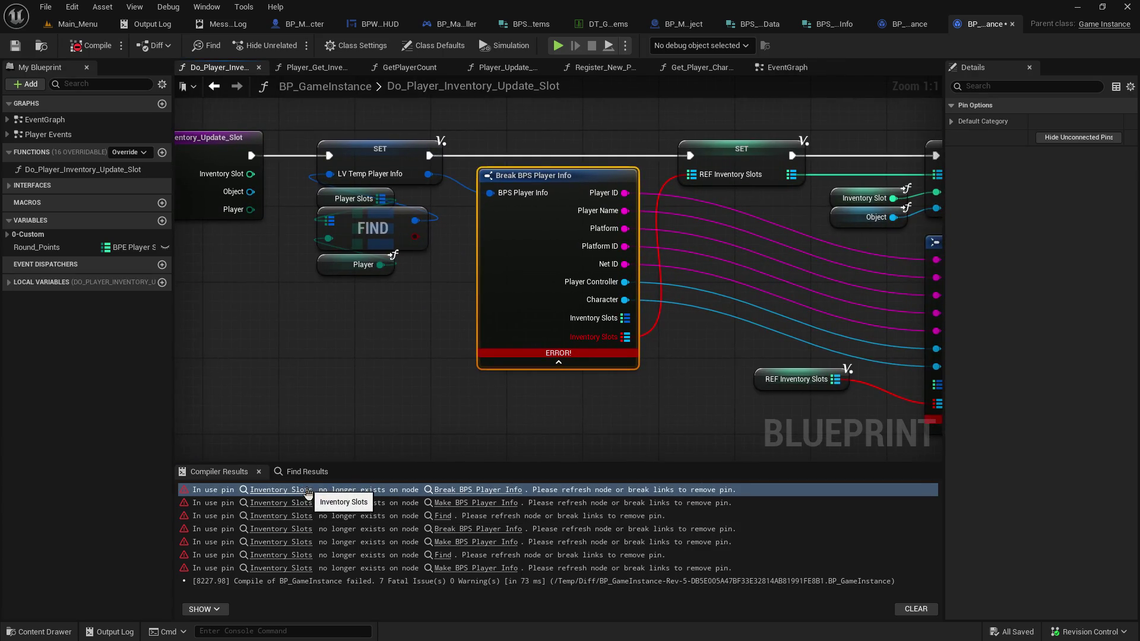
{"action": "left_click_drag", "start_coordinate": [582, 354], "coordinate": [555, 387]}
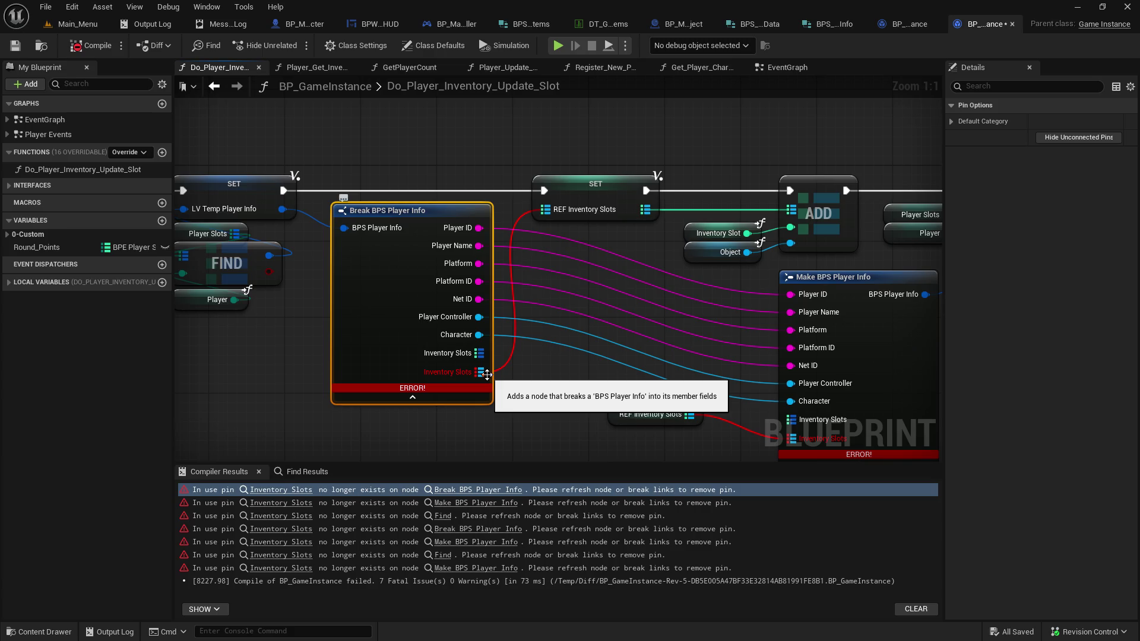
{"action": "left_click", "coordinate": [281, 504]}
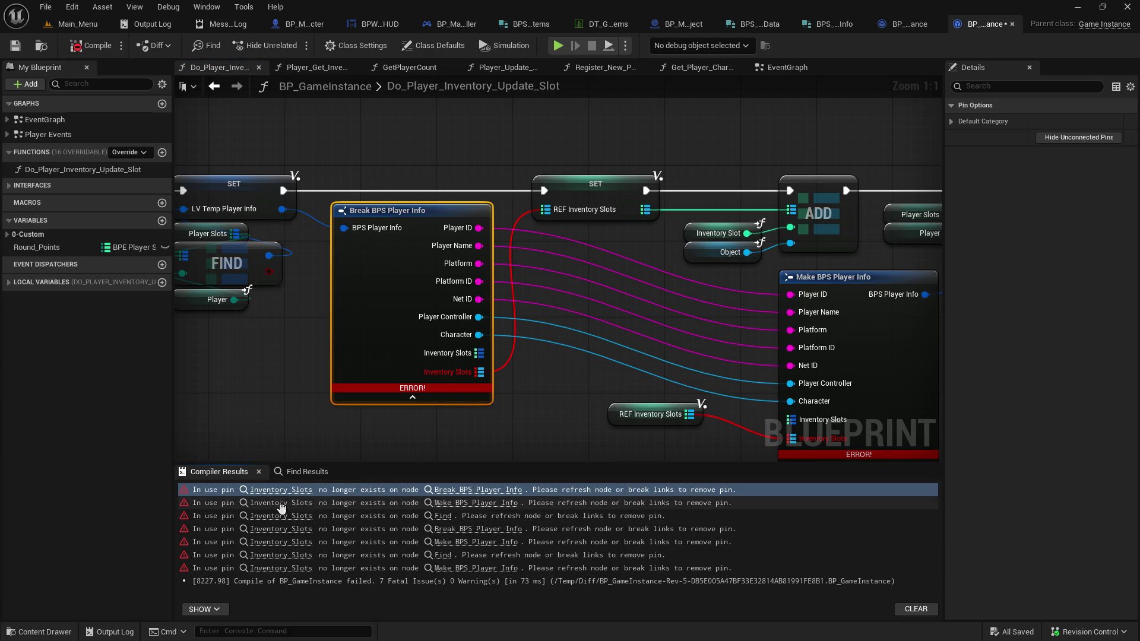
{"action": "left_click", "coordinate": [282, 518]}
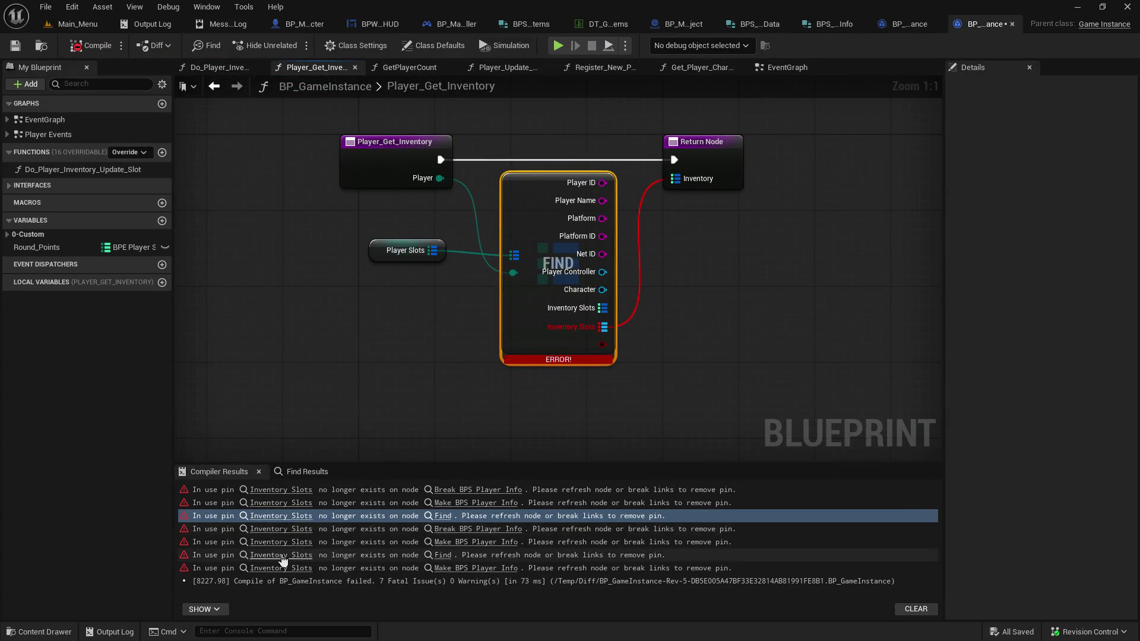
{"action": "left_click", "coordinate": [283, 531]}
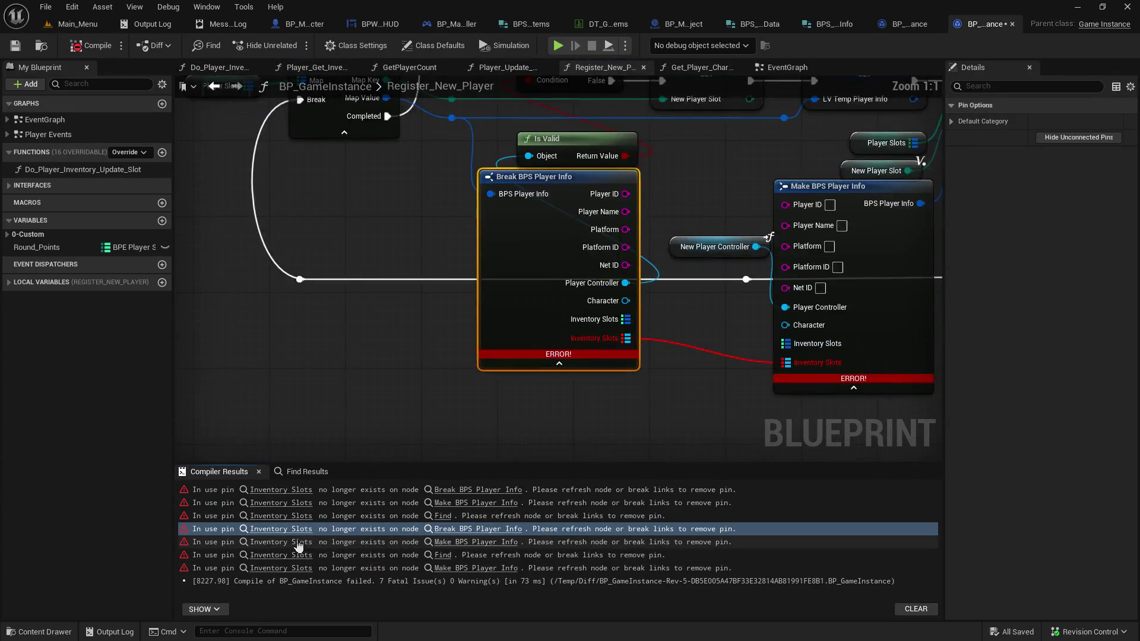
{"action": "left_click", "coordinate": [298, 543]}
{"action": "left_click", "coordinate": [298, 556]}
{"action": "left_click", "coordinate": [297, 569]}
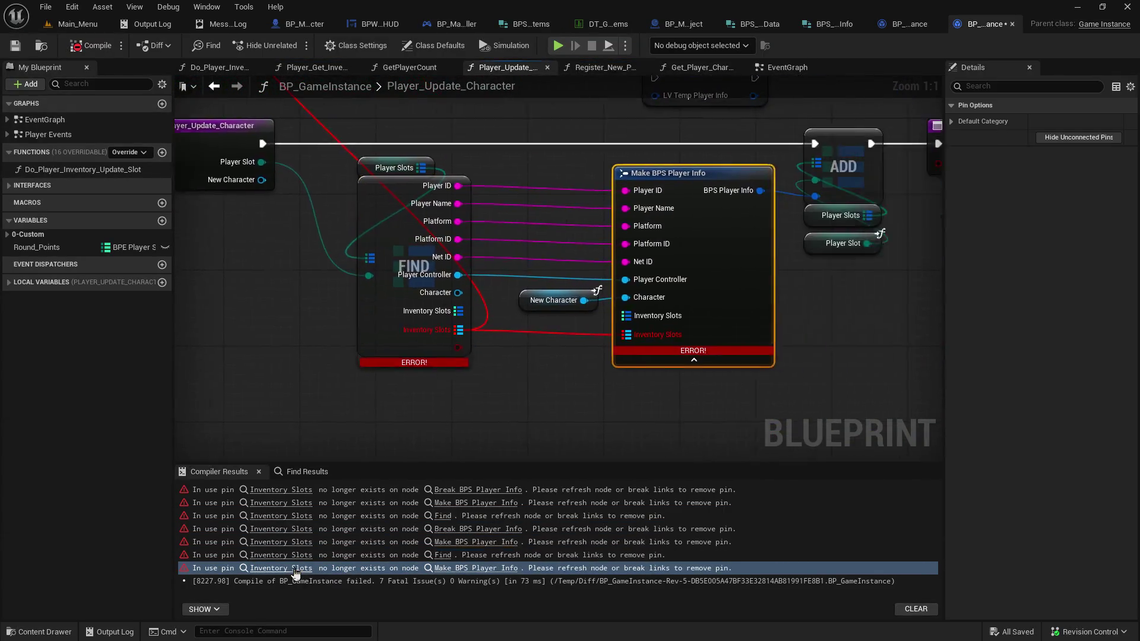
{"action": "left_click", "coordinate": [286, 494]}
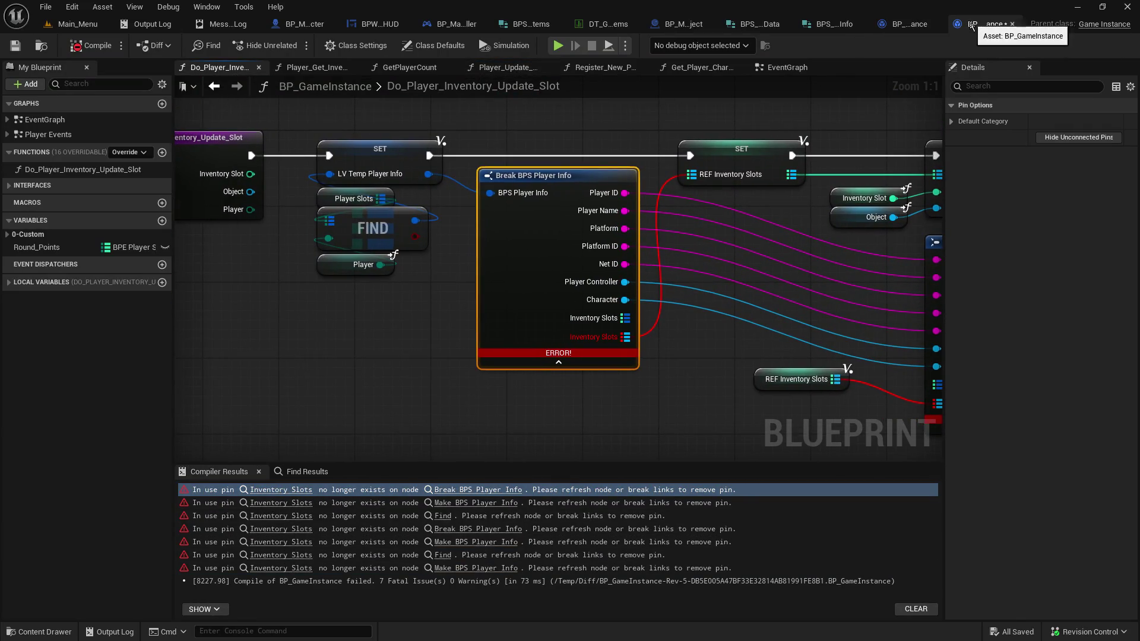
Reorder the two BP_GameInstance tabs and close the failing duplicate
{"action": "left_click_drag", "start_coordinate": [972, 26], "coordinate": [925, 23]}
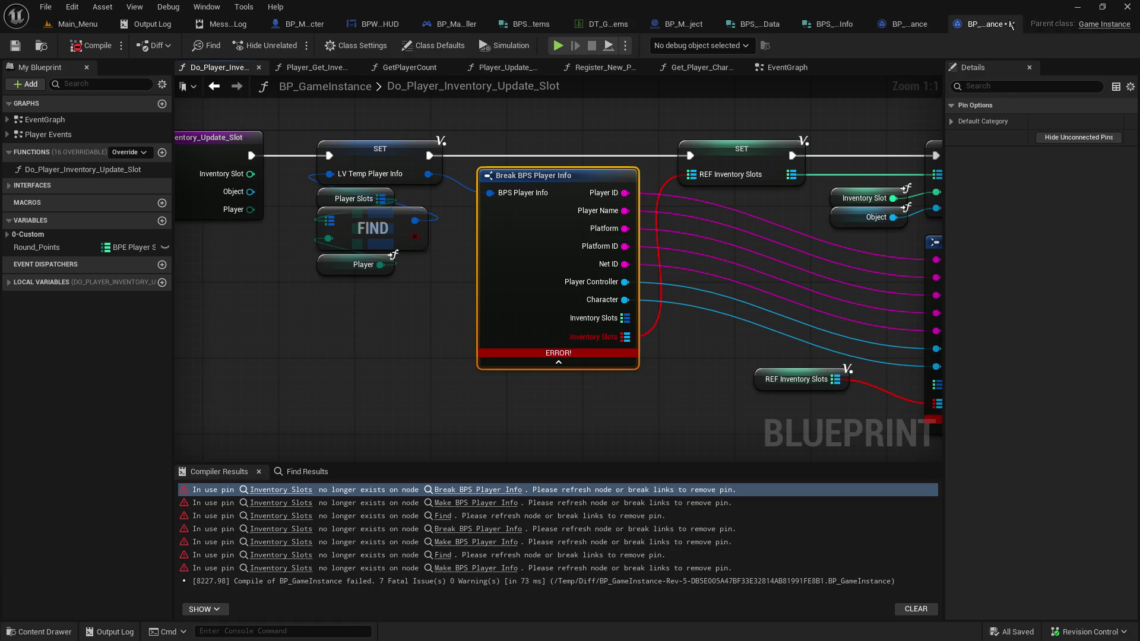
{"action": "left_click", "coordinate": [1013, 25]}
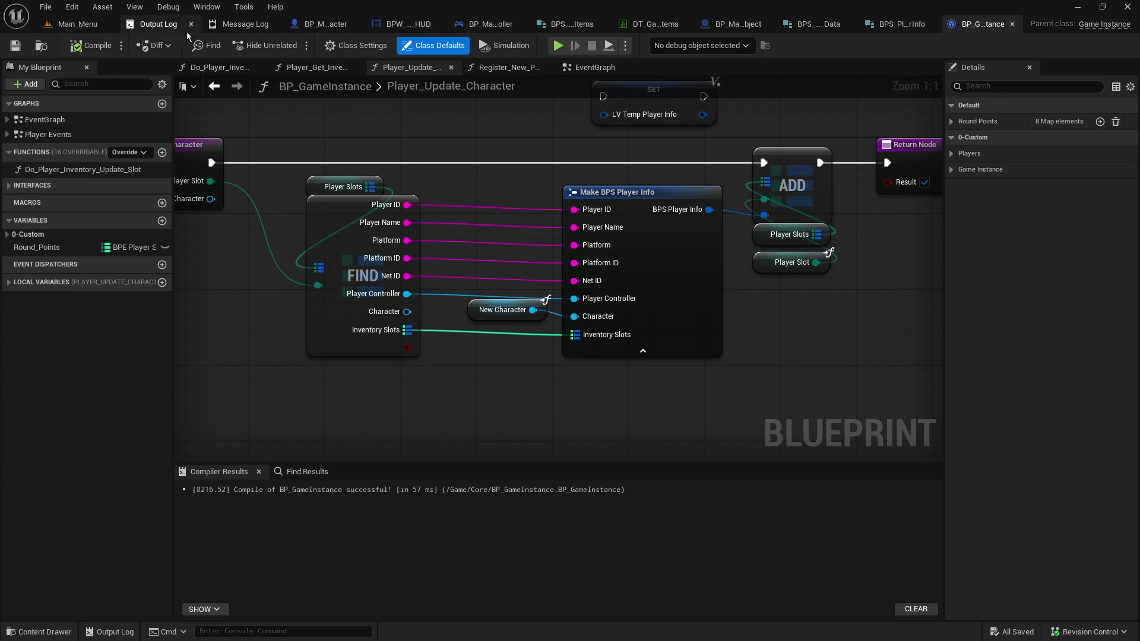
{"action": "left_click", "coordinate": [46, 7]}
Dismiss the File menu and quit Unreal Editor to restart it
{"action": "left_click", "coordinate": [65, 100]}
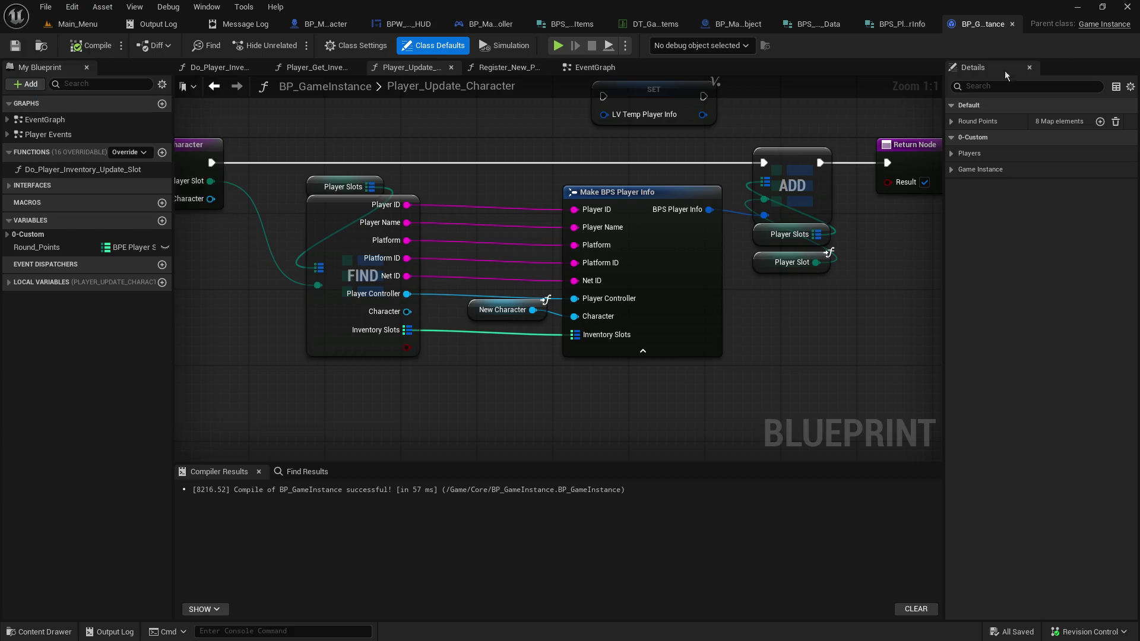
{"action": "left_click", "coordinate": [1131, 8]}
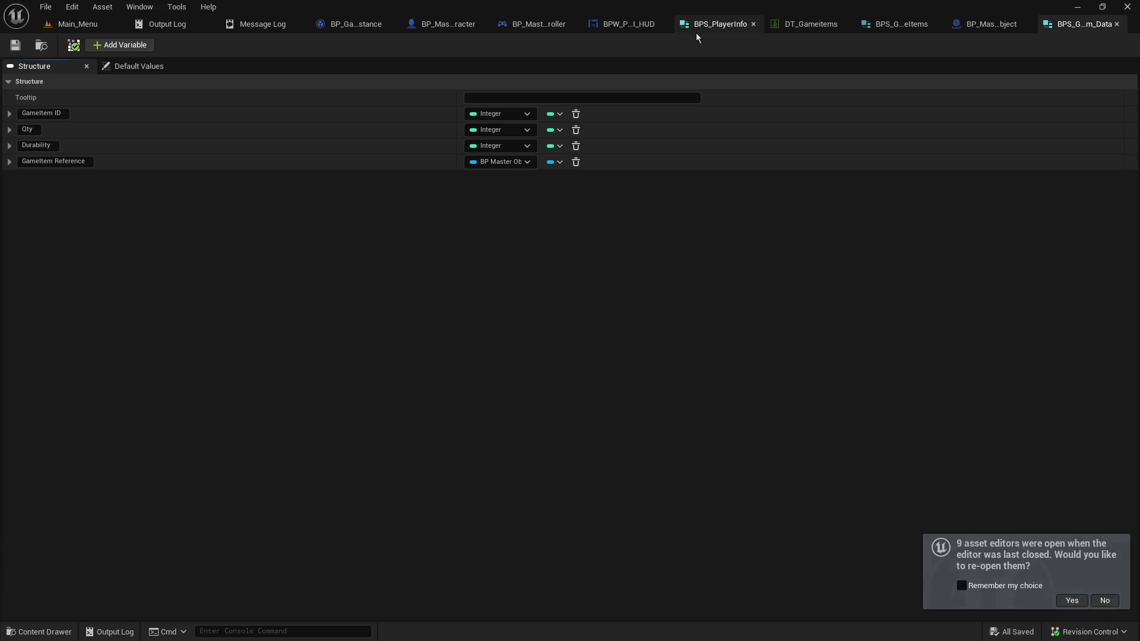
Play from Main_Menu, open the failing BP_Master_Character and jump to its first pin type error
{"action": "left_click", "coordinate": [58, 23]}
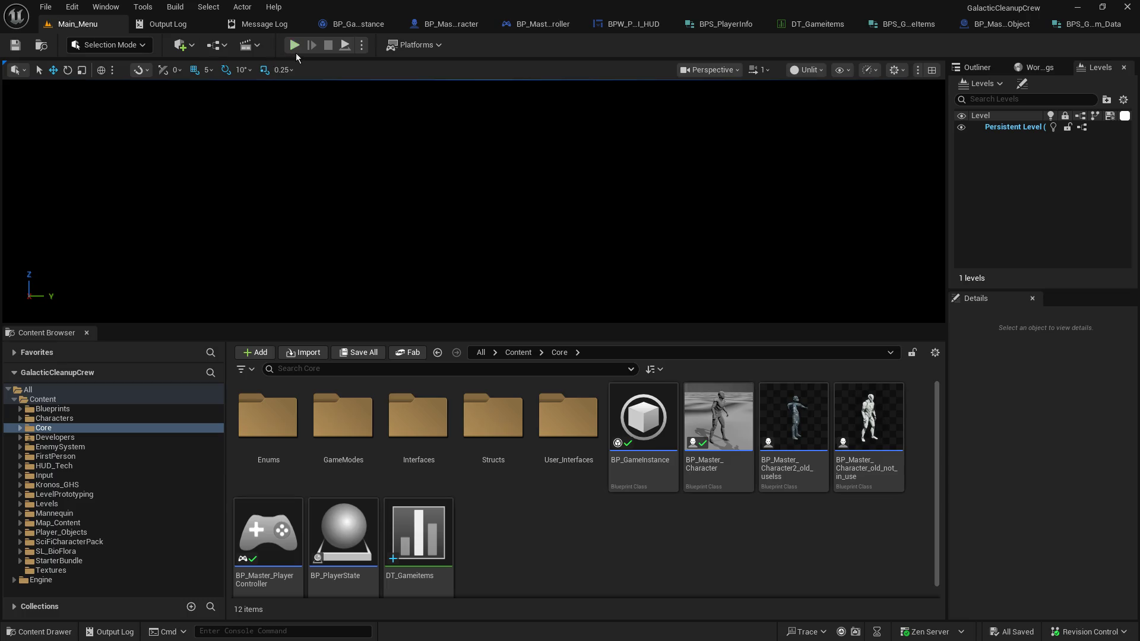
{"action": "left_click", "coordinate": [295, 51]}
{"action": "left_click", "coordinate": [487, 329]}
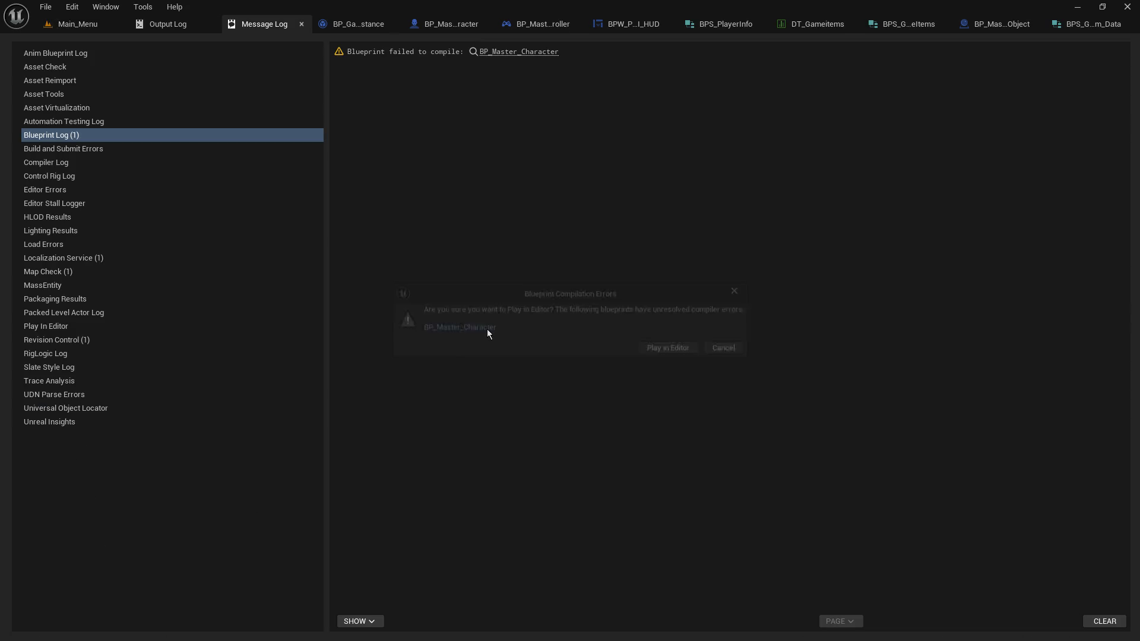
{"action": "left_click", "coordinate": [504, 51]}
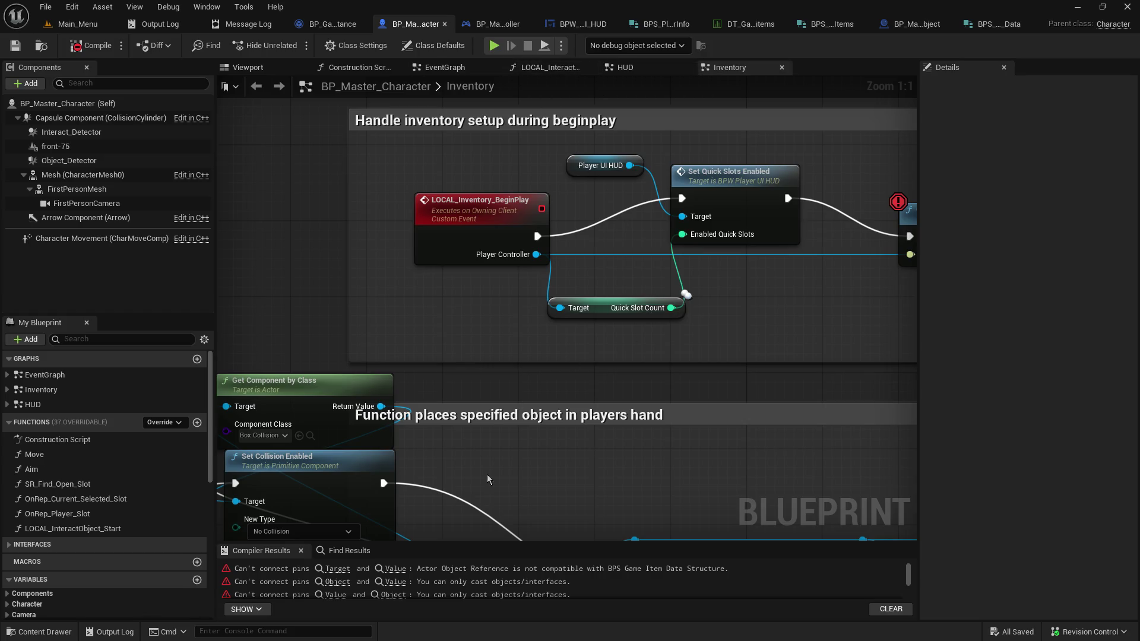
{"action": "left_click_drag", "start_coordinate": [441, 549], "coordinate": [441, 488]}
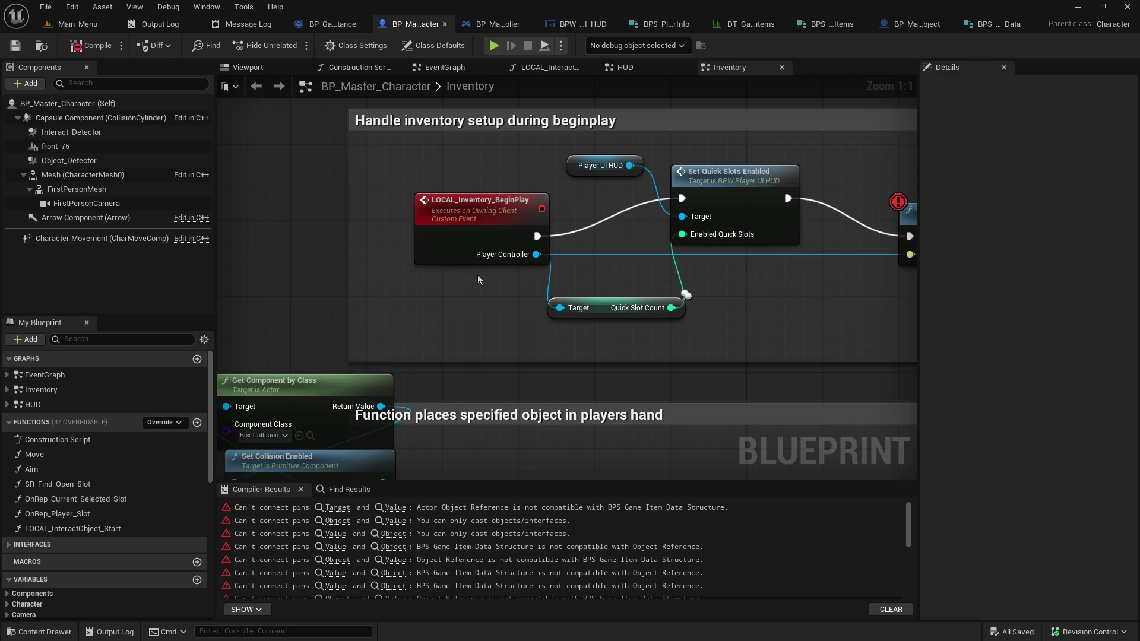
{"action": "left_click", "coordinate": [318, 509]}
{"action": "left_click", "coordinate": [339, 510]}
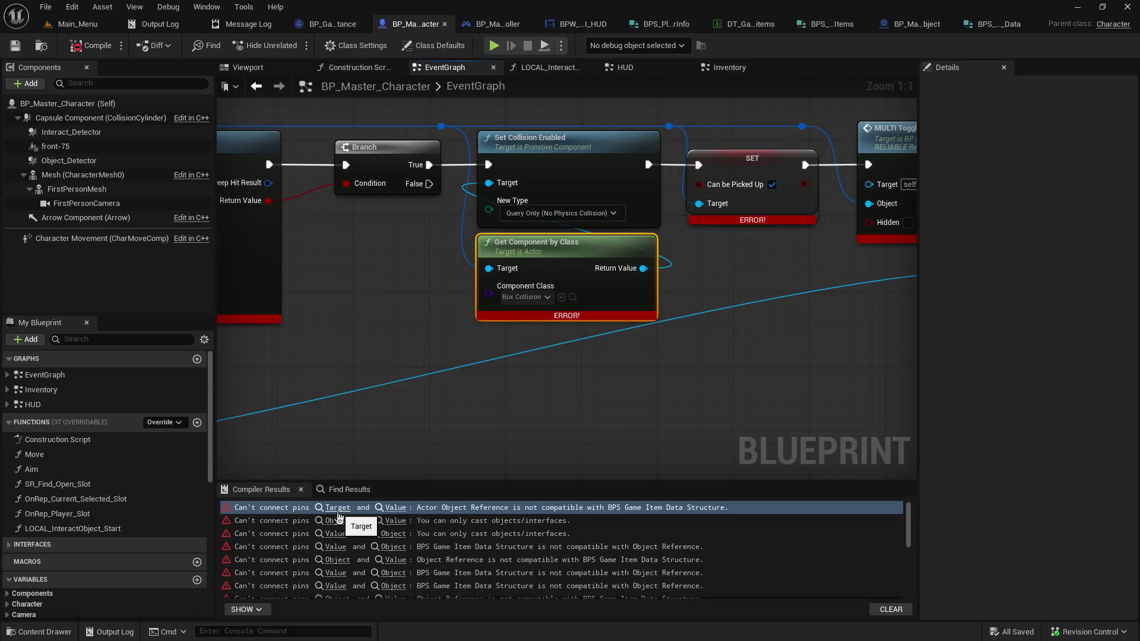
Frame the SR_Drop_Object drop logic and drag a wire from Inventory Slots to list actions
{"action": "left_click_drag", "start_coordinate": [389, 359], "coordinate": [891, 392]}
{"action": "left_click_drag", "start_coordinate": [267, 291], "coordinate": [670, 285]}
{"action": "mouse_move", "coordinate": [376, 291]}
{"action": "left_mouse_down"}
{"action": "mouse_move", "coordinate": [521, 283]}
{"action": "mouse_move", "coordinate": [505, 278]}
{"action": "left_mouse_up"}
{"action": "mouse_move", "coordinate": [445, 135]}
{"action": "left_mouse_down"}
{"action": "mouse_move", "coordinate": [891, 205]}
{"action": "mouse_move", "coordinate": [786, 253]}
{"action": "mouse_move", "coordinate": [397, 176]}
{"action": "left_mouse_up"}
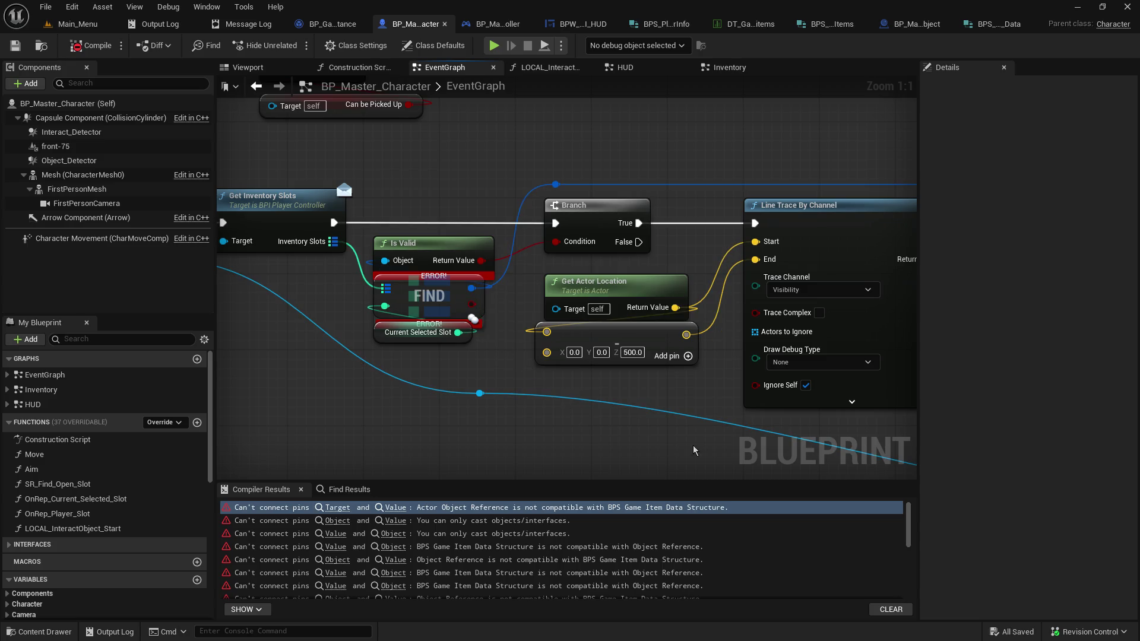
{"action": "mouse_move", "coordinate": [709, 402]}
{"action": "left_mouse_down"}
{"action": "mouse_move", "coordinate": [128, 412]}
{"action": "mouse_move", "coordinate": [683, 406]}
{"action": "mouse_move", "coordinate": [669, 412]}
{"action": "left_mouse_up"}
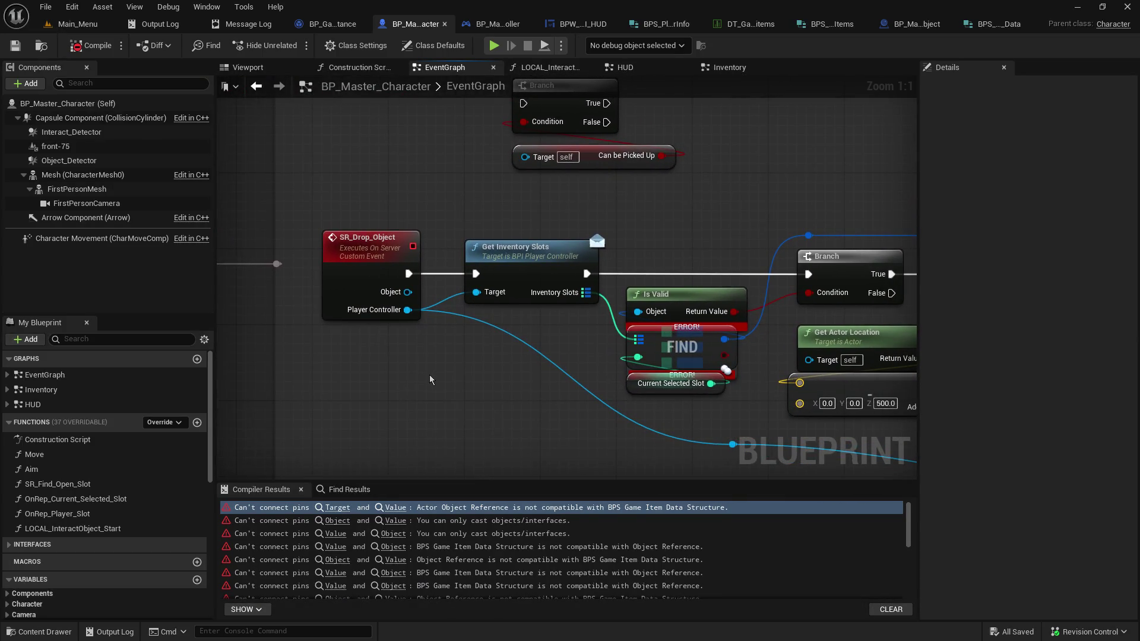
{"action": "left_click_drag", "start_coordinate": [503, 391], "coordinate": [386, 279]}
{"action": "mouse_move", "coordinate": [588, 327]}
{"action": "left_mouse_down"}
{"action": "mouse_move", "coordinate": [465, 265]}
{"action": "mouse_move", "coordinate": [373, 344]}
{"action": "left_mouse_up"}
{"action": "scroll", "coordinate": [454, 518], "scroll_direction": "down", "scroll_amount": 5}
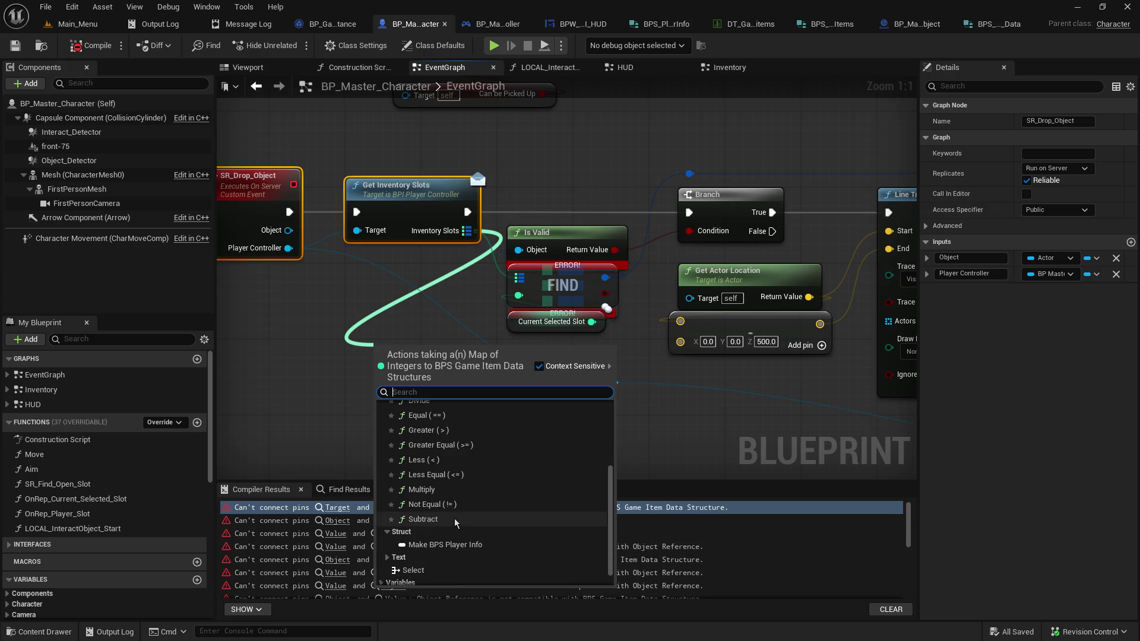
Add a Make BPS Player Info node from Inventory Slots, undo it, and dismiss a fresh action list
{"action": "left_click", "coordinate": [448, 527]}
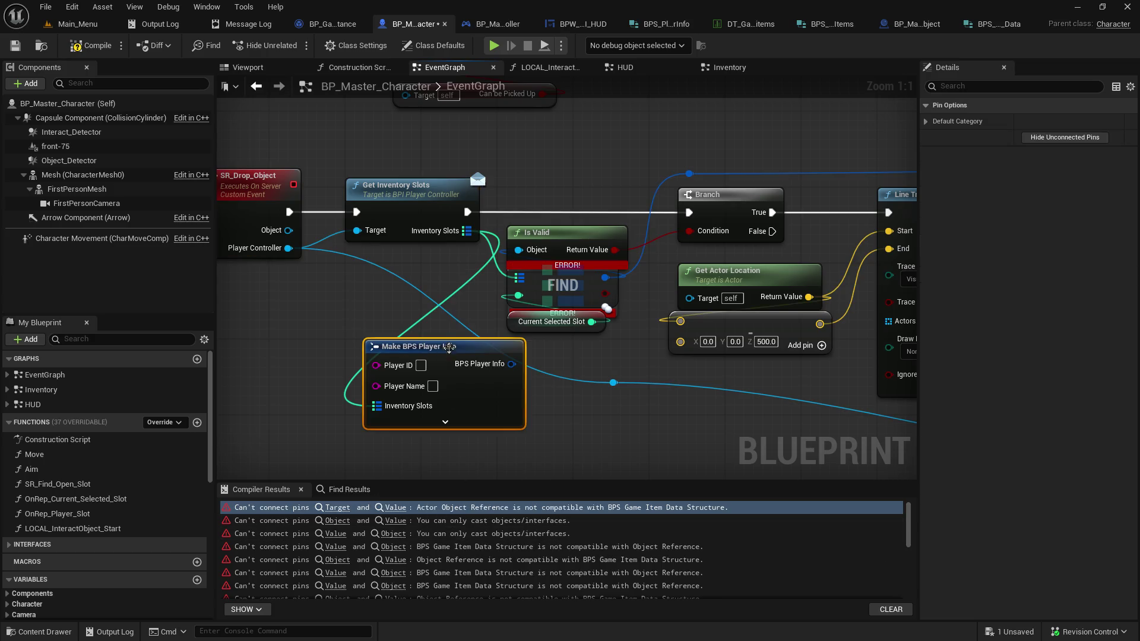
{"action": "key", "text": "ctrl+z"}
{"action": "mouse_move", "coordinate": [466, 231]}
{"action": "left_mouse_down"}
{"action": "mouse_move", "coordinate": [466, 249]}
{"action": "mouse_move", "coordinate": [356, 332]}
{"action": "mouse_move", "coordinate": [373, 344]}
{"action": "left_mouse_up"}
{"action": "scroll", "coordinate": [452, 514], "scroll_direction": "down", "scroll_amount": 5}
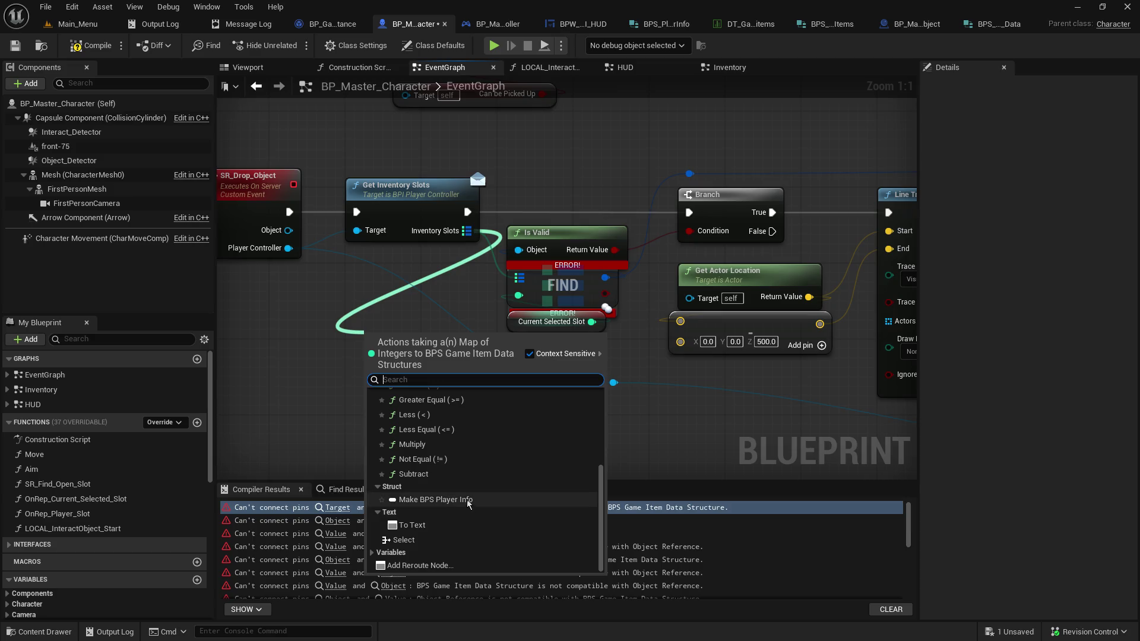
{"action": "scroll", "coordinate": [465, 497], "scroll_direction": "up", "scroll_amount": 3}
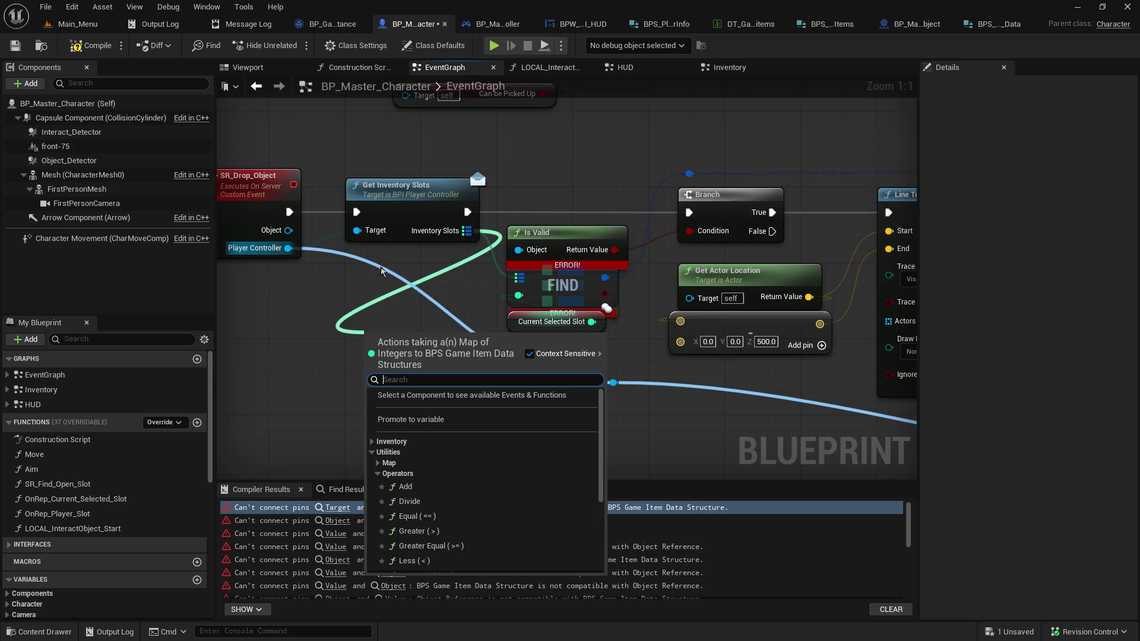
{"action": "left_click", "coordinate": [366, 282]}
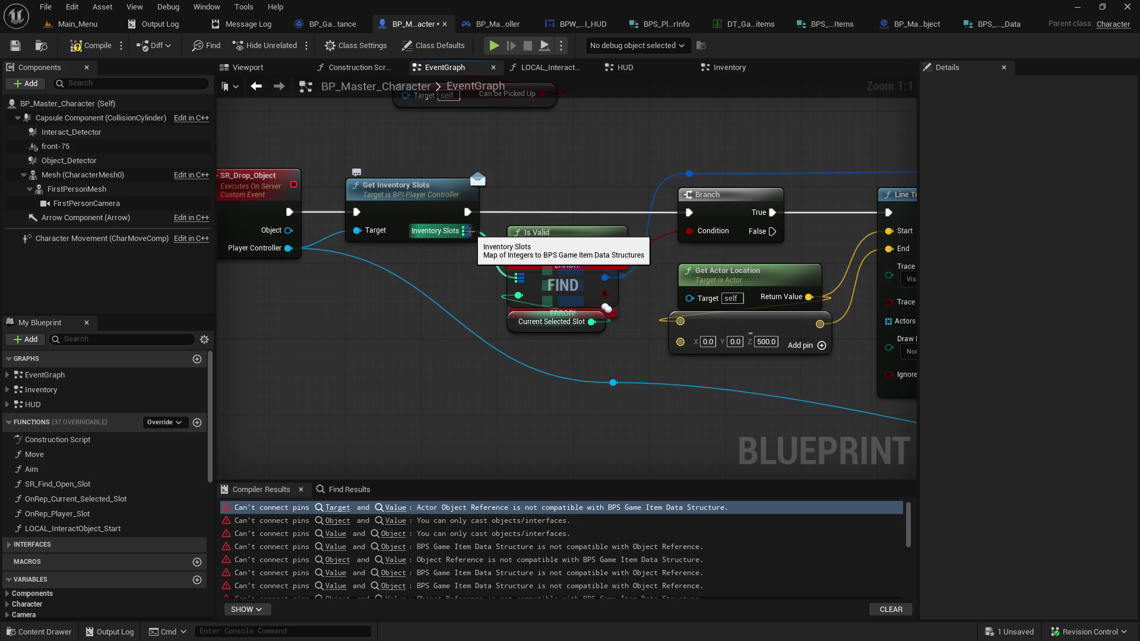
Add Make BPS Player Info from Inventory Slots again and expand all of its pins
{"action": "mouse_move", "coordinate": [467, 231]}
{"action": "left_mouse_down"}
{"action": "mouse_move", "coordinate": [328, 383]}
{"action": "mouse_move", "coordinate": [311, 376]}
{"action": "left_mouse_up"}
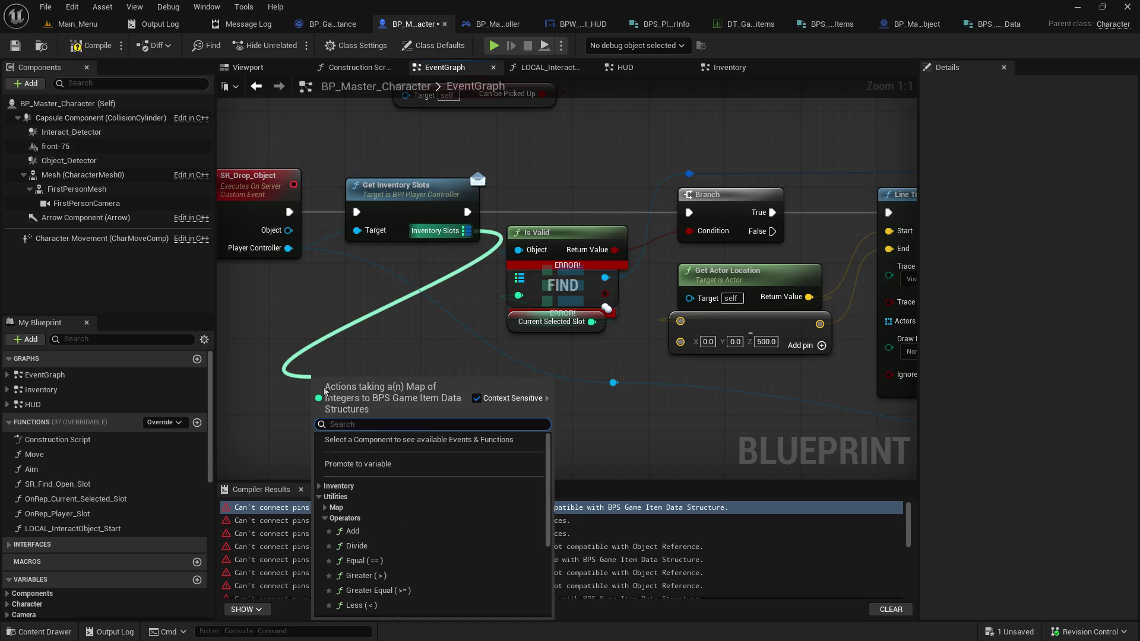
{"action": "scroll", "coordinate": [409, 536], "scroll_direction": "down", "scroll_amount": 2}
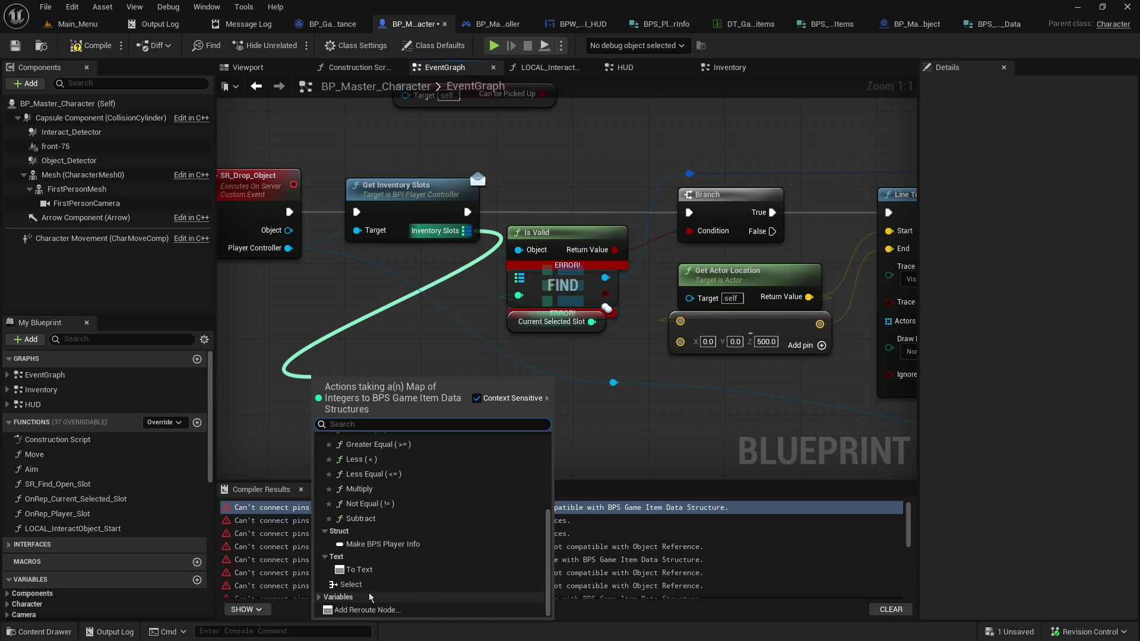
{"action": "left_click", "coordinate": [403, 545]}
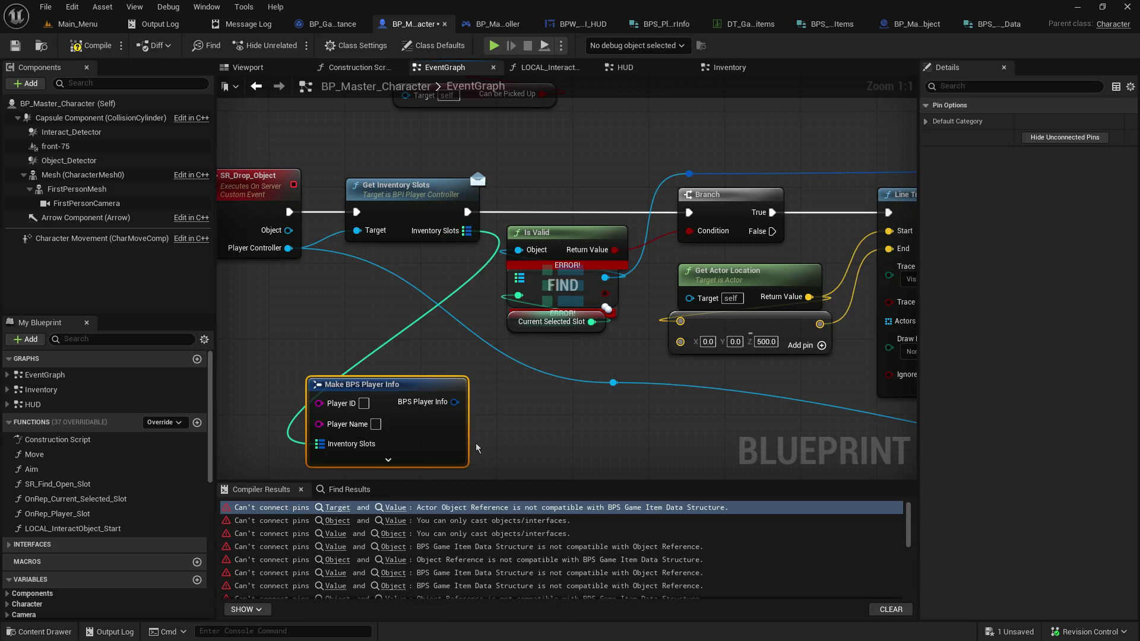
{"action": "left_click", "coordinate": [420, 467]}
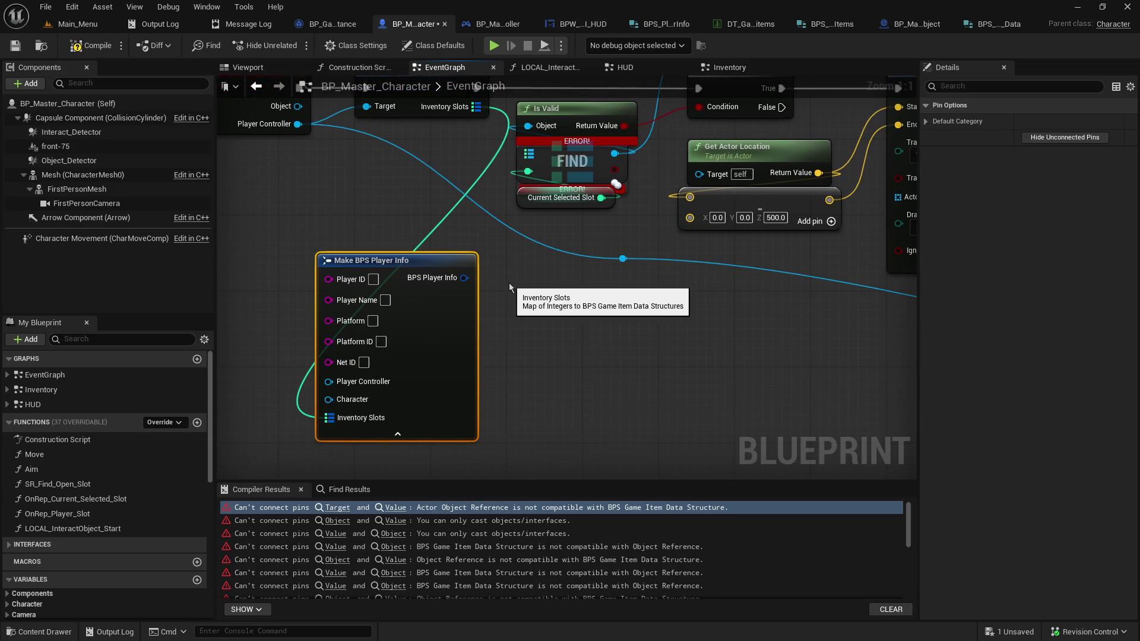
{"action": "mouse_move", "coordinate": [511, 287]}
{"action": "left_mouse_down"}
{"action": "mouse_move", "coordinate": [505, 336]}
{"action": "mouse_move", "coordinate": [531, 314]}
{"action": "left_mouse_up"}
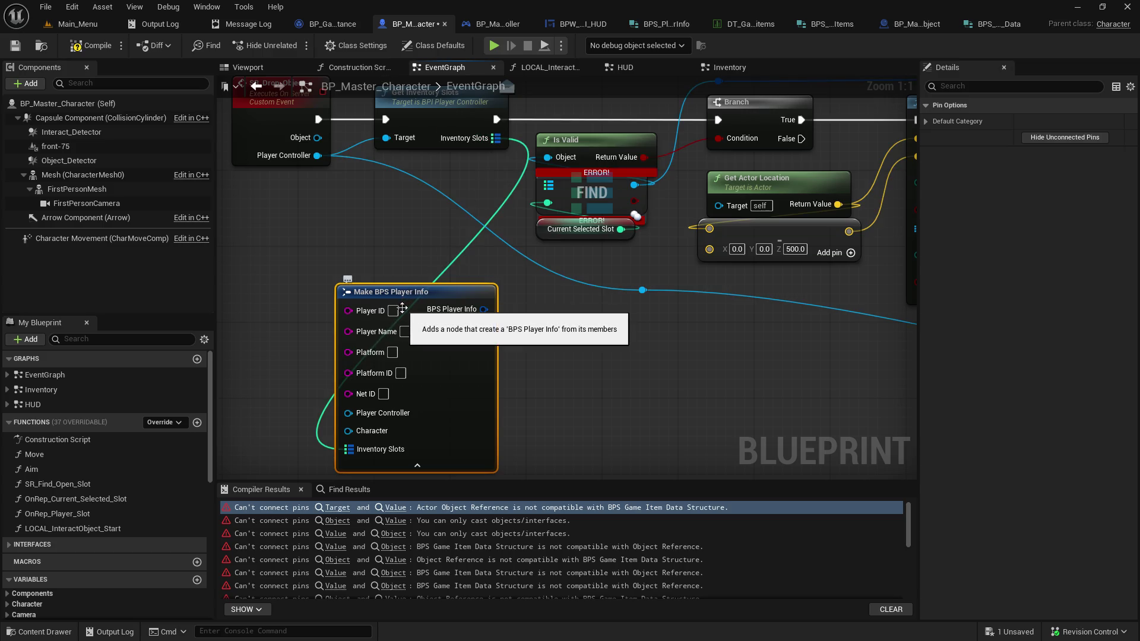
{"action": "left_click_drag", "start_coordinate": [403, 308], "coordinate": [392, 348]}
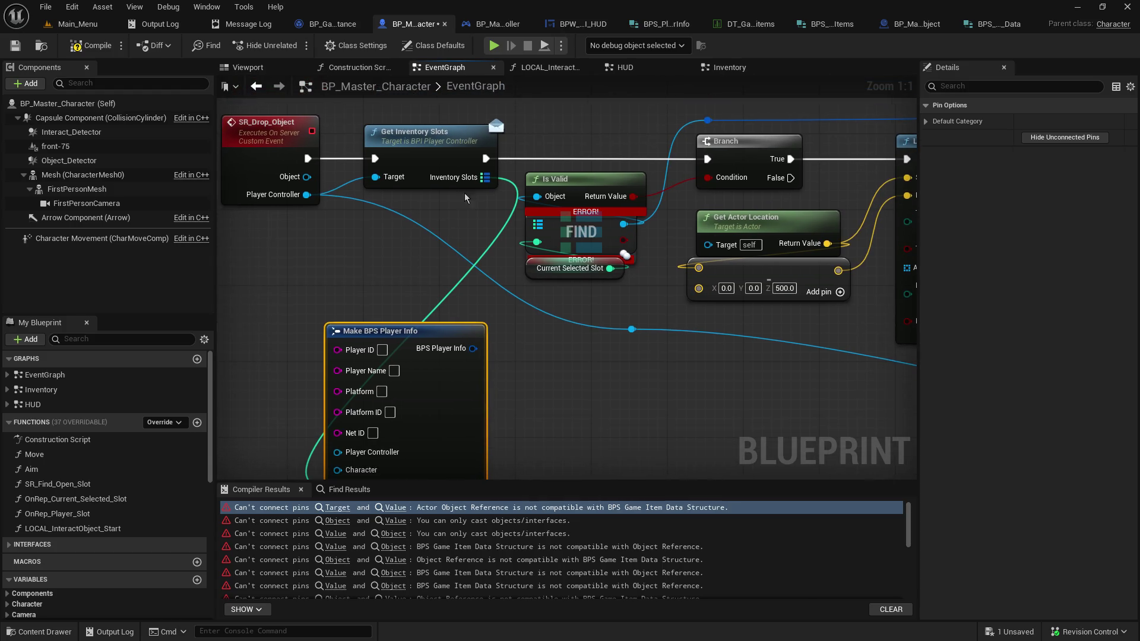
Break the Inventory Slots links and delete the Make BPS Player Info node
{"action": "right_click", "coordinate": [482, 185]}
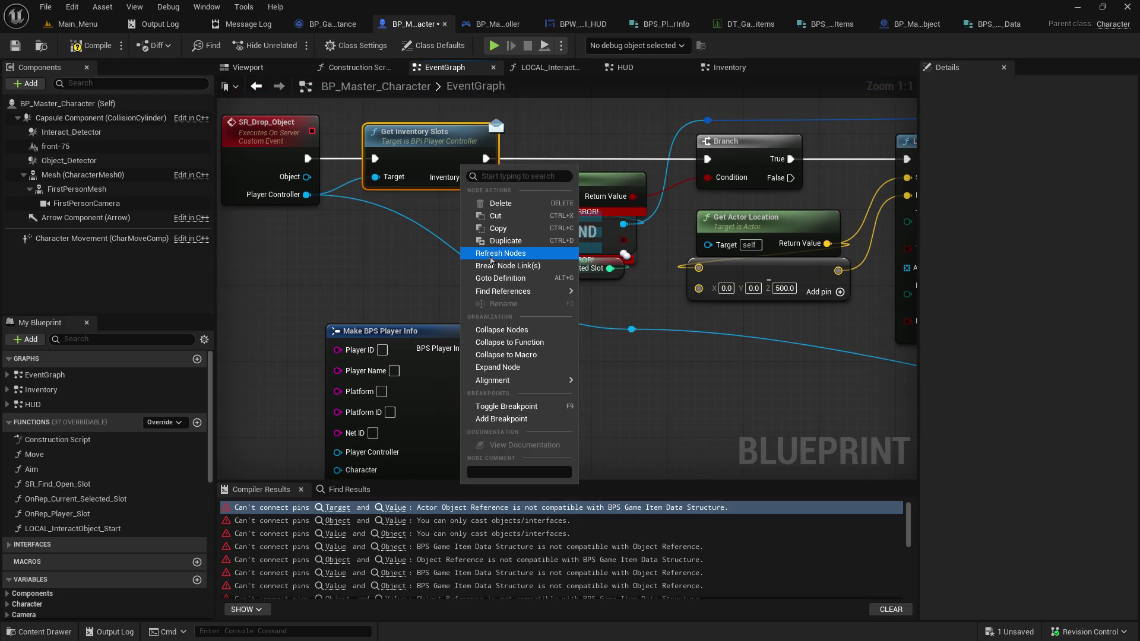
{"action": "left_click", "coordinate": [498, 260]}
{"action": "mouse_move", "coordinate": [485, 177]}
{"action": "left_mouse_down"}
{"action": "mouse_move", "coordinate": [523, 205]}
{"action": "mouse_move", "coordinate": [366, 236]}
{"action": "left_mouse_up"}
{"action": "scroll", "coordinate": [500, 462], "scroll_direction": "down", "scroll_amount": 5}
{"action": "scroll", "coordinate": [499, 462], "scroll_direction": "down", "scroll_amount": 2}
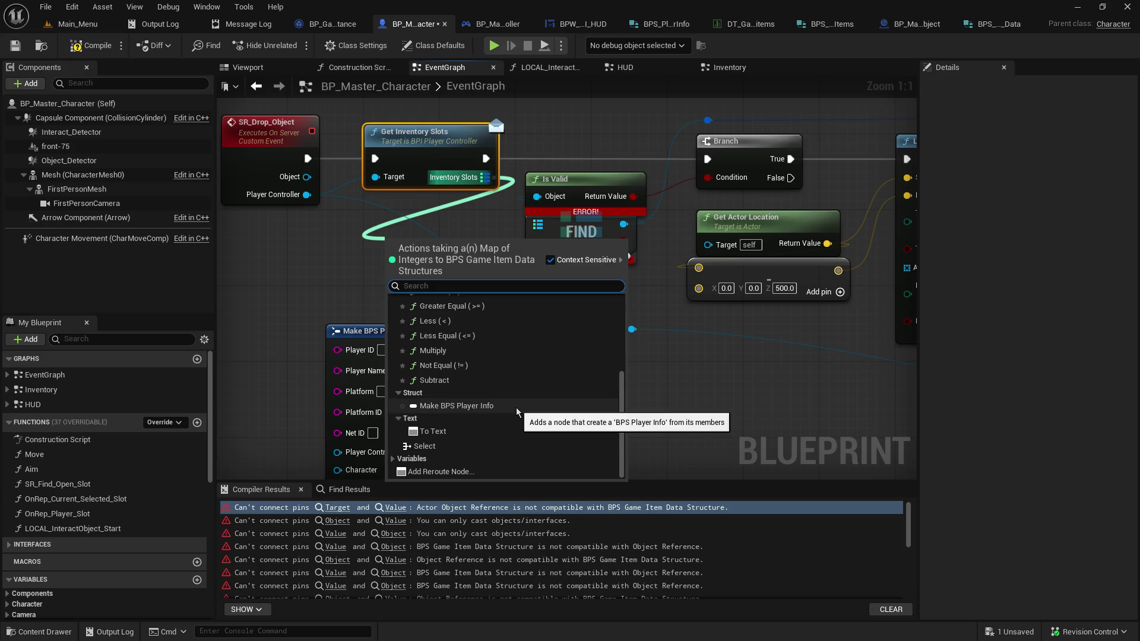
{"action": "key", "text": "Escape"}
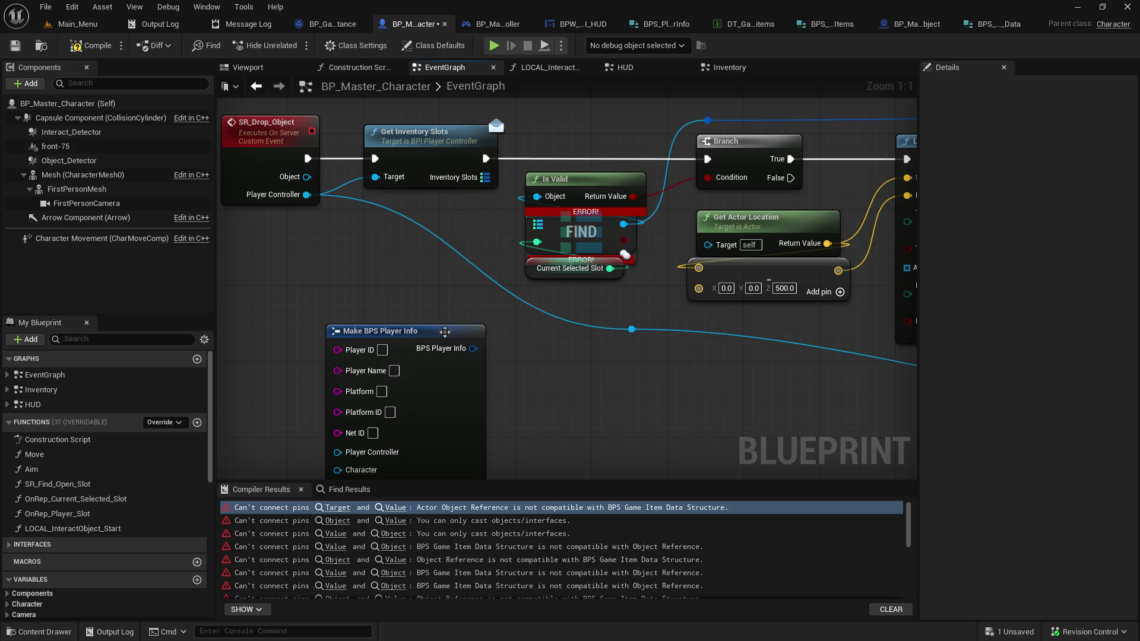
{"action": "left_click_drag", "start_coordinate": [449, 336], "coordinate": [410, 279]}
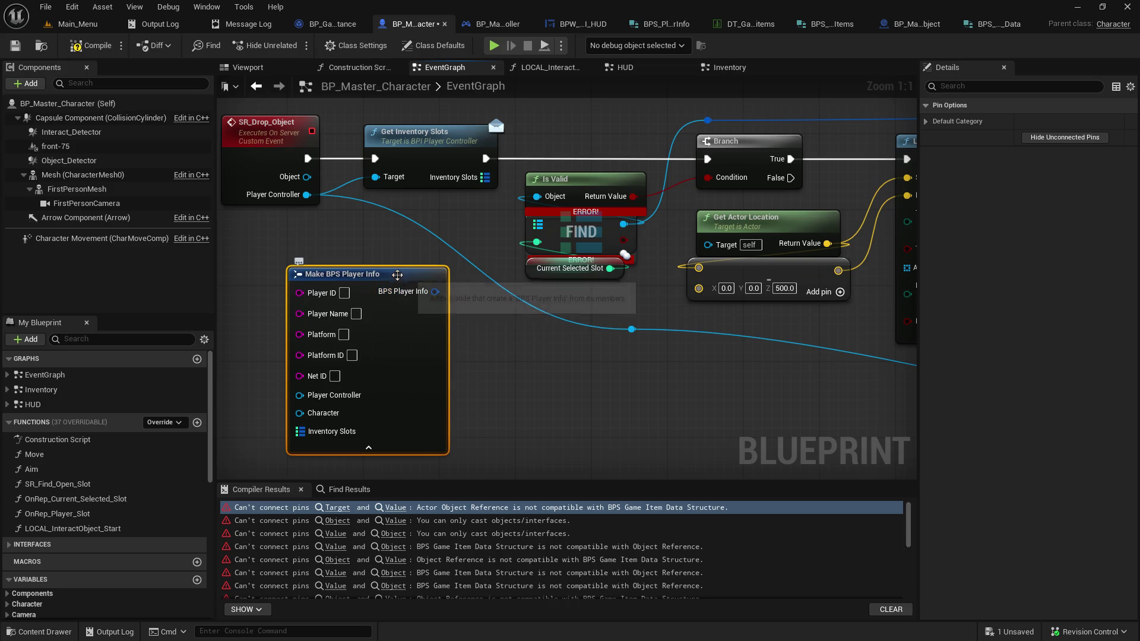
{"action": "key", "text": "Delete"}
Search 'game item data' with Context Sensitive off, add Break BPS Game Item Data below Is Valid
{"action": "right_click", "coordinate": [487, 178]}
{"action": "left_click", "coordinate": [463, 205]}
{"action": "left_click_drag", "start_coordinate": [487, 178], "coordinate": [427, 275]}
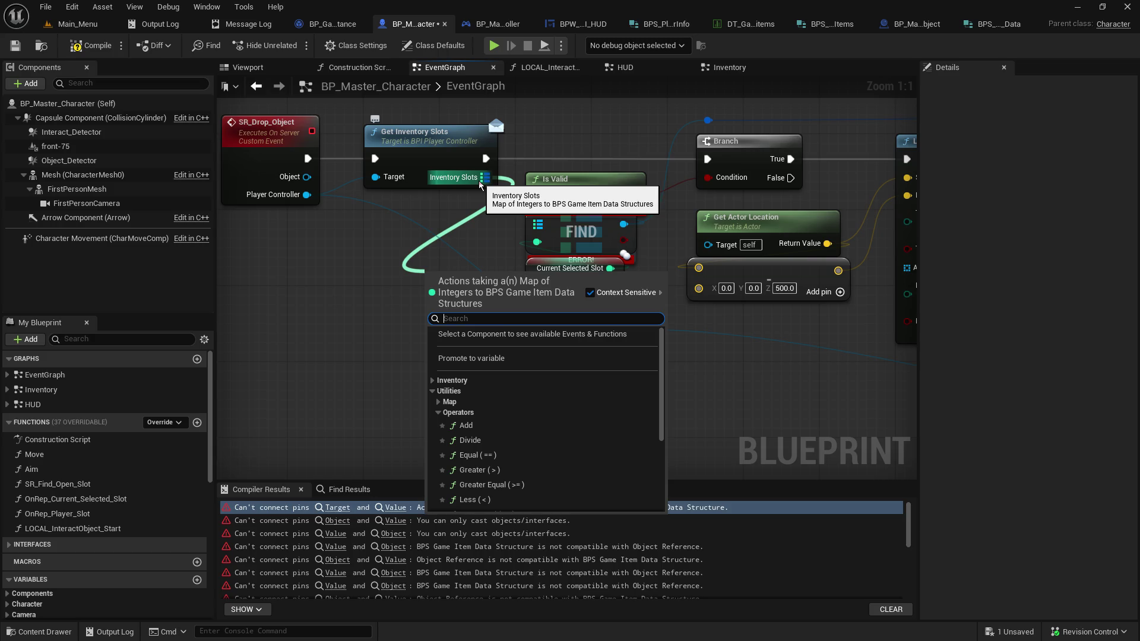
{"action": "type", "text": "bre"}
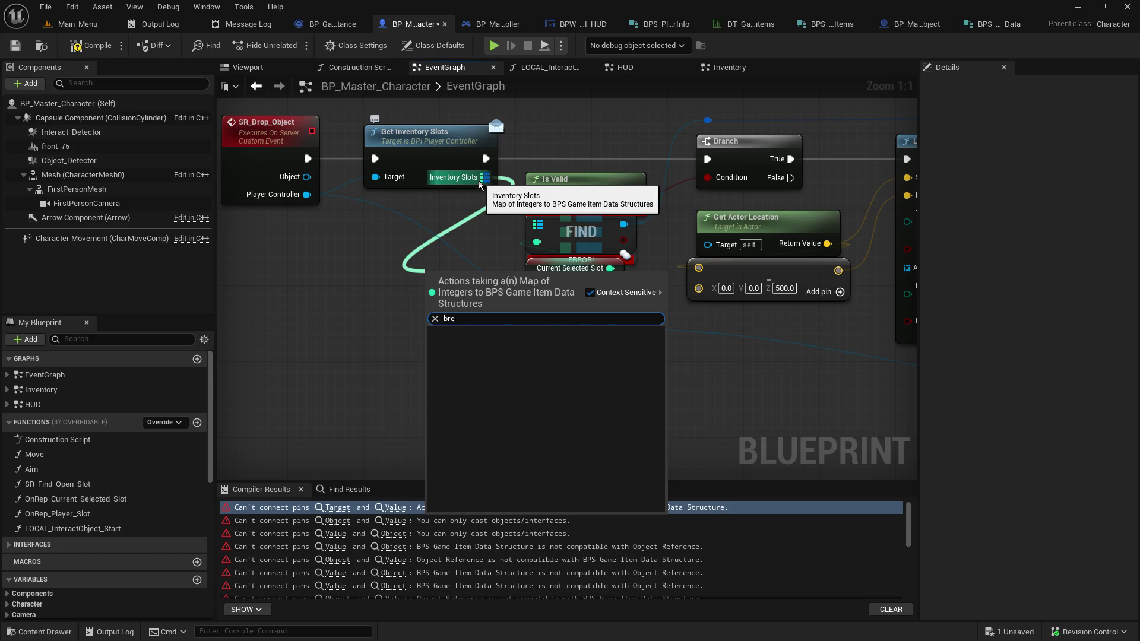
{"action": "key", "text": "BackSpace"}
{"action": "key", "text": "BackSpace"}
{"action": "key", "text": "BackSpace"}
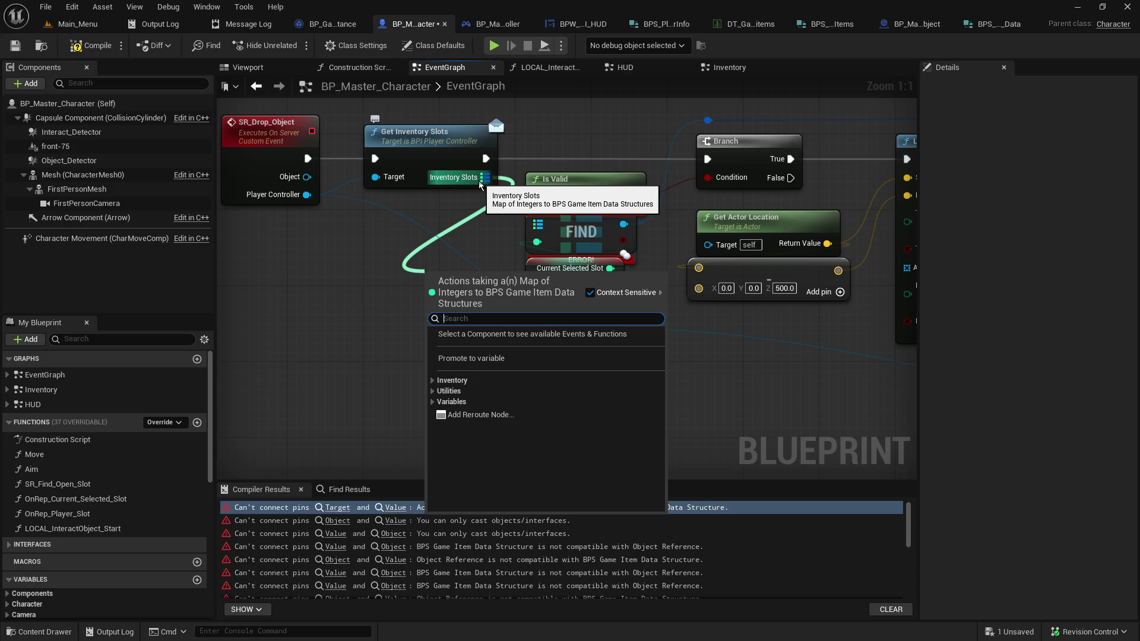
{"action": "type", "text": "game itm"}
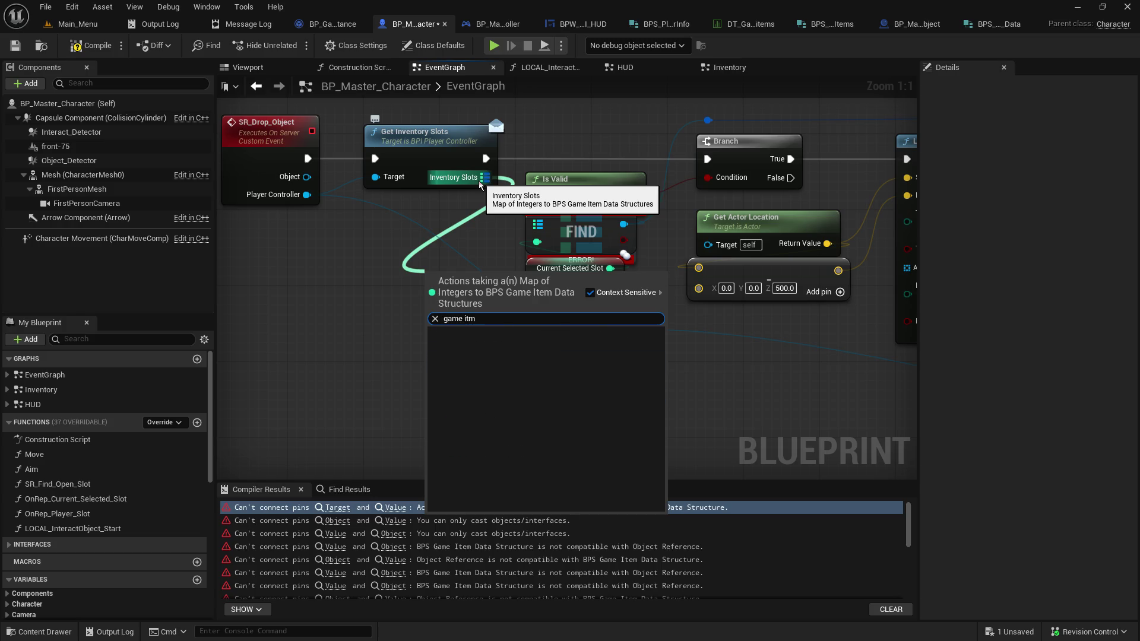
{"action": "left_click", "coordinate": [590, 292]}
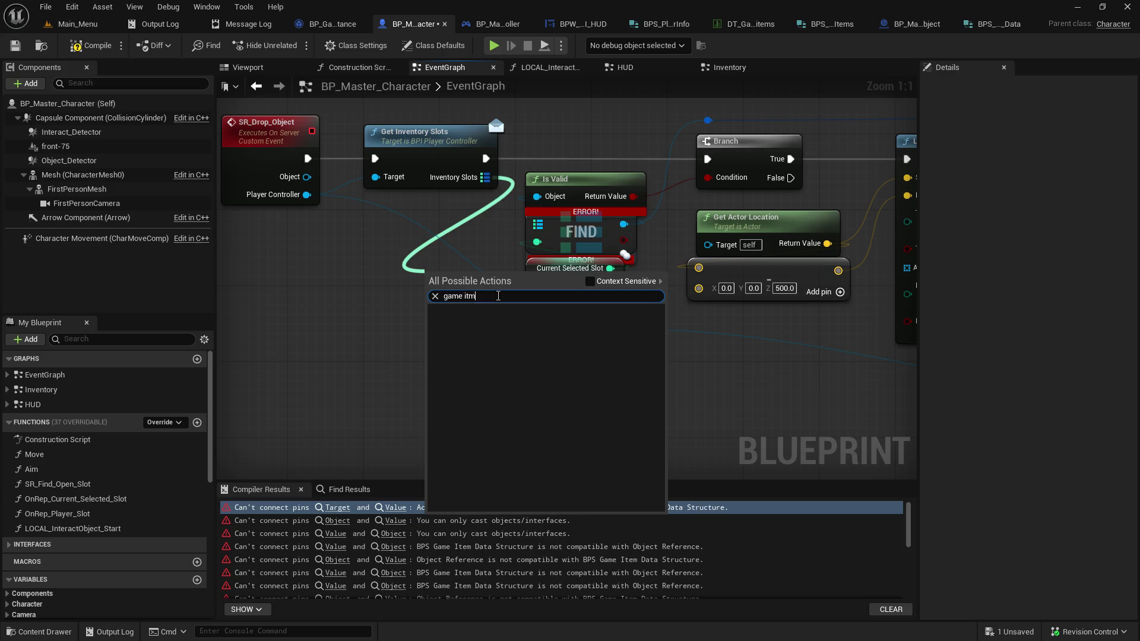
{"action": "key", "text": "BackSpace"}
{"action": "type", "text": "em data"}
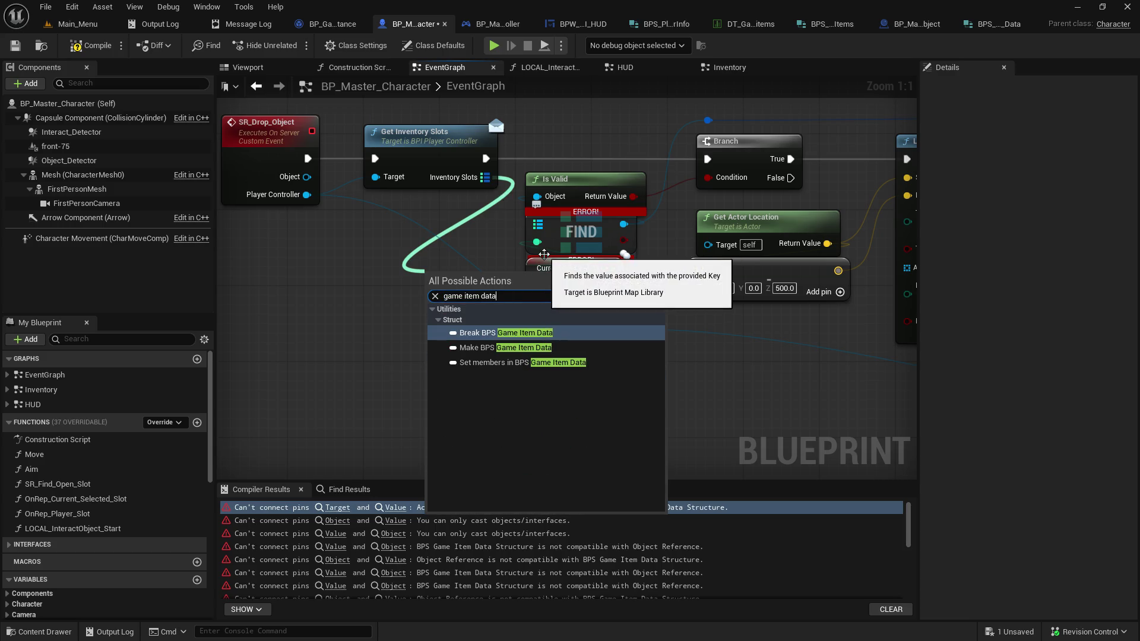
{"action": "left_click", "coordinate": [505, 332]}
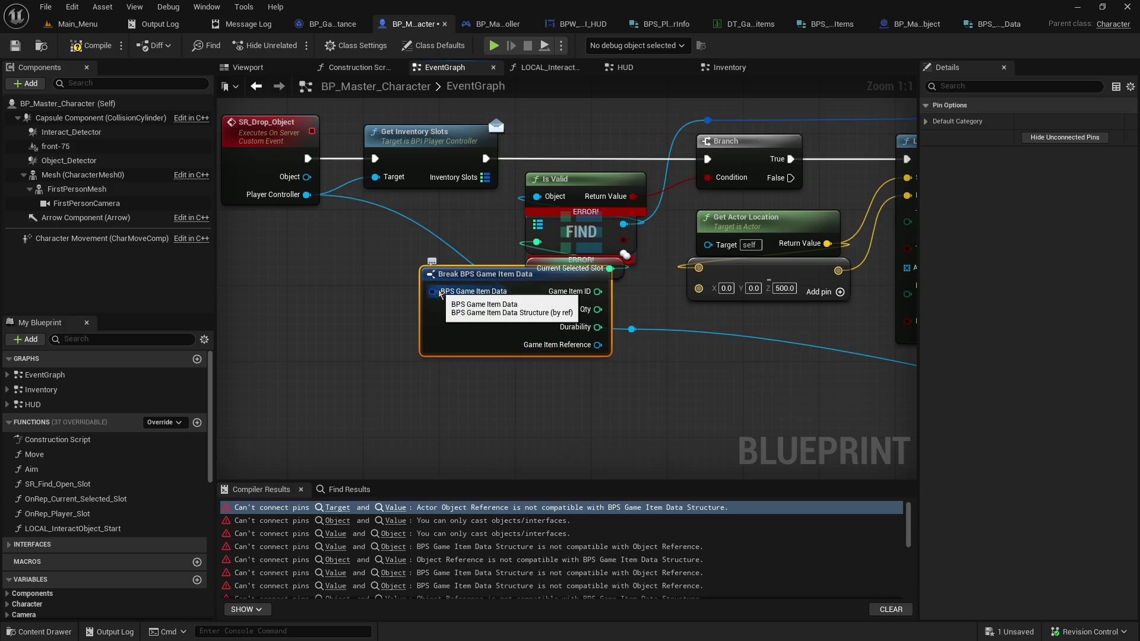
{"action": "left_click_drag", "start_coordinate": [456, 279], "coordinate": [384, 351]}
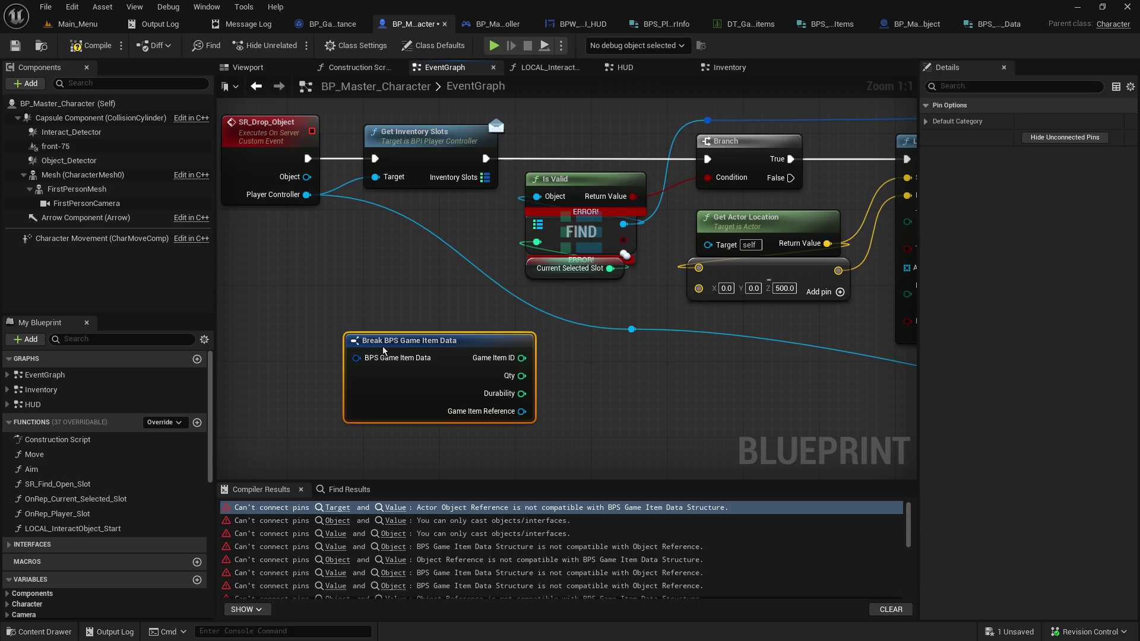
{"action": "left_click", "coordinate": [156, 46]}
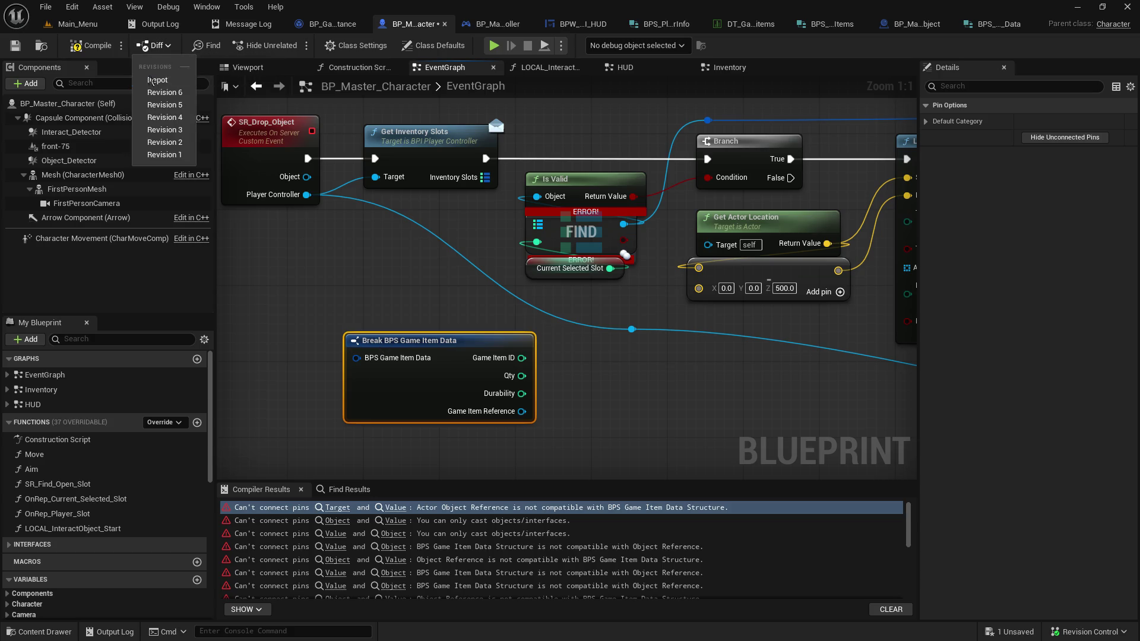
Diff the EventGraph against Revision 5, then zoom the graph out to -8
{"action": "left_click", "coordinate": [159, 105]}
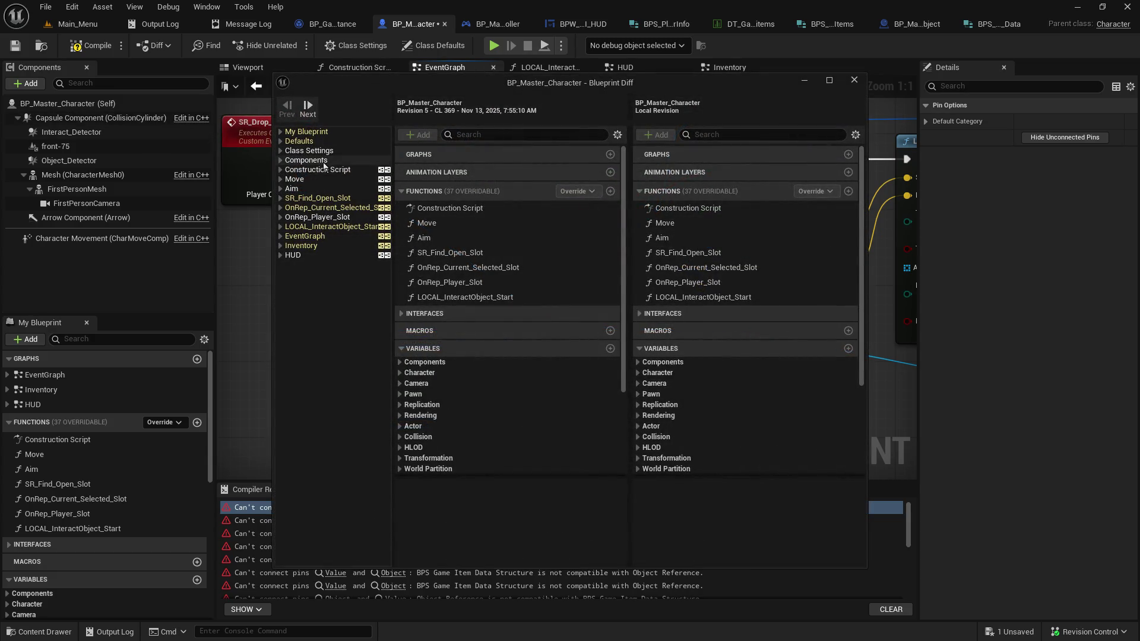
{"action": "left_click", "coordinate": [309, 237]}
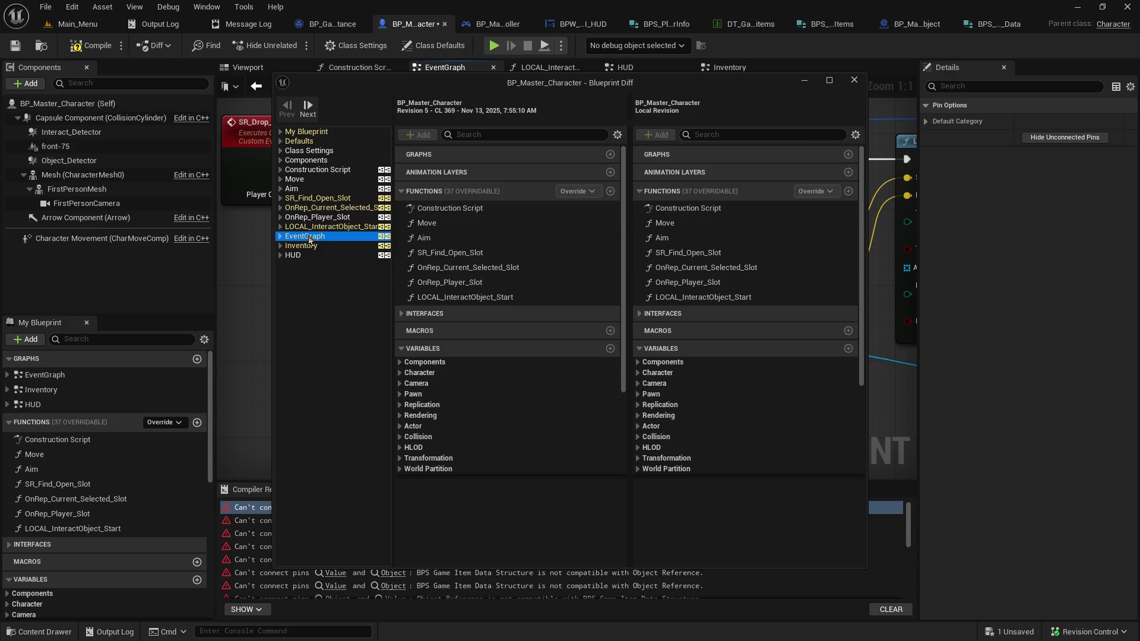
{"action": "mouse_move", "coordinate": [539, 84]}
{"action": "left_mouse_down"}
{"action": "mouse_move", "coordinate": [980, 157]}
{"action": "mouse_move", "coordinate": [1139, 157]}
{"action": "left_mouse_up"}
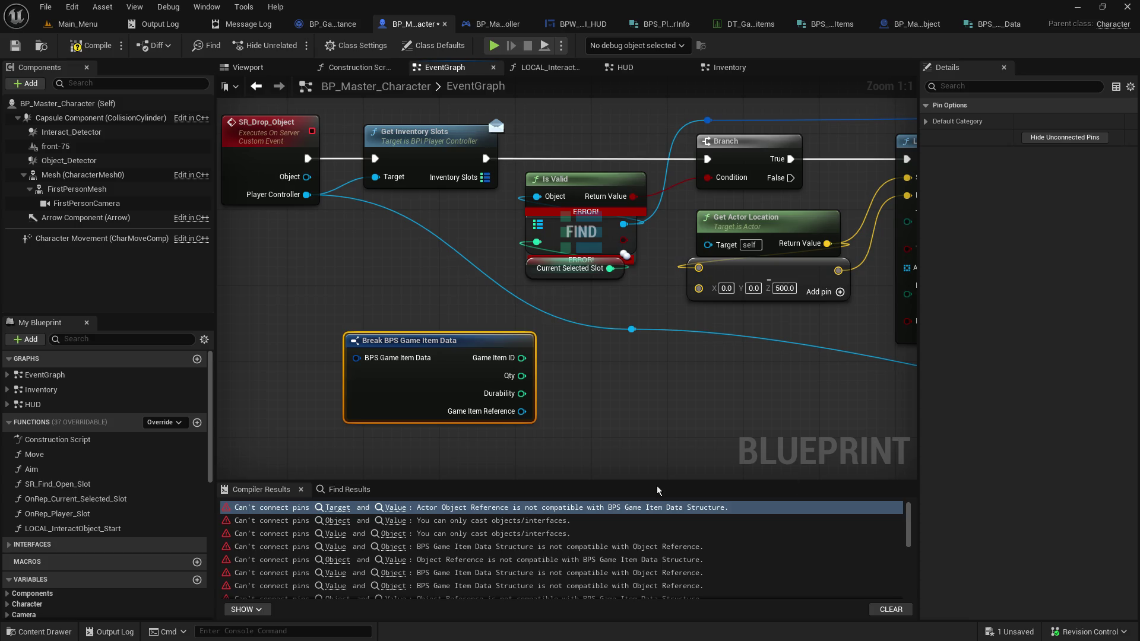
{"action": "scroll", "coordinate": [615, 419], "scroll_direction": "down", "scroll_amount": 8}
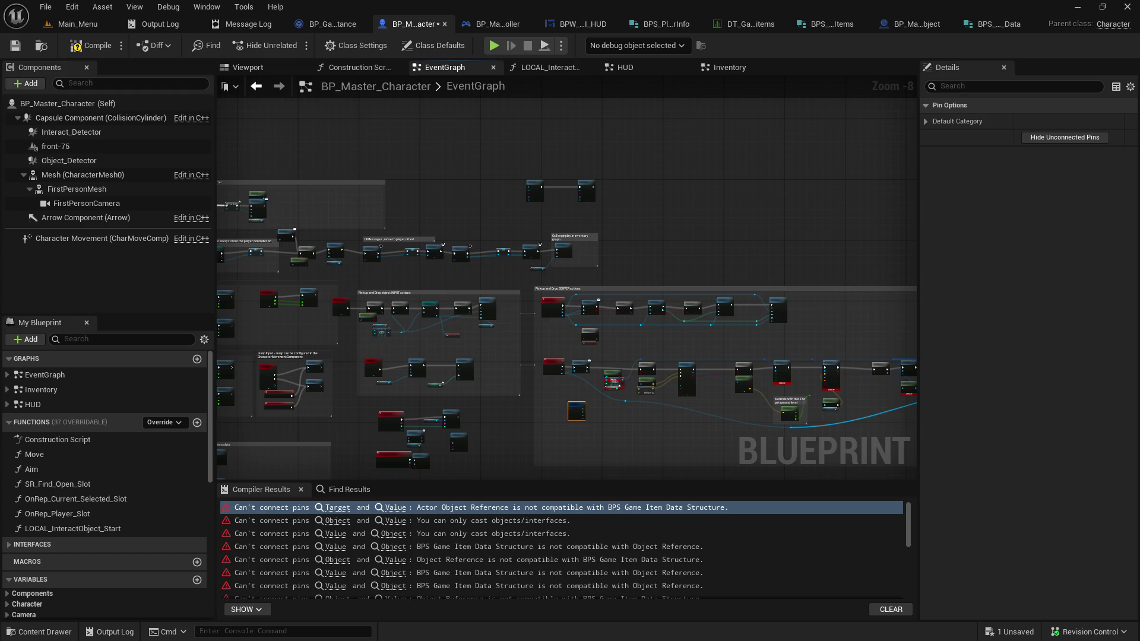
At the first compile error, clear Is Valid's old Object wires and connect Inventory Slots to FIND's array
{"action": "scroll", "coordinate": [622, 316], "scroll_direction": "up", "scroll_amount": 4}
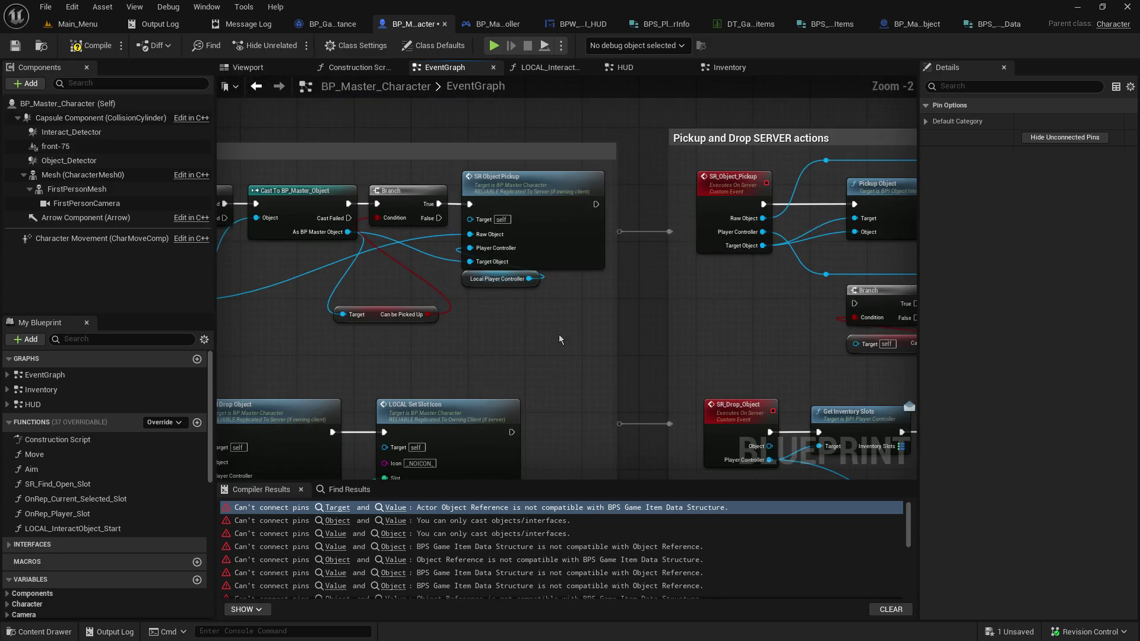
{"action": "scroll", "coordinate": [558, 333], "scroll_direction": "down", "scroll_amount": 2}
{"action": "left_click", "coordinate": [337, 508]}
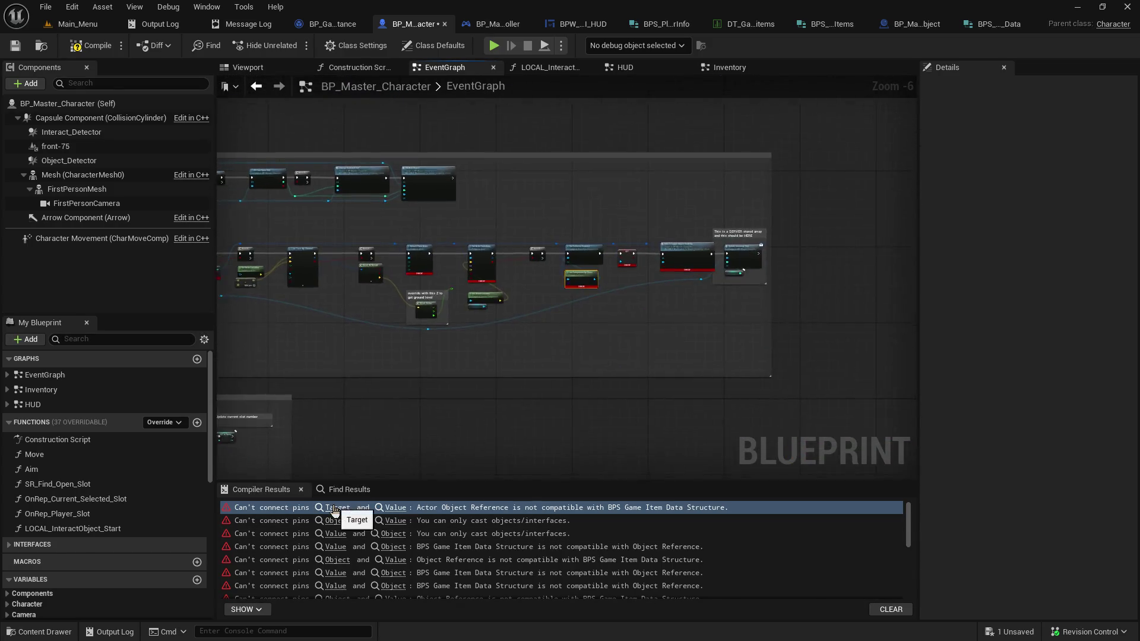
{"action": "scroll", "coordinate": [500, 322], "scroll_direction": "down", "scroll_amount": 4}
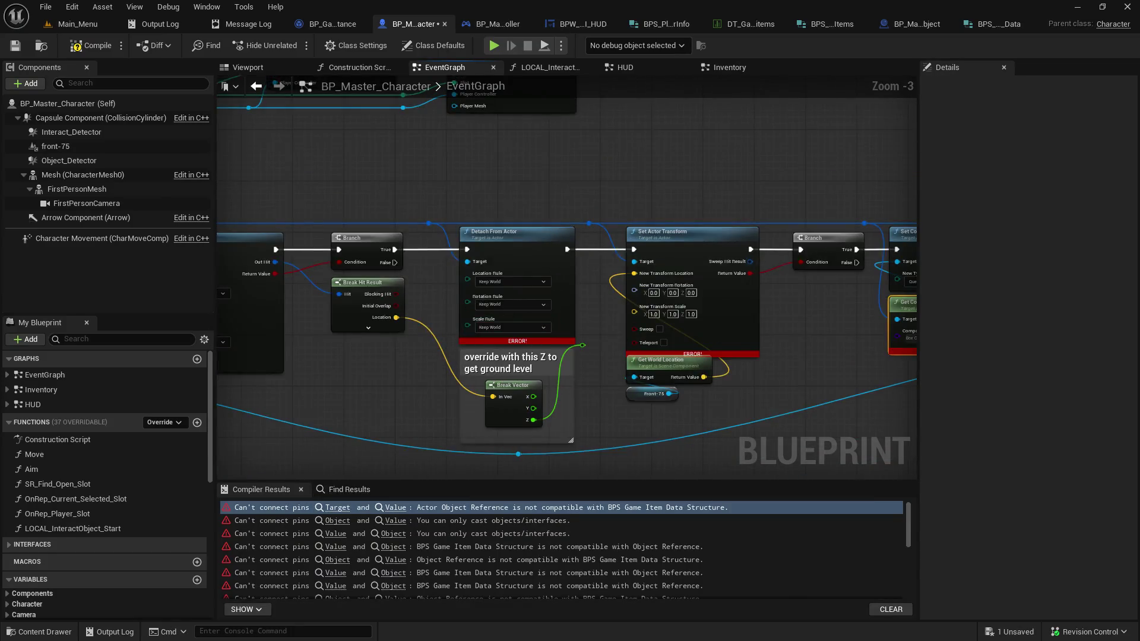
{"action": "left_click_drag", "start_coordinate": [501, 321], "coordinate": [556, 315]}
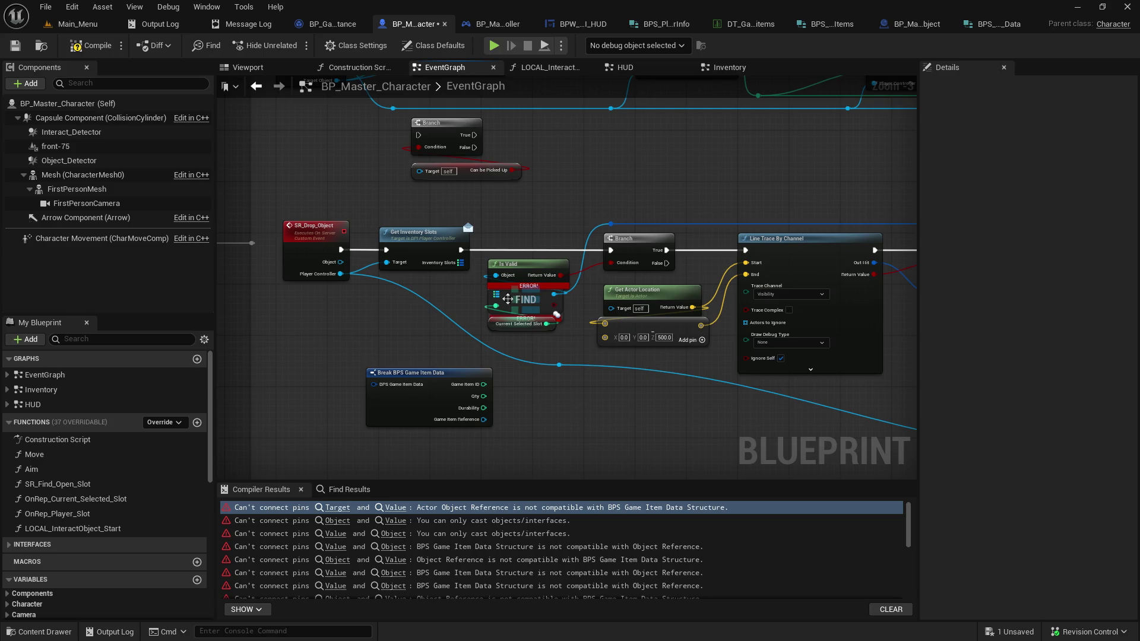
{"action": "scroll", "coordinate": [519, 309], "scroll_direction": "up", "scroll_amount": 3}
{"action": "mouse_move", "coordinate": [464, 245]}
{"action": "left_mouse_down"}
{"action": "mouse_move", "coordinate": [513, 302]}
{"action": "mouse_move", "coordinate": [426, 287]}
{"action": "left_mouse_up"}
{"action": "key", "text": "Escape"}
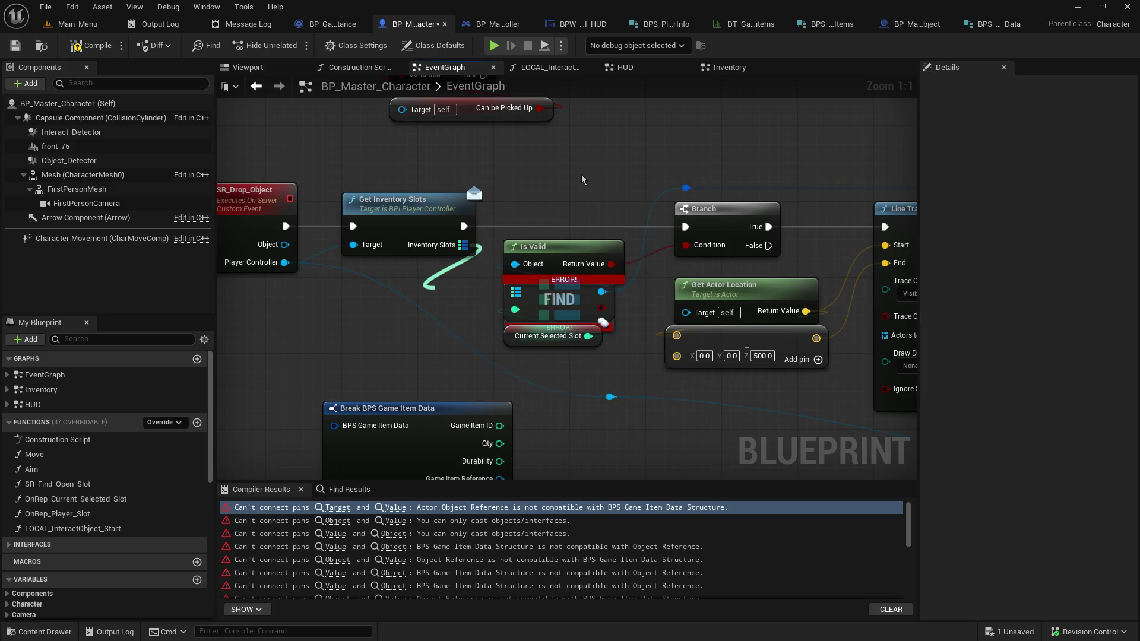
{"action": "left_click", "coordinate": [603, 292], "text": "alt"}
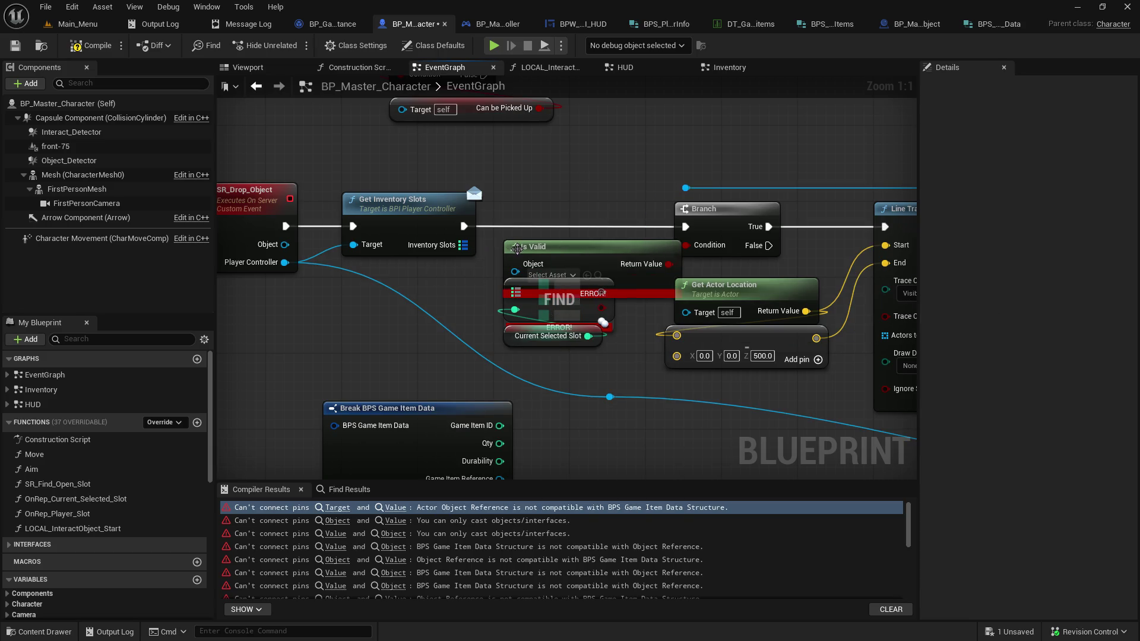
{"action": "mouse_move", "coordinate": [473, 246]}
{"action": "left_mouse_down"}
{"action": "mouse_move", "coordinate": [511, 297]}
{"action": "mouse_move", "coordinate": [520, 293]}
{"action": "left_mouse_up"}
Connect FIND's result to Break BPS Game Item Data and rearrange Is Valid and FIND around it
{"action": "mouse_move", "coordinate": [555, 254]}
{"action": "left_mouse_down"}
{"action": "mouse_move", "coordinate": [573, 168]}
{"action": "mouse_move", "coordinate": [650, 121]}
{"action": "left_mouse_up"}
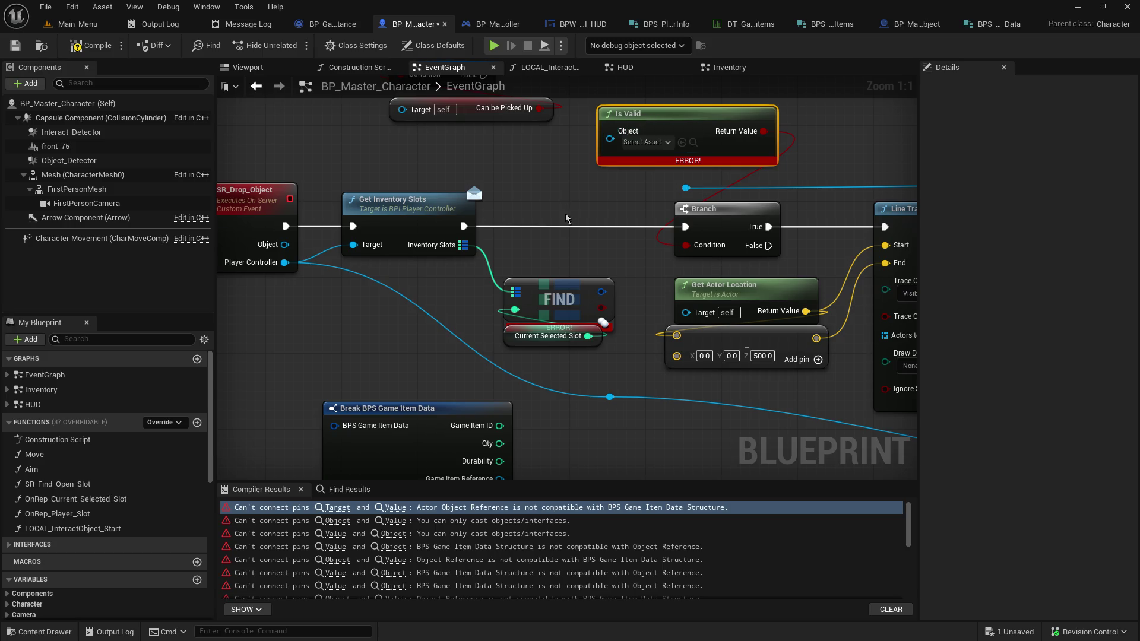
{"action": "mouse_move", "coordinate": [601, 292]}
{"action": "left_mouse_down"}
{"action": "mouse_move", "coordinate": [537, 397]}
{"action": "mouse_move", "coordinate": [345, 431]}
{"action": "left_mouse_up"}
{"action": "left_click_drag", "start_coordinate": [553, 217], "coordinate": [687, 217]}
{"action": "left_click_drag", "start_coordinate": [253, 447], "coordinate": [348, 334]}
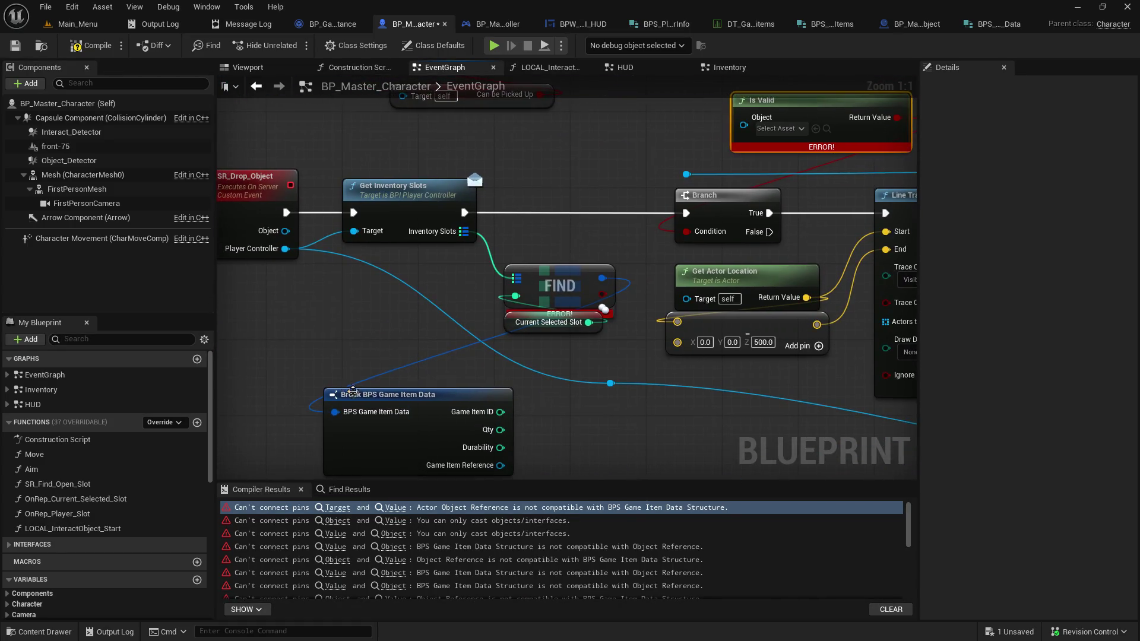
{"action": "left_click", "coordinate": [347, 334]}
{"action": "mouse_move", "coordinate": [569, 275]}
{"action": "left_mouse_down"}
{"action": "mouse_move", "coordinate": [571, 296]}
{"action": "mouse_move", "coordinate": [502, 417]}
{"action": "mouse_move", "coordinate": [597, 406]}
{"action": "left_mouse_up"}
Wire Game Item Reference into Is Valid's Object input and save the blueprint
{"action": "left_click_drag", "start_coordinate": [473, 398], "coordinate": [689, 177]}
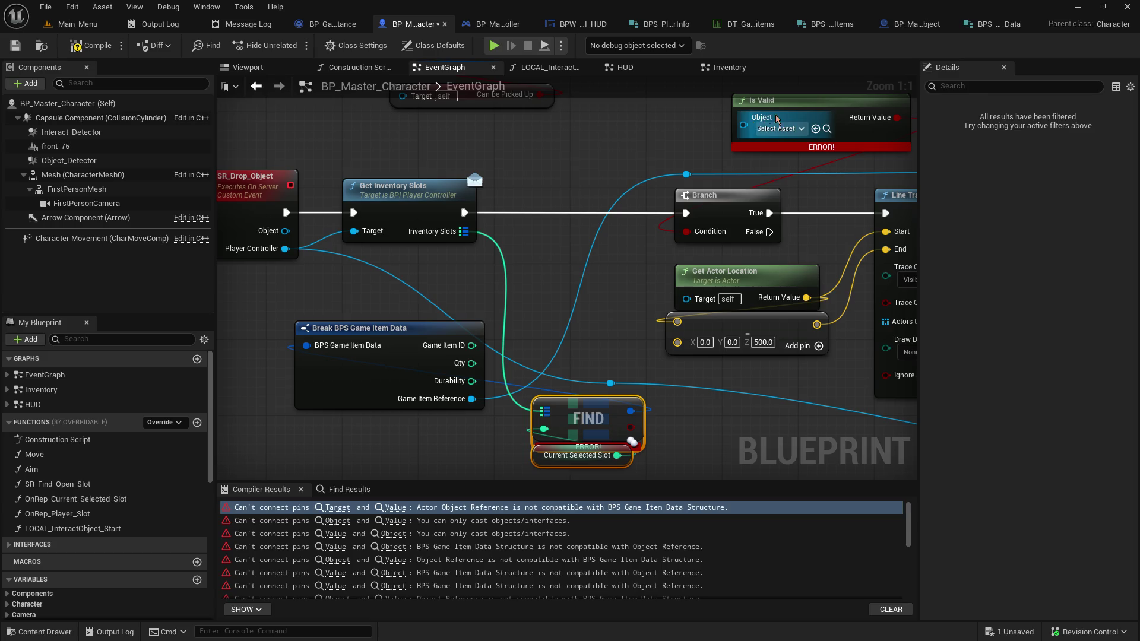
{"action": "mouse_move", "coordinate": [798, 101]}
{"action": "left_mouse_down"}
{"action": "mouse_move", "coordinate": [530, 252]}
{"action": "mouse_move", "coordinate": [559, 232]}
{"action": "left_mouse_up"}
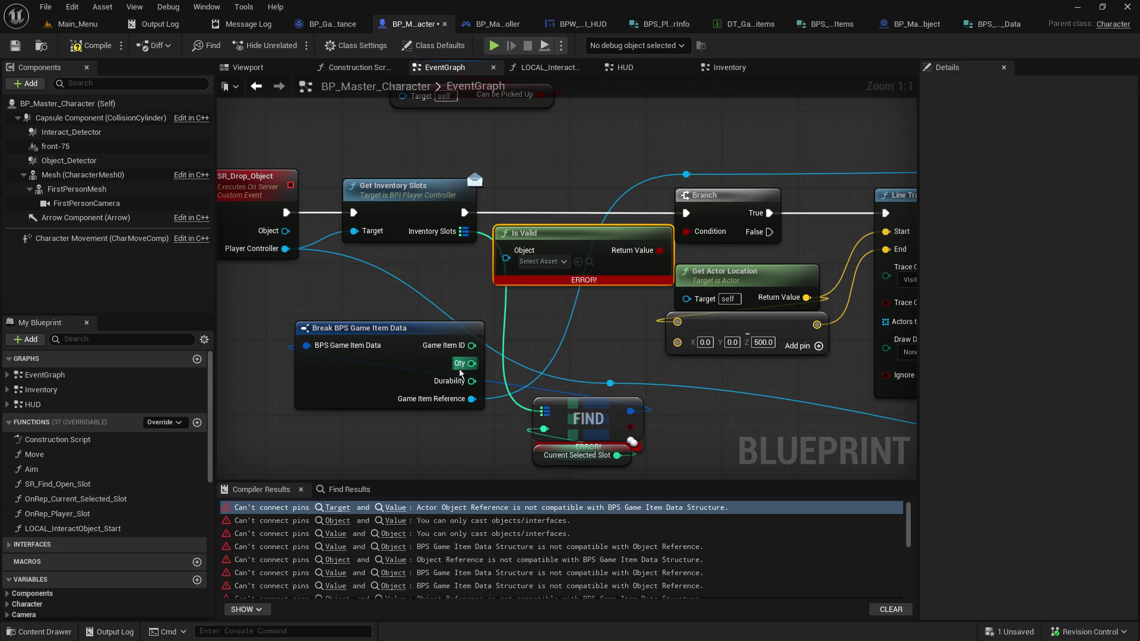
{"action": "left_click_drag", "start_coordinate": [473, 399], "coordinate": [506, 260]}
{"action": "left_click_drag", "start_coordinate": [567, 234], "coordinate": [598, 244]}
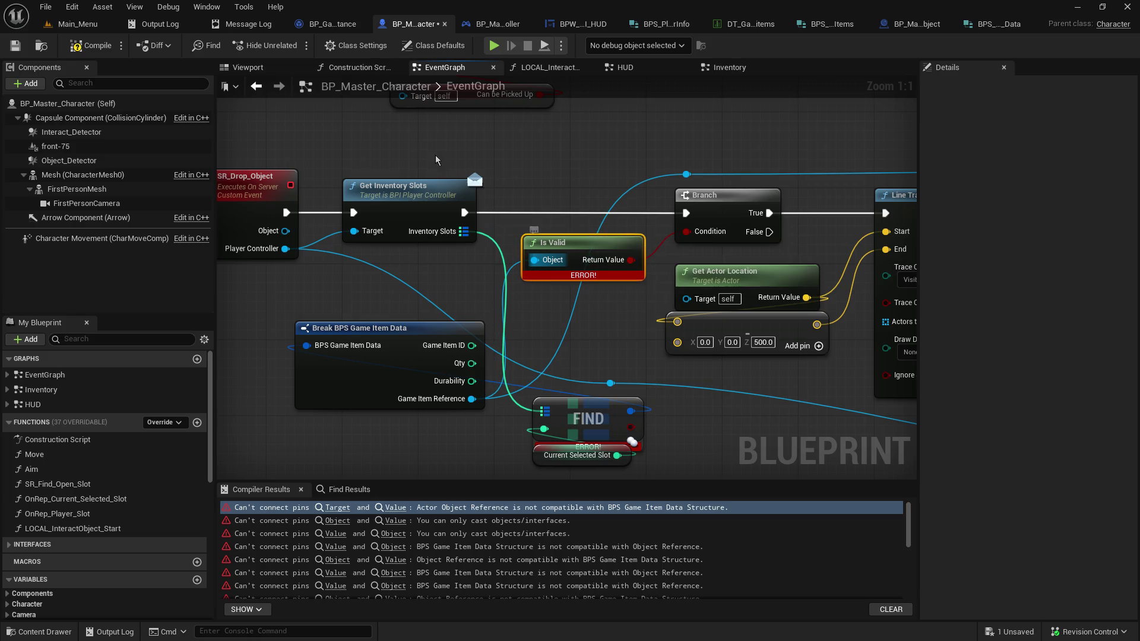
{"action": "left_click", "coordinate": [15, 45]}
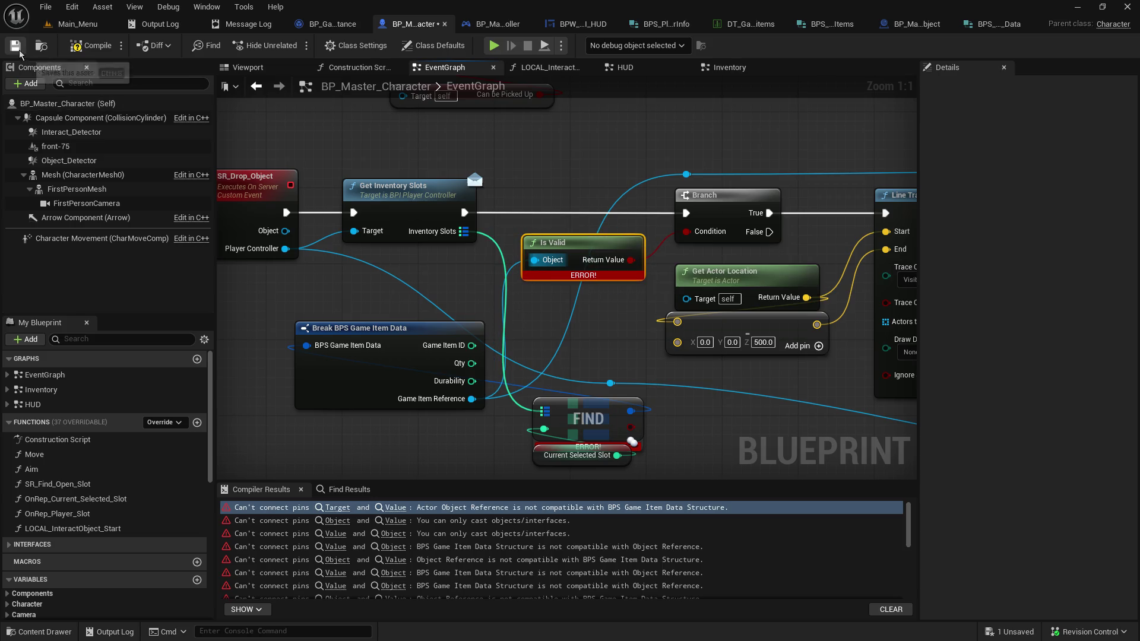
Compile, go to the failing FIND, clear its mismatched links and reconnect Inventory Slots to it
{"action": "left_click", "coordinate": [86, 51]}
{"action": "mouse_move", "coordinate": [831, 285]}
{"action": "left_mouse_down"}
{"action": "mouse_move", "coordinate": [237, 279]}
{"action": "mouse_move", "coordinate": [822, 289]}
{"action": "mouse_move", "coordinate": [720, 221]}
{"action": "mouse_move", "coordinate": [428, 183]}
{"action": "mouse_move", "coordinate": [225, 249]}
{"action": "left_mouse_up"}
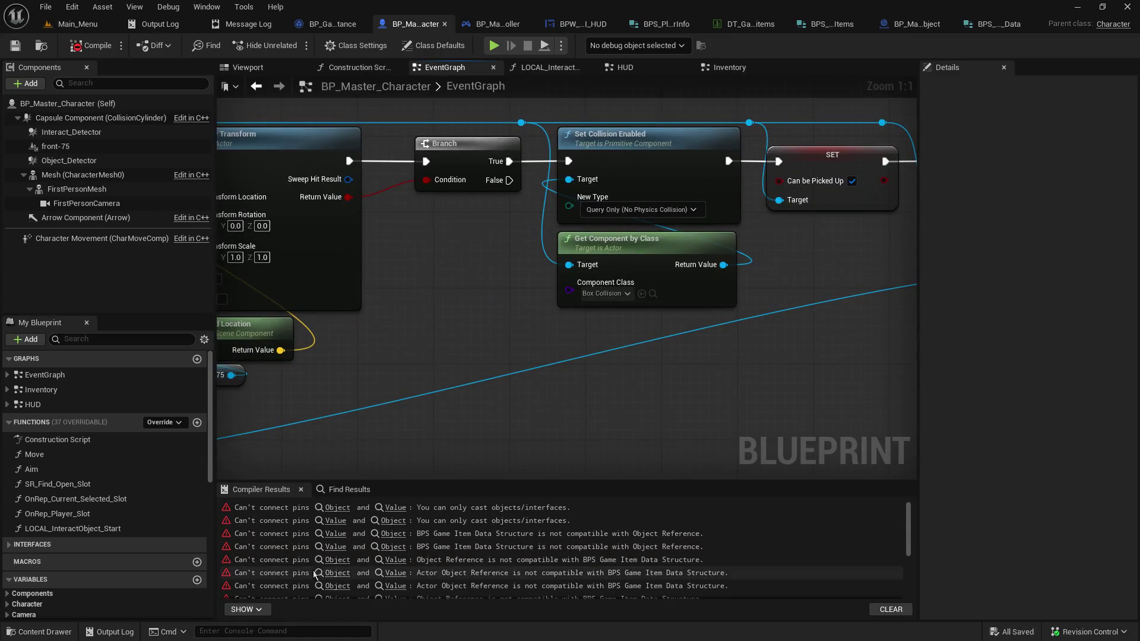
{"action": "left_click", "coordinate": [337, 509]}
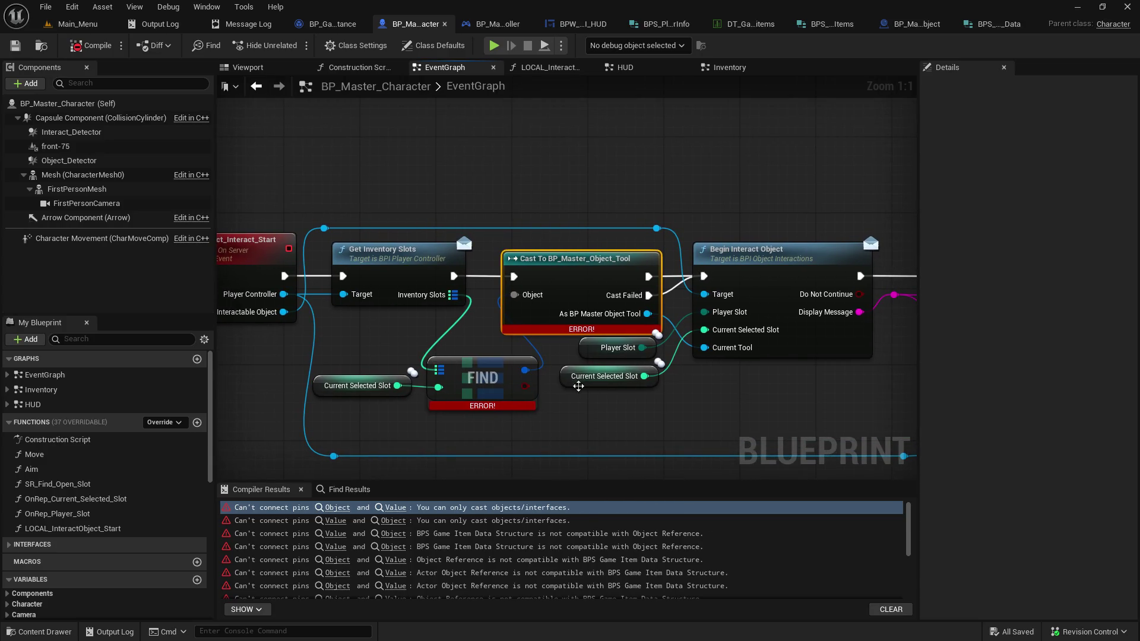
{"action": "left_click", "coordinate": [525, 370], "text": "alt"}
{"action": "left_click", "coordinate": [439, 370], "text": "alt"}
{"action": "mouse_move", "coordinate": [453, 295]}
{"action": "left_mouse_down"}
{"action": "mouse_move", "coordinate": [463, 324]}
{"action": "mouse_move", "coordinate": [440, 369]}
{"action": "left_mouse_up"}
Add Break BPS Game Item Data from FIND, feed Game Item Reference into the Cast's Object, save and recompile
{"action": "left_click_drag", "start_coordinate": [525, 370], "coordinate": [551, 420]}
{"action": "left_click", "coordinate": [717, 181]}
{"action": "scroll", "coordinate": [698, 339], "scroll_direction": "down", "scroll_amount": 2}
{"action": "scroll", "coordinate": [699, 339], "scroll_direction": "down", "scroll_amount": 3}
{"action": "left_click", "coordinate": [656, 399]}
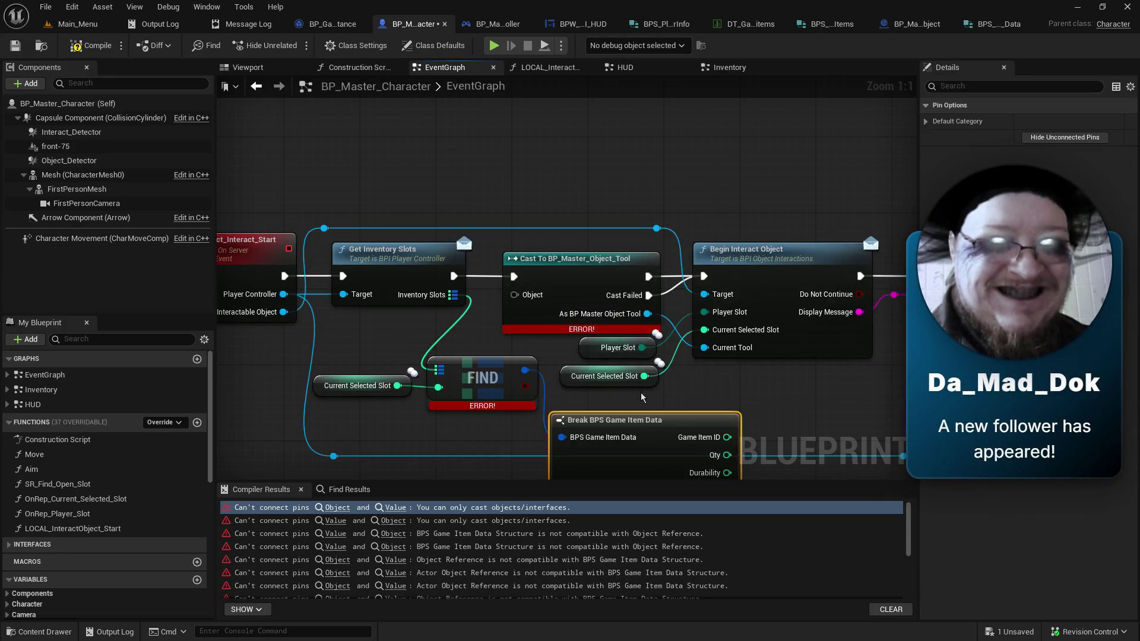
{"action": "mouse_move", "coordinate": [676, 427]}
{"action": "left_mouse_down"}
{"action": "mouse_move", "coordinate": [612, 357]}
{"action": "mouse_move", "coordinate": [438, 228]}
{"action": "left_mouse_up"}
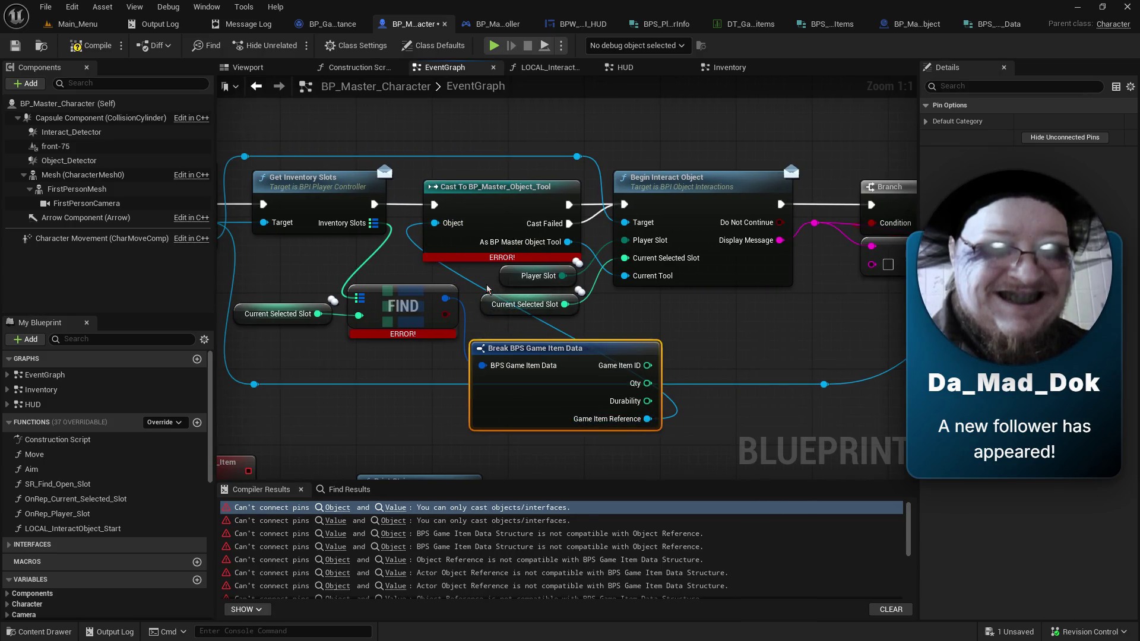
{"action": "key", "text": "ctrl+s"}
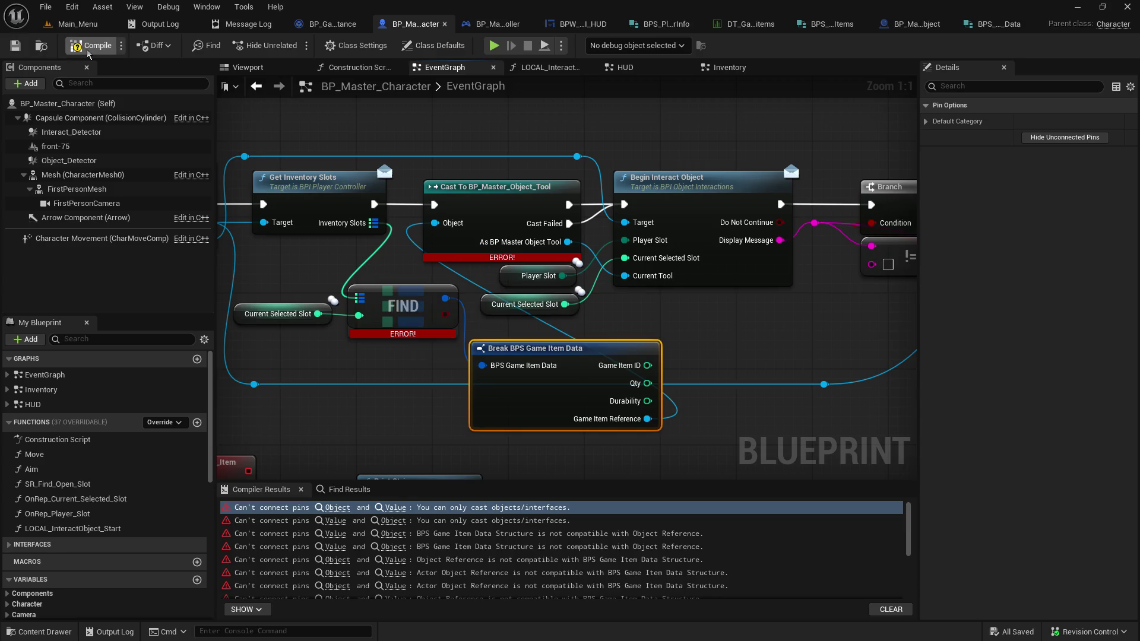
{"action": "left_click", "coordinate": [88, 52]}
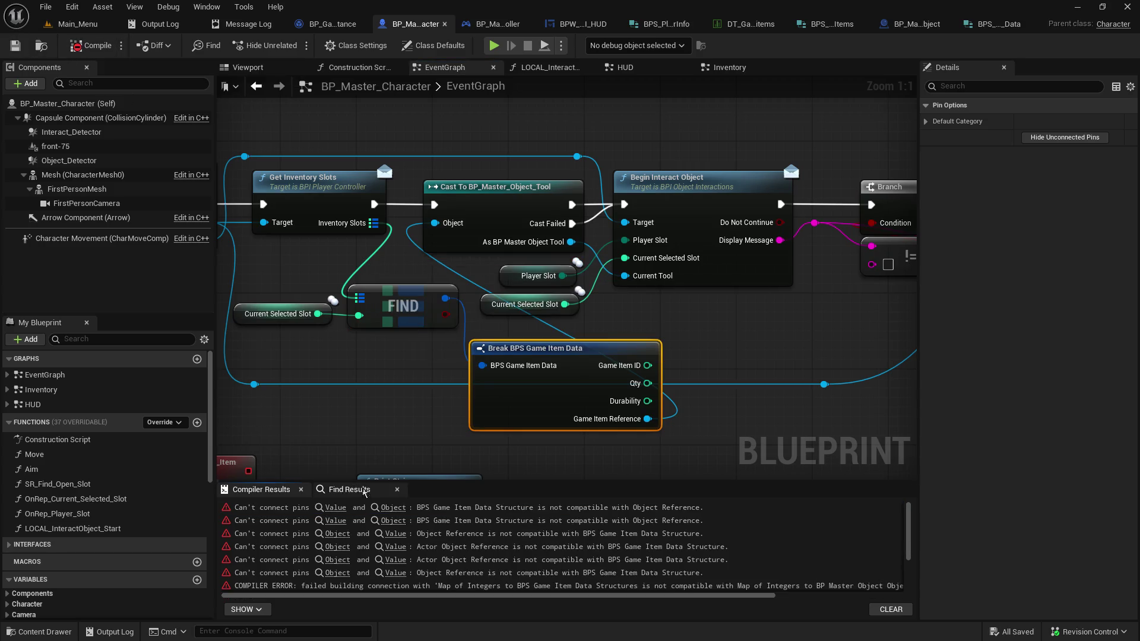
At the next failing FIND, replace its Value links with Break BPS Game Item Data feeding Is Valid; save
{"action": "left_click", "coordinate": [335, 507]}
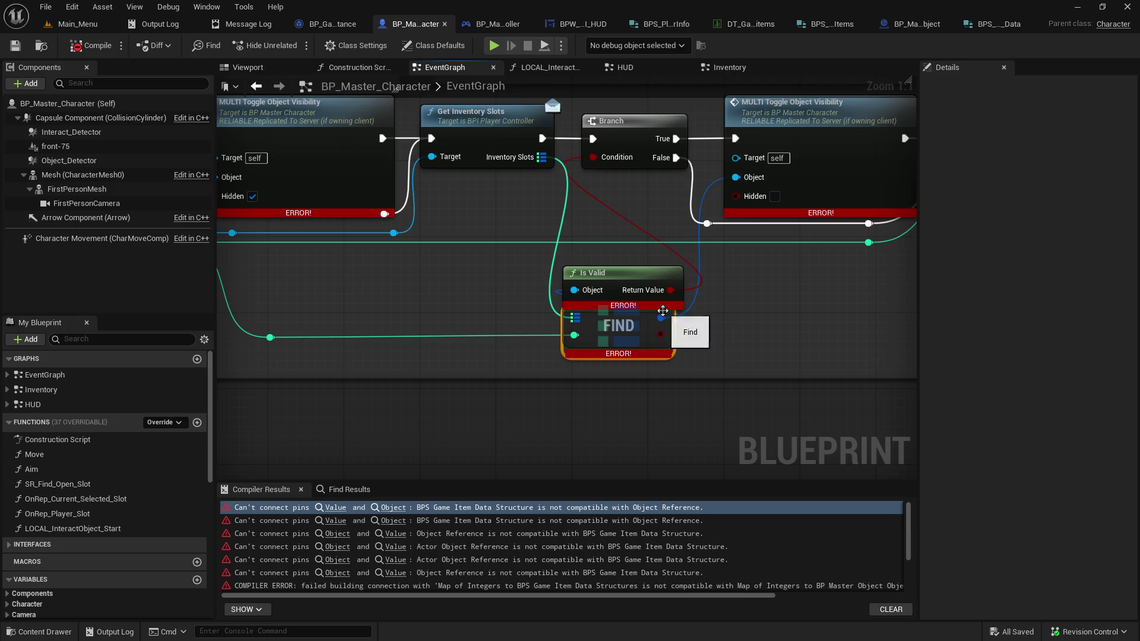
{"action": "left_click", "coordinate": [659, 317], "text": "alt"}
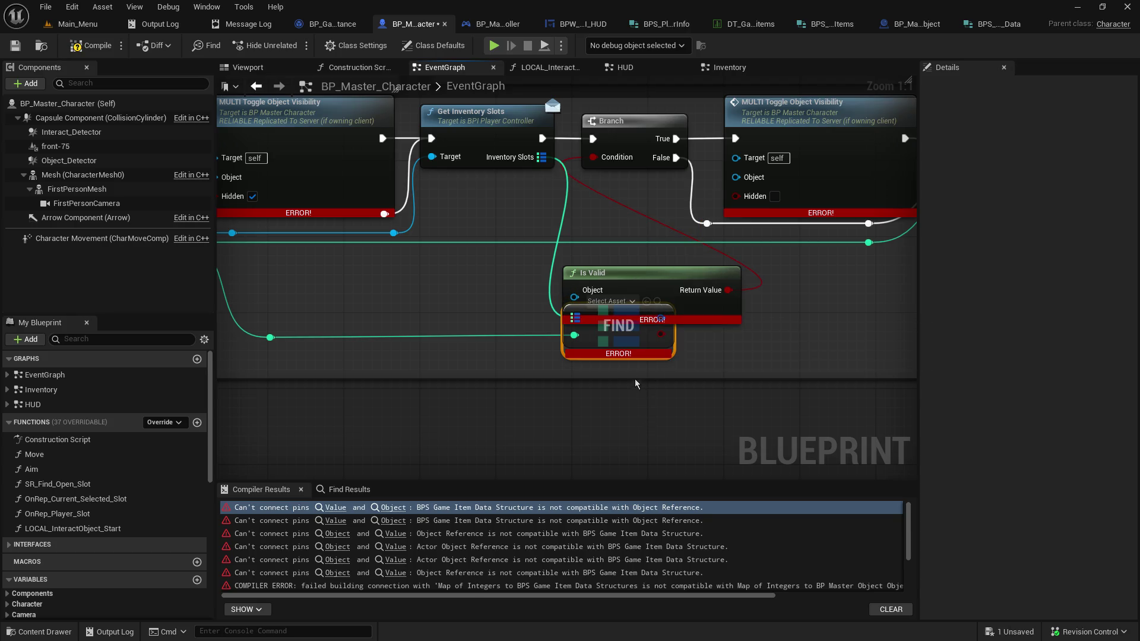
{"action": "mouse_move", "coordinate": [588, 315]}
{"action": "left_mouse_down"}
{"action": "mouse_move", "coordinate": [682, 295]}
{"action": "mouse_move", "coordinate": [611, 318]}
{"action": "mouse_move", "coordinate": [477, 317]}
{"action": "mouse_move", "coordinate": [572, 344]}
{"action": "left_mouse_up"}
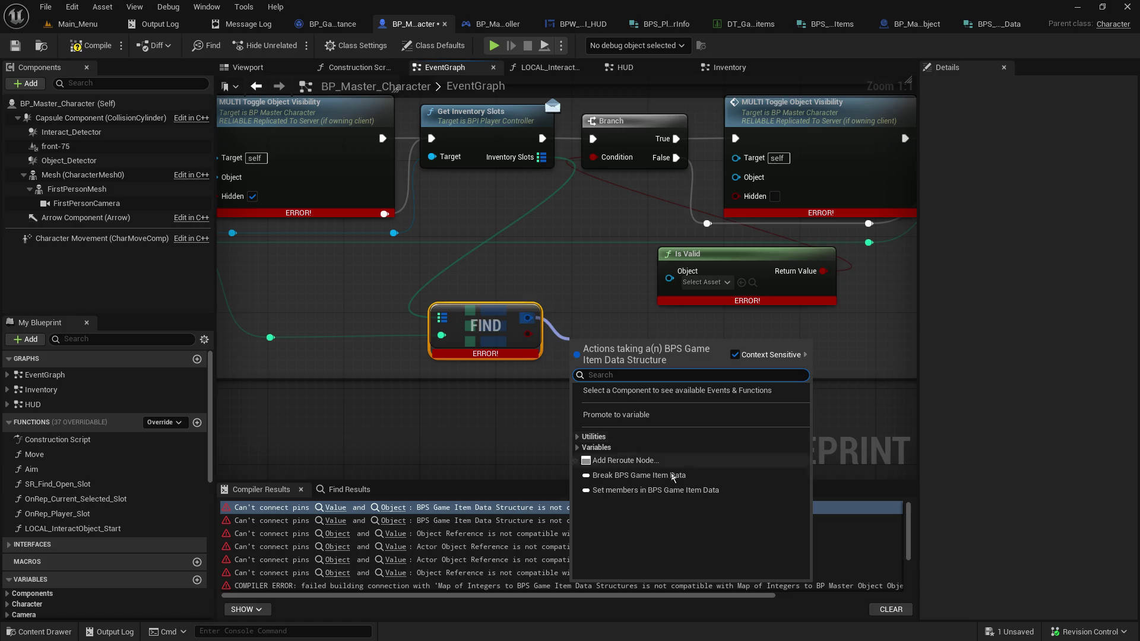
{"action": "left_click", "coordinate": [645, 477]}
{"action": "mouse_move", "coordinate": [740, 410]}
{"action": "left_mouse_down"}
{"action": "mouse_move", "coordinate": [694, 303]}
{"action": "mouse_move", "coordinate": [670, 281]}
{"action": "left_mouse_up"}
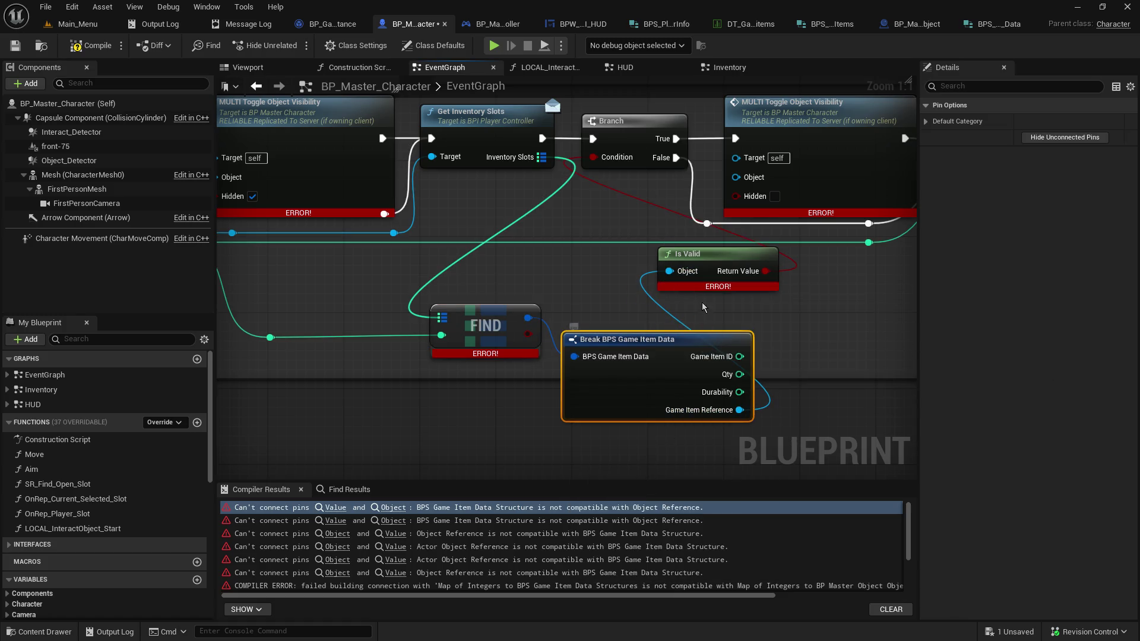
{"action": "left_click_drag", "start_coordinate": [508, 167], "coordinate": [885, 251]}
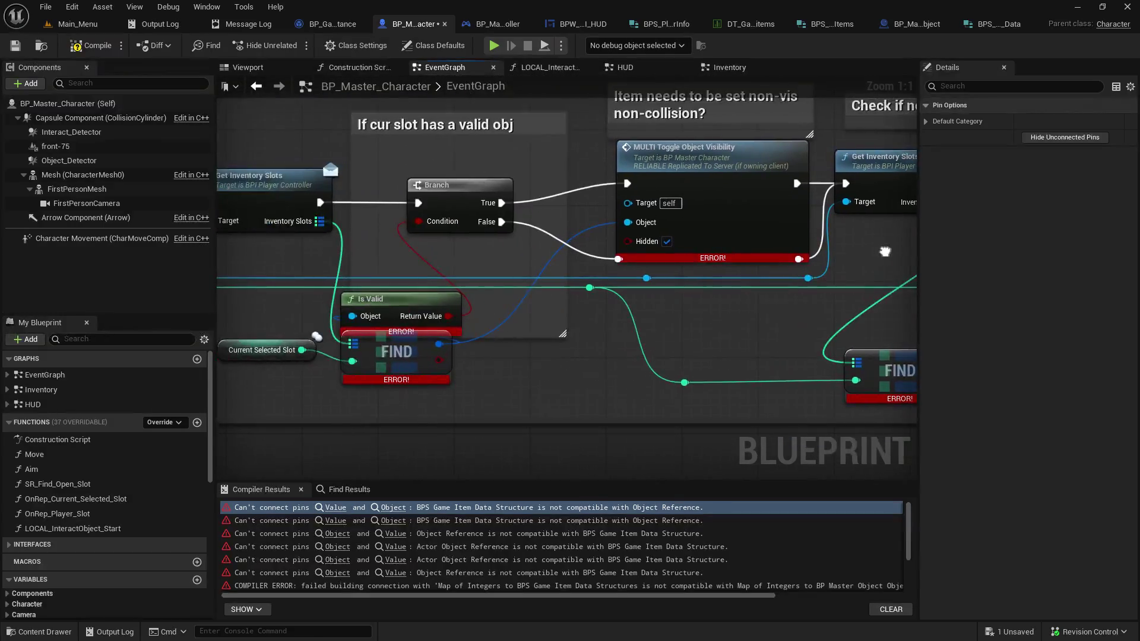
{"action": "left_click", "coordinate": [26, 49]}
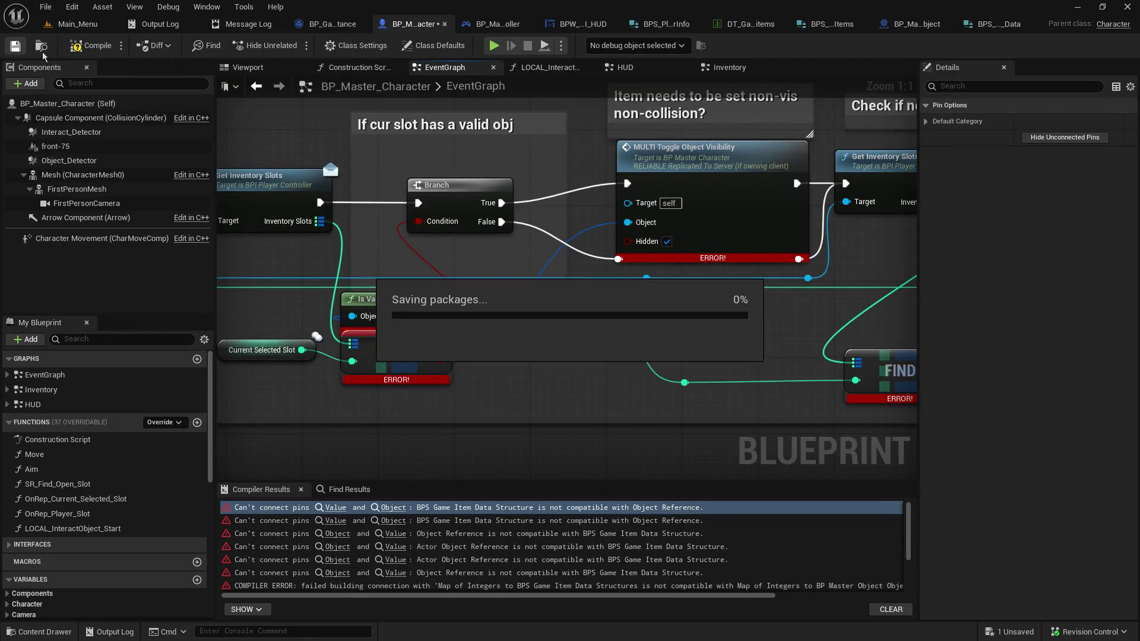
In the Change_Selected_Slot logic, unhook FIND from Is Valid and add a Break BPS Game Item Data node
{"action": "mouse_move", "coordinate": [501, 288]}
{"action": "left_mouse_down"}
{"action": "mouse_move", "coordinate": [846, 326]}
{"action": "mouse_move", "coordinate": [707, 330]}
{"action": "left_mouse_up"}
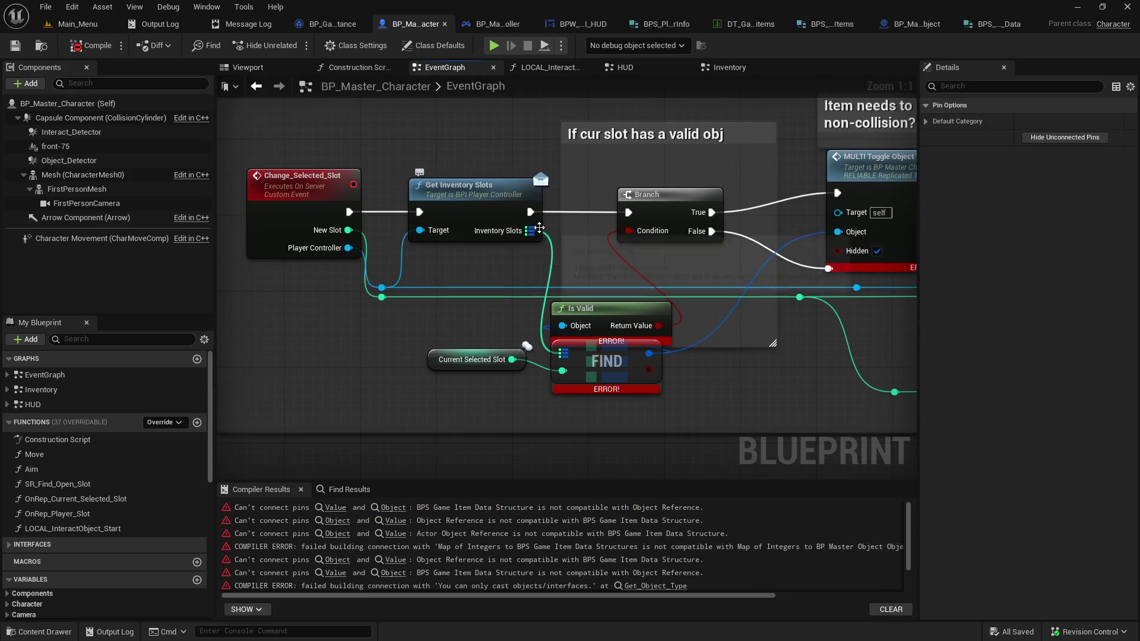
{"action": "mouse_move", "coordinate": [690, 269]}
{"action": "left_mouse_down"}
{"action": "mouse_move", "coordinate": [435, 236]}
{"action": "mouse_move", "coordinate": [413, 177]}
{"action": "mouse_move", "coordinate": [772, 252]}
{"action": "left_mouse_up"}
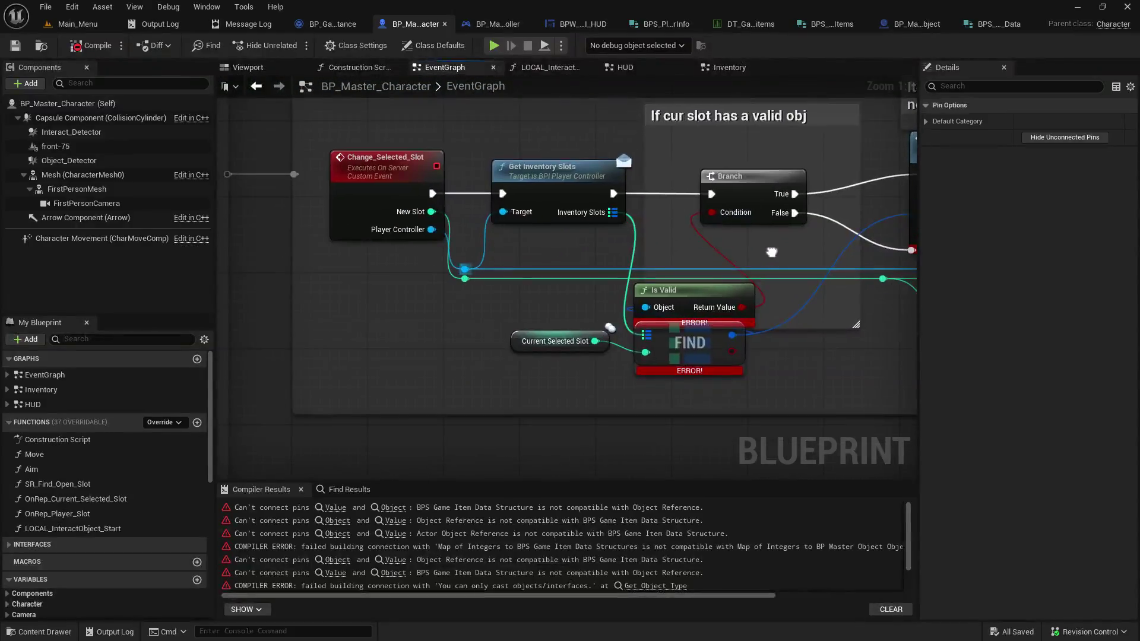
{"action": "left_click", "coordinate": [735, 335], "text": "alt"}
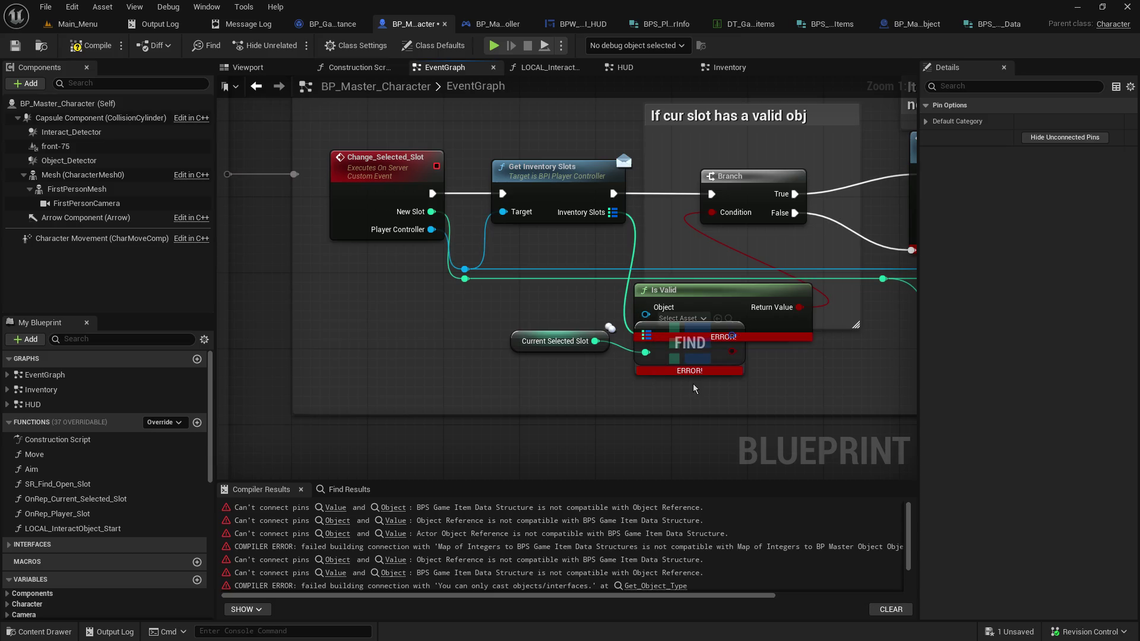
{"action": "left_click_drag", "start_coordinate": [734, 334], "coordinate": [800, 372]}
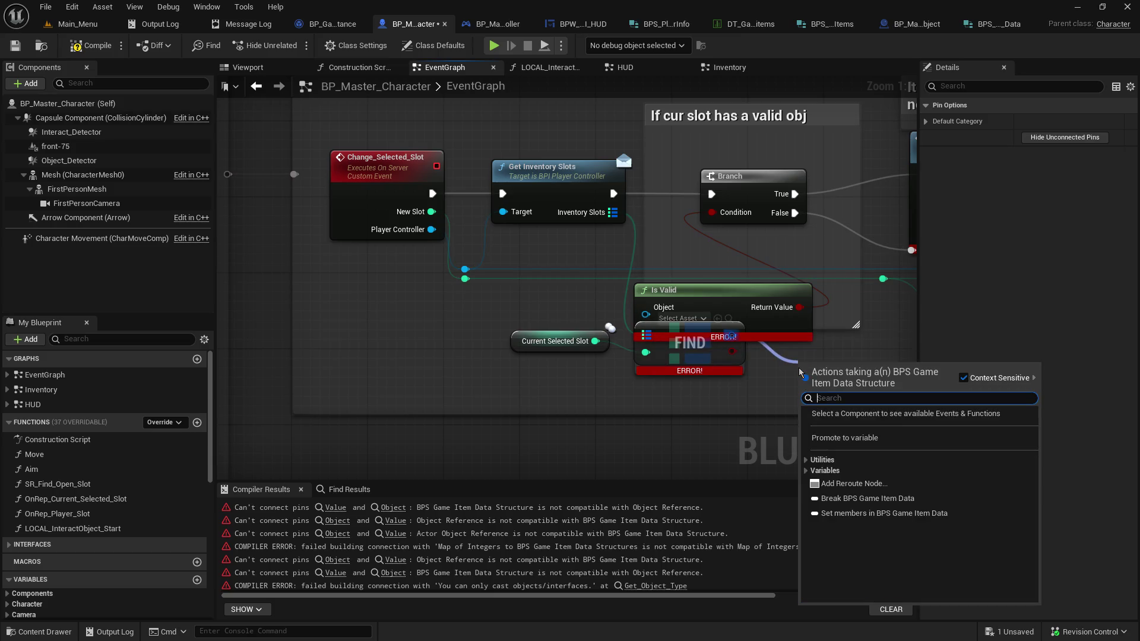
{"action": "left_click", "coordinate": [868, 498]}
Wire Game Item Reference into Is Valid's Object input and save the character blueprint
{"action": "scroll", "coordinate": [760, 413], "scroll_direction": "down", "scroll_amount": 3}
{"action": "scroll", "coordinate": [759, 414], "scroll_direction": "down", "scroll_amount": 9}
{"action": "scroll", "coordinate": [790, 426], "scroll_direction": "up", "scroll_amount": 11}
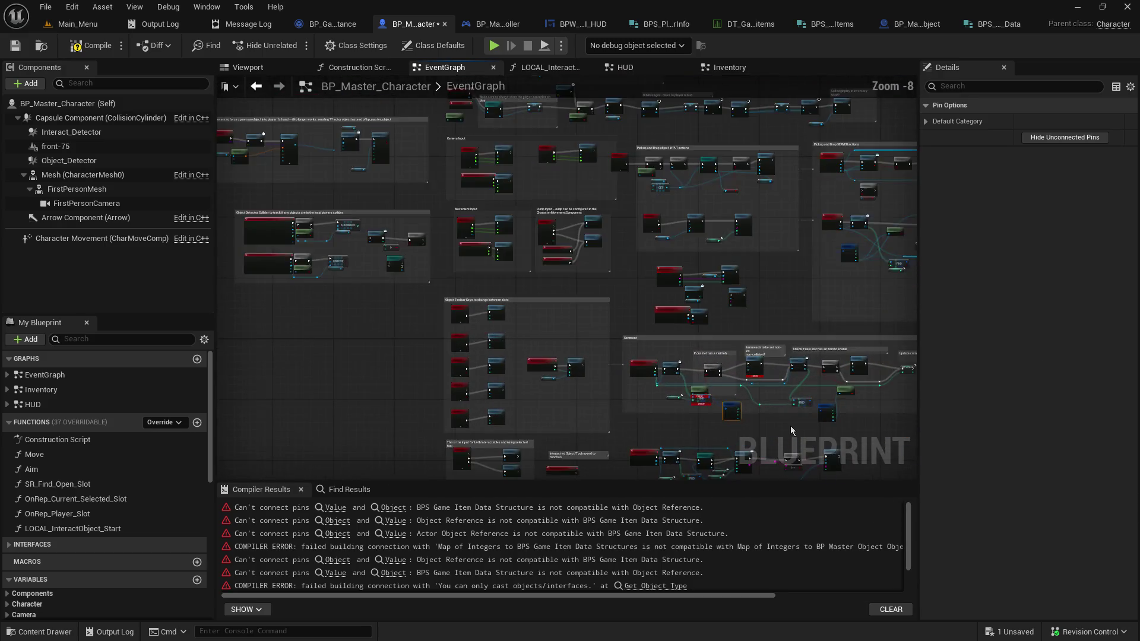
{"action": "scroll", "coordinate": [519, 380], "scroll_direction": "up", "scroll_amount": 1}
{"action": "mouse_move", "coordinate": [408, 282]}
{"action": "left_mouse_down"}
{"action": "mouse_move", "coordinate": [465, 254]}
{"action": "mouse_move", "coordinate": [455, 243]}
{"action": "left_mouse_up"}
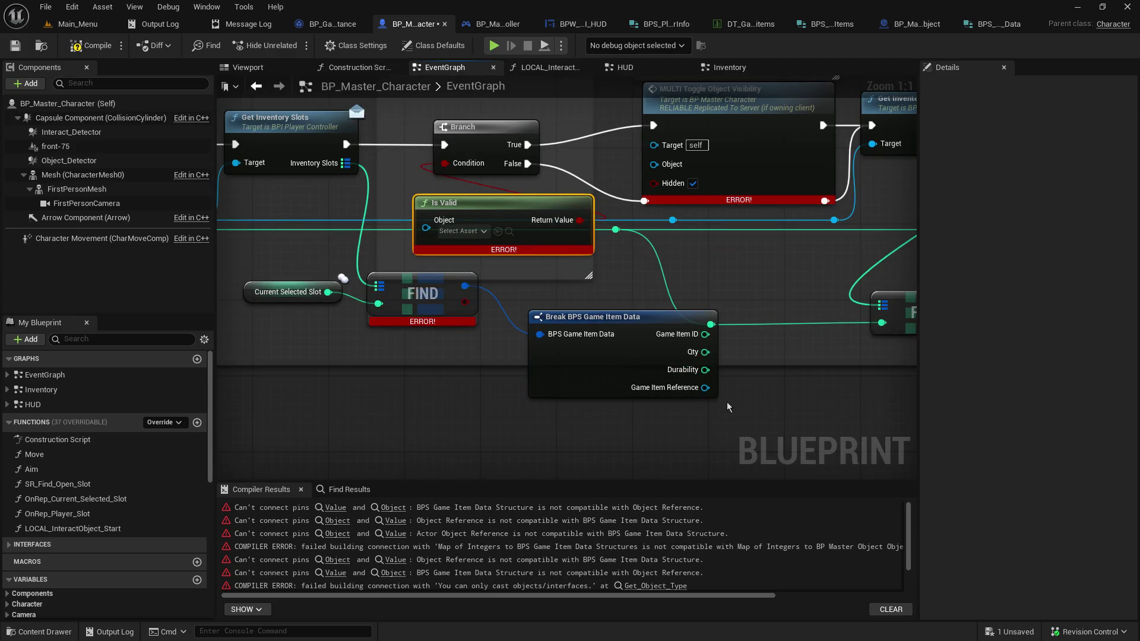
{"action": "mouse_move", "coordinate": [705, 387]}
{"action": "left_mouse_down"}
{"action": "mouse_move", "coordinate": [484, 303]}
{"action": "mouse_move", "coordinate": [425, 228]}
{"action": "left_mouse_up"}
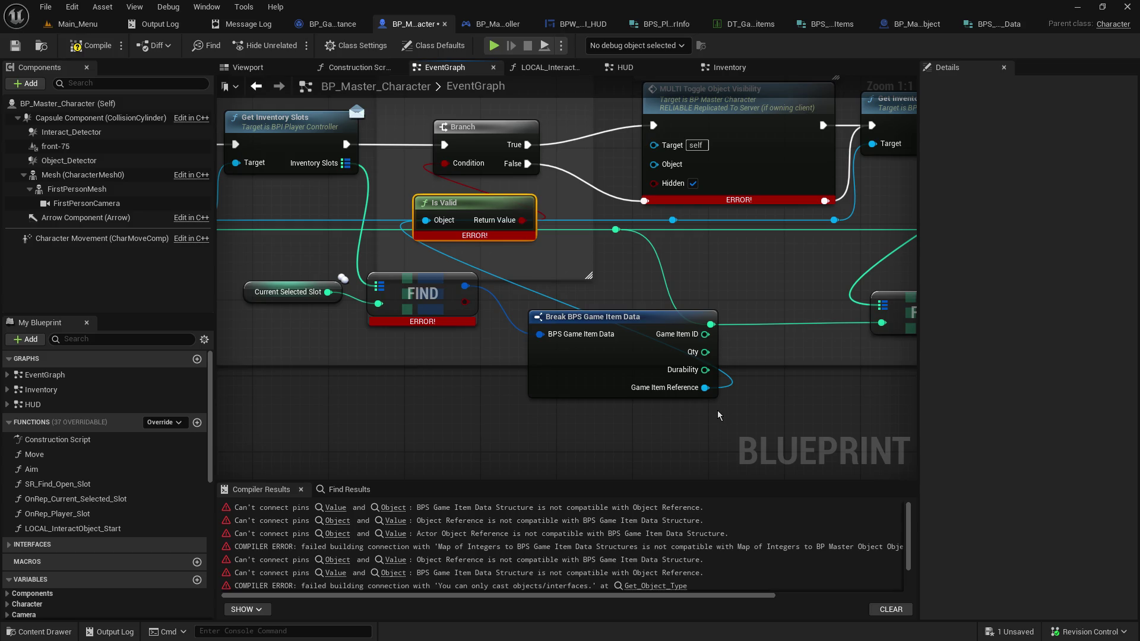
{"action": "left_click", "coordinate": [15, 46]}
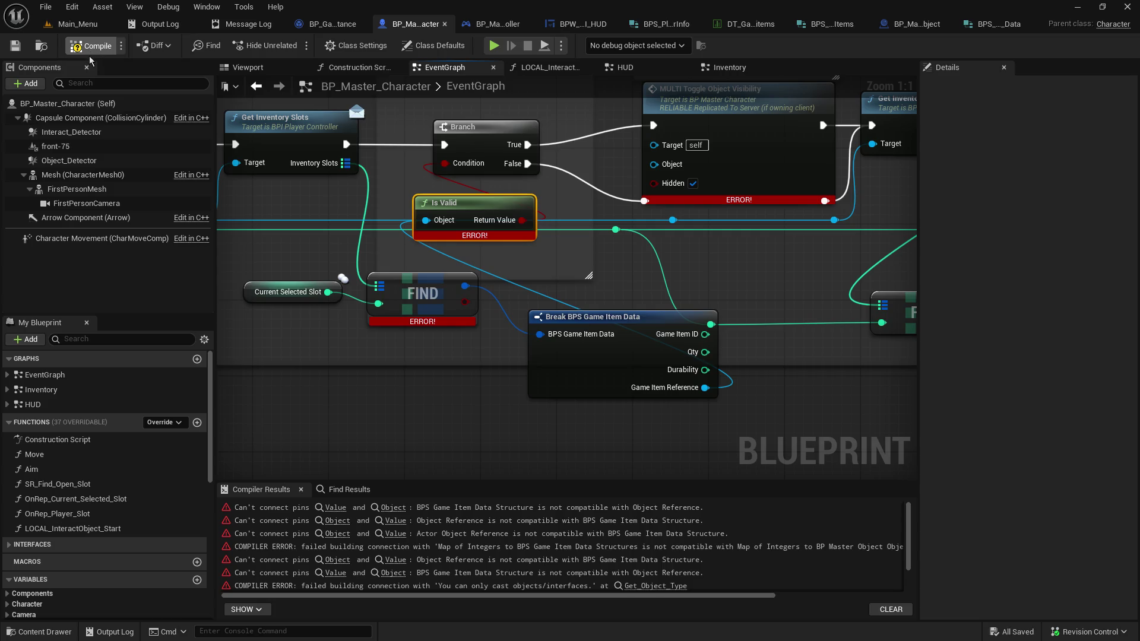
Recompile, then also wire Game Item Reference into MULTI Toggle Object Visibility's Object input and save
{"action": "left_click", "coordinate": [89, 54]}
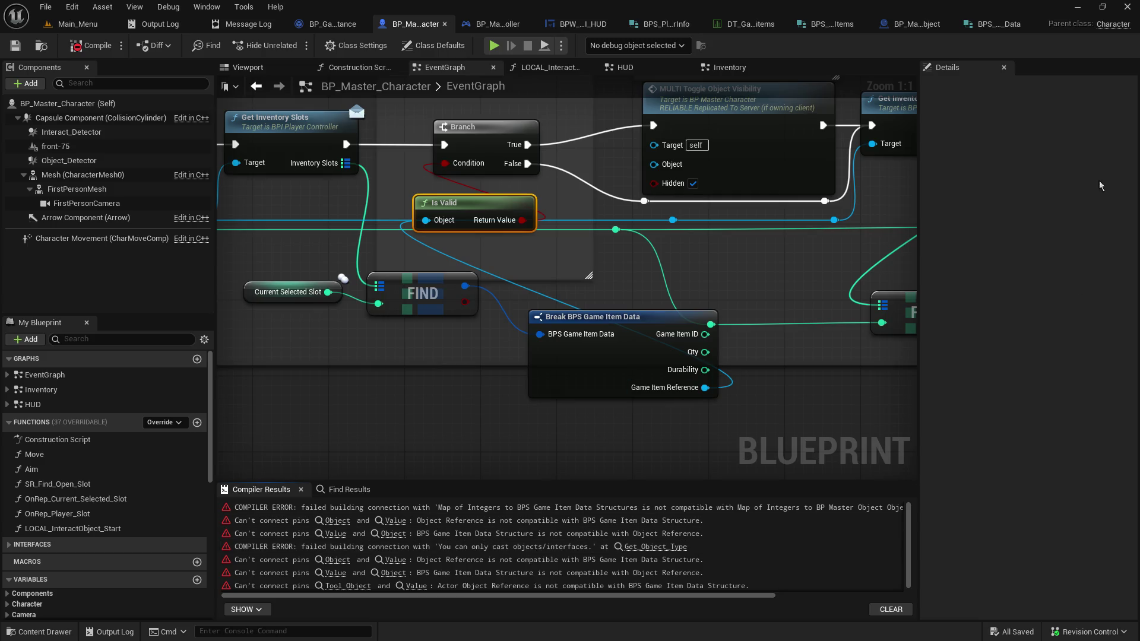
{"action": "mouse_move", "coordinate": [636, 263]}
{"action": "left_mouse_down"}
{"action": "mouse_move", "coordinate": [991, 305]}
{"action": "mouse_move", "coordinate": [791, 308]}
{"action": "left_mouse_up"}
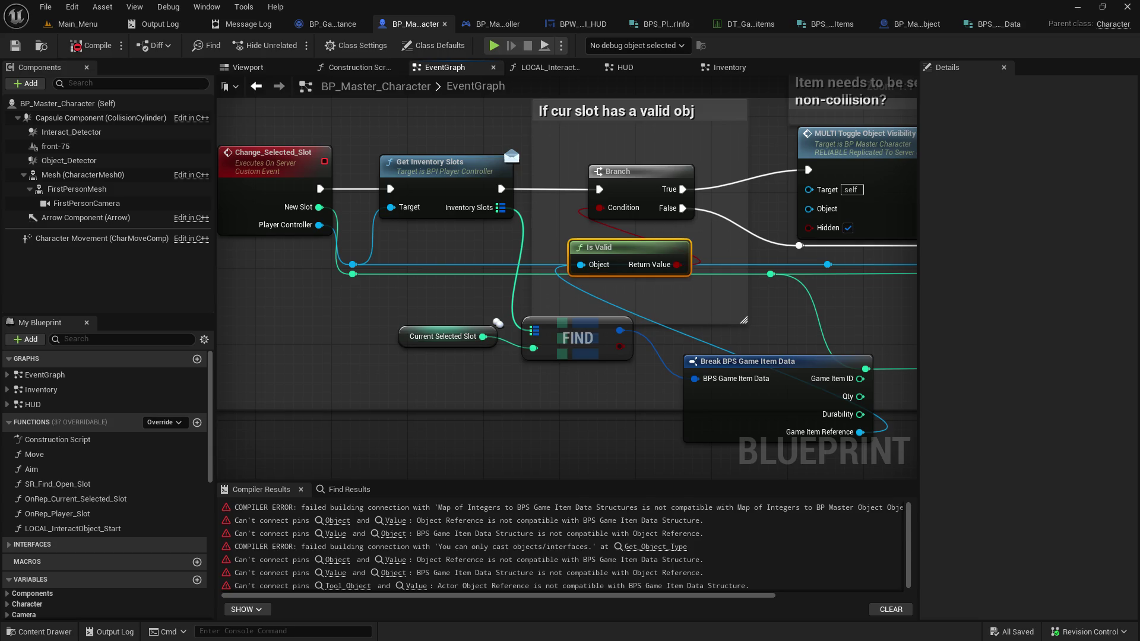
{"action": "scroll", "coordinate": [600, 428], "scroll_direction": "down", "scroll_amount": 11}
{"action": "scroll", "coordinate": [567, 359], "scroll_direction": "up", "scroll_amount": 10}
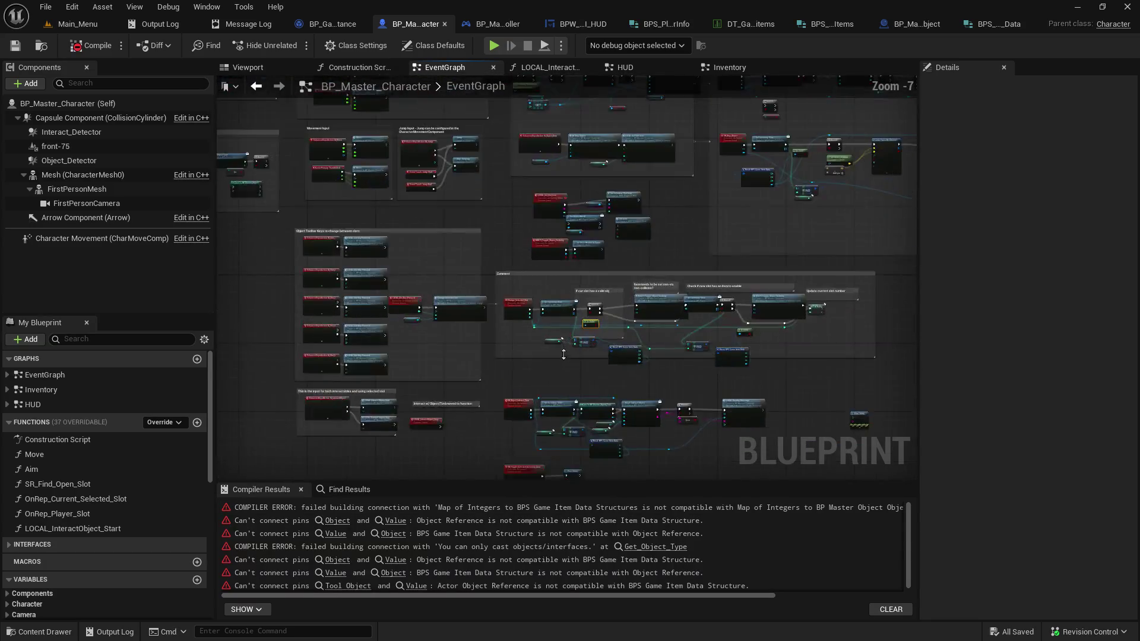
{"action": "scroll", "coordinate": [566, 359], "scroll_direction": "up", "scroll_amount": 1}
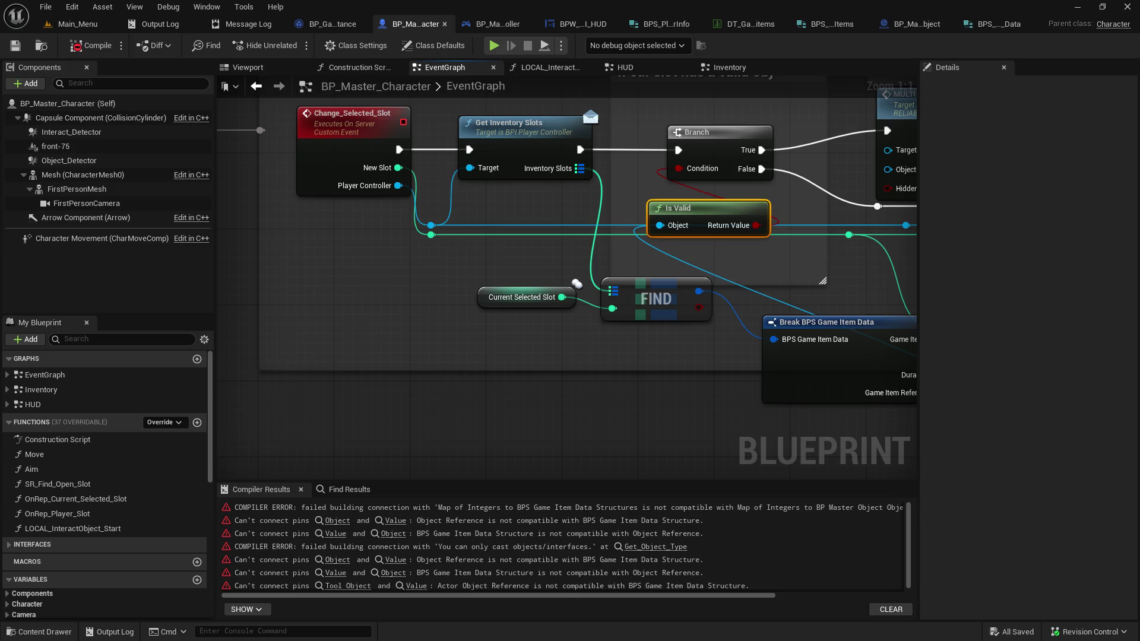
{"action": "left_click_drag", "start_coordinate": [722, 307], "coordinate": [506, 323]}
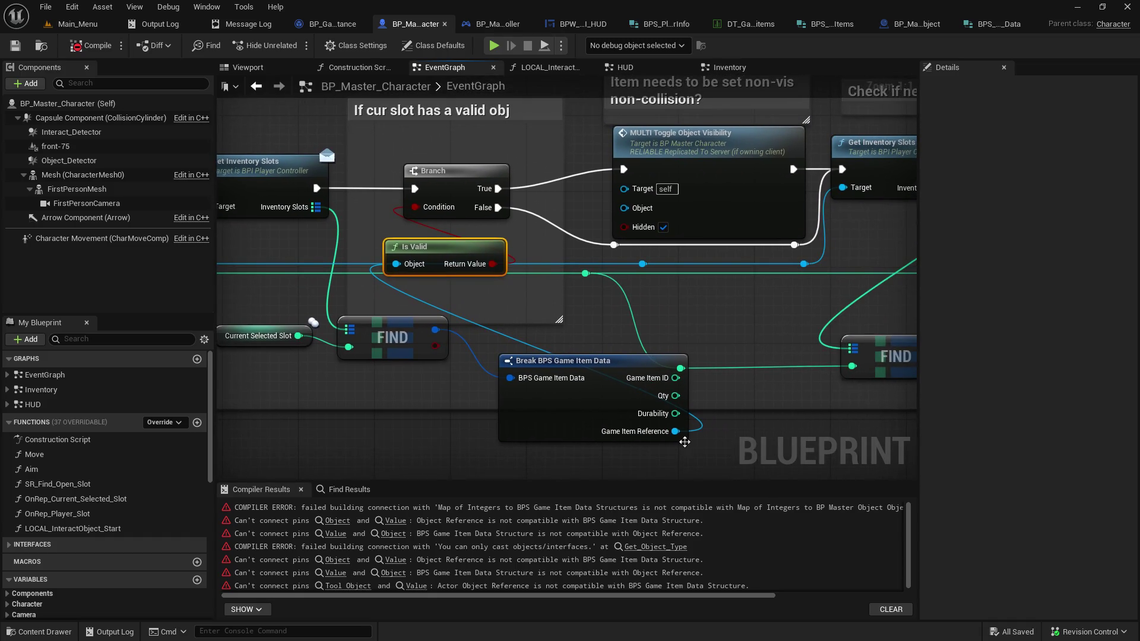
{"action": "mouse_move", "coordinate": [676, 431]}
{"action": "left_mouse_down"}
{"action": "mouse_move", "coordinate": [704, 343]}
{"action": "mouse_move", "coordinate": [624, 209]}
{"action": "left_mouse_up"}
{"action": "left_click", "coordinate": [15, 45]}
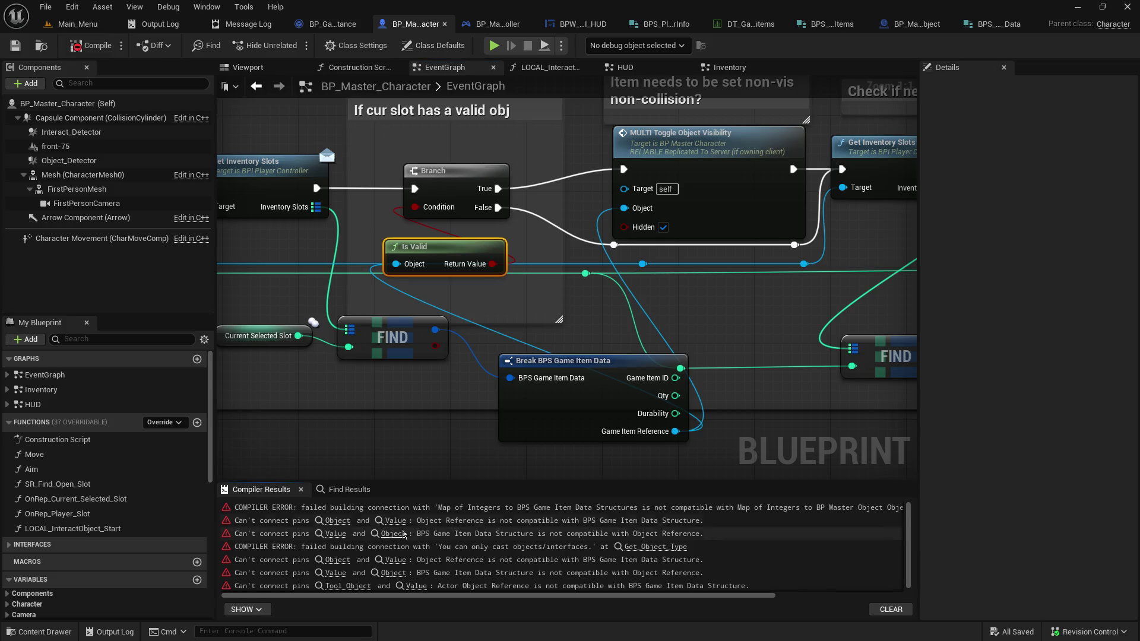
Compile, open SR_Find_Open_Slot from the first error, and shift its entry nodes left for room
{"action": "left_click", "coordinate": [293, 509]}
{"action": "double_click", "coordinate": [293, 509]}
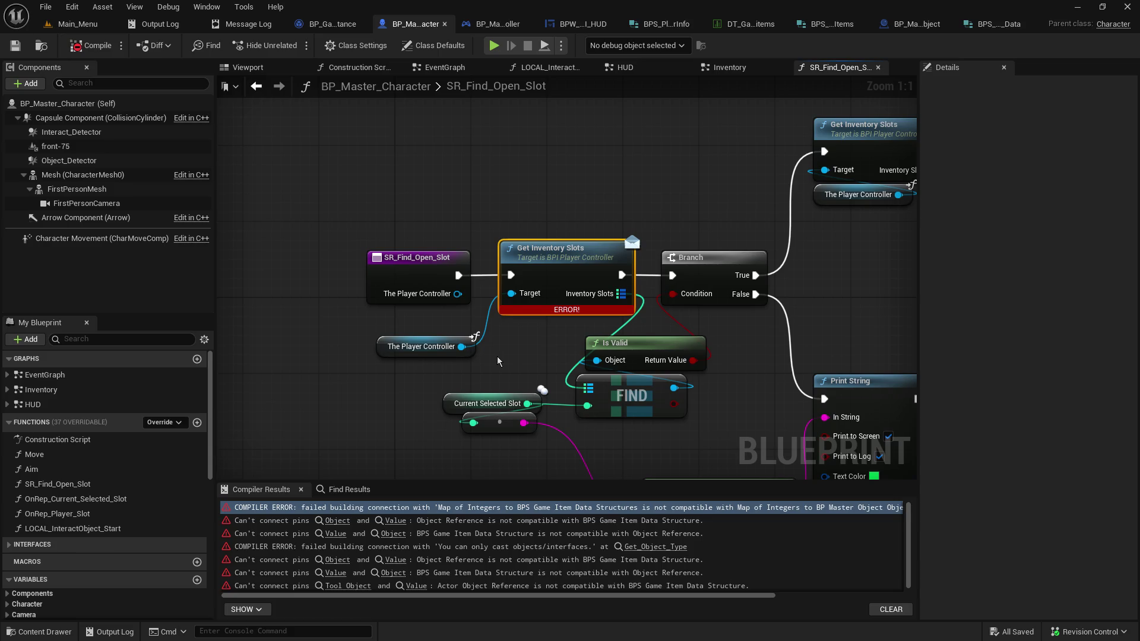
{"action": "left_click_drag", "start_coordinate": [498, 361], "coordinate": [422, 350]}
{"action": "left_click_drag", "start_coordinate": [308, 212], "coordinate": [437, 357]}
{"action": "mouse_move", "coordinate": [475, 248]}
{"action": "left_mouse_down"}
{"action": "mouse_move", "coordinate": [352, 257]}
{"action": "mouse_move", "coordinate": [343, 248]}
{"action": "left_mouse_up"}
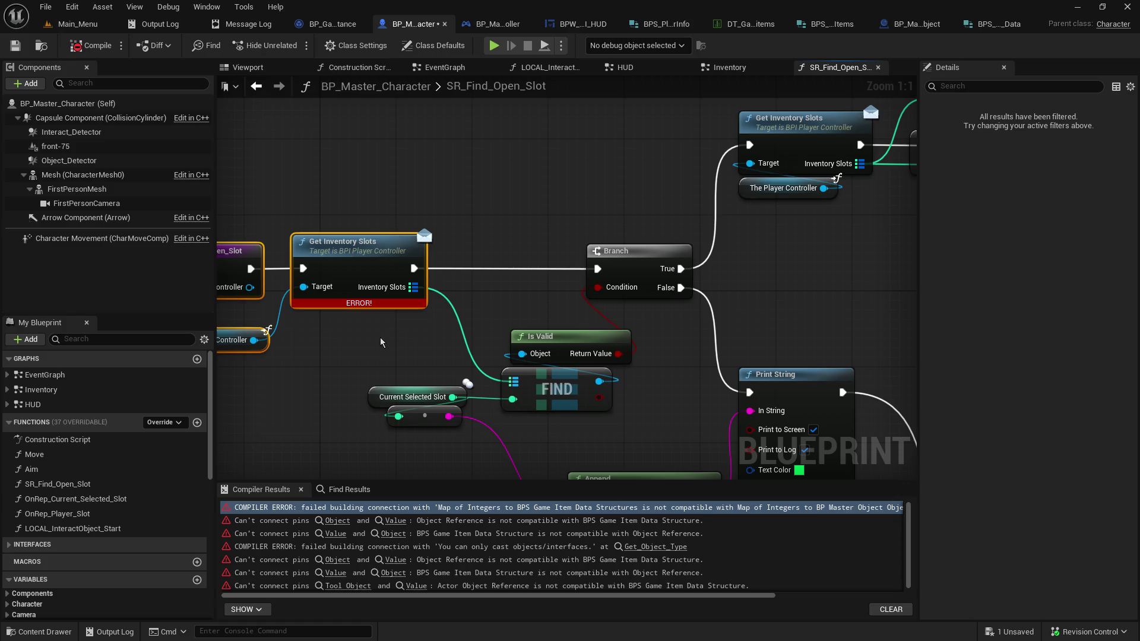
{"action": "left_click", "coordinate": [396, 336]}
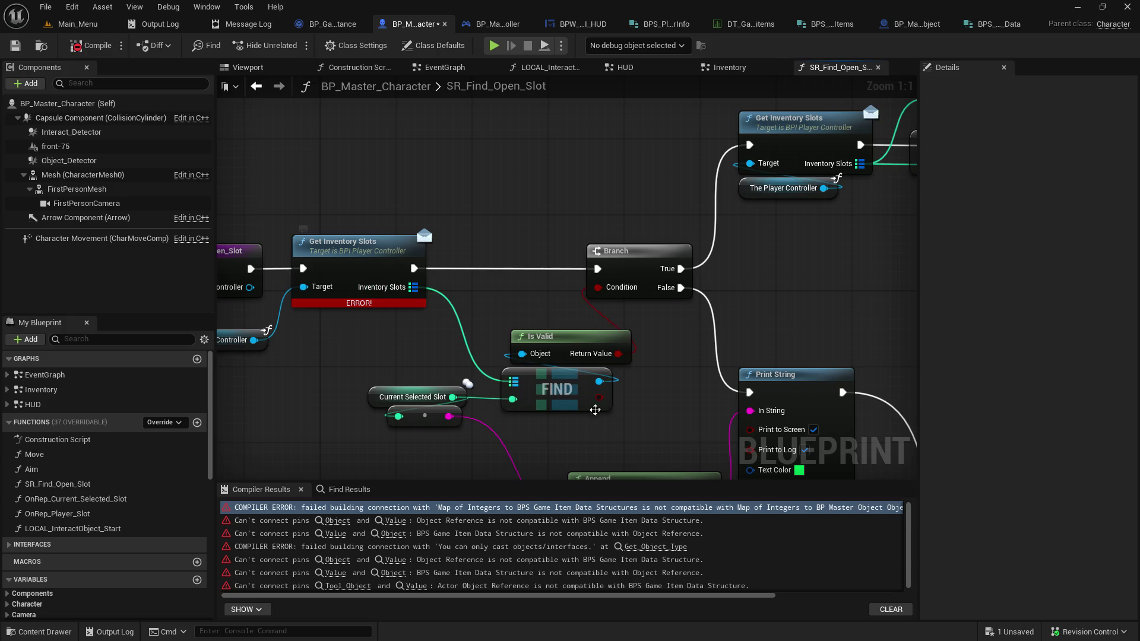
Detach FIND from Is Valid and add a Break BPS Game Item Data node beside FIND
{"action": "key", "text": "ctrl+z"}
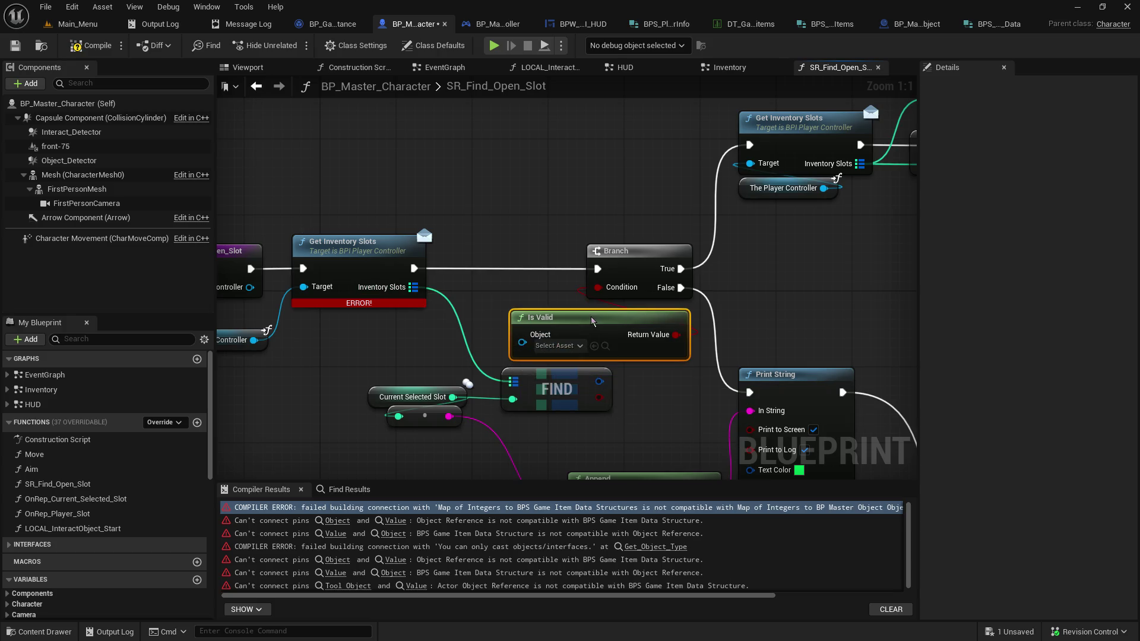
{"action": "mouse_move", "coordinate": [599, 381]}
{"action": "left_mouse_down"}
{"action": "mouse_move", "coordinate": [706, 421]}
{"action": "mouse_move", "coordinate": [636, 396]}
{"action": "left_mouse_up"}
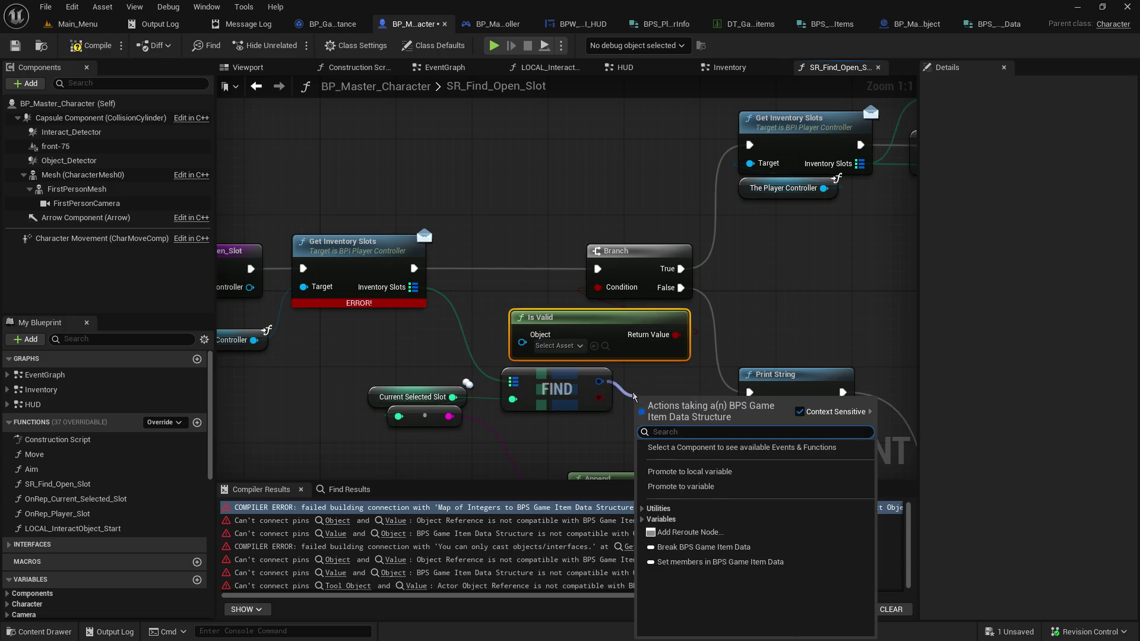
{"action": "left_click", "coordinate": [701, 546]}
{"action": "left_click", "coordinate": [661, 408]}
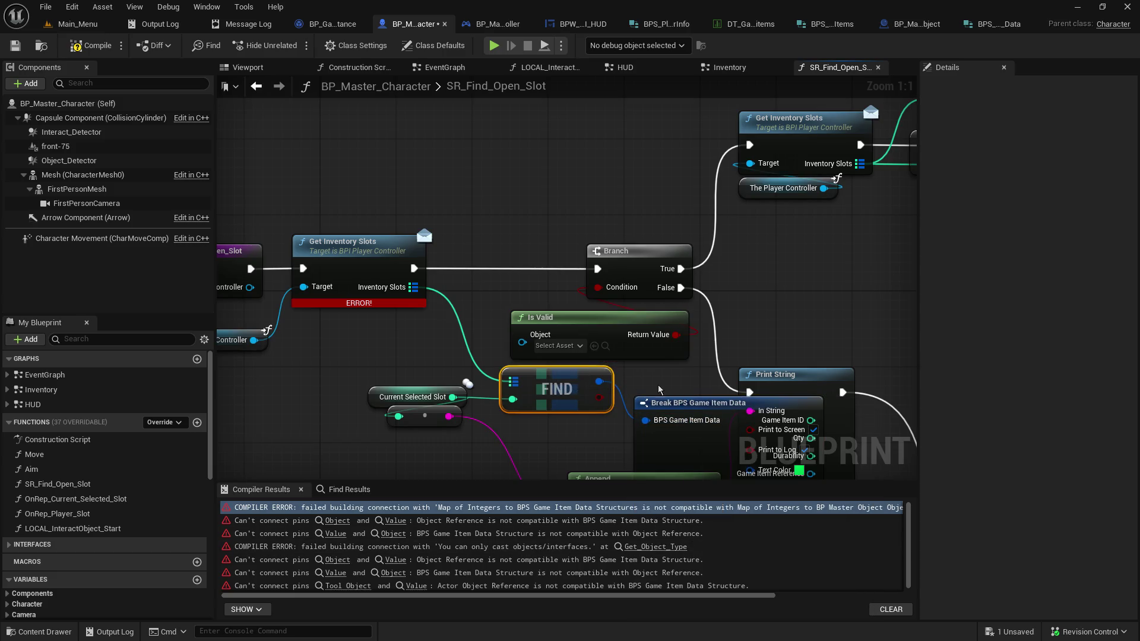
{"action": "left_click_drag", "start_coordinate": [661, 408], "coordinate": [545, 370]}
Connect Game Item Reference to Is Valid's Object input, then save and compile
{"action": "mouse_move", "coordinate": [697, 436]}
{"action": "left_mouse_down"}
{"action": "mouse_move", "coordinate": [499, 341]}
{"action": "mouse_move", "coordinate": [525, 351]}
{"action": "left_mouse_up"}
{"action": "left_click_drag", "start_coordinate": [525, 348], "coordinate": [524, 344]}
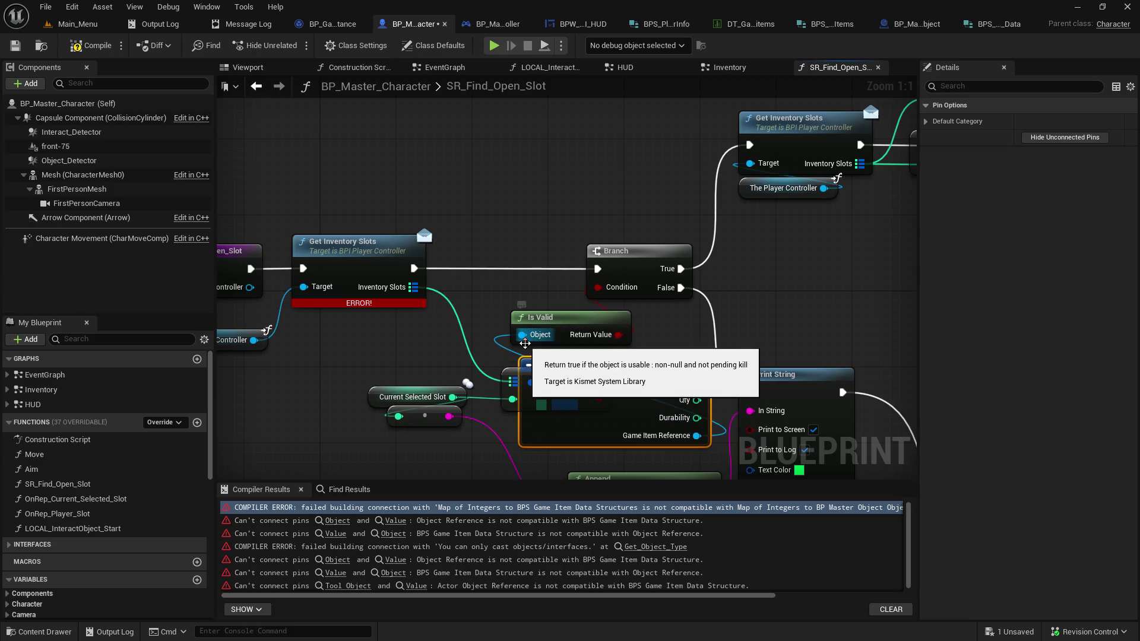
{"action": "scroll", "coordinate": [475, 268], "scroll_direction": "down", "scroll_amount": 2}
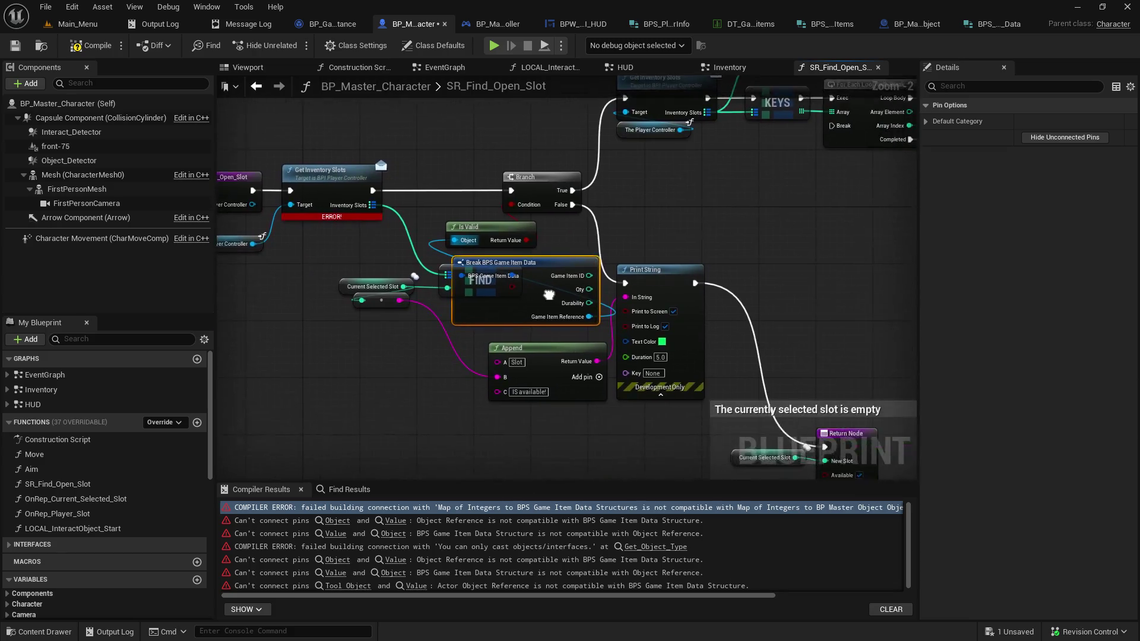
{"action": "left_click", "coordinate": [15, 50]}
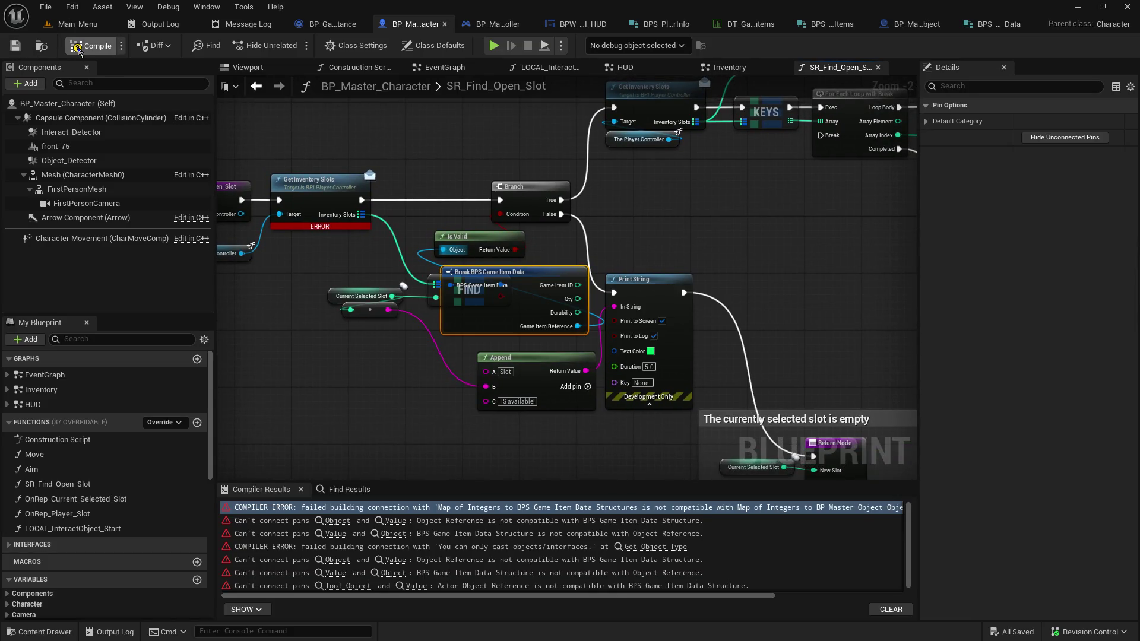
{"action": "left_click", "coordinate": [77, 47]}
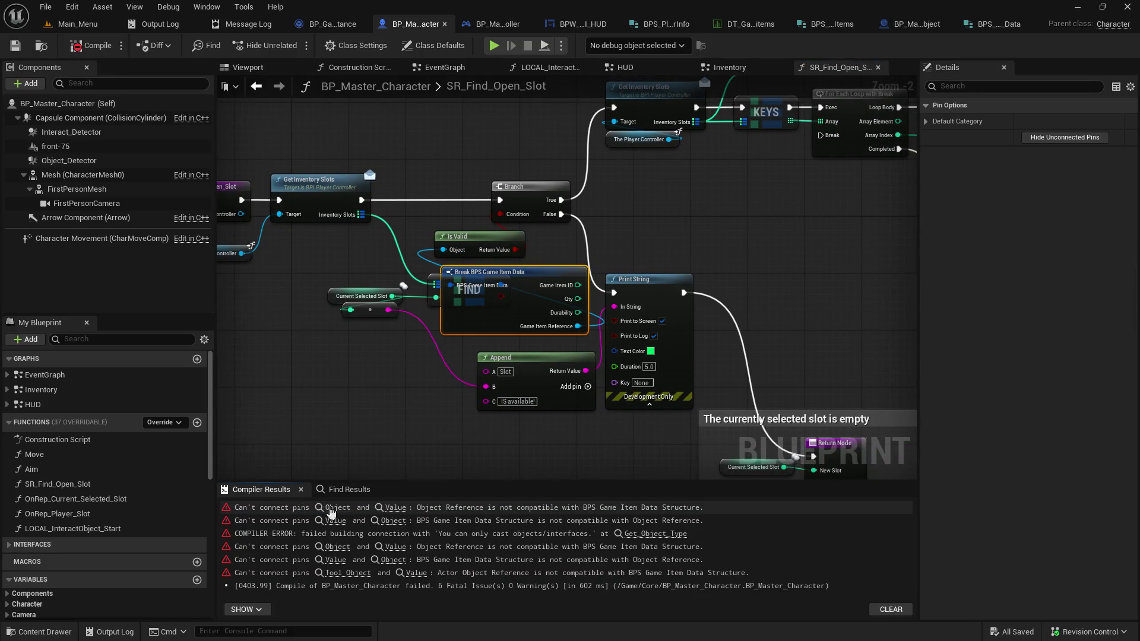
At the failing Is Valid, break the Value link and add Break BPS Game Item Data from Value
{"action": "left_click", "coordinate": [331, 510]}
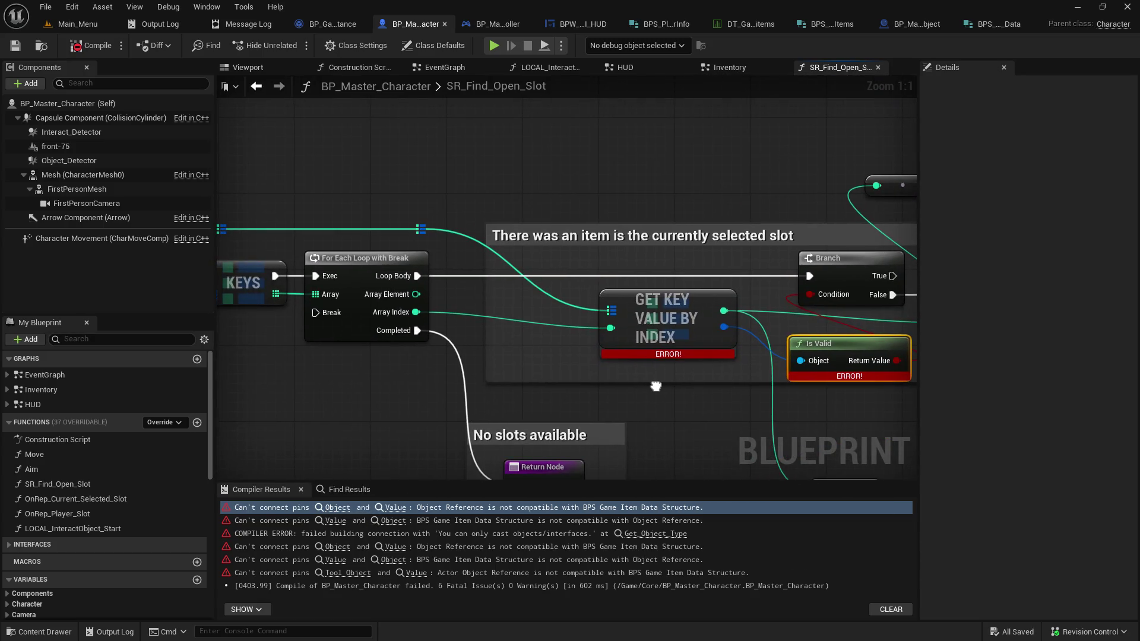
{"action": "left_click_drag", "start_coordinate": [656, 387], "coordinate": [420, 297]}
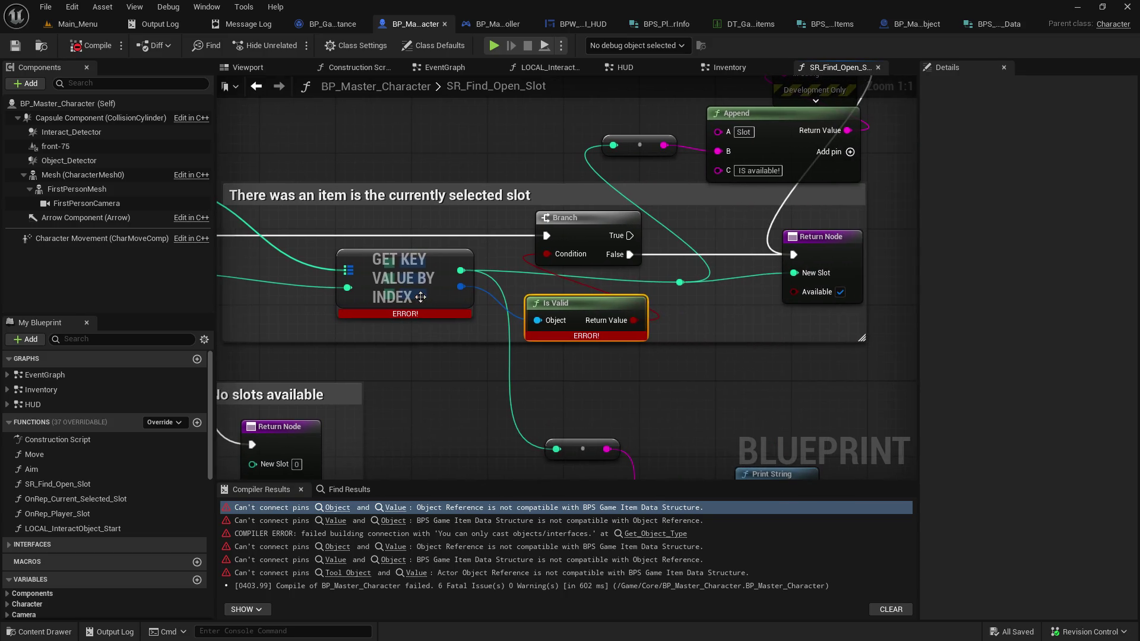
{"action": "left_click", "coordinate": [460, 287], "text": "alt"}
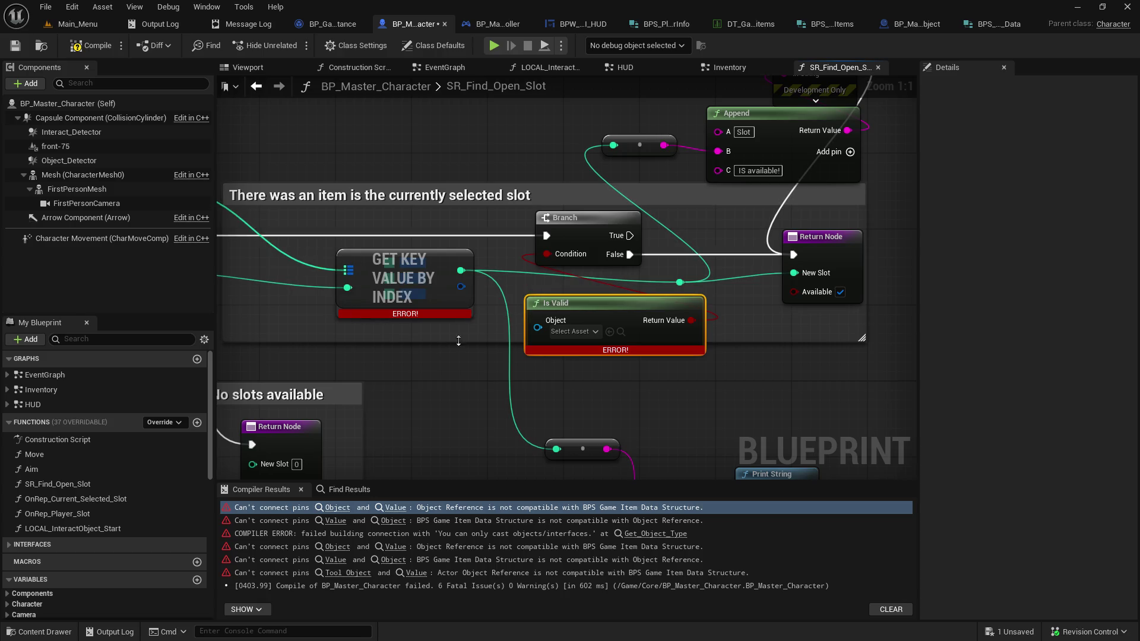
{"action": "left_click_drag", "start_coordinate": [461, 287], "coordinate": [454, 391]}
{"action": "scroll", "coordinate": [529, 568], "scroll_direction": "down", "scroll_amount": 3}
{"action": "left_click", "coordinate": [505, 608]}
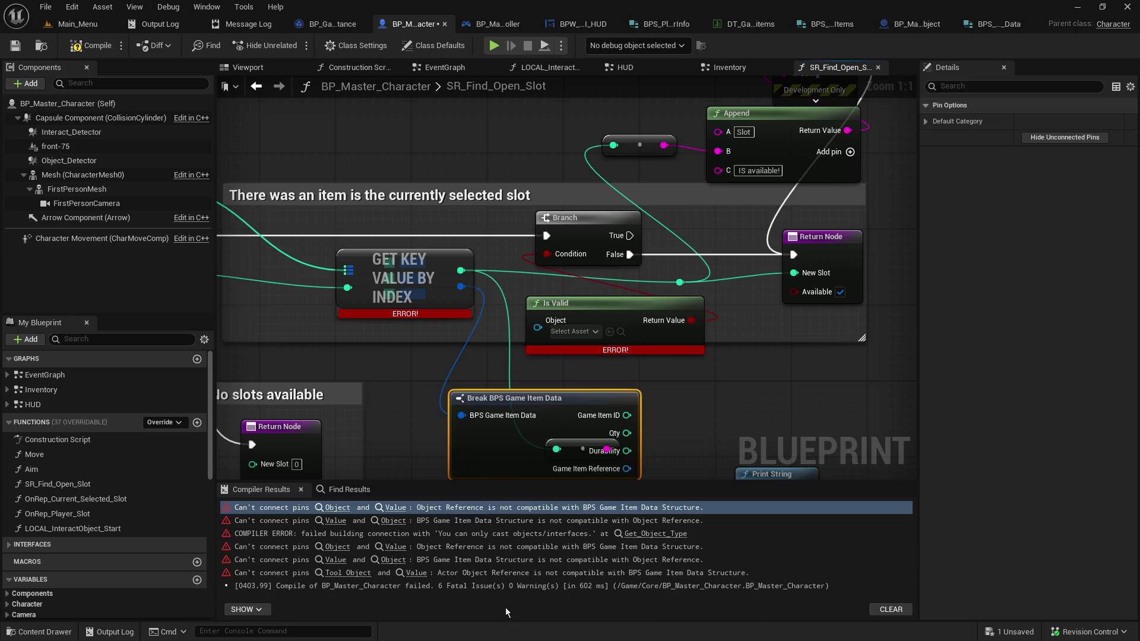
Wire Game Item Reference into Is Valid, save, compile and go to the LOCAL_InteractObject_Start error
{"action": "left_click_drag", "start_coordinate": [525, 407], "coordinate": [392, 359]}
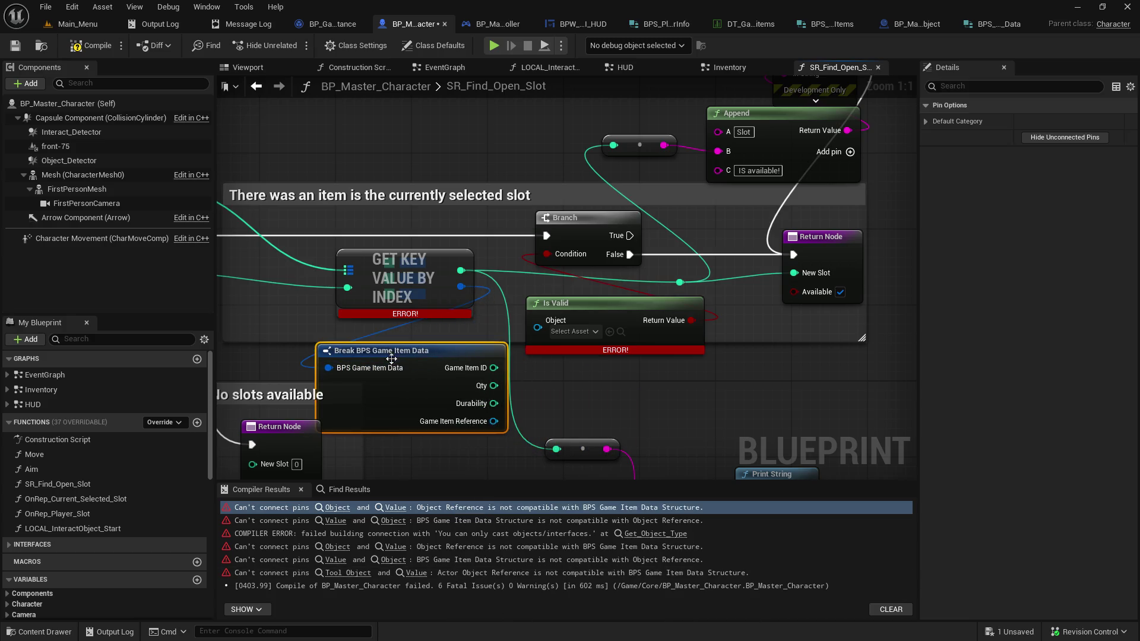
{"action": "mouse_move", "coordinate": [507, 426]}
{"action": "left_mouse_down"}
{"action": "mouse_move", "coordinate": [430, 350]}
{"action": "mouse_move", "coordinate": [542, 333]}
{"action": "mouse_move", "coordinate": [530, 325]}
{"action": "left_mouse_up"}
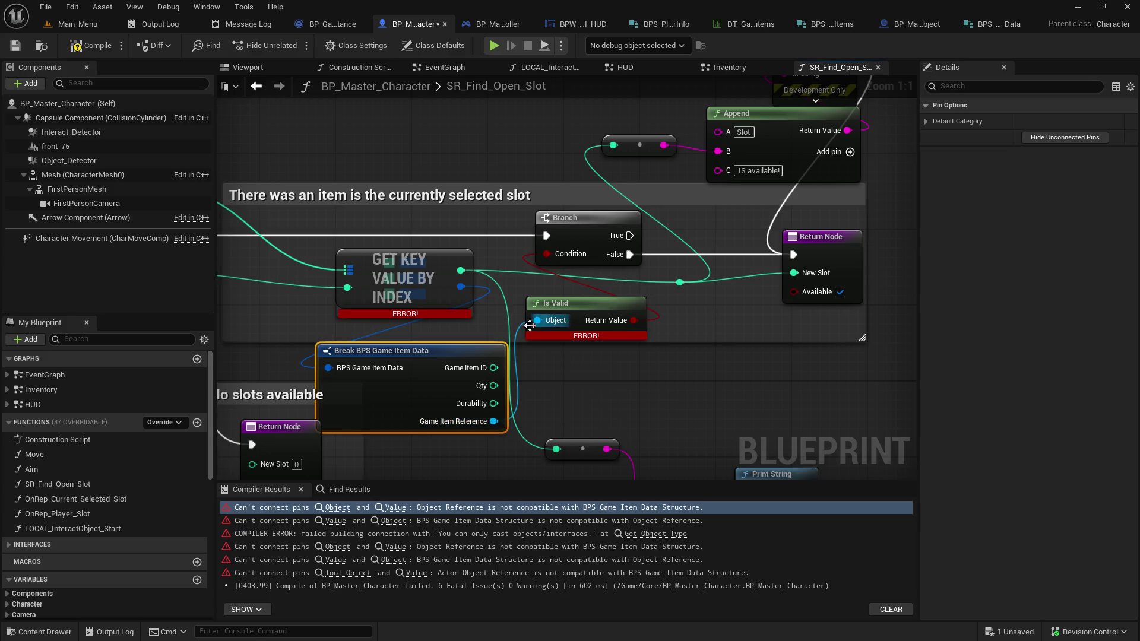
{"action": "left_click", "coordinate": [15, 45]}
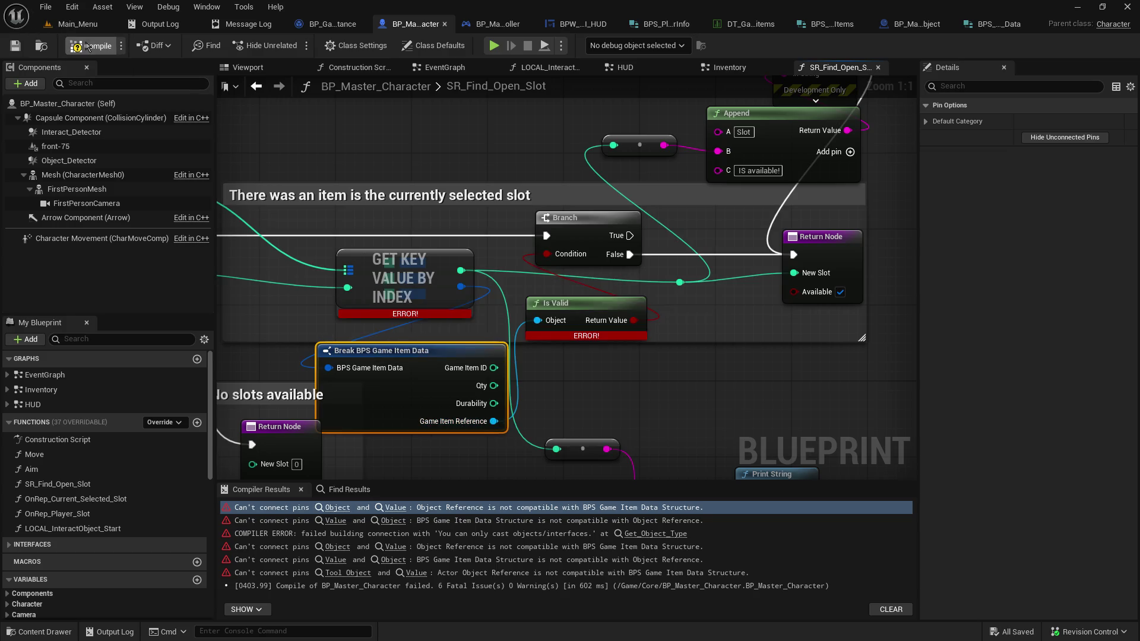
{"action": "left_click", "coordinate": [89, 46]}
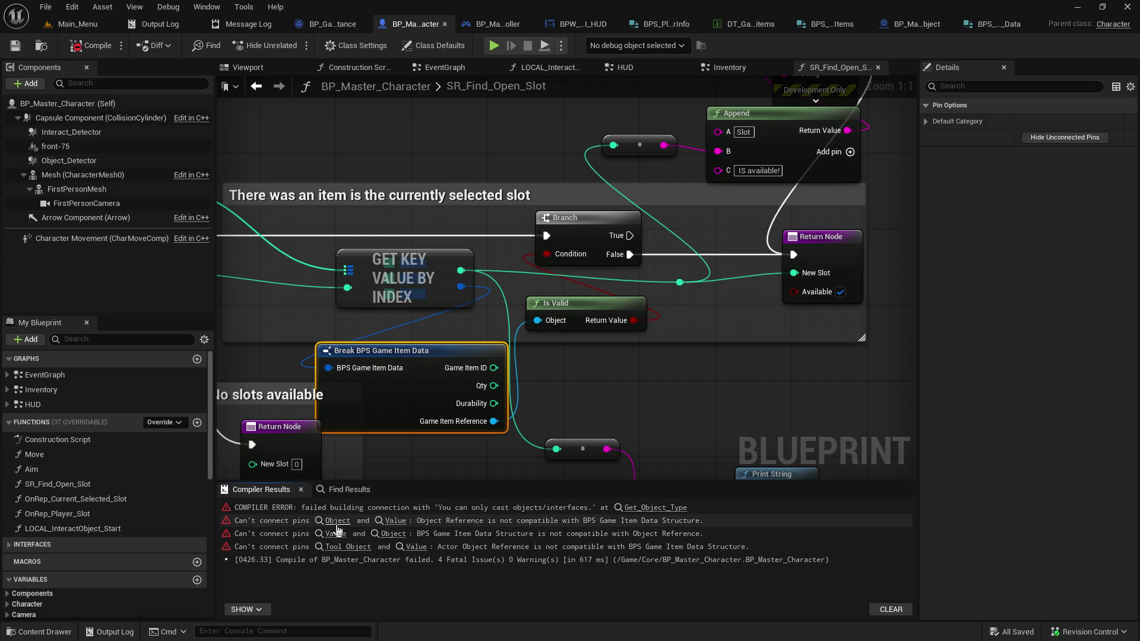
{"action": "left_click", "coordinate": [338, 521]}
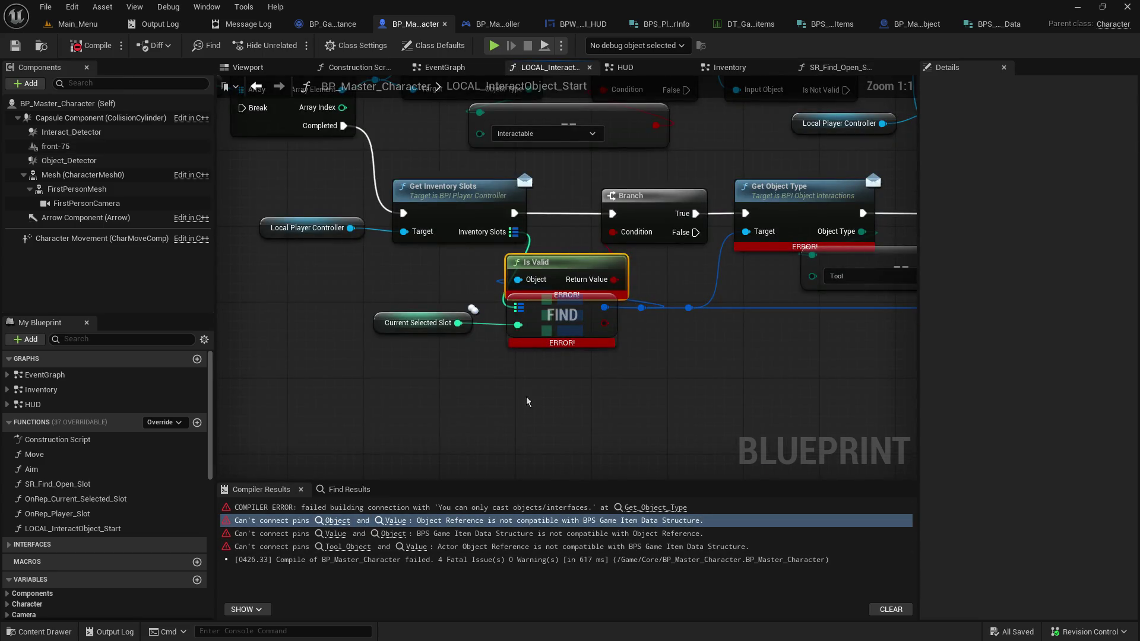
Add Break BPS Game Item Data for FIND, link Game Item Reference to the reroute line, save and compile
{"action": "mouse_move", "coordinate": [572, 302]}
{"action": "left_mouse_down"}
{"action": "mouse_move", "coordinate": [534, 349]}
{"action": "mouse_move", "coordinate": [634, 392]}
{"action": "left_mouse_up"}
{"action": "scroll", "coordinate": [737, 563], "scroll_direction": "down", "scroll_amount": 5}
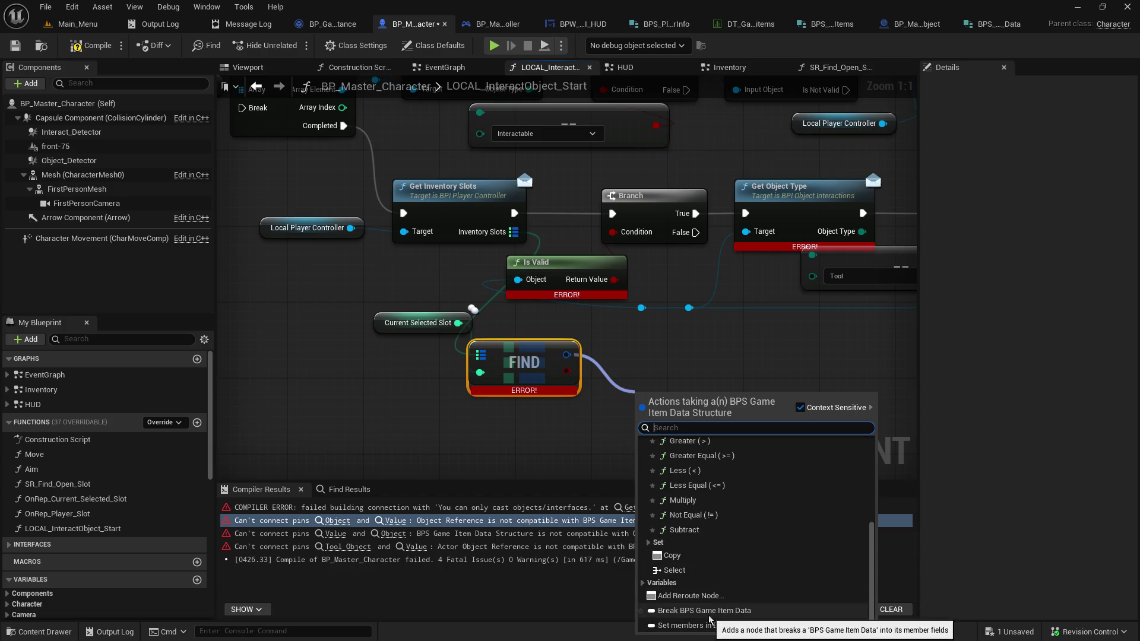
{"action": "left_click", "coordinate": [701, 611]}
{"action": "mouse_move", "coordinate": [807, 466]}
{"action": "left_mouse_down"}
{"action": "mouse_move", "coordinate": [754, 469]}
{"action": "mouse_move", "coordinate": [671, 330]}
{"action": "mouse_move", "coordinate": [642, 308]}
{"action": "left_mouse_up"}
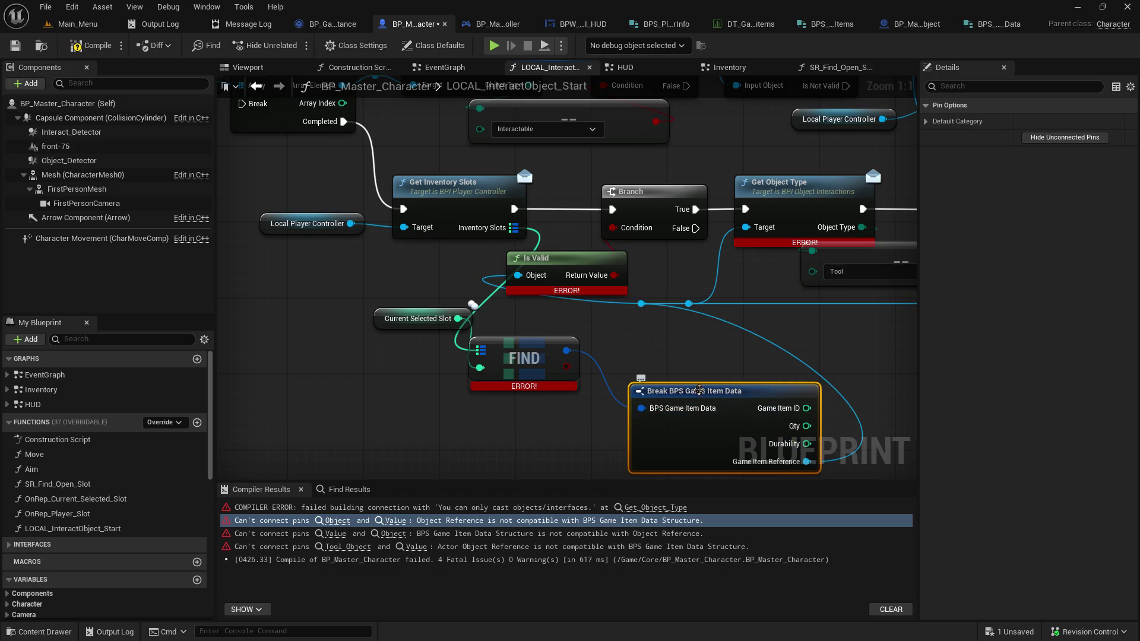
{"action": "left_click", "coordinate": [20, 50]}
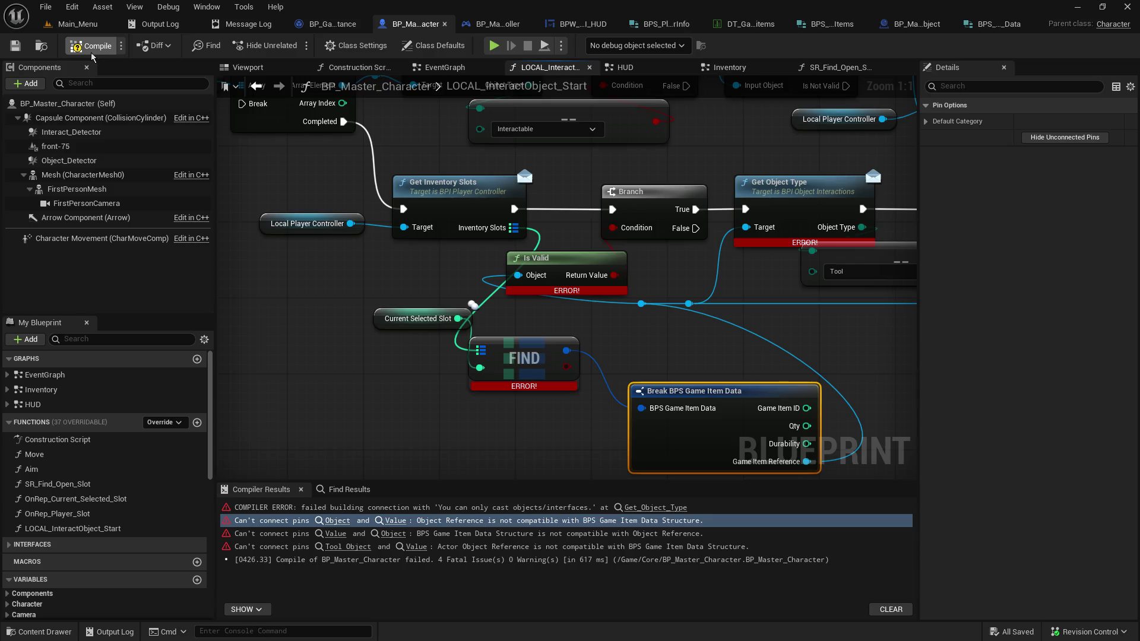
{"action": "left_click", "coordinate": [90, 46]}
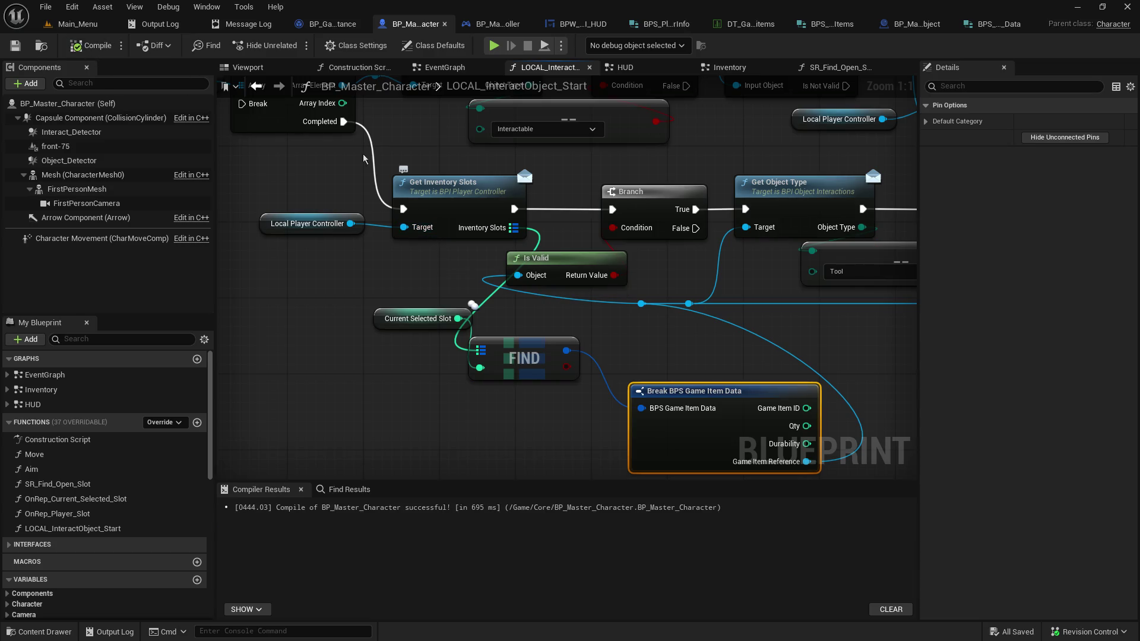
Return to the Main_Menu level and start a play test
{"action": "left_click", "coordinate": [46, 7]}
{"action": "left_click", "coordinate": [77, 24]}
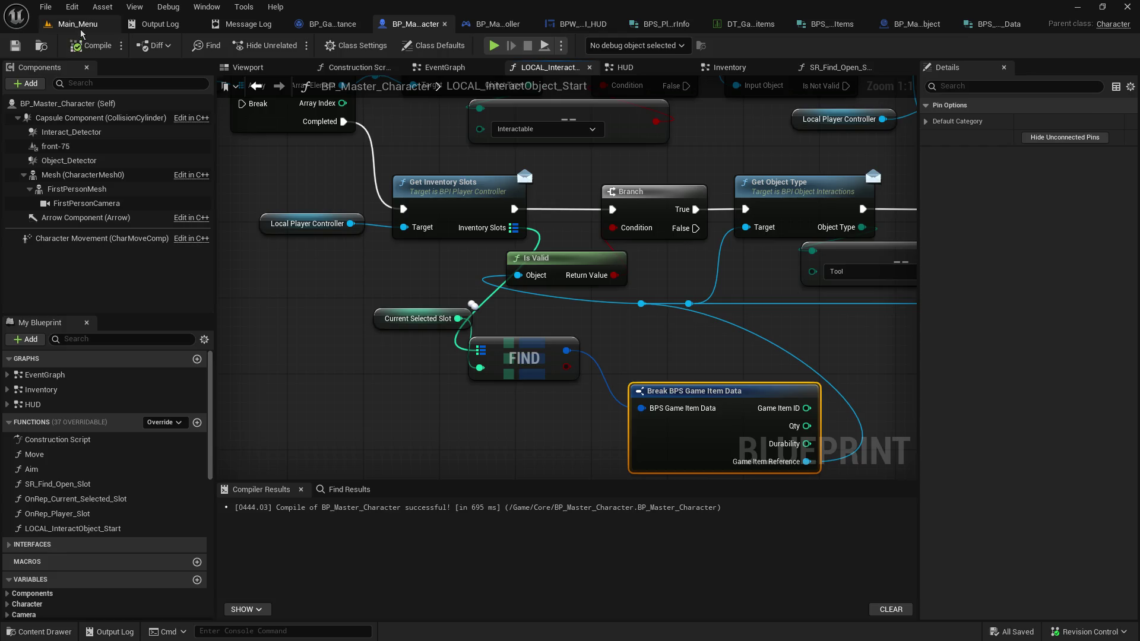
{"action": "left_click", "coordinate": [295, 45]}
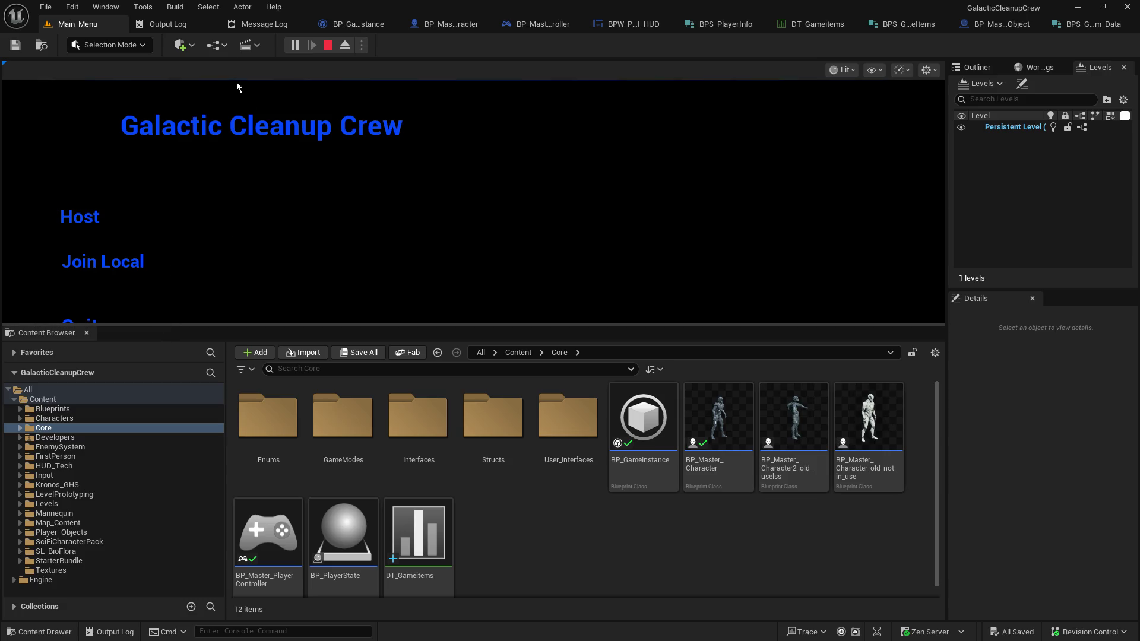
Stop the play test and open BP_Master_Object_Tool_Test2 from Player_Objects/Tools/testing/test2
{"action": "left_click", "coordinate": [328, 45]}
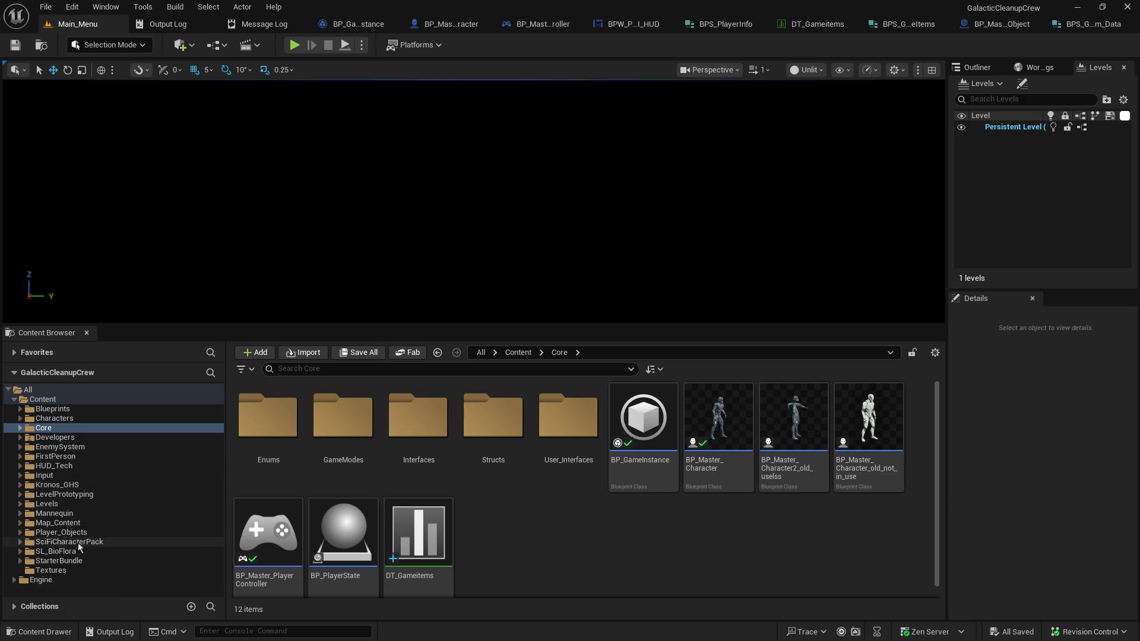
{"action": "left_click", "coordinate": [21, 532]}
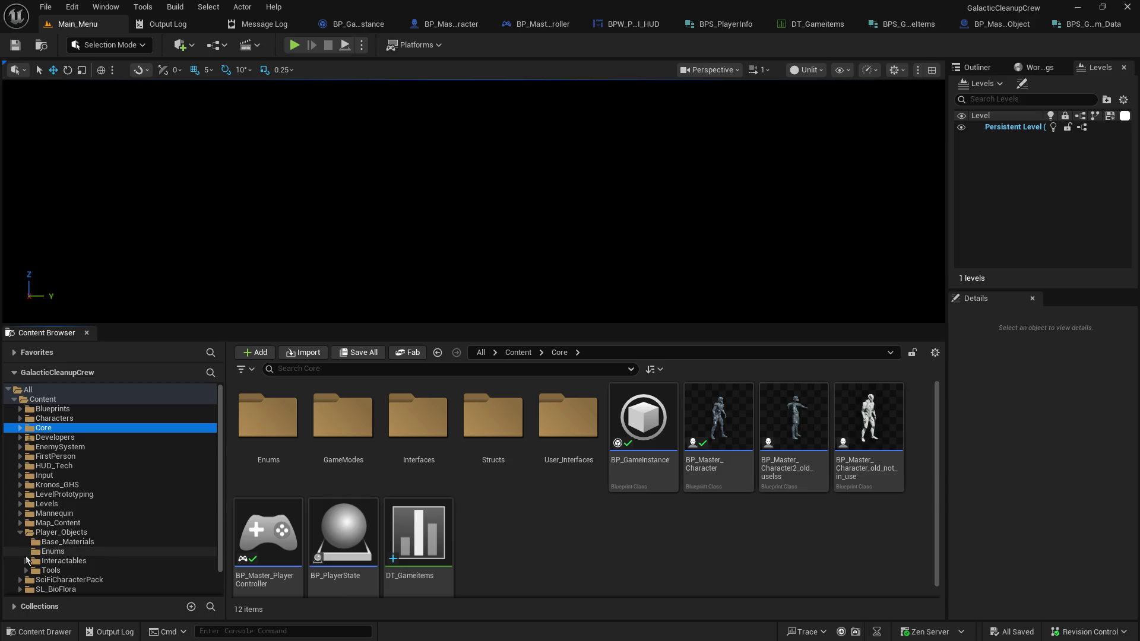
{"action": "left_click", "coordinate": [26, 570]}
{"action": "scroll", "coordinate": [35, 564], "scroll_direction": "down", "scroll_amount": 3}
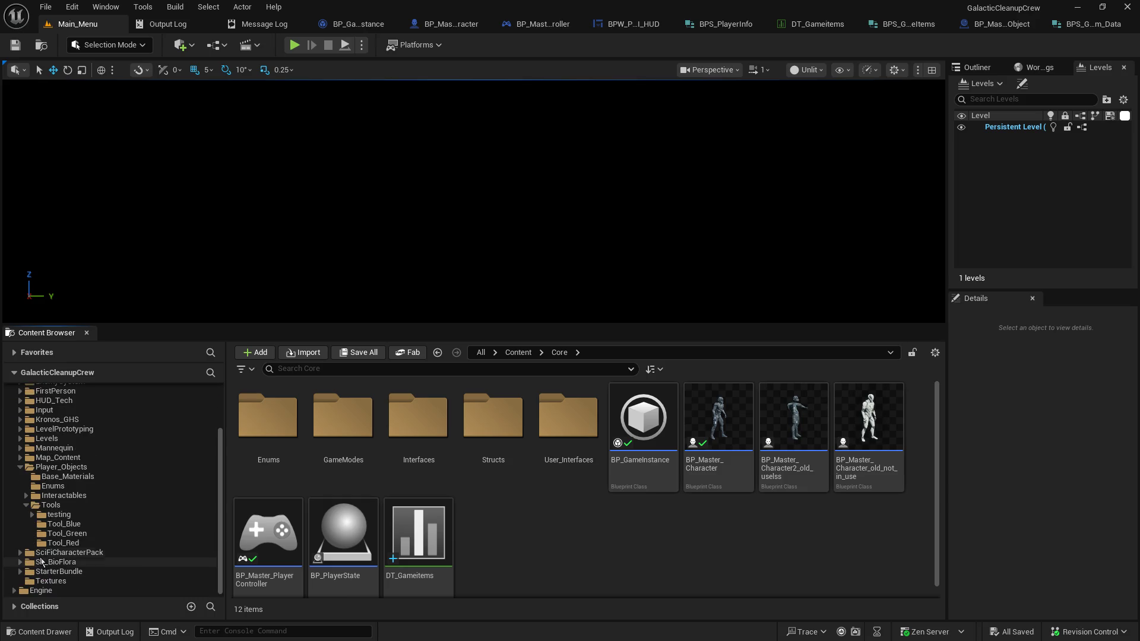
{"action": "left_click", "coordinate": [32, 514]}
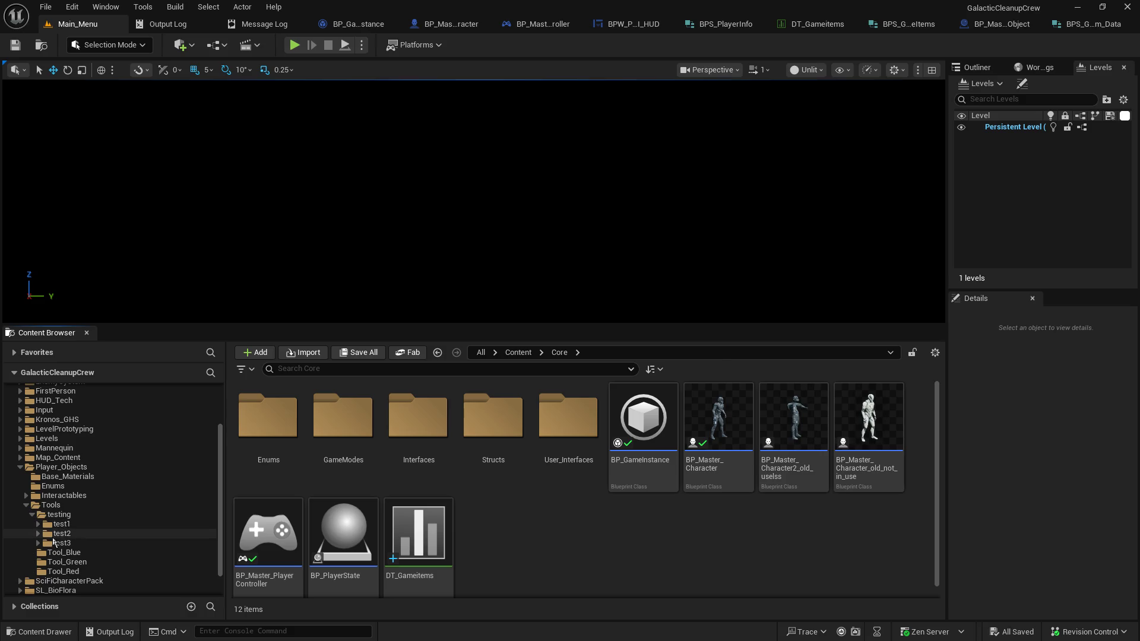
{"action": "left_click", "coordinate": [60, 534]}
{"action": "left_click", "coordinate": [329, 426]}
{"action": "double_click", "coordinate": [331, 428]}
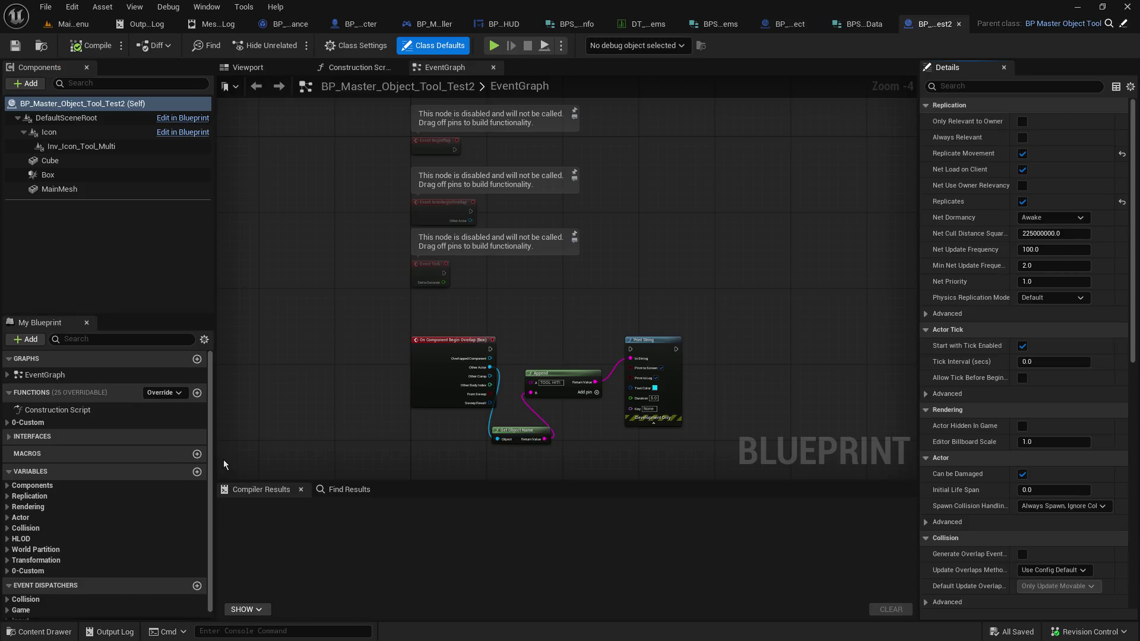
Set the GameItem_ID variable's default value to 1 and compile the Test2 blueprint
{"action": "left_click", "coordinate": [13, 567]}
{"action": "left_click", "coordinate": [15, 576]}
{"action": "left_click", "coordinate": [13, 576]}
{"action": "scroll", "coordinate": [60, 587], "scroll_direction": "down", "scroll_amount": 2}
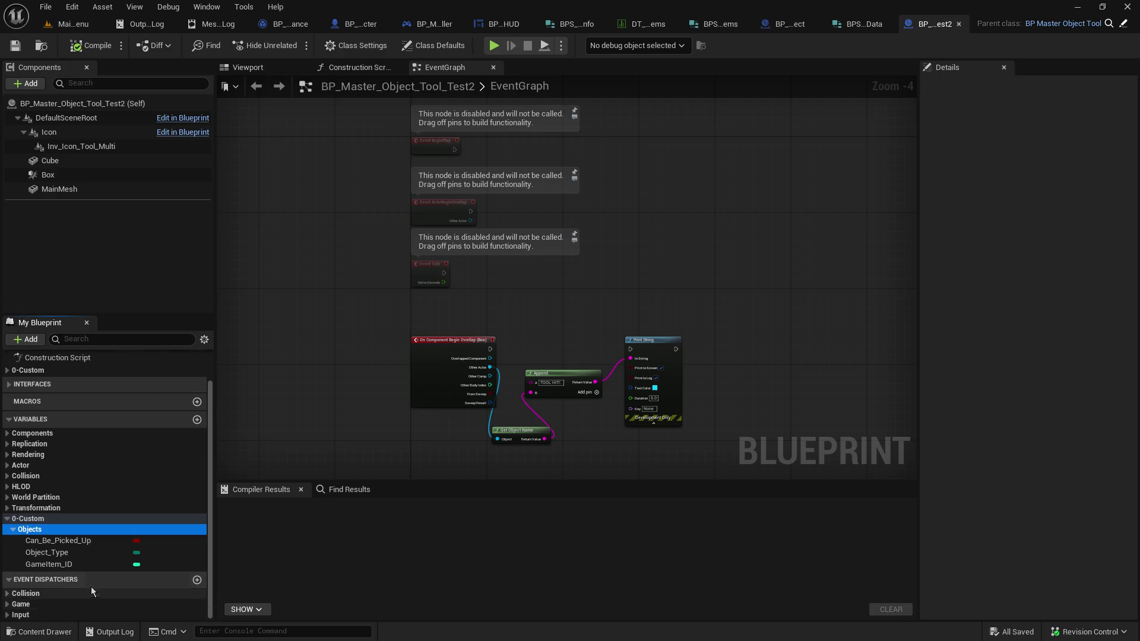
{"action": "left_click", "coordinate": [97, 567]}
{"action": "left_click", "coordinate": [1051, 410]}
{"action": "type", "text": "1"}
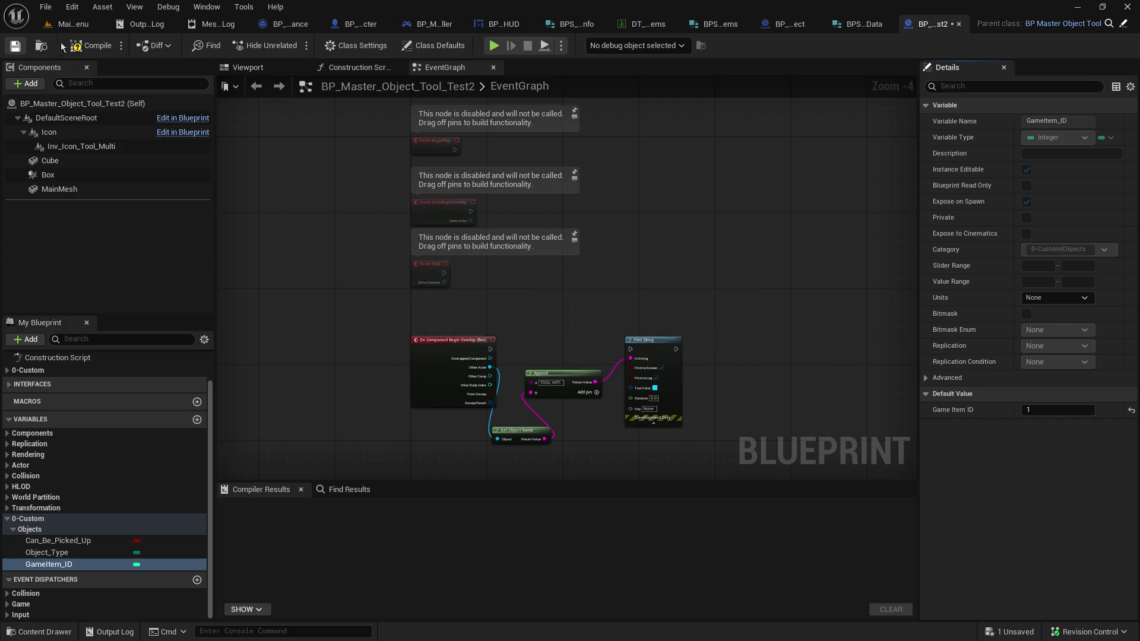
{"action": "left_click", "coordinate": [83, 46]}
Close Test2 and open BP_Master_Object_Tool_Test3 from the test3 folder
{"action": "left_click", "coordinate": [959, 24]}
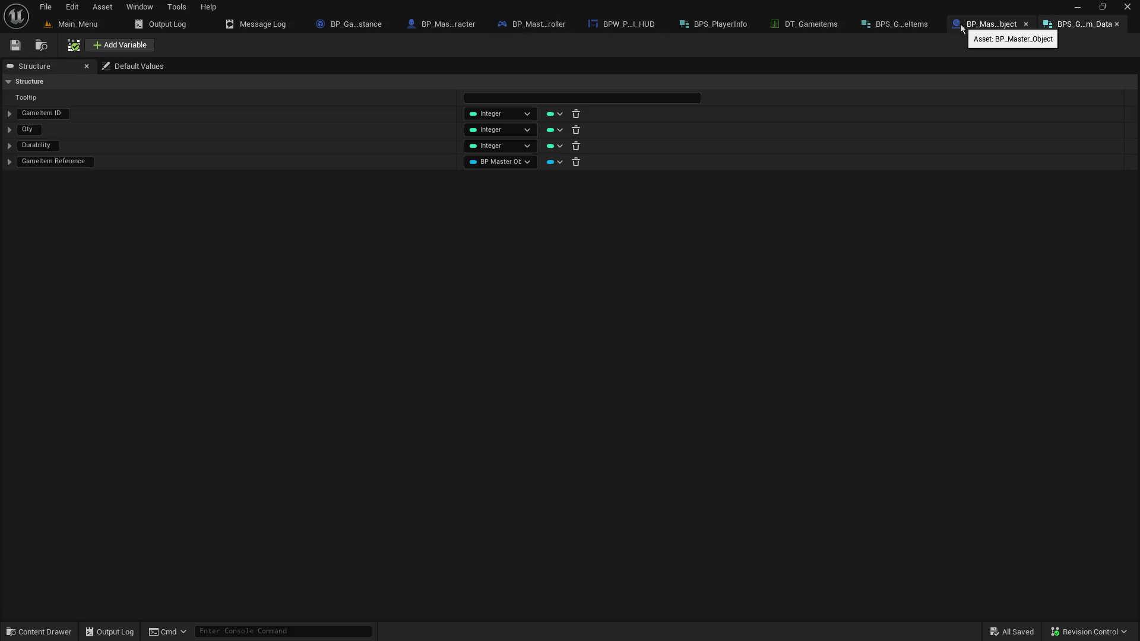
{"action": "left_click", "coordinate": [77, 24]}
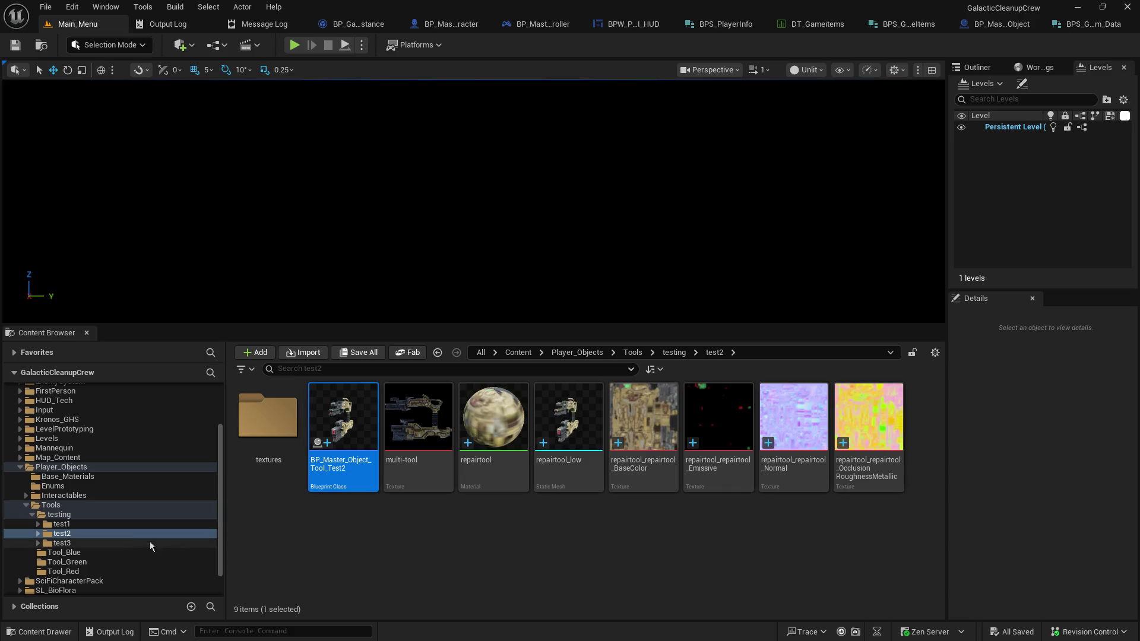
{"action": "left_click", "coordinate": [105, 543]}
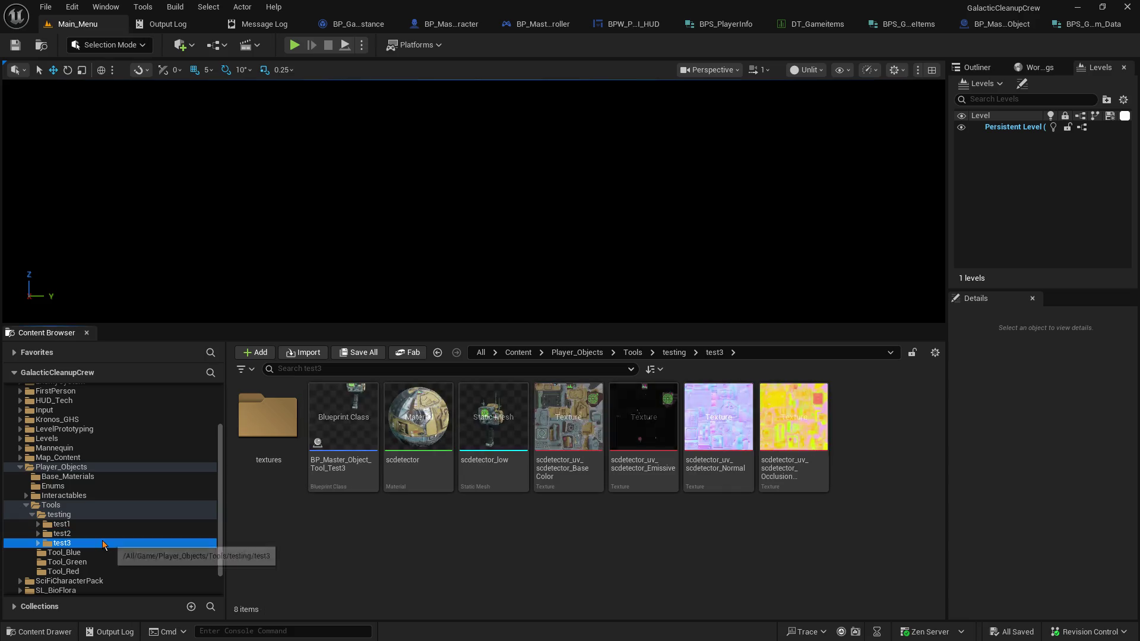
{"action": "double_click", "coordinate": [362, 419]}
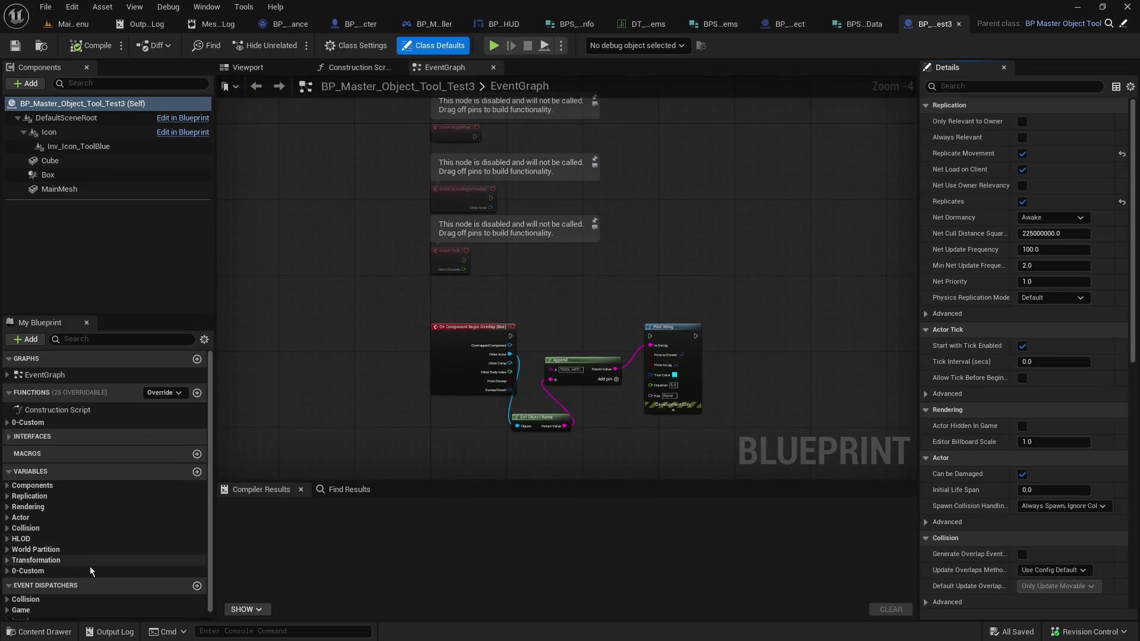